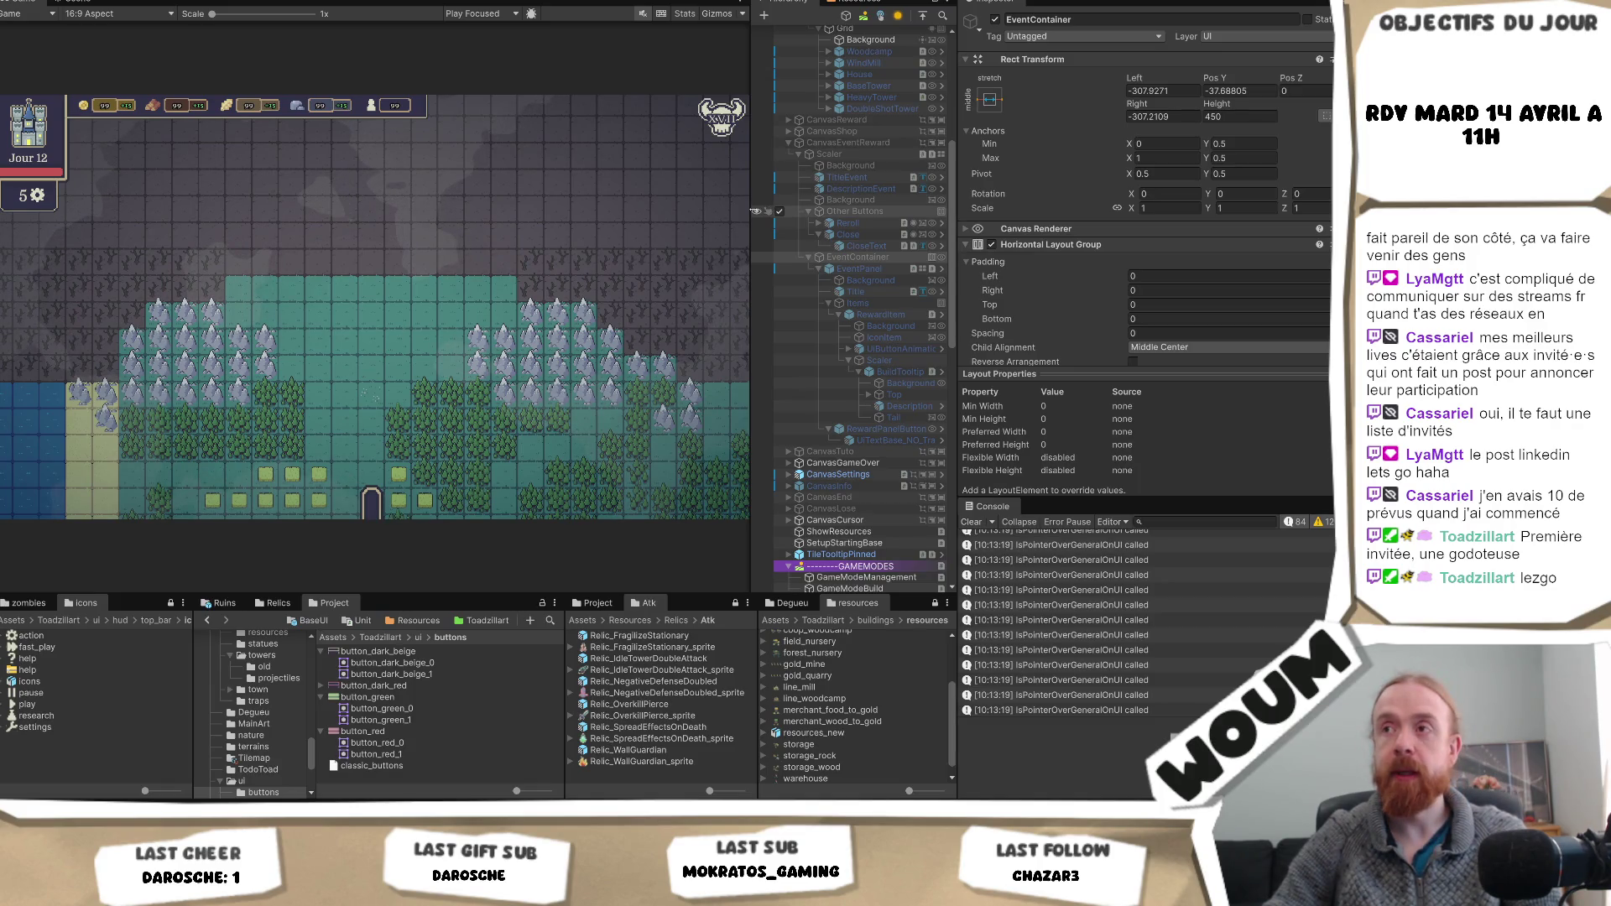
- Drag the Game view divider right to widen it, then switch to the web browser
{"action": "left_click_drag", "start_coordinate": [754, 210], "coordinate": [764, 211]}
{"action": "right_click", "coordinate": [765, 210]}
{"action": "left_click", "coordinate": [574, 281]}
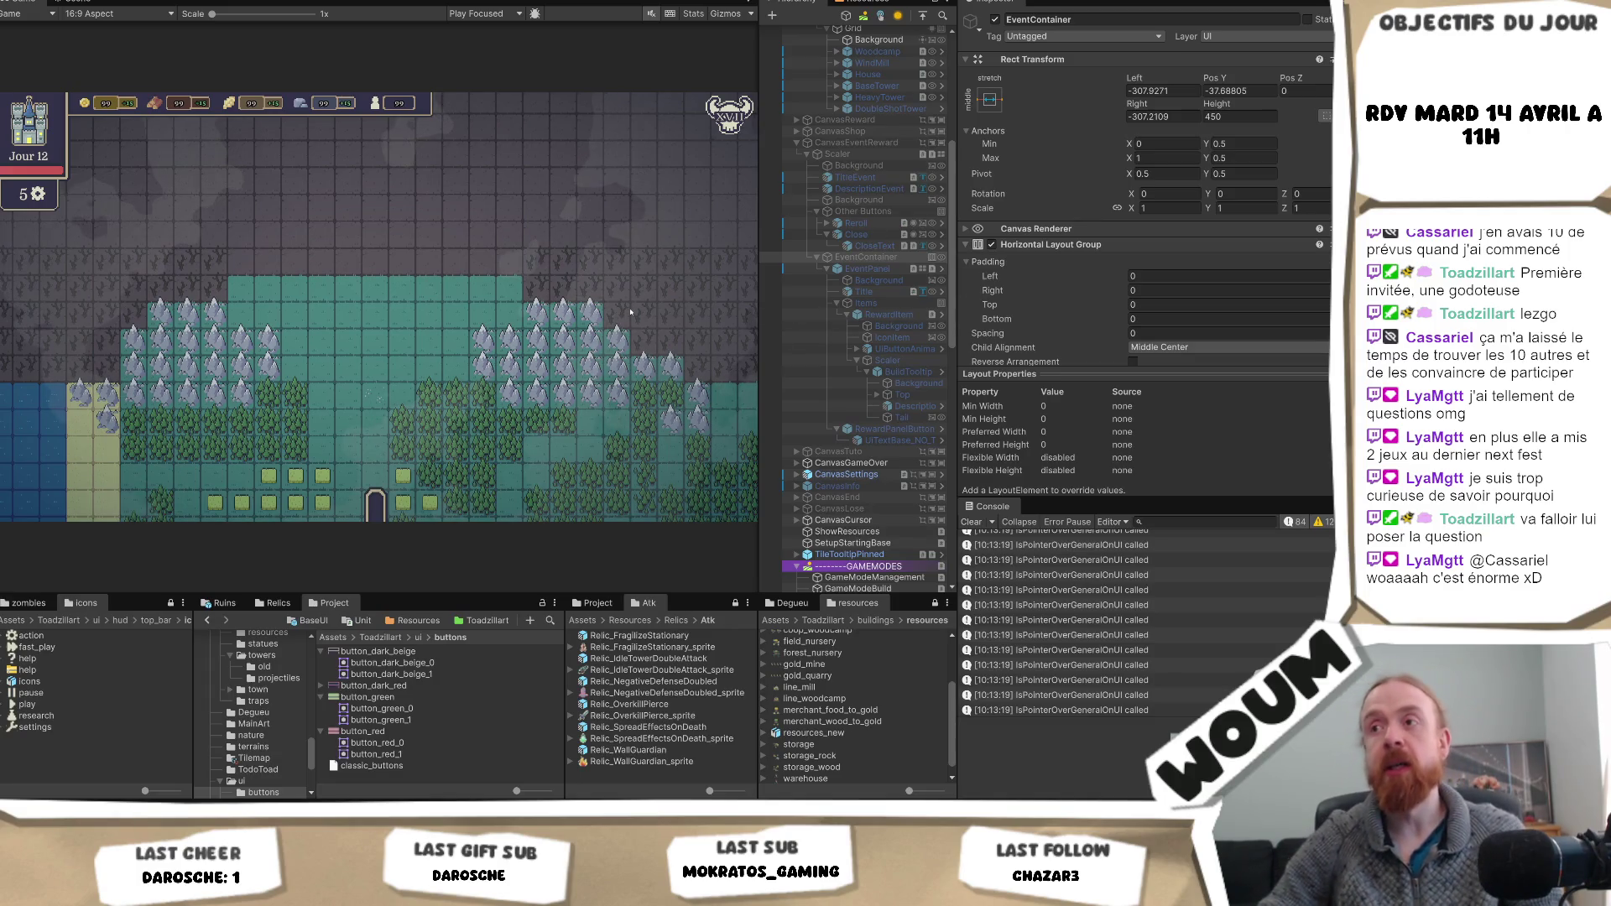
{"action": "mouse_move", "coordinate": [758, 322]}
{"action": "left_mouse_down"}
{"action": "mouse_move", "coordinate": [839, 323]}
{"action": "mouse_move", "coordinate": [780, 325]}
{"action": "left_mouse_up"}
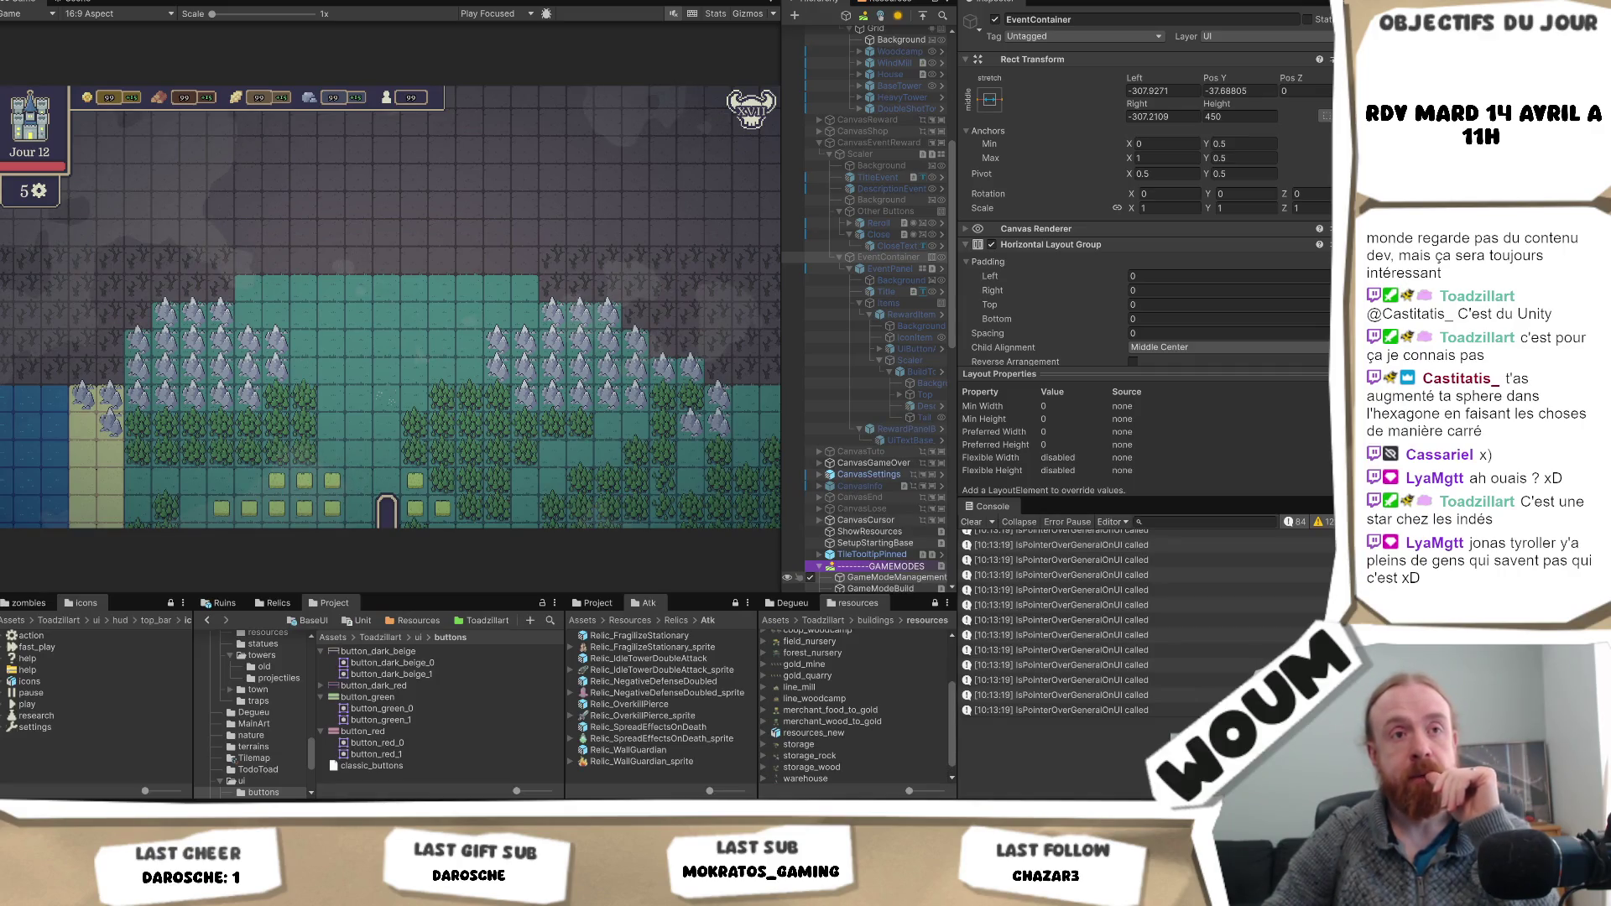
{"action": "key", "text": "alt+Tab"}
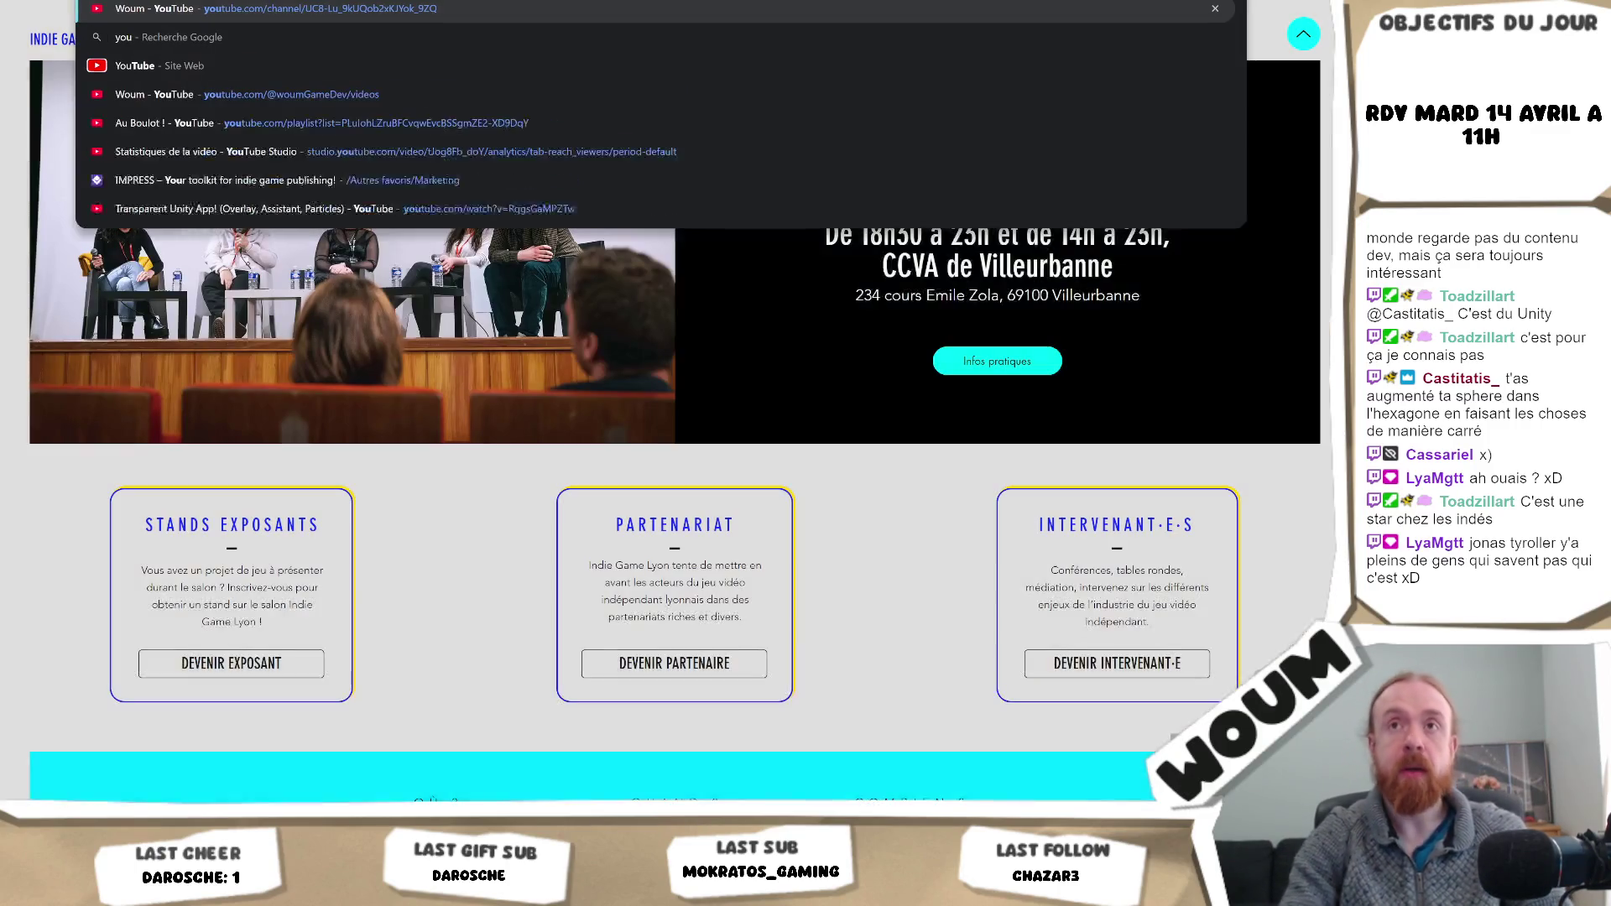
- Open YouTube, search for 'jonas tyroller' and go to the Jonas Tyroller channel page
{"action": "left_click", "coordinate": [555, 38]}
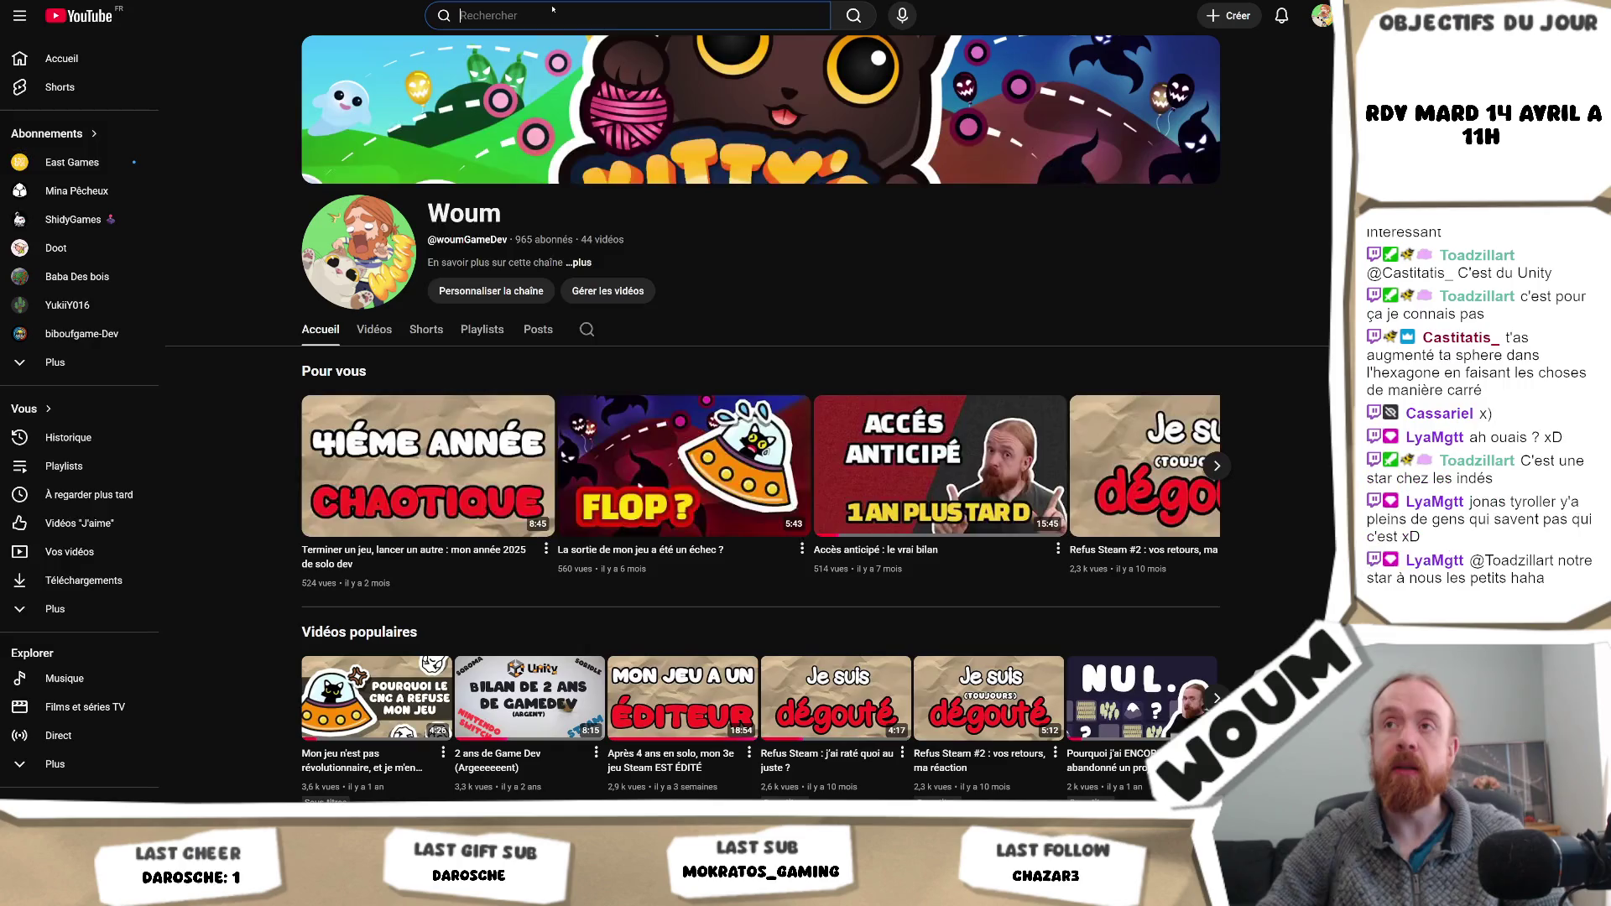
{"action": "left_click", "coordinate": [552, 10]}
{"action": "type", "text": "jonas tyroller"}
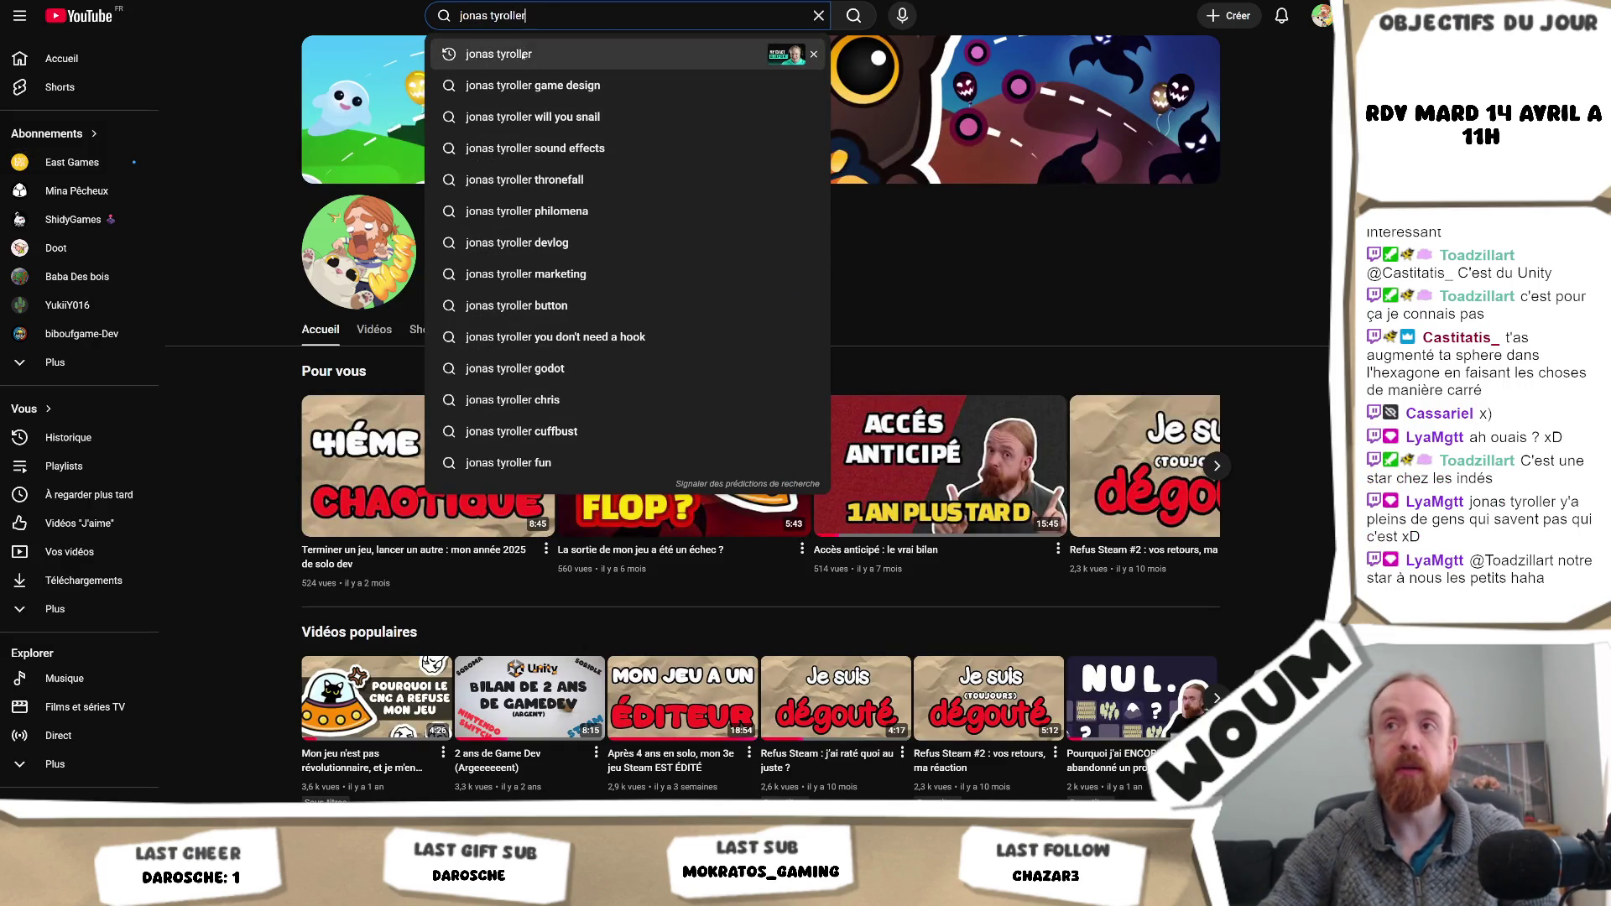
{"action": "key", "text": "Return"}
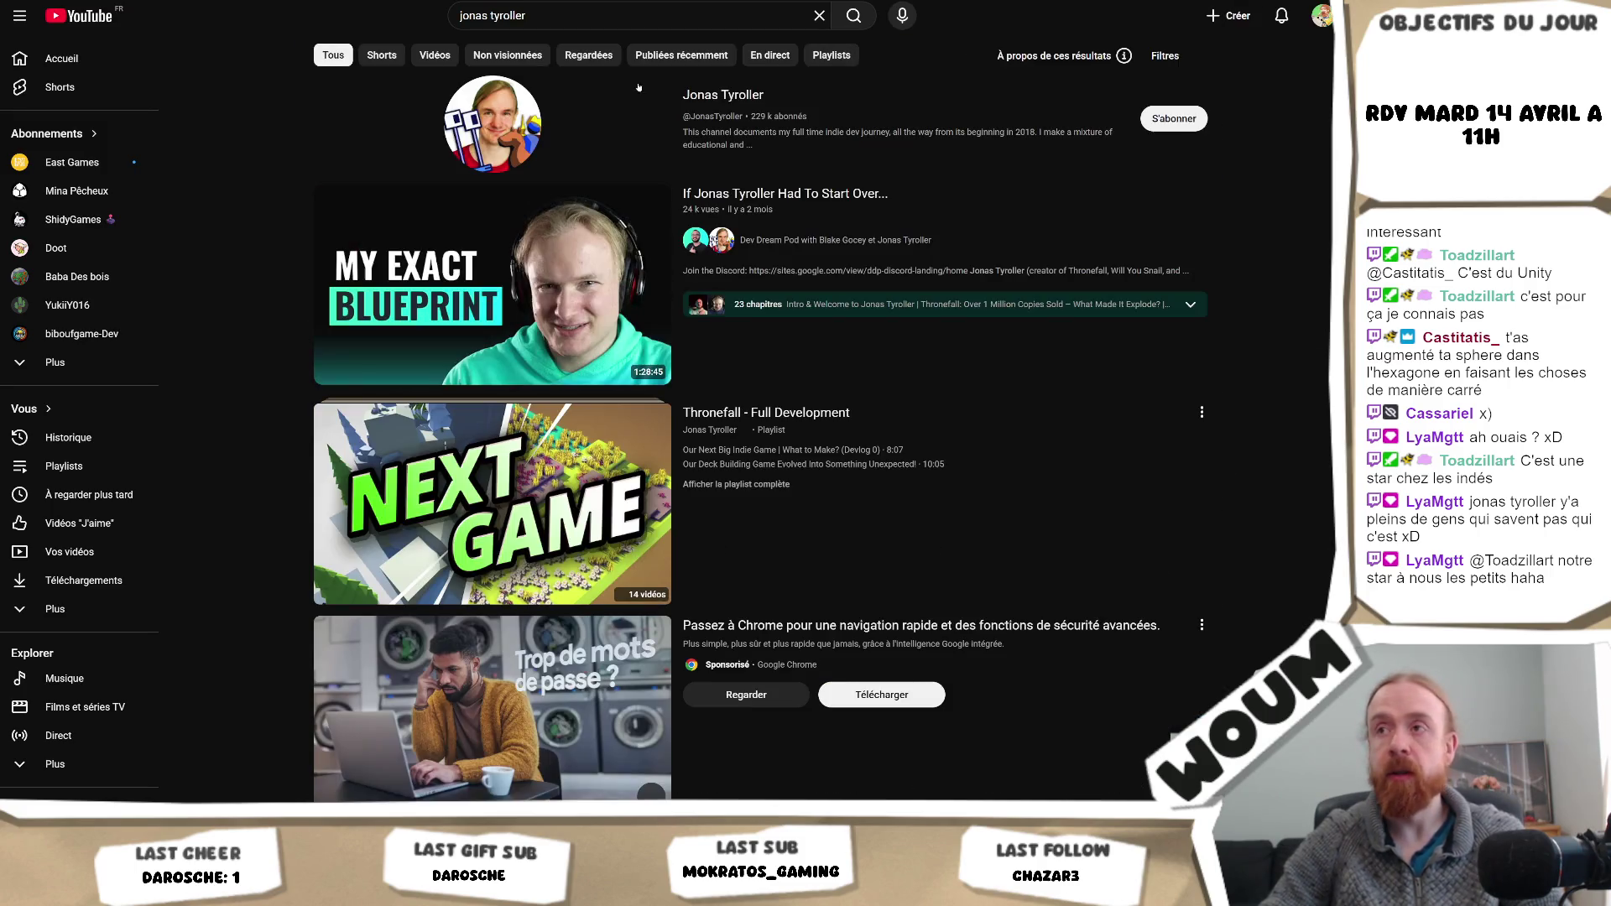
{"action": "left_click", "coordinate": [492, 124]}
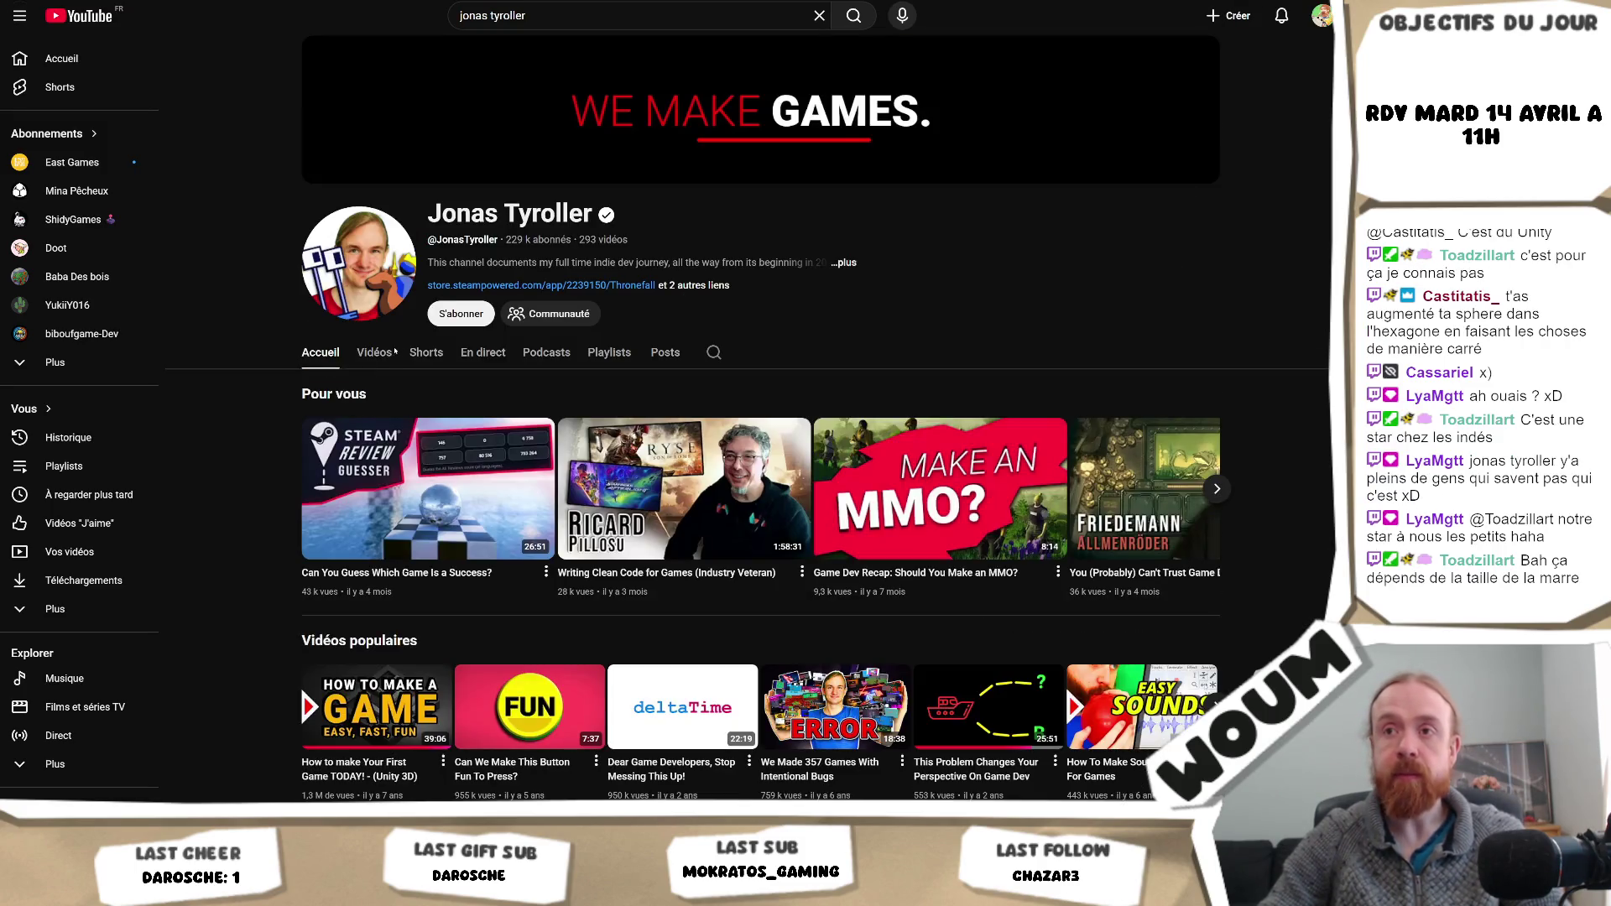
- Scroll through the Jonas Tyroller channel's Videos tab, then focus the YouTube search box
{"action": "left_click", "coordinate": [368, 354]}
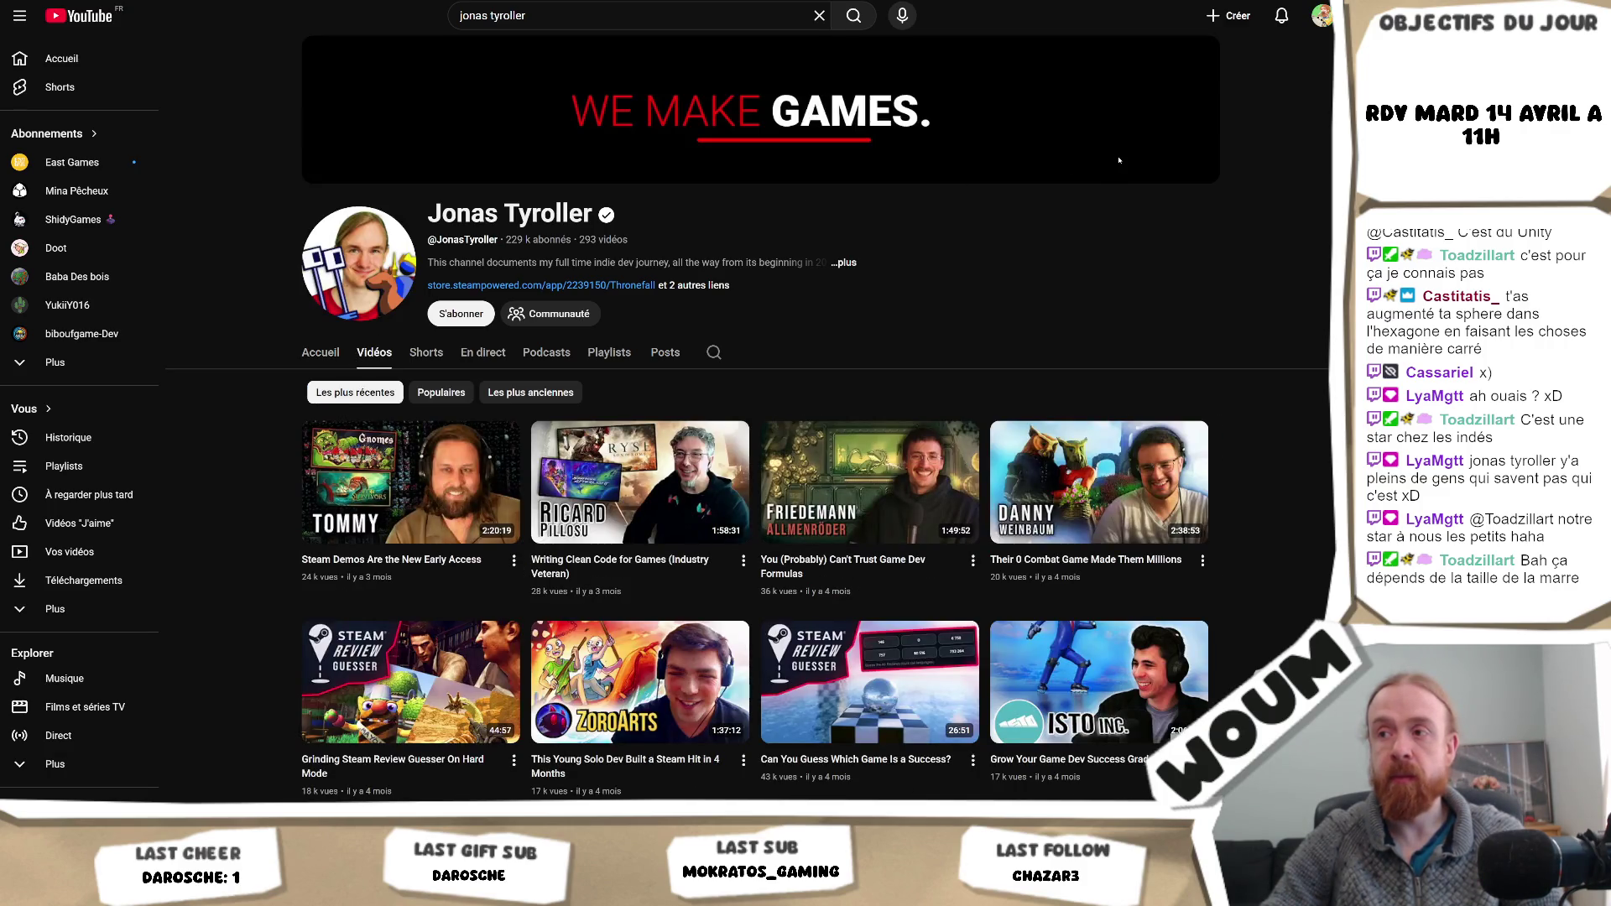
{"action": "scroll", "coordinate": [1118, 160], "scroll_direction": "down", "scroll_amount": 2}
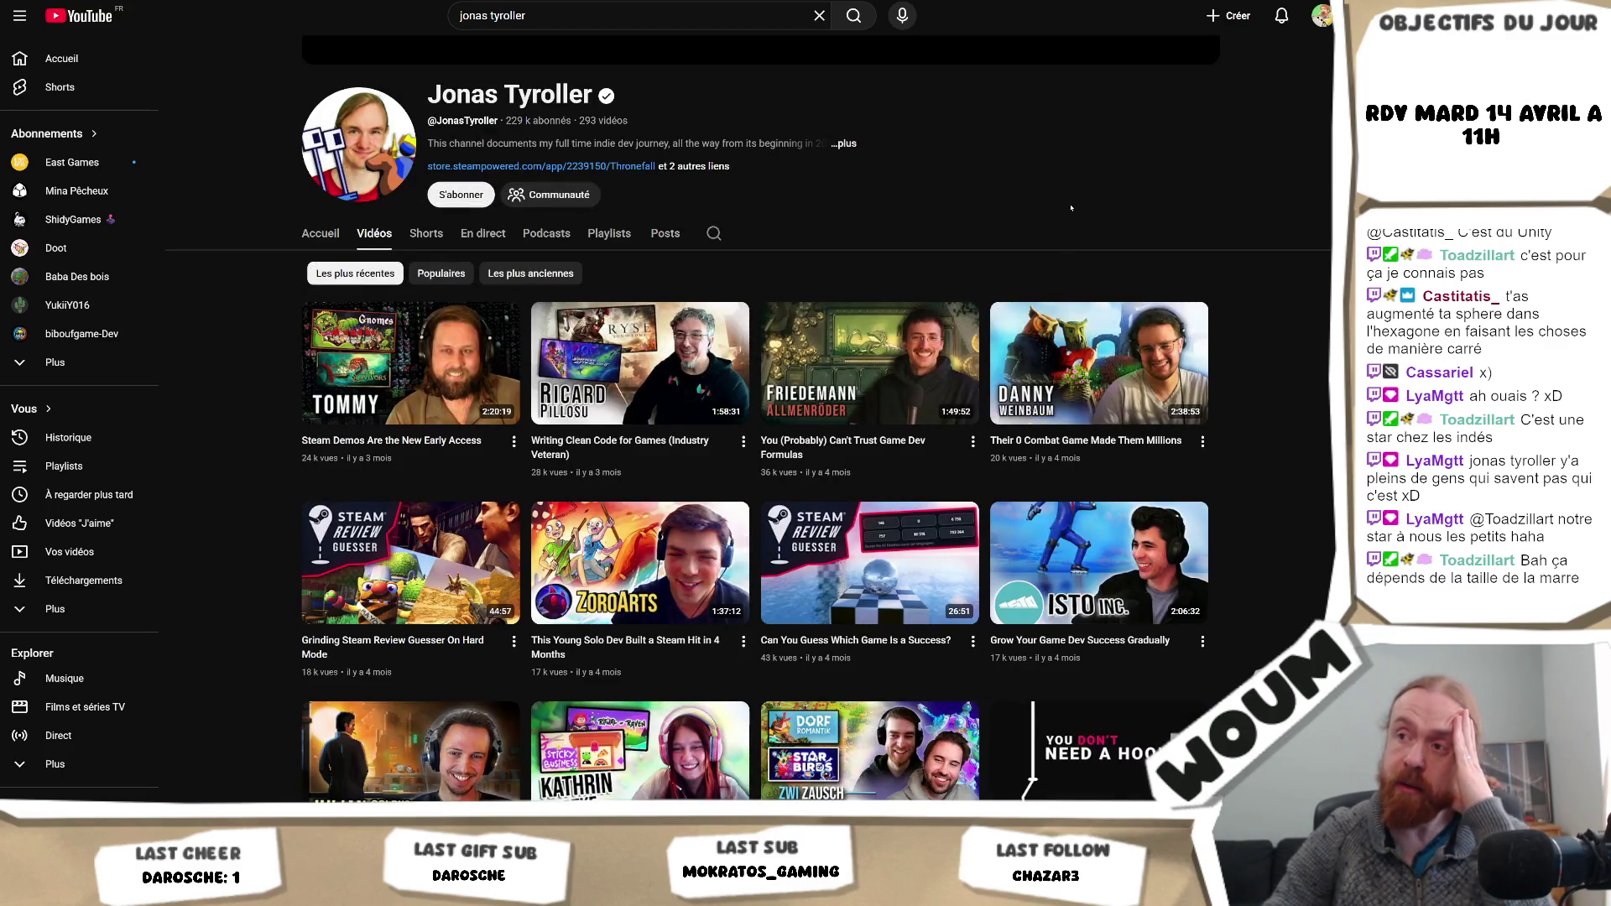
{"action": "scroll", "coordinate": [1070, 207], "scroll_direction": "down", "scroll_amount": 3}
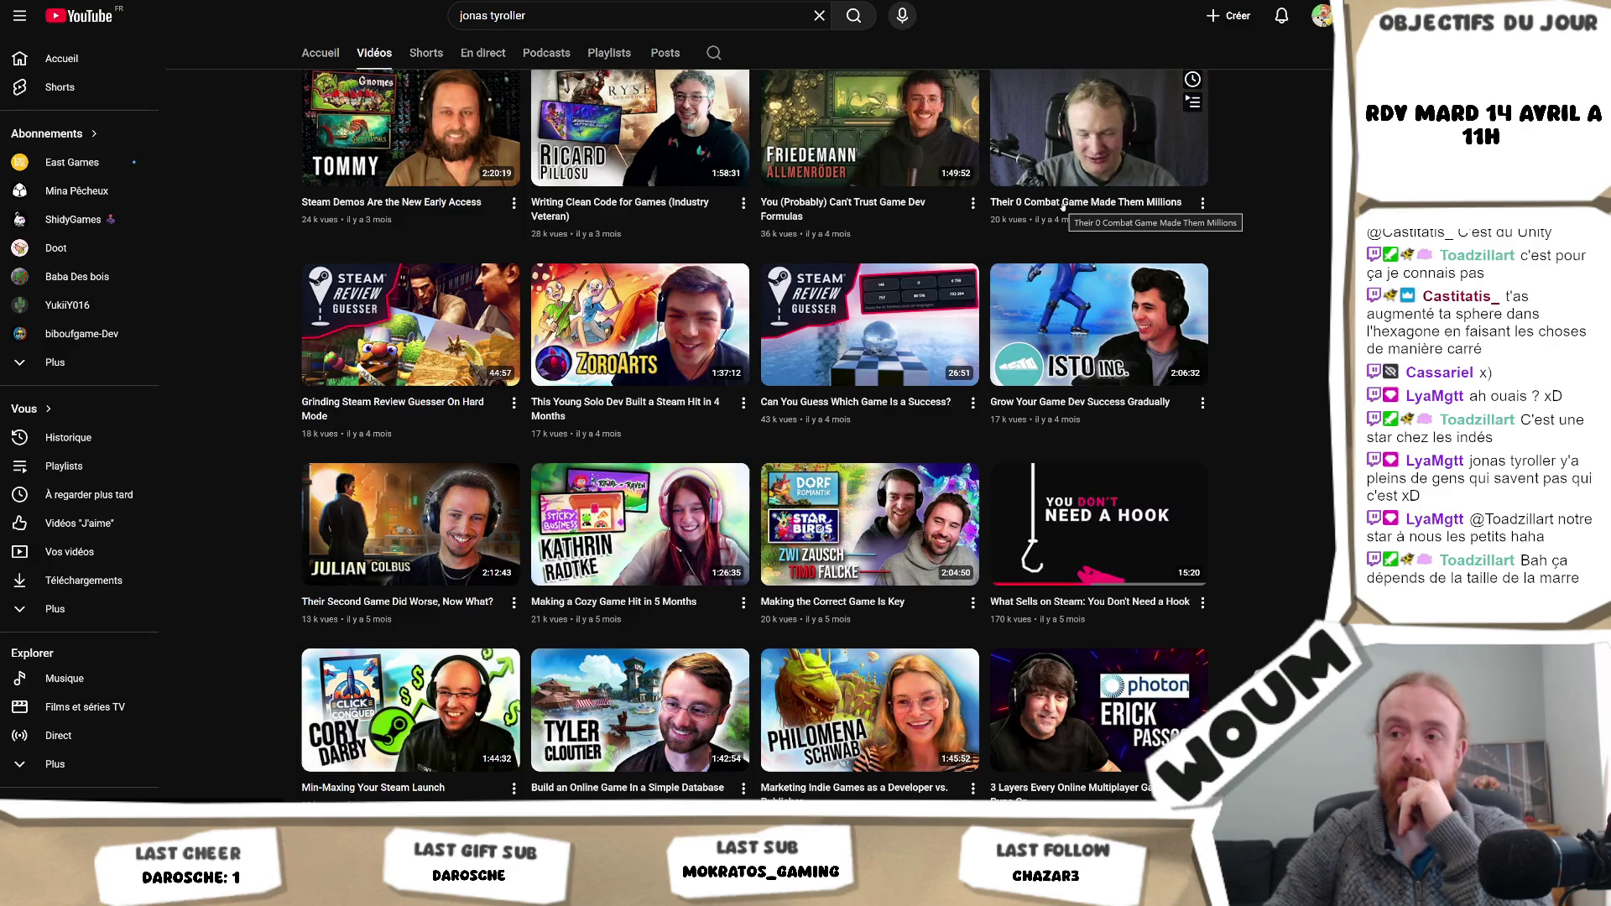
{"action": "scroll", "coordinate": [1063, 207], "scroll_direction": "down", "scroll_amount": 2}
{"action": "scroll", "coordinate": [1063, 207], "scroll_direction": "down", "scroll_amount": 2}
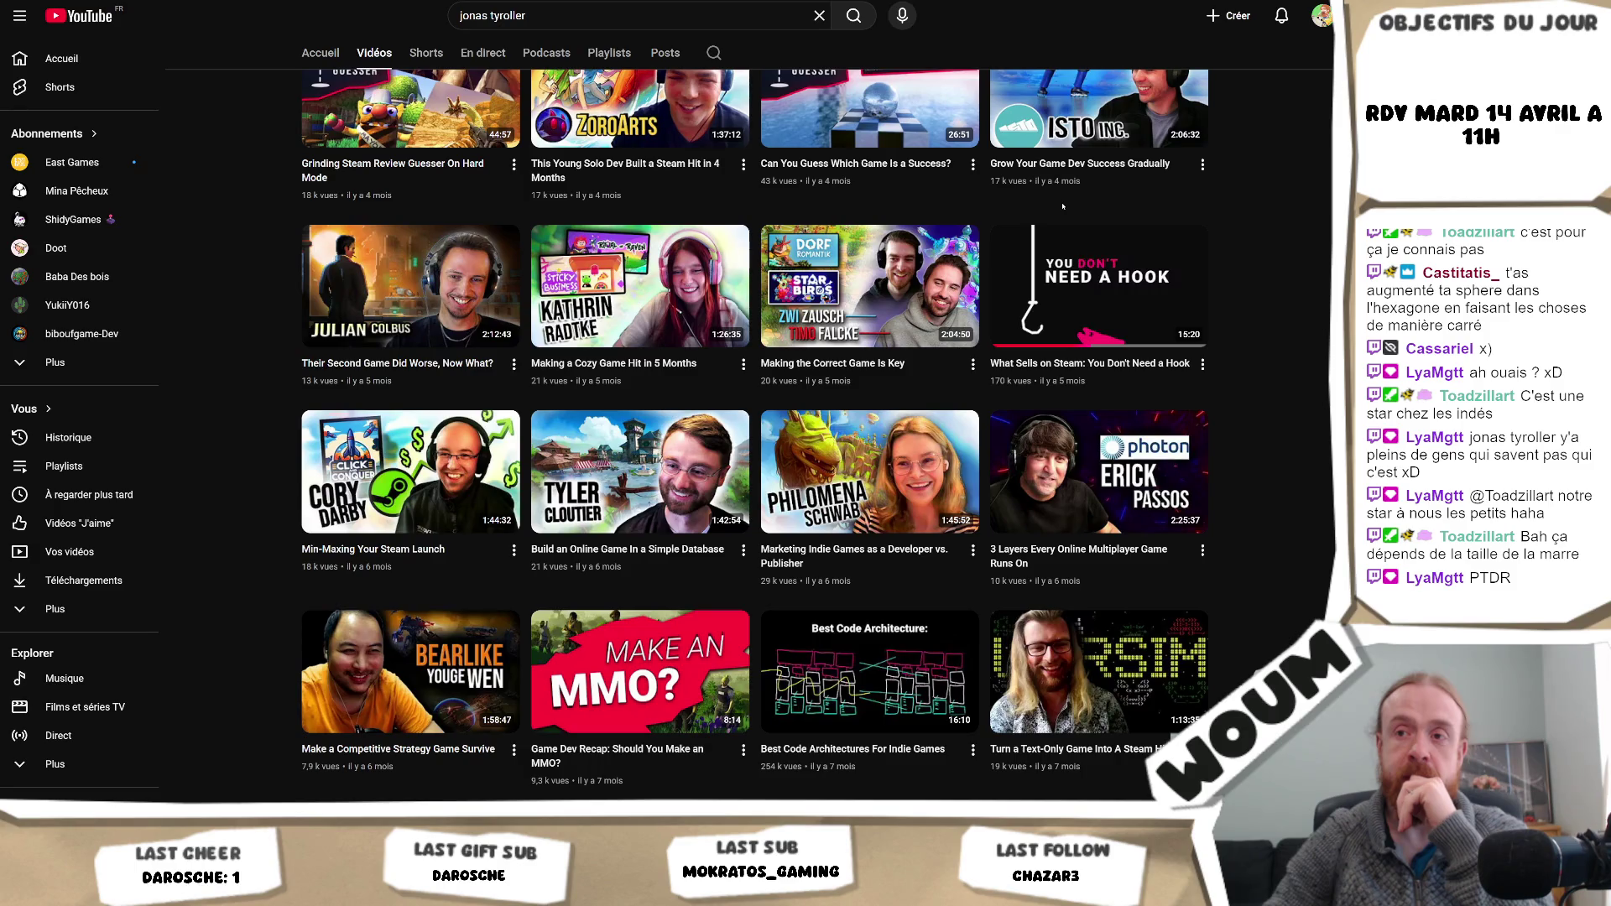
{"action": "scroll", "coordinate": [1062, 207], "scroll_direction": "down", "scroll_amount": 2}
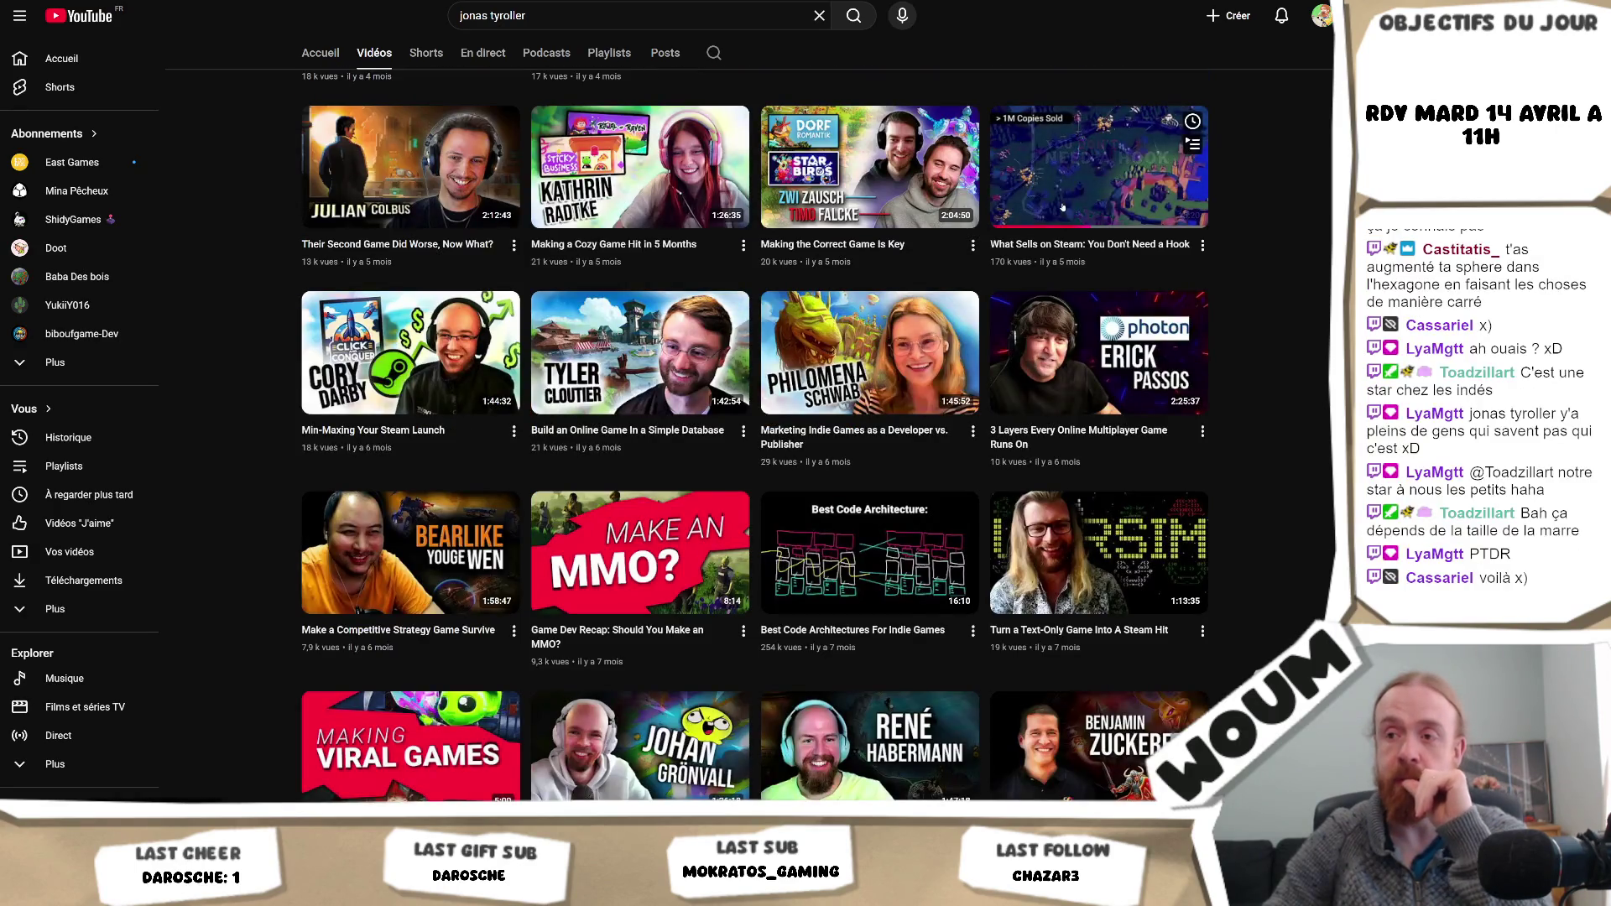
{"action": "scroll", "coordinate": [1062, 207], "scroll_direction": "down", "scroll_amount": 2}
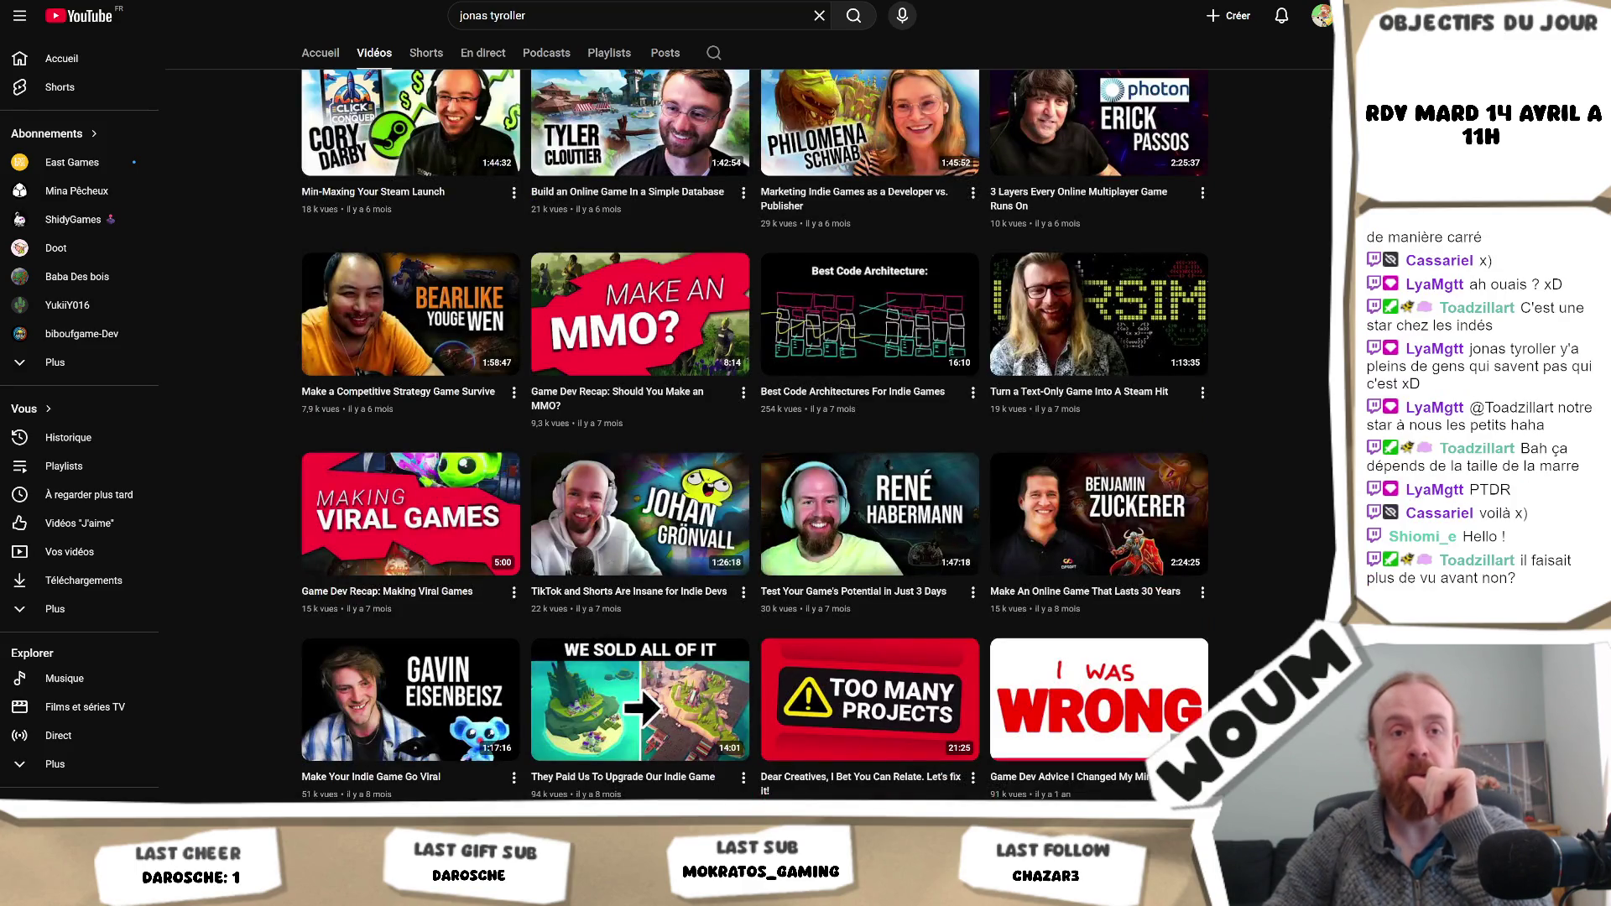
{"action": "scroll", "coordinate": [963, 739], "scroll_direction": "down", "scroll_amount": 2}
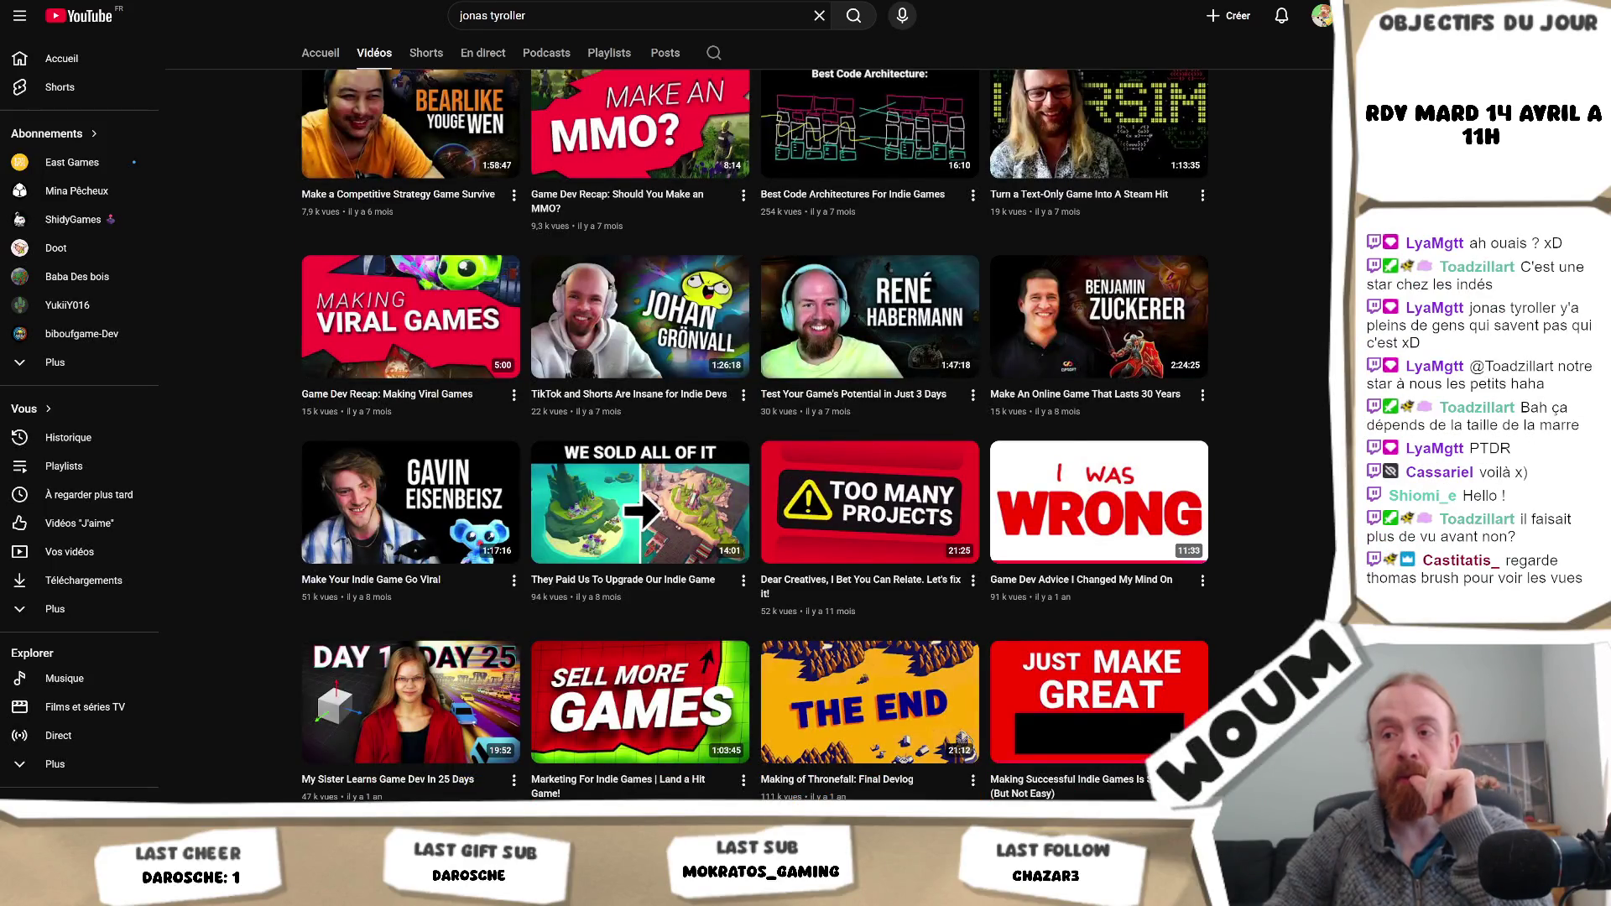
{"action": "scroll", "coordinate": [755, 437], "scroll_direction": "down", "scroll_amount": 1}
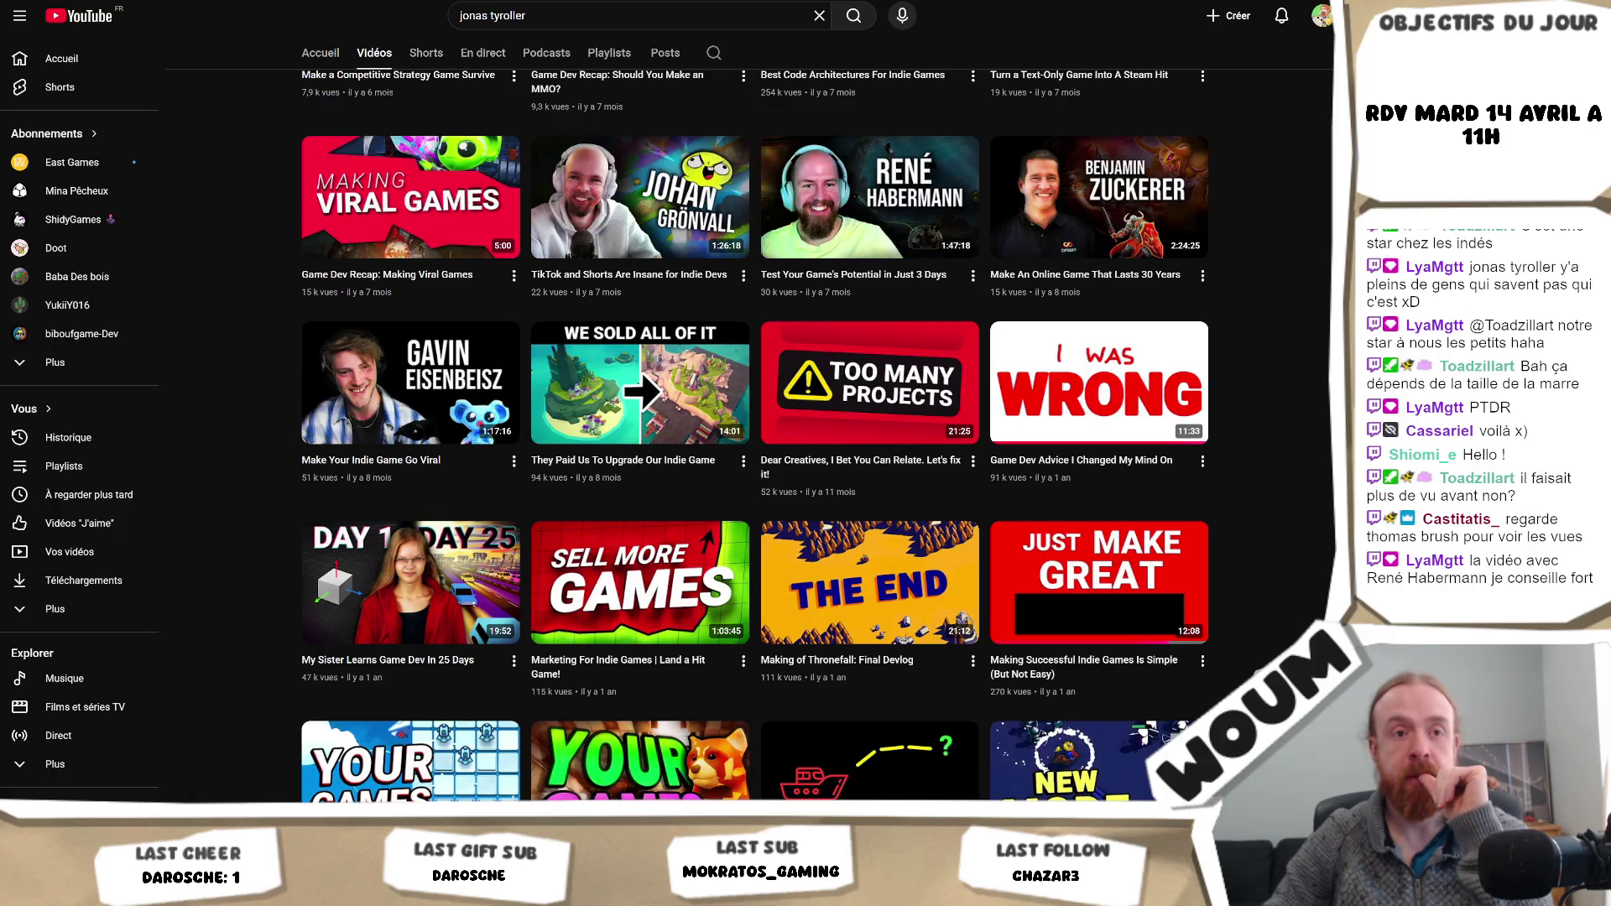
{"action": "scroll", "coordinate": [755, 436], "scroll_direction": "up", "scroll_amount": 4}
{"action": "key", "text": "slash"}
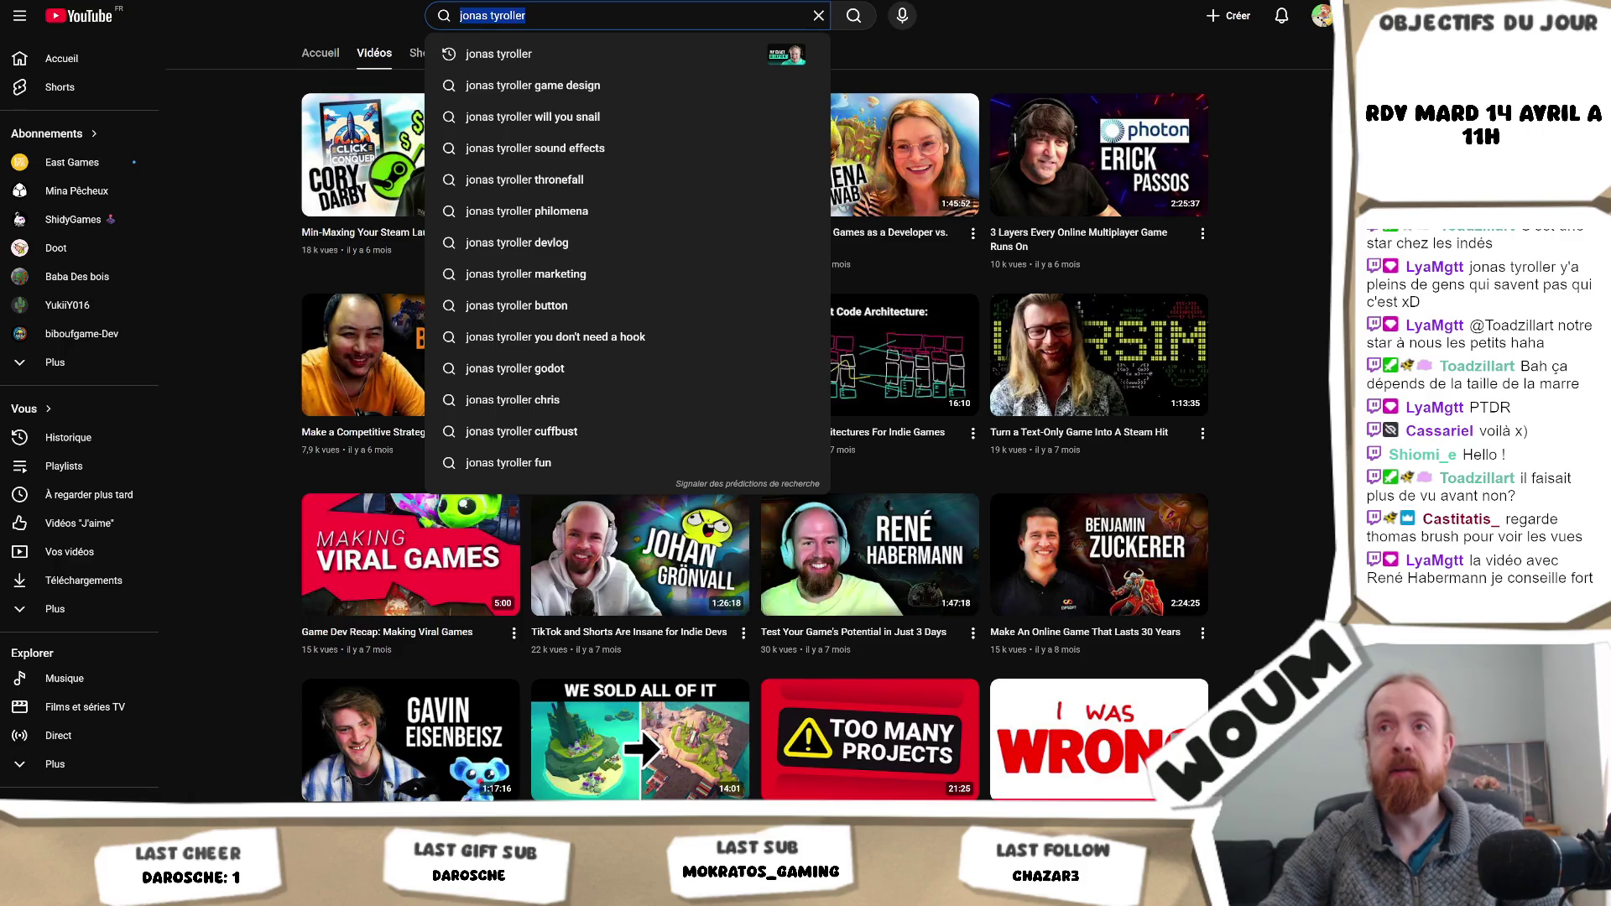
- Search YouTube for 'thomas brush' and open the Thomas Brush channel
{"action": "type", "text": "thomas brush"}
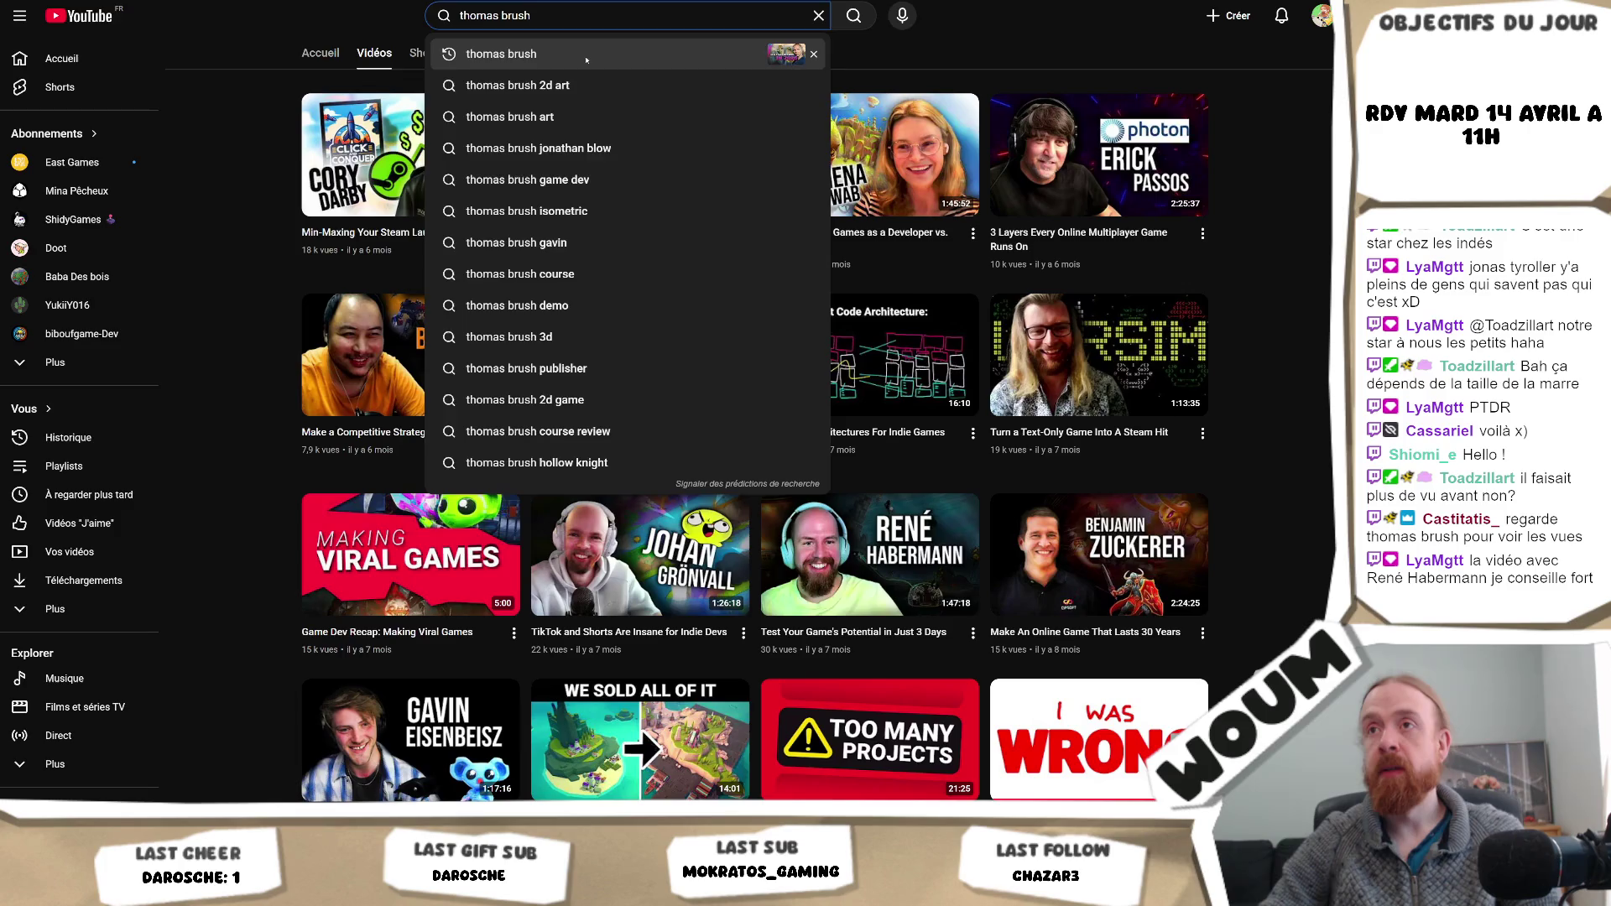
{"action": "left_click", "coordinate": [586, 55]}
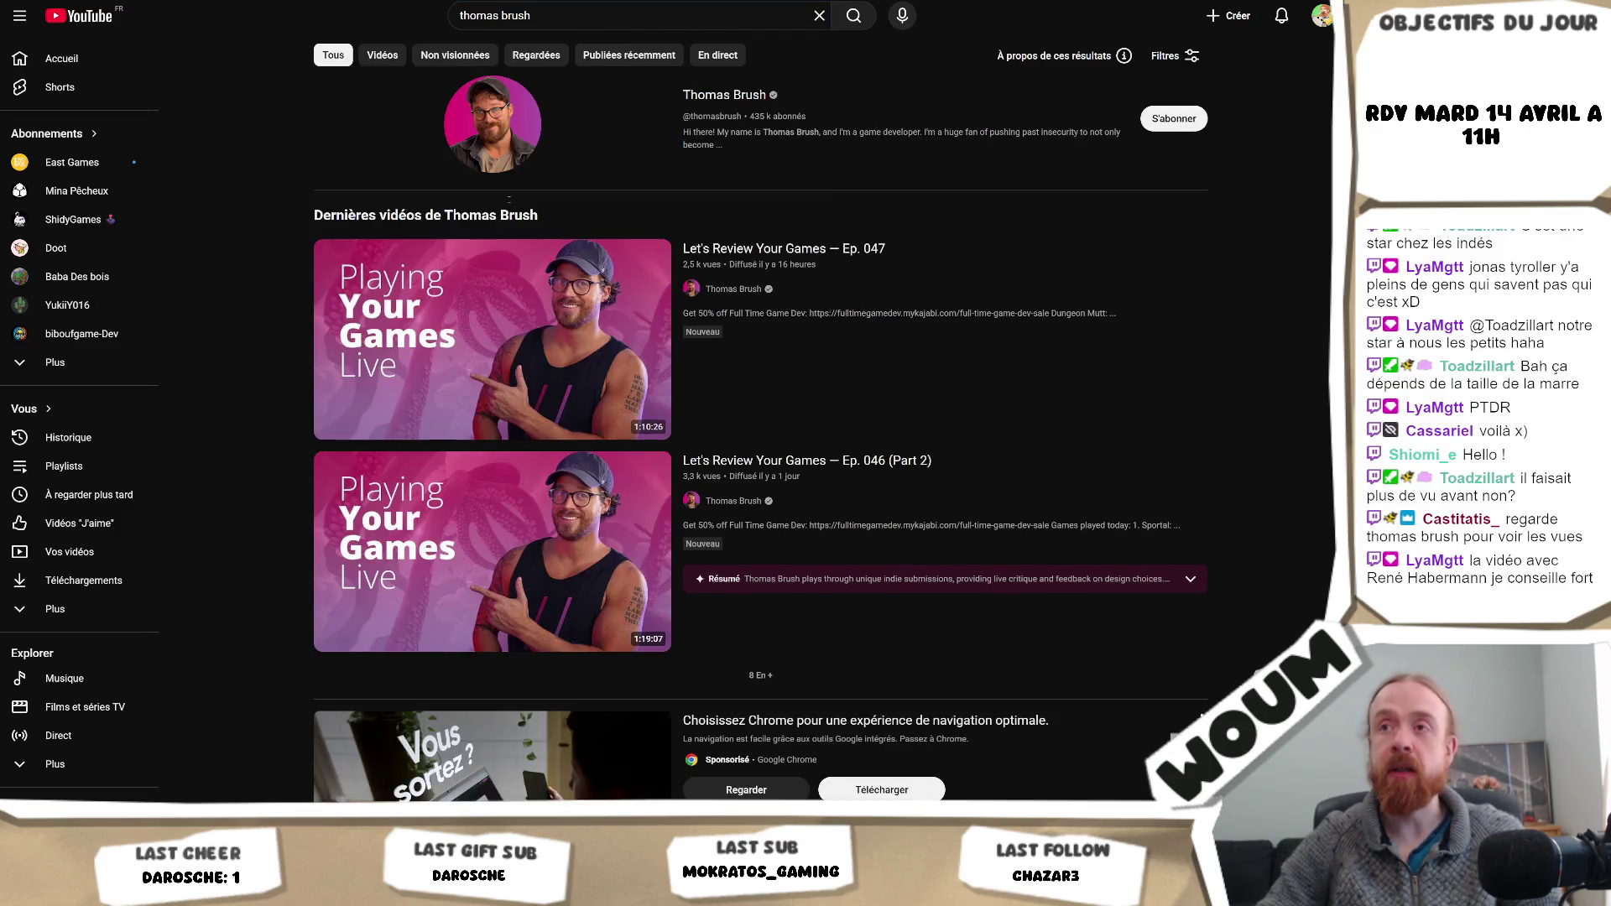
{"action": "left_click", "coordinate": [745, 92]}
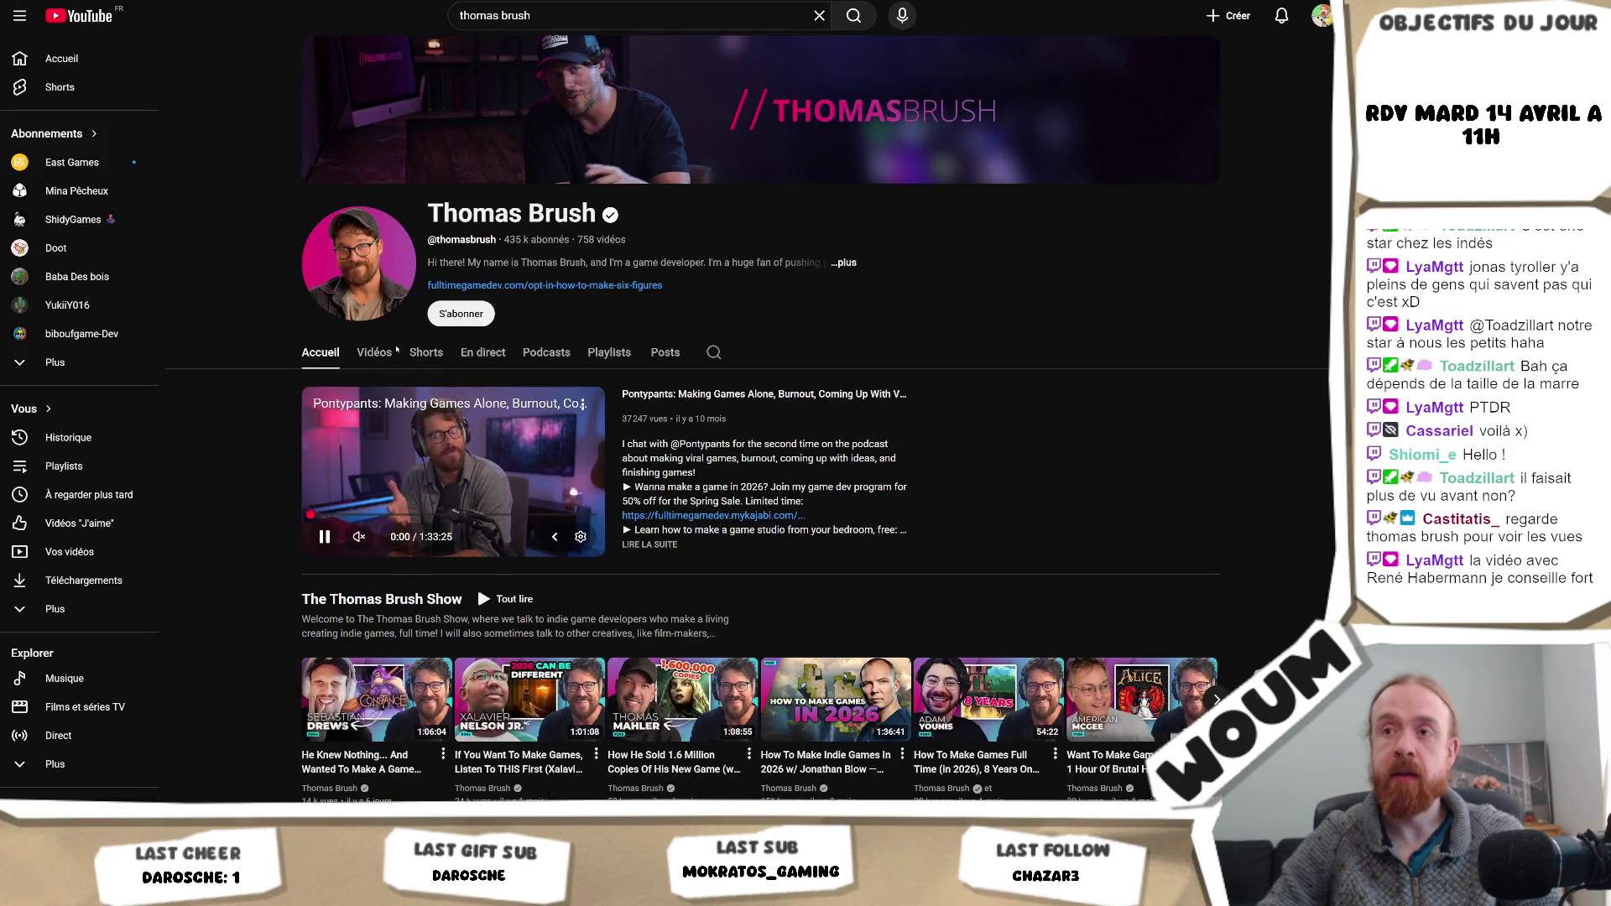
- Browse the Thomas Brush channel's Videos tab, then go back to the previous page
{"action": "left_click", "coordinate": [391, 353]}
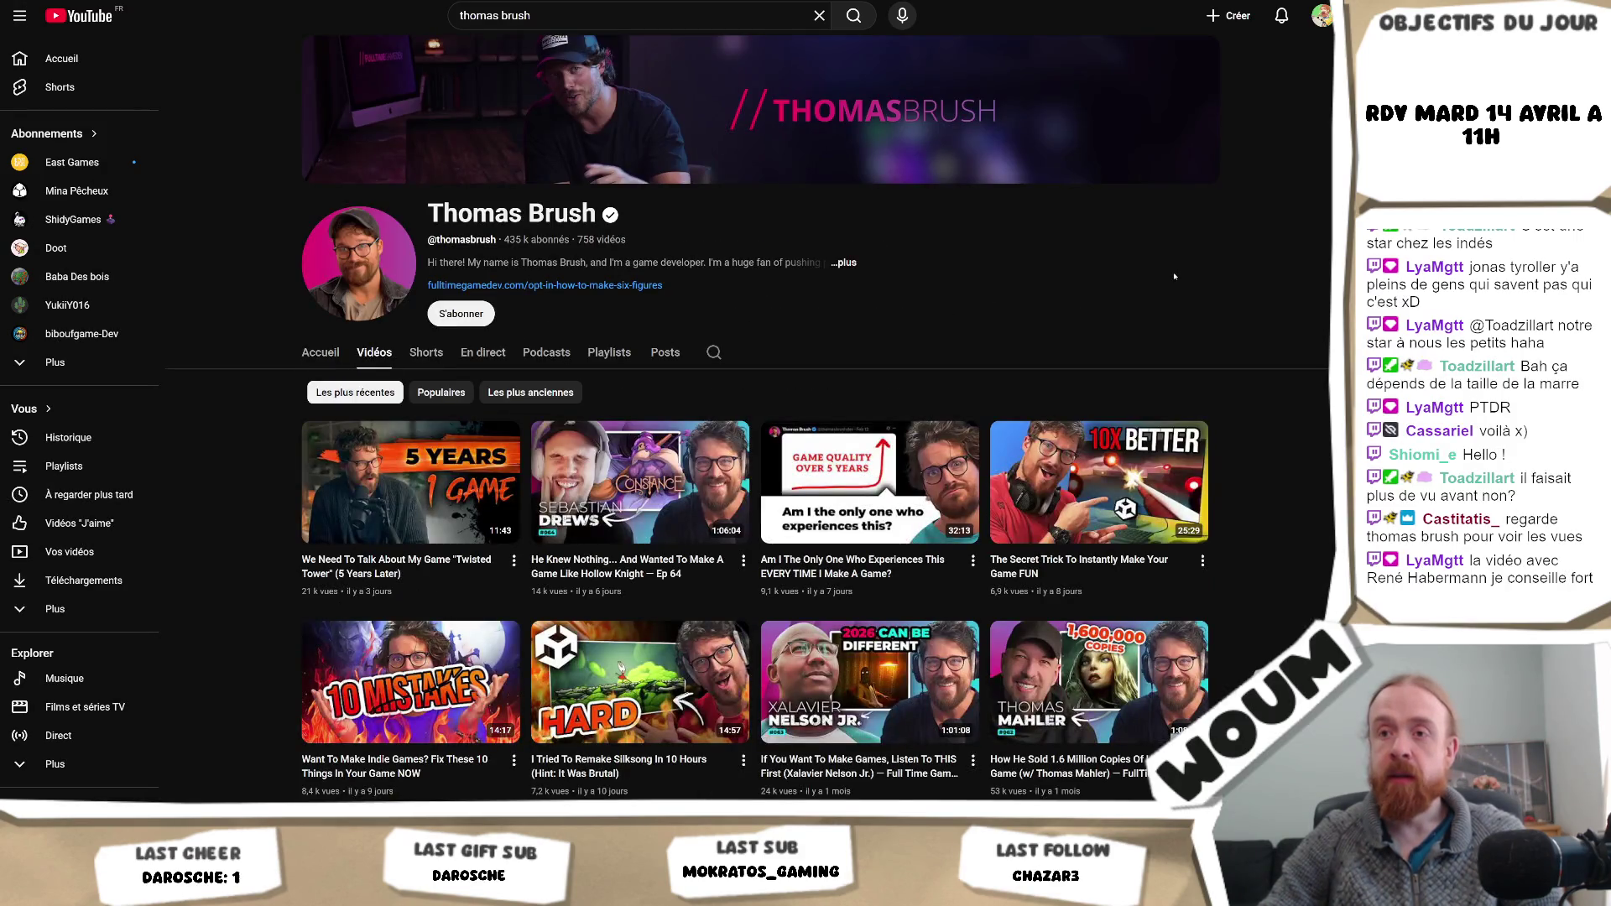
{"action": "scroll", "coordinate": [1174, 276], "scroll_direction": "down", "scroll_amount": 2}
{"action": "scroll", "coordinate": [755, 420], "scroll_direction": "down", "scroll_amount": 3}
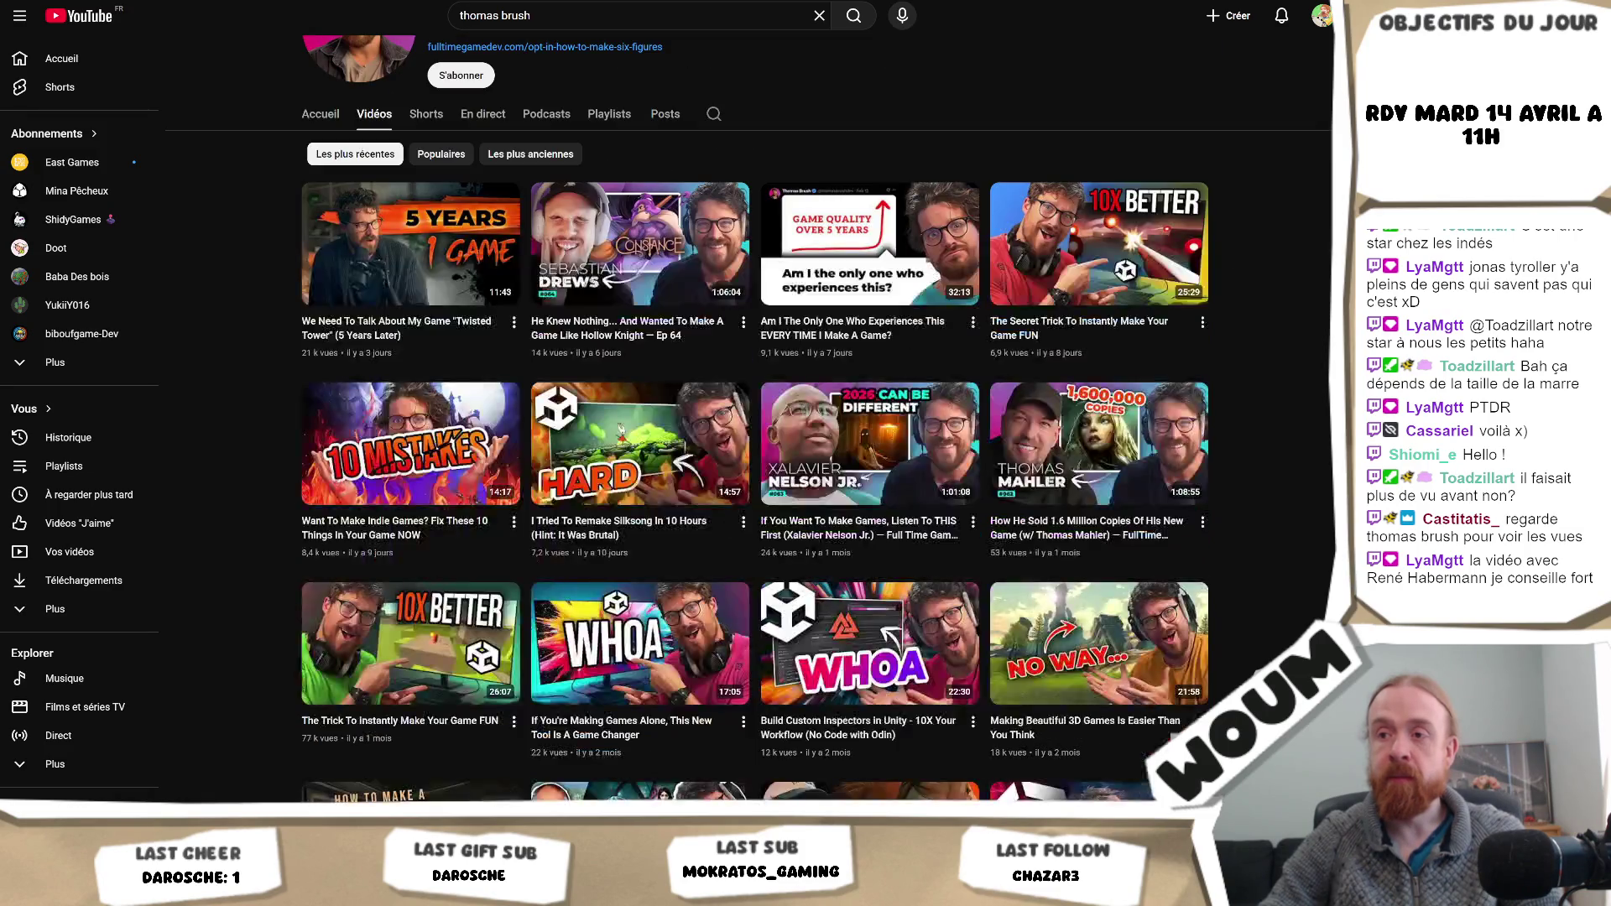
{"action": "scroll", "coordinate": [756, 419], "scroll_direction": "down", "scroll_amount": 3}
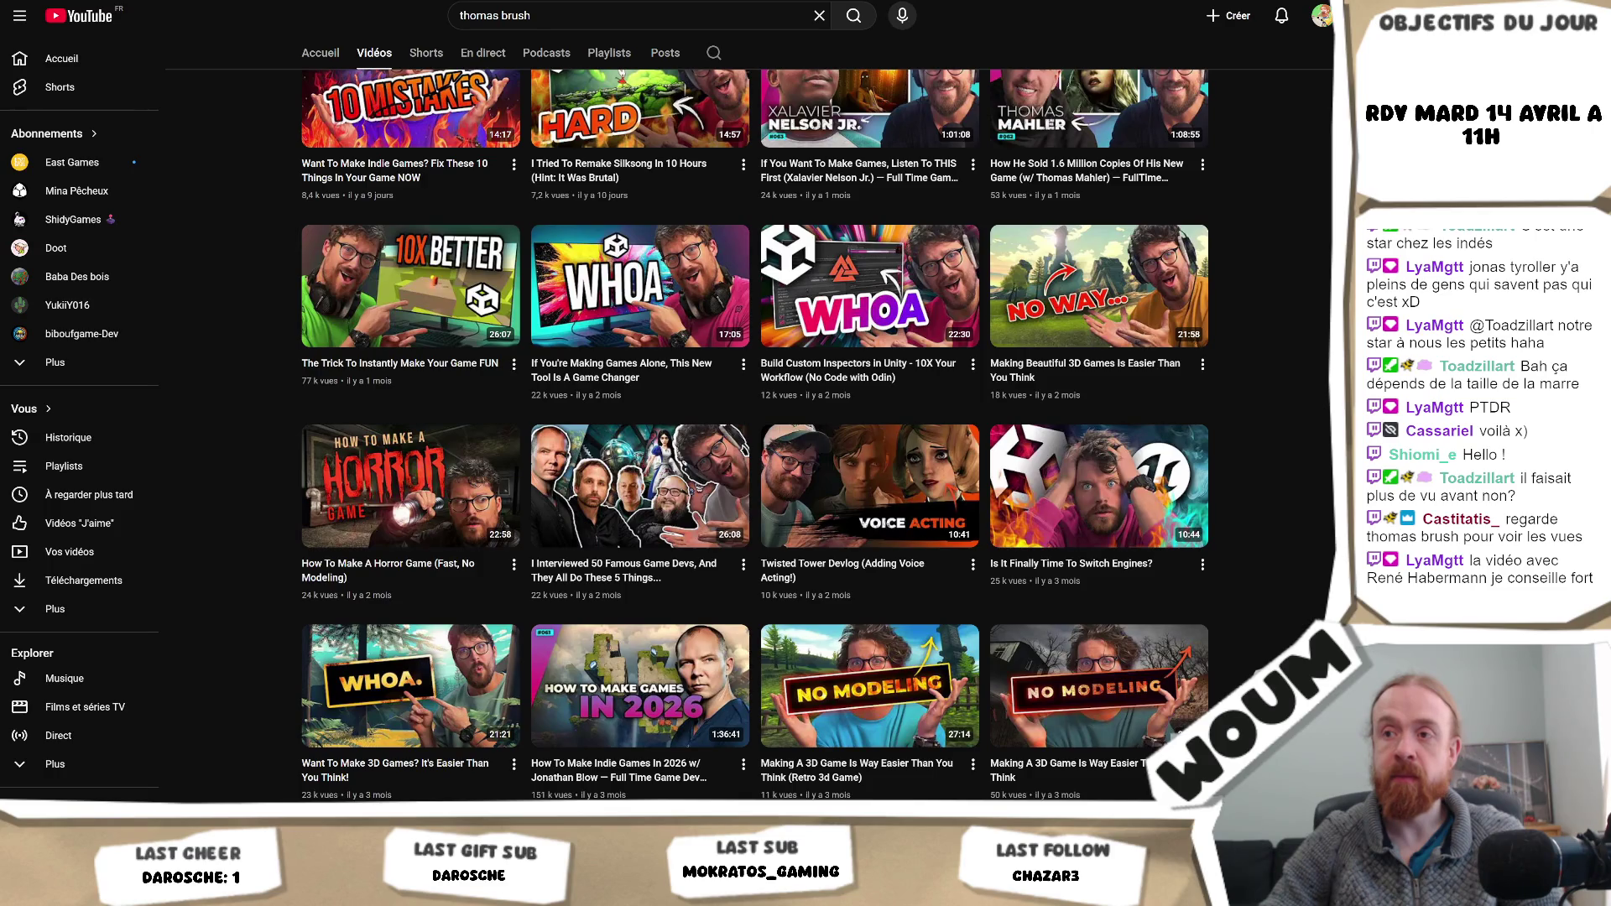
{"action": "scroll", "coordinate": [755, 419], "scroll_direction": "down", "scroll_amount": 3}
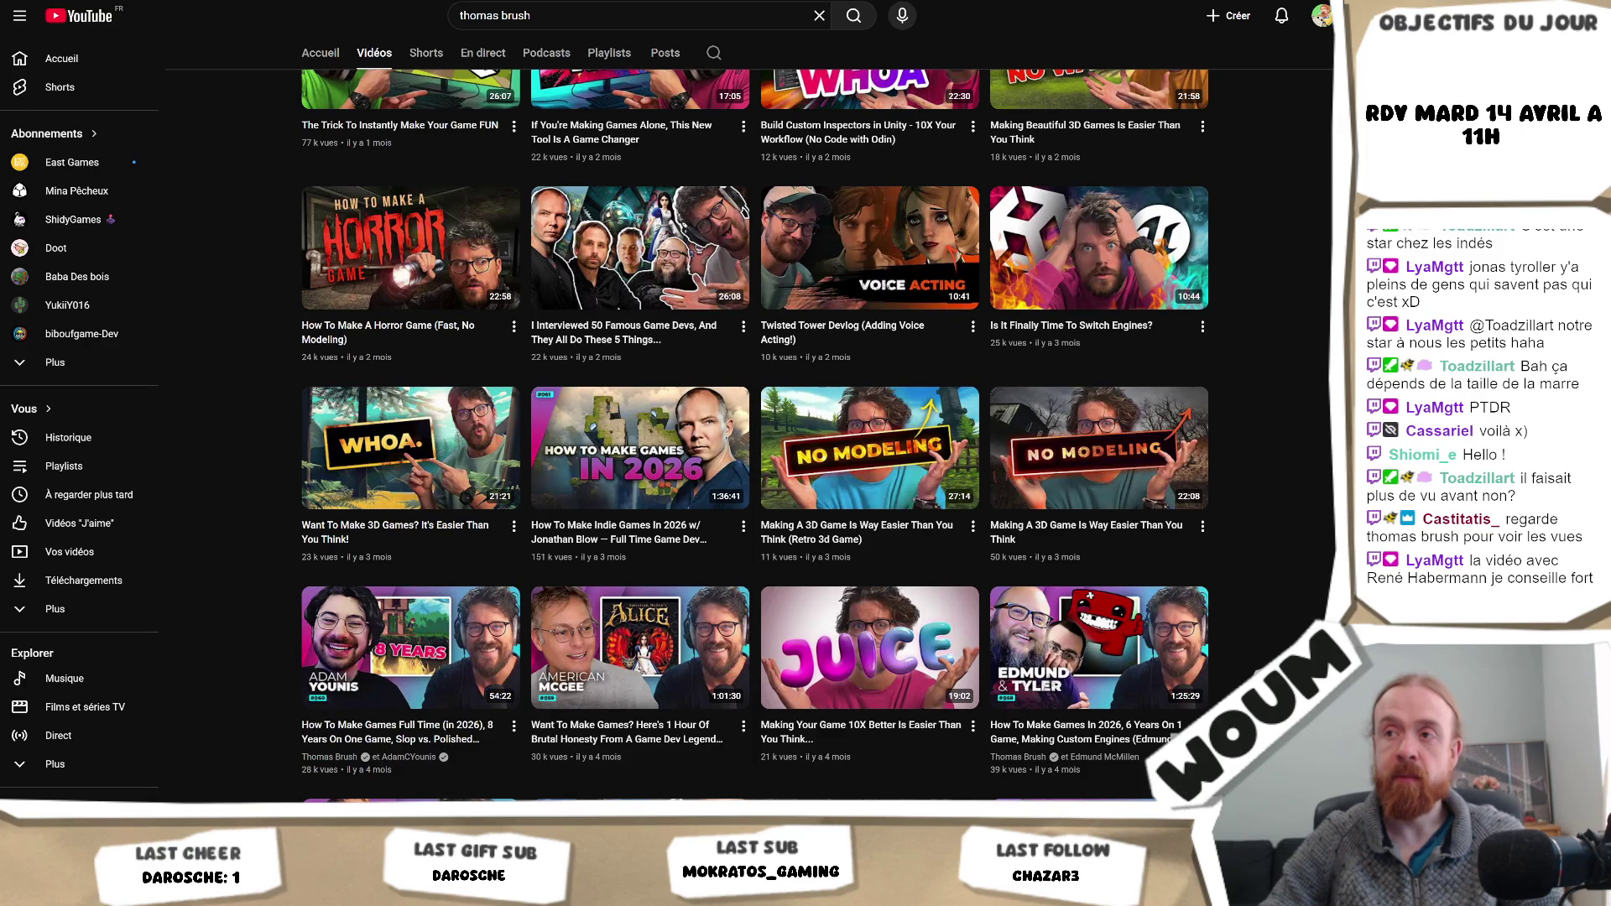
{"action": "scroll", "coordinate": [755, 419], "scroll_direction": "down", "scroll_amount": 3}
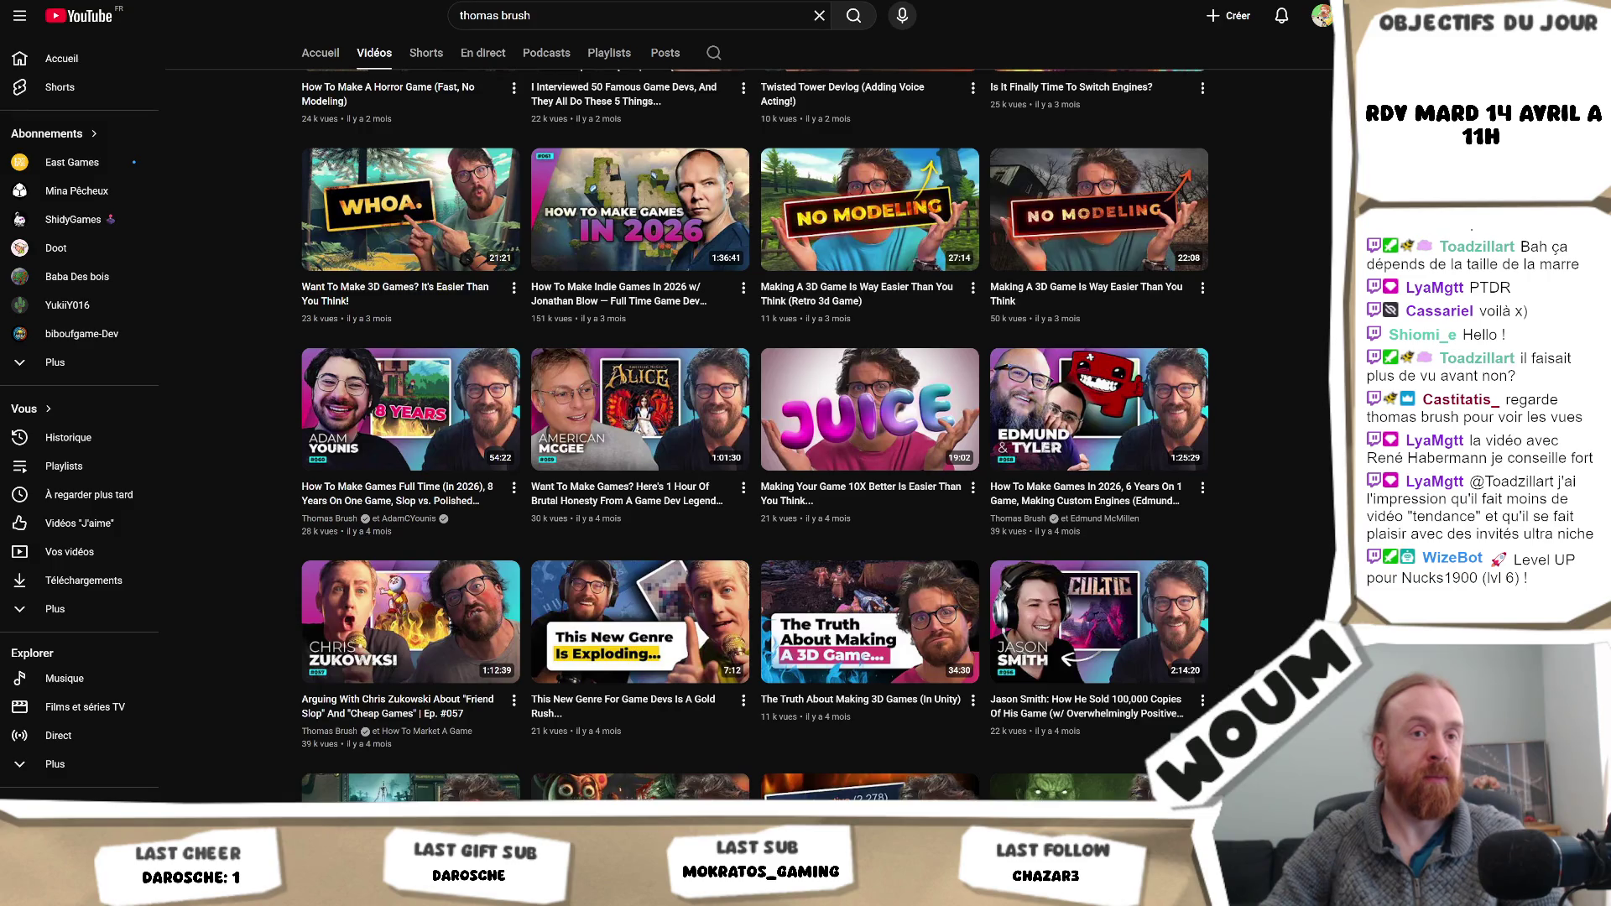
{"action": "key", "text": "alt+Left"}
{"action": "key", "text": "alt+Left"}
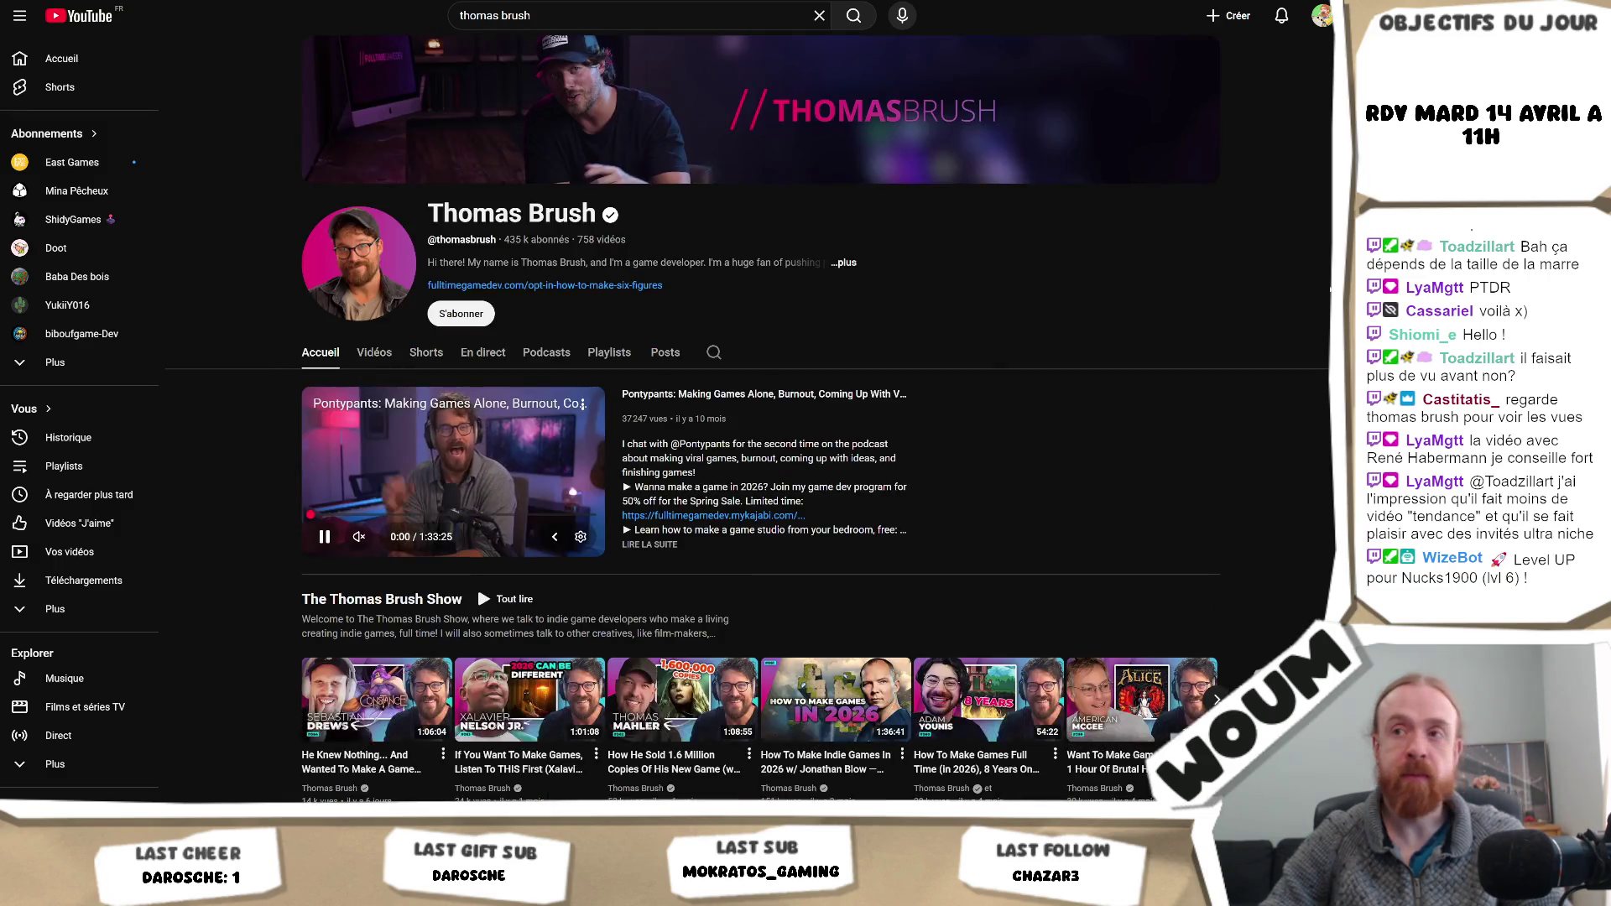
{"action": "key", "text": "alt+Right"}
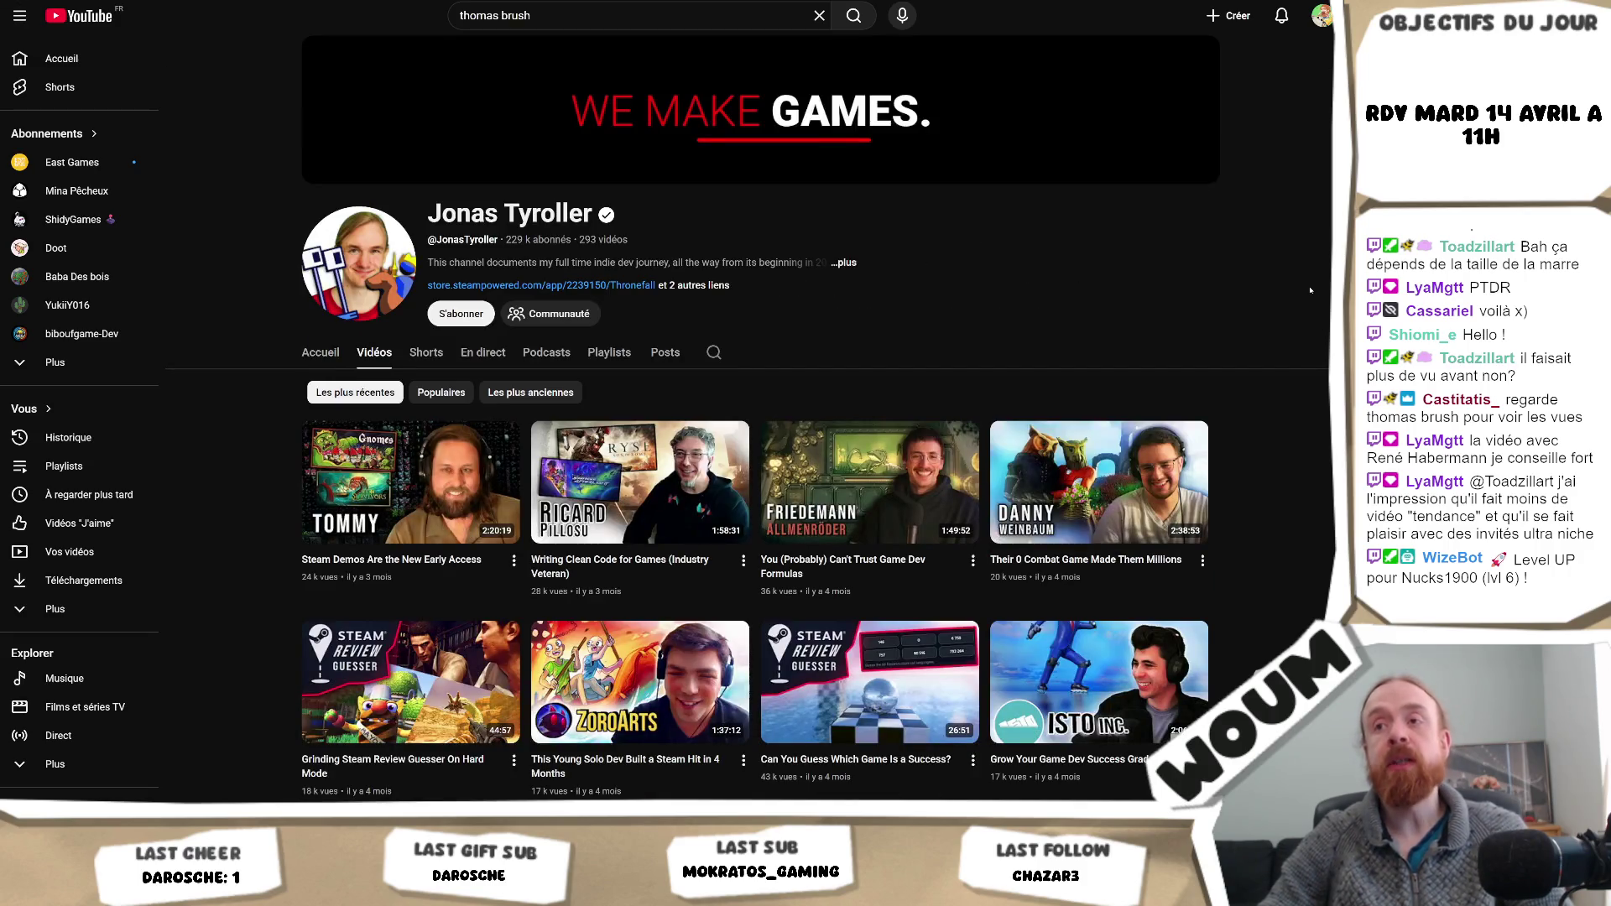
{"action": "scroll", "coordinate": [1310, 290], "scroll_direction": "down", "scroll_amount": 8}
{"action": "scroll", "coordinate": [1310, 290], "scroll_direction": "down", "scroll_amount": 20}
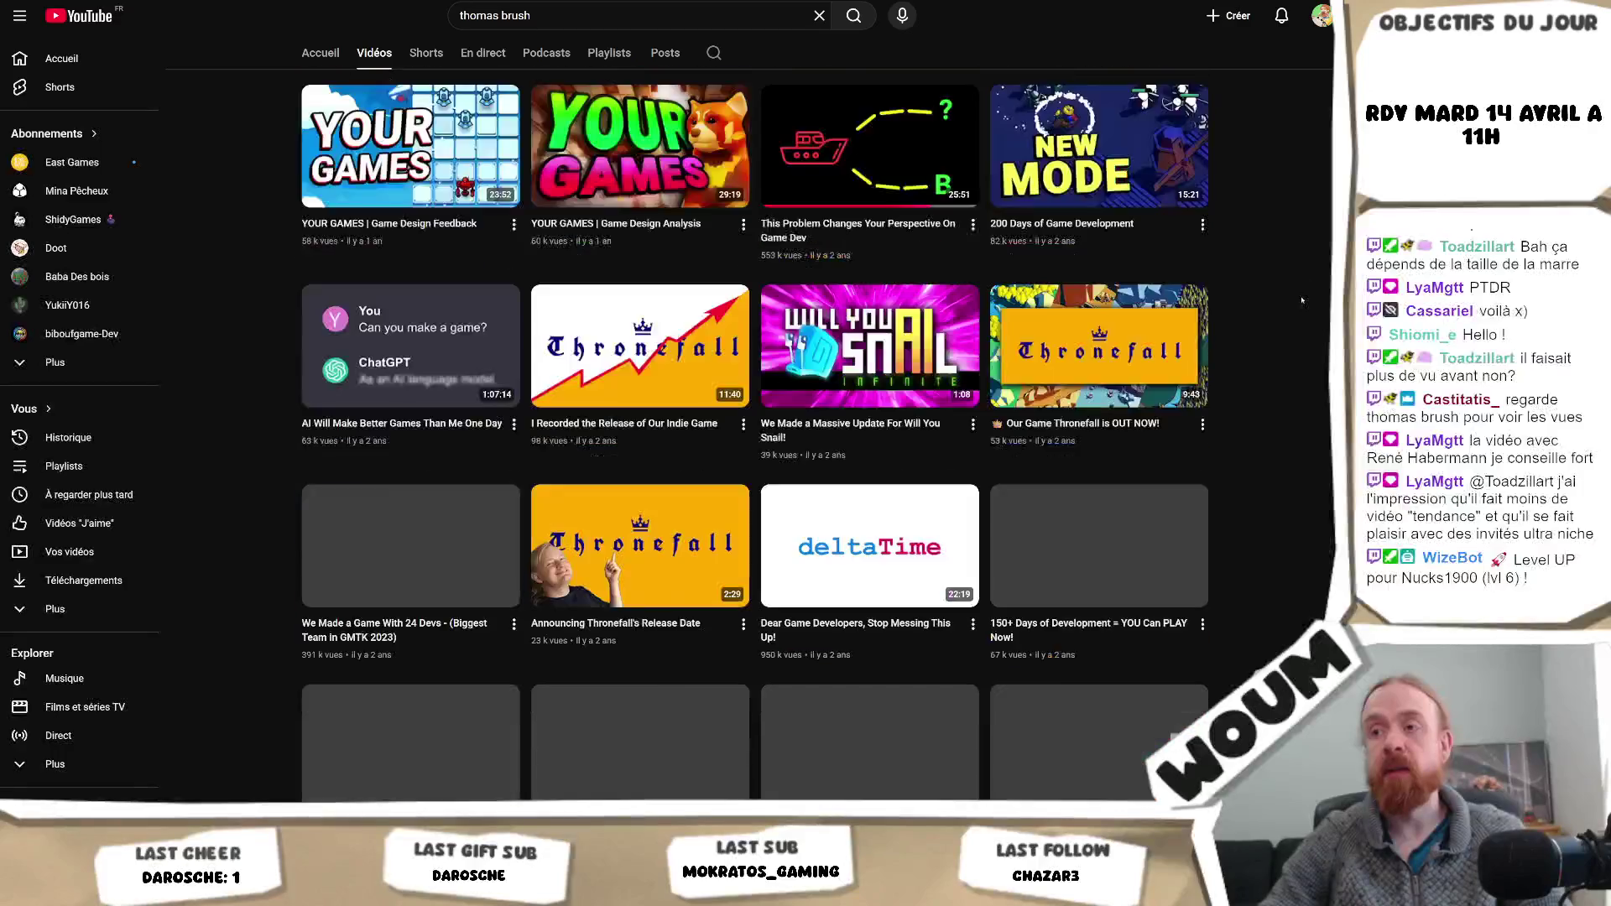
{"action": "scroll", "coordinate": [1302, 300], "scroll_direction": "down", "scroll_amount": 4}
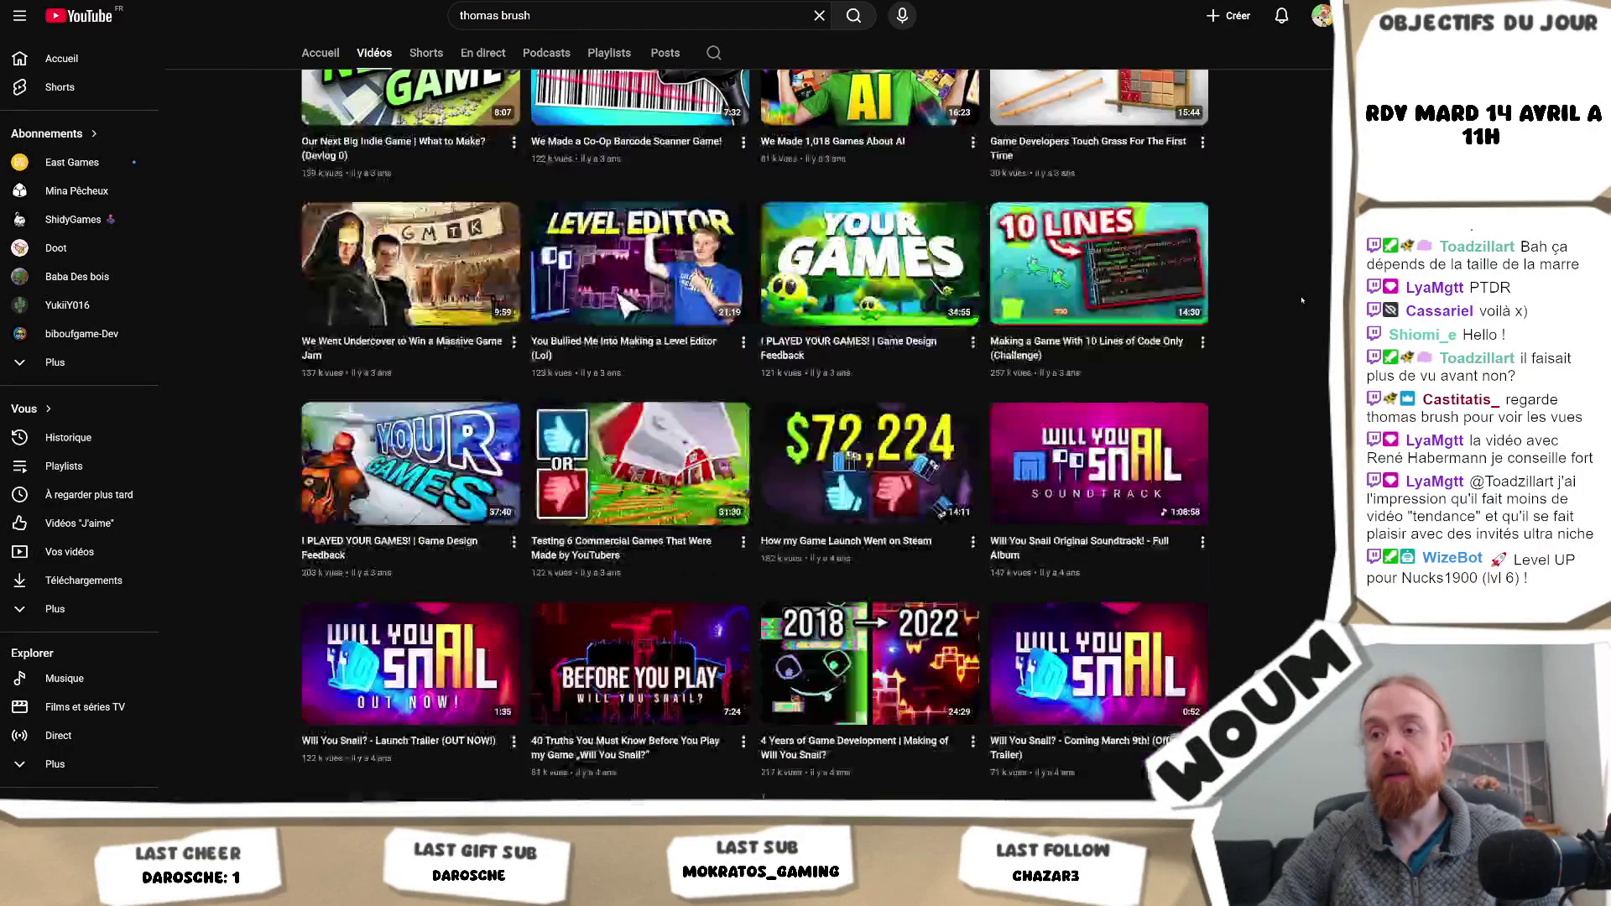
{"action": "scroll", "coordinate": [1301, 300], "scroll_direction": "down", "scroll_amount": 1}
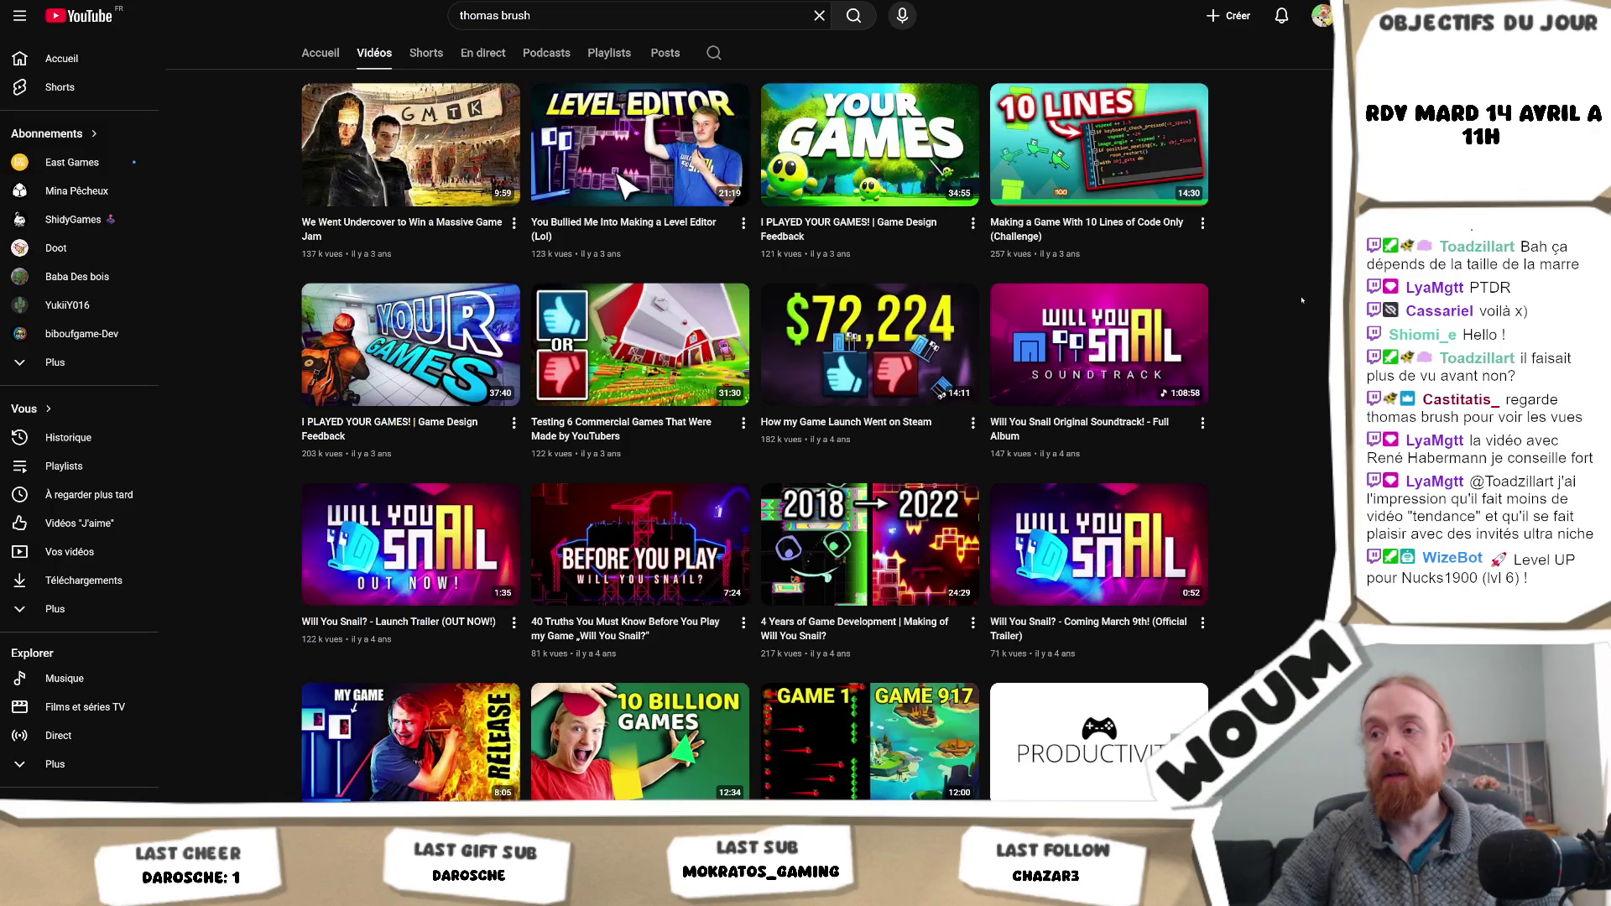
{"action": "scroll", "coordinate": [1301, 300], "scroll_direction": "down", "scroll_amount": 2}
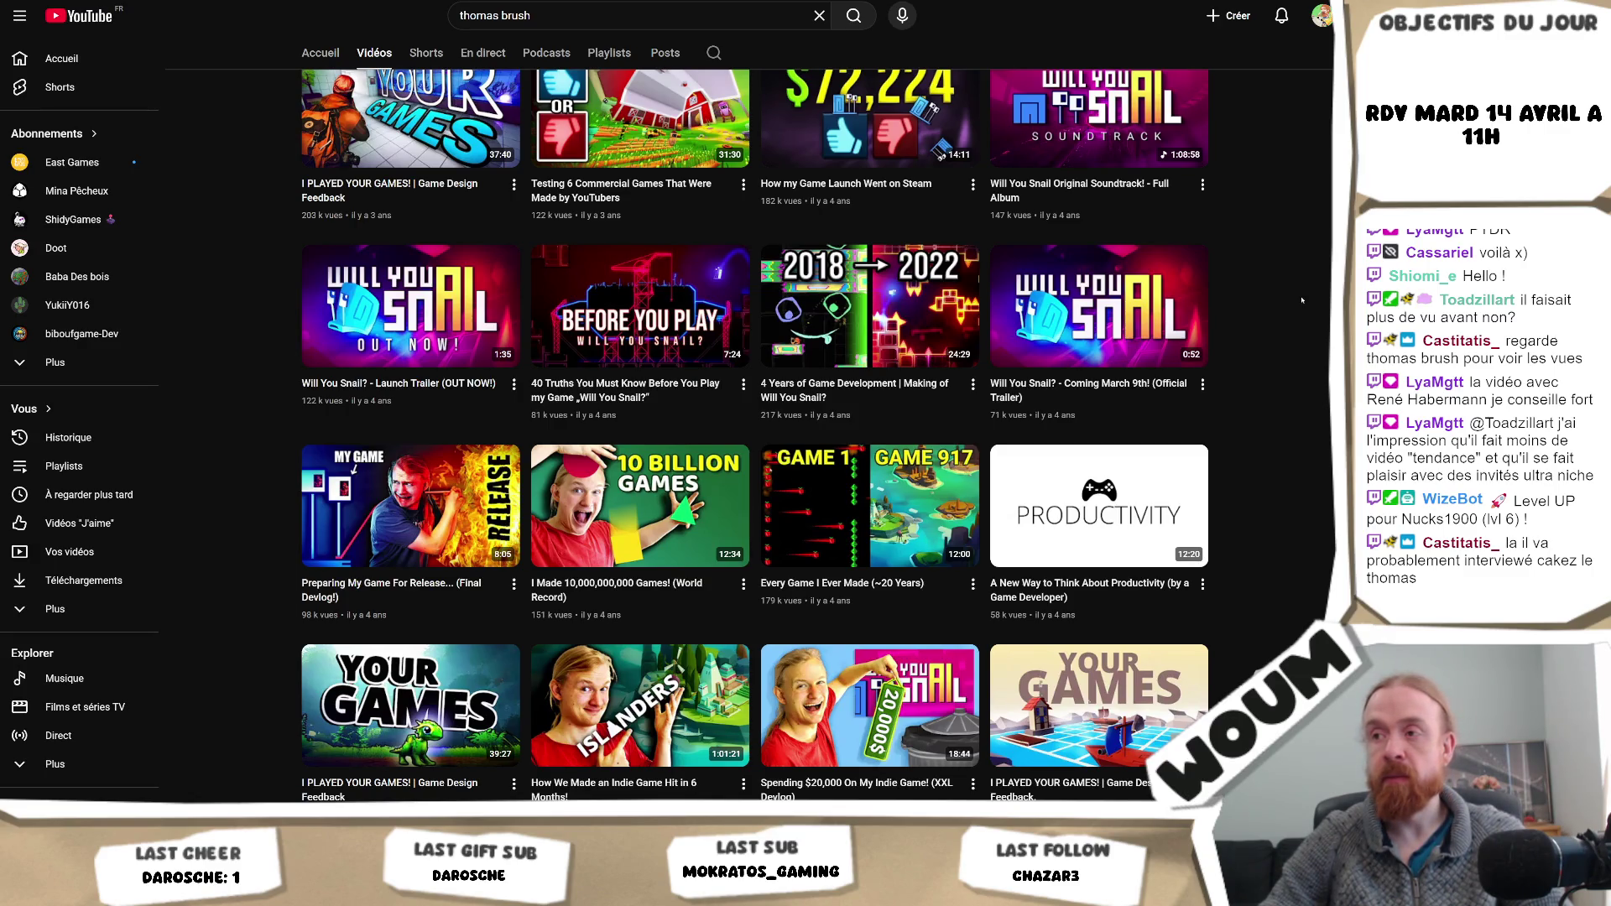
{"action": "scroll", "coordinate": [1301, 300], "scroll_direction": "down", "scroll_amount": 2}
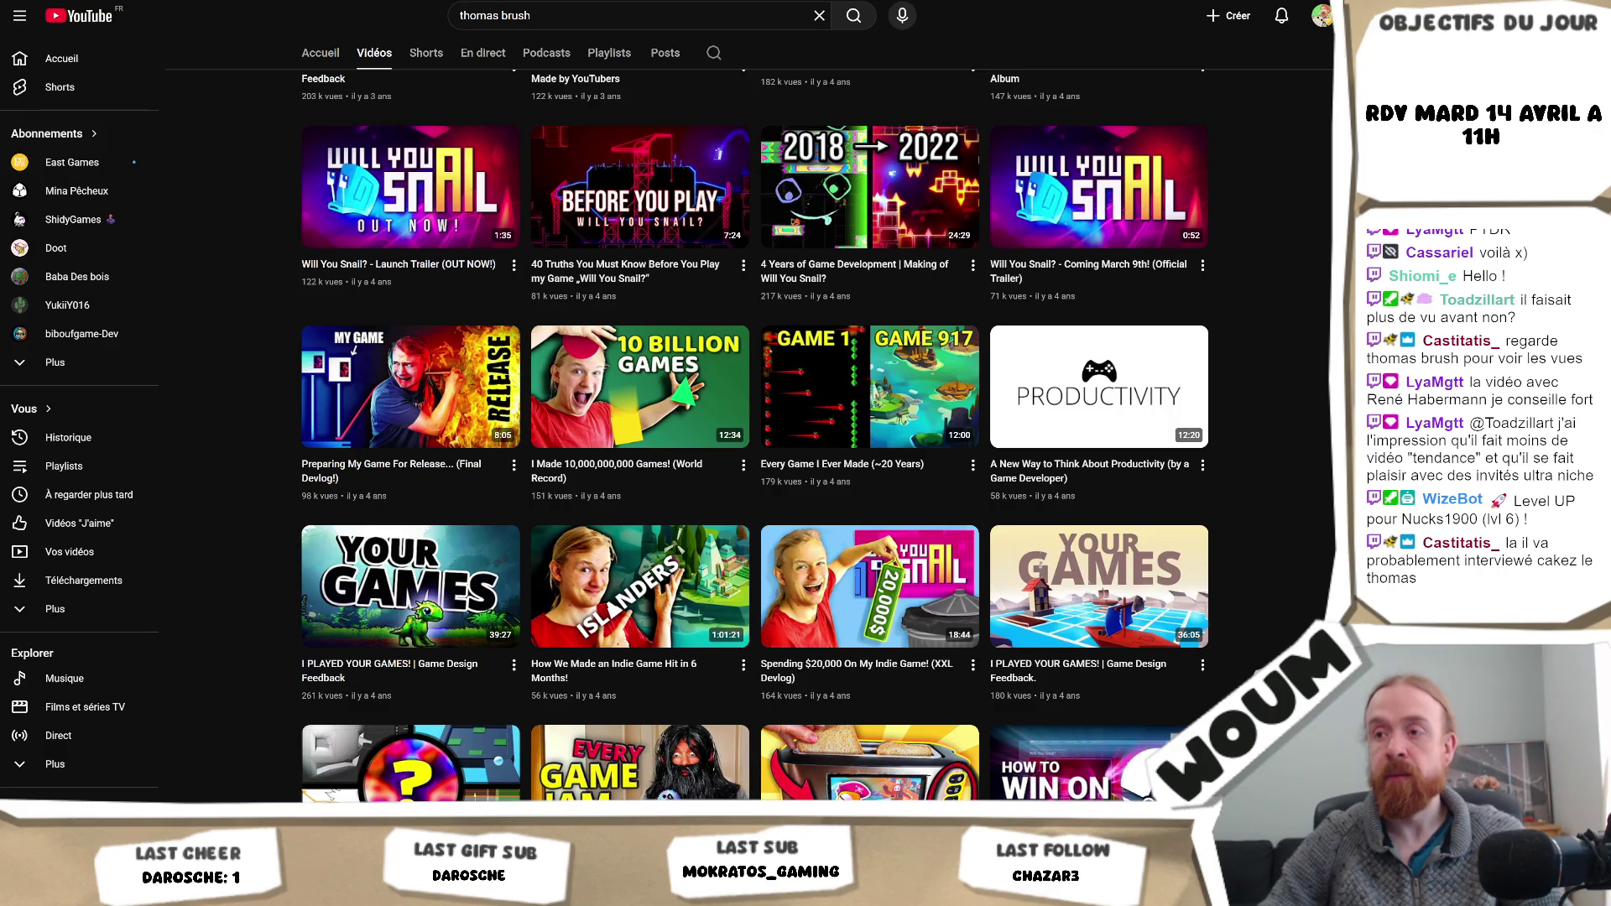
{"action": "scroll", "coordinate": [1285, 602], "scroll_direction": "down", "scroll_amount": 1}
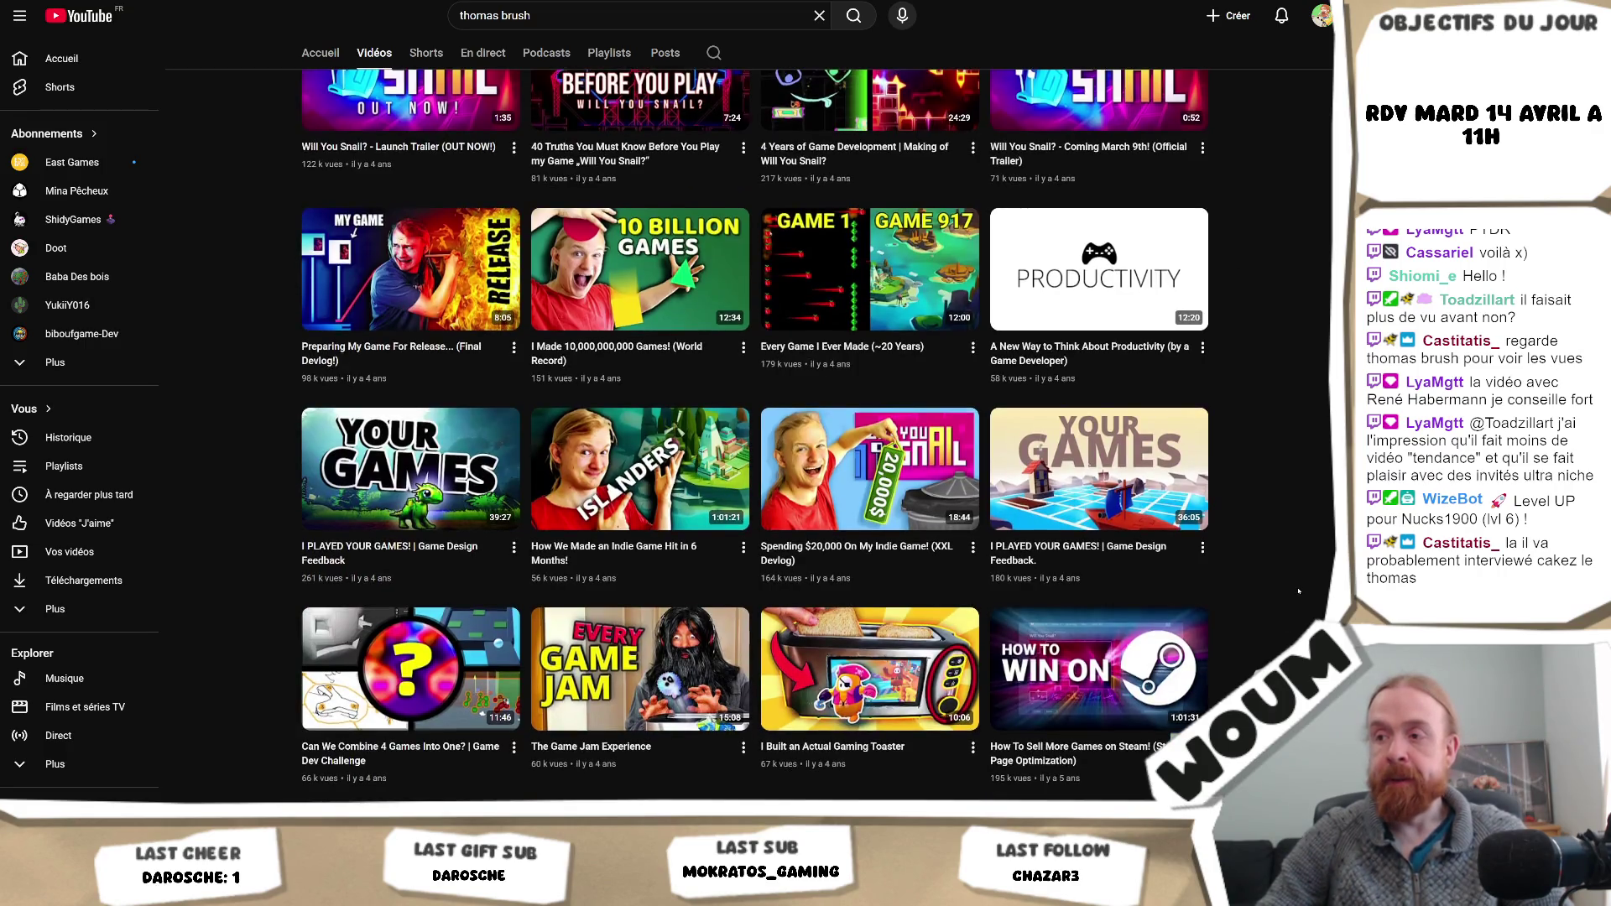
{"action": "scroll", "coordinate": [1292, 595], "scroll_direction": "down", "scroll_amount": 2}
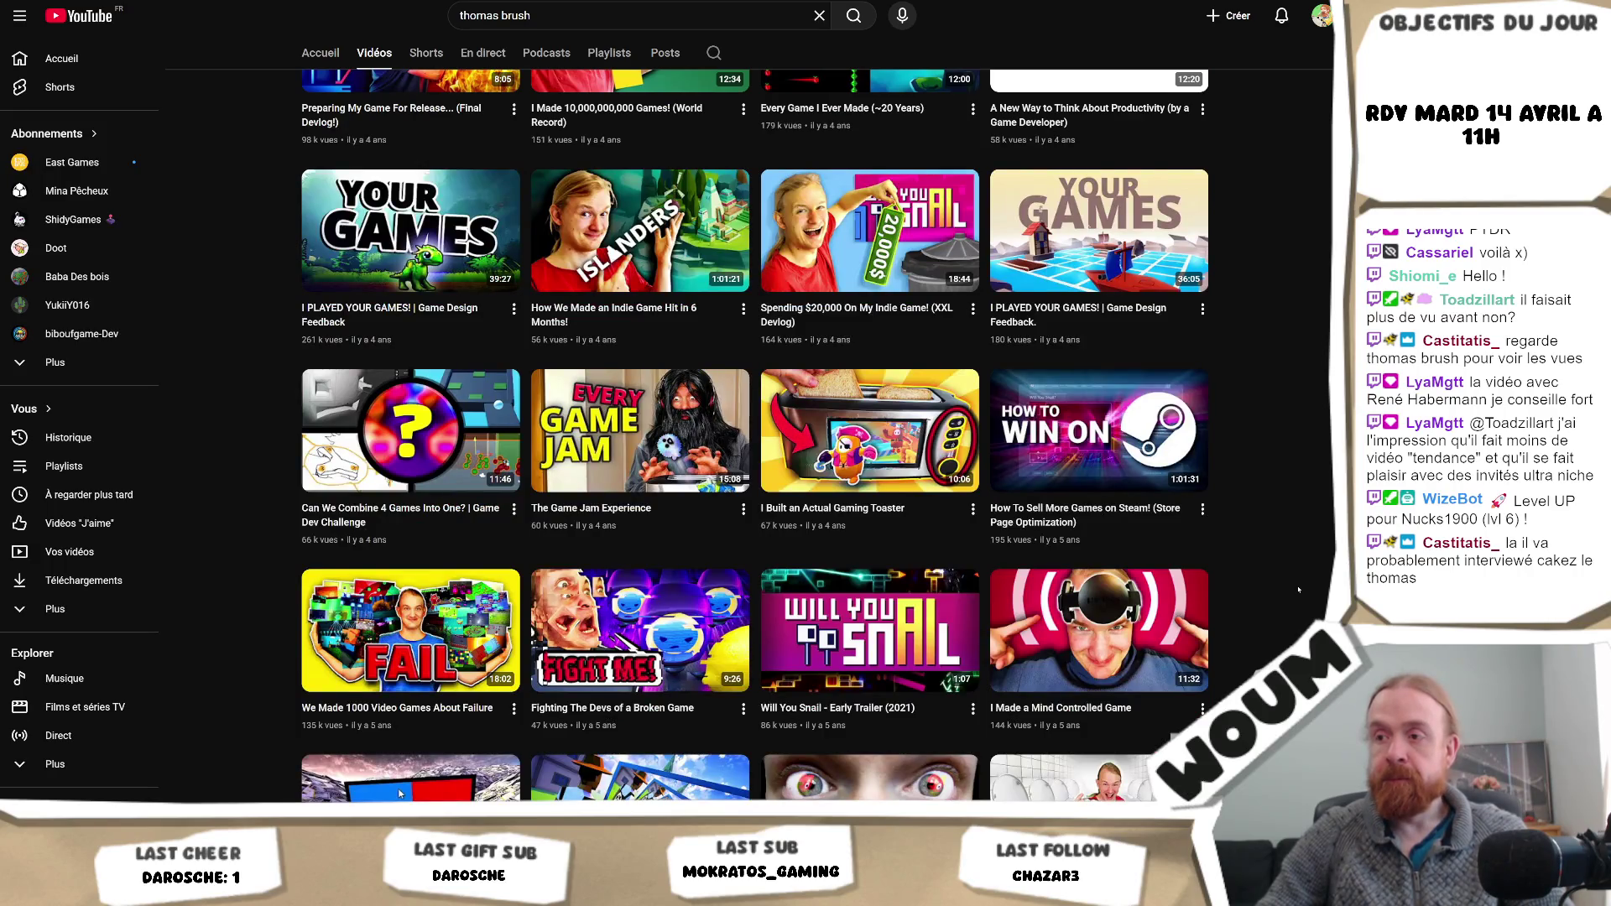
{"action": "scroll", "coordinate": [1298, 590], "scroll_direction": "down", "scroll_amount": 1}
{"action": "scroll", "coordinate": [1298, 590], "scroll_direction": "down", "scroll_amount": 3}
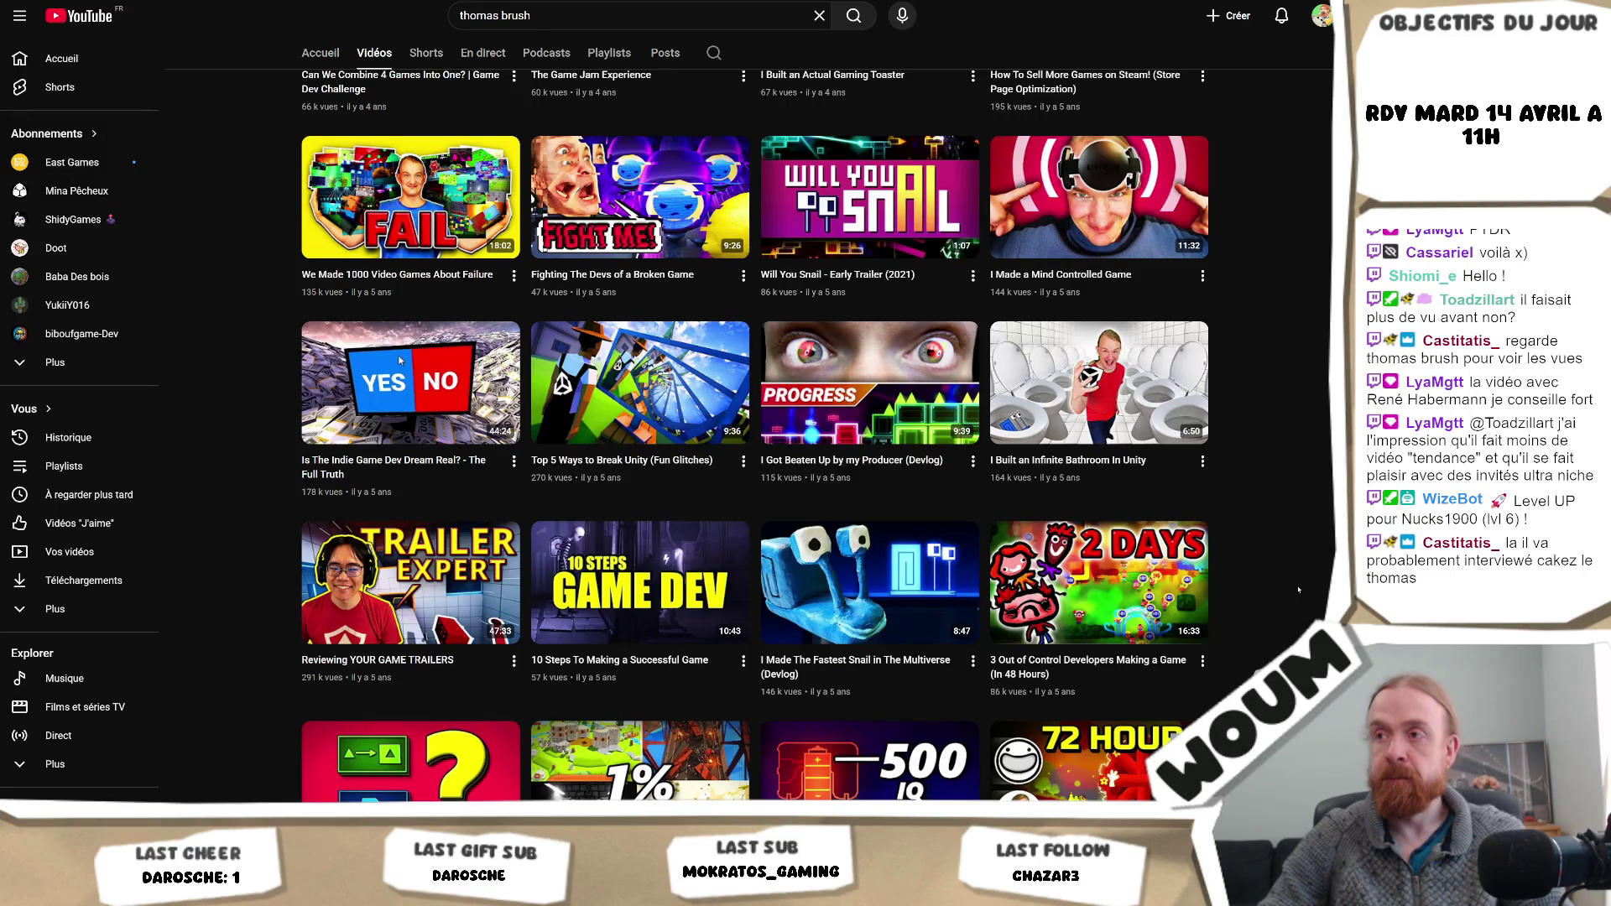
{"action": "scroll", "coordinate": [1298, 590], "scroll_direction": "down", "scroll_amount": 1}
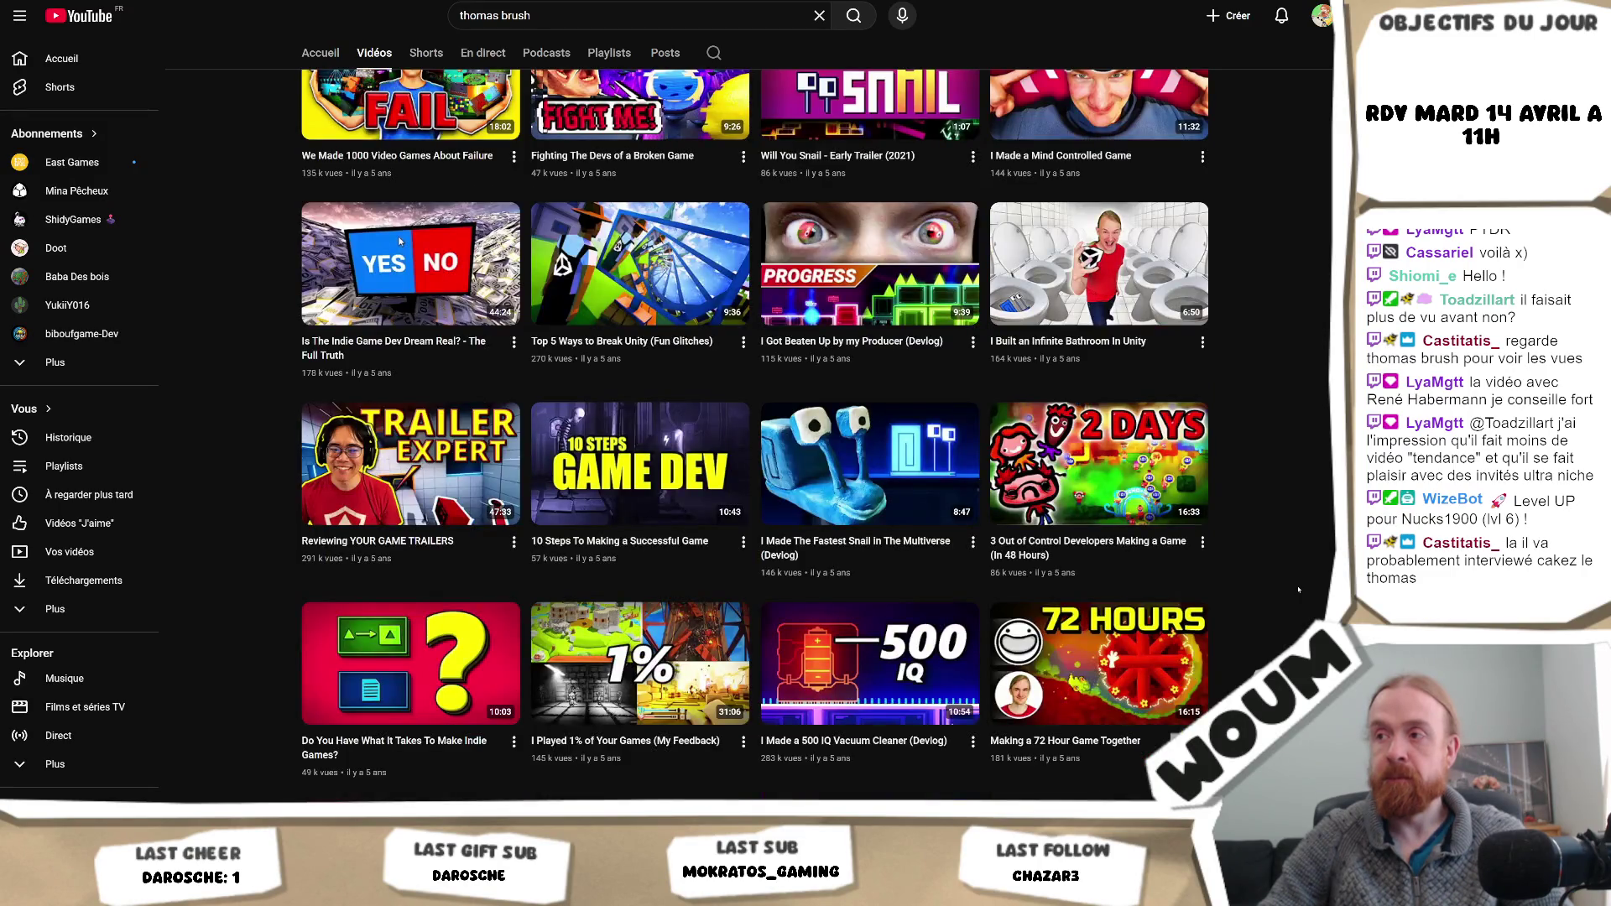
{"action": "scroll", "coordinate": [1298, 590], "scroll_direction": "down", "scroll_amount": 2}
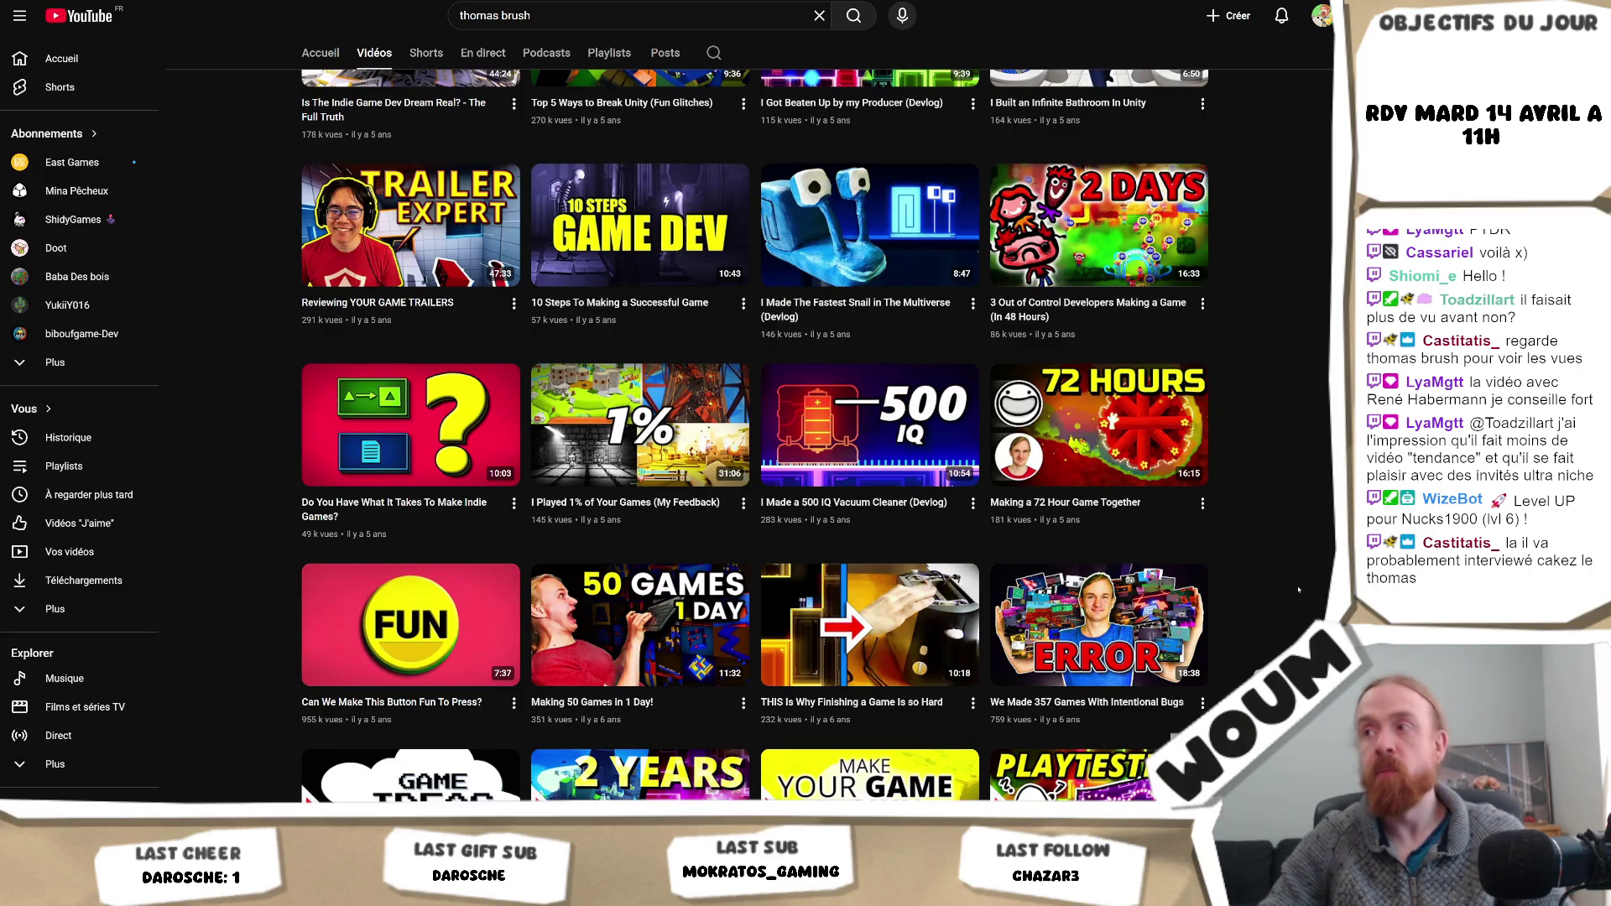
{"action": "scroll", "coordinate": [1287, 561], "scroll_direction": "down", "scroll_amount": 2}
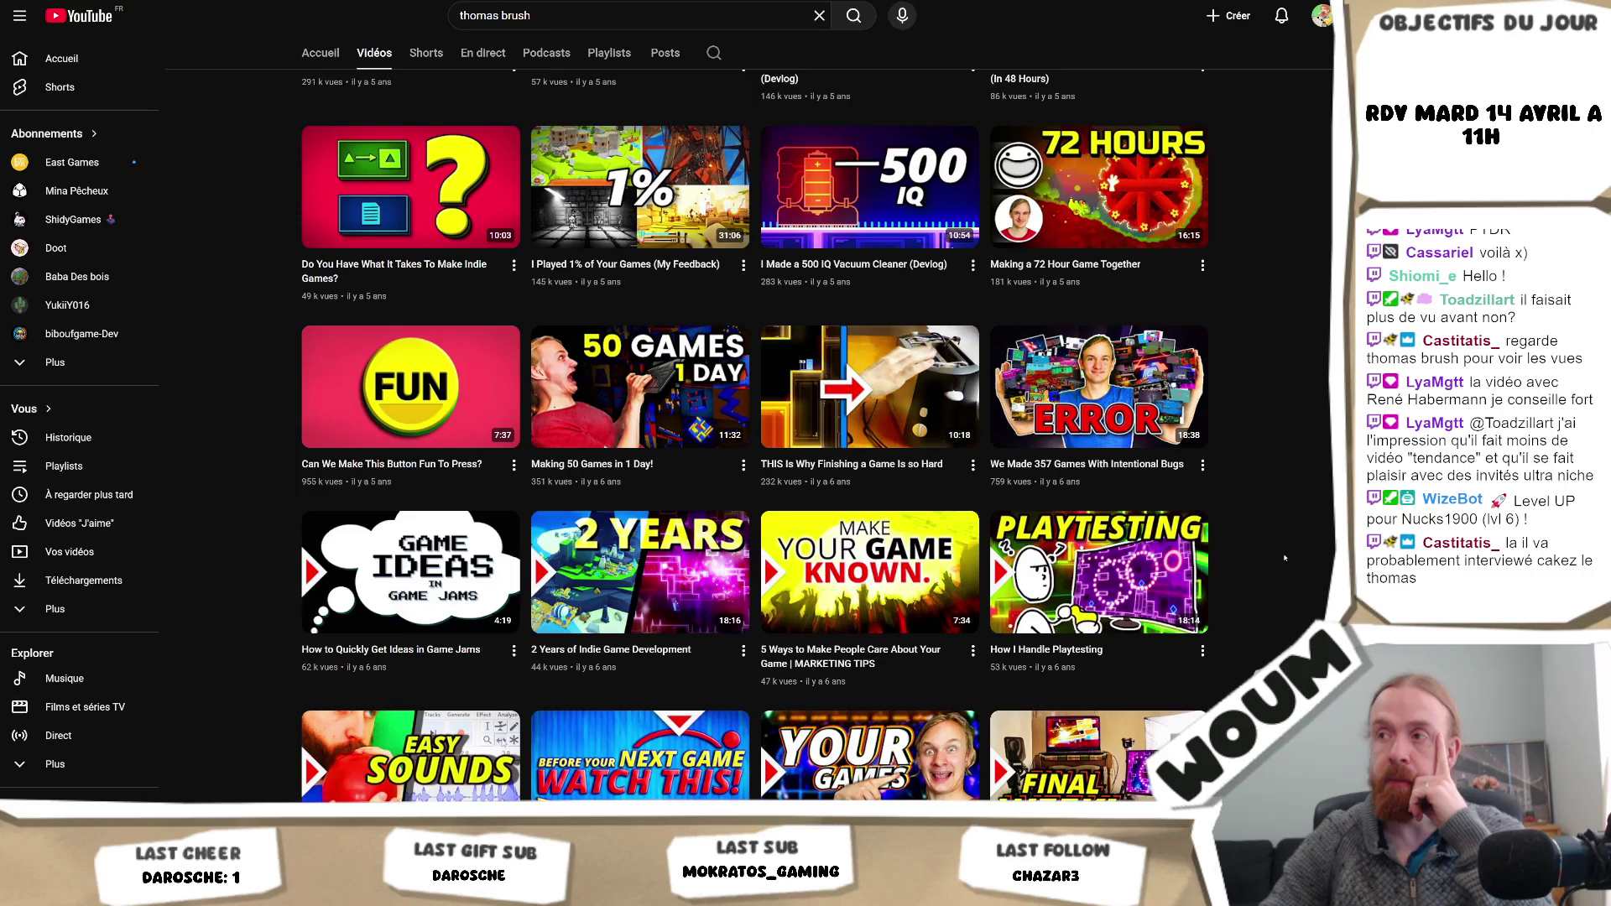
{"action": "scroll", "coordinate": [1284, 558], "scroll_direction": "down", "scroll_amount": 2}
{"action": "scroll", "coordinate": [1284, 558], "scroll_direction": "down", "scroll_amount": 1}
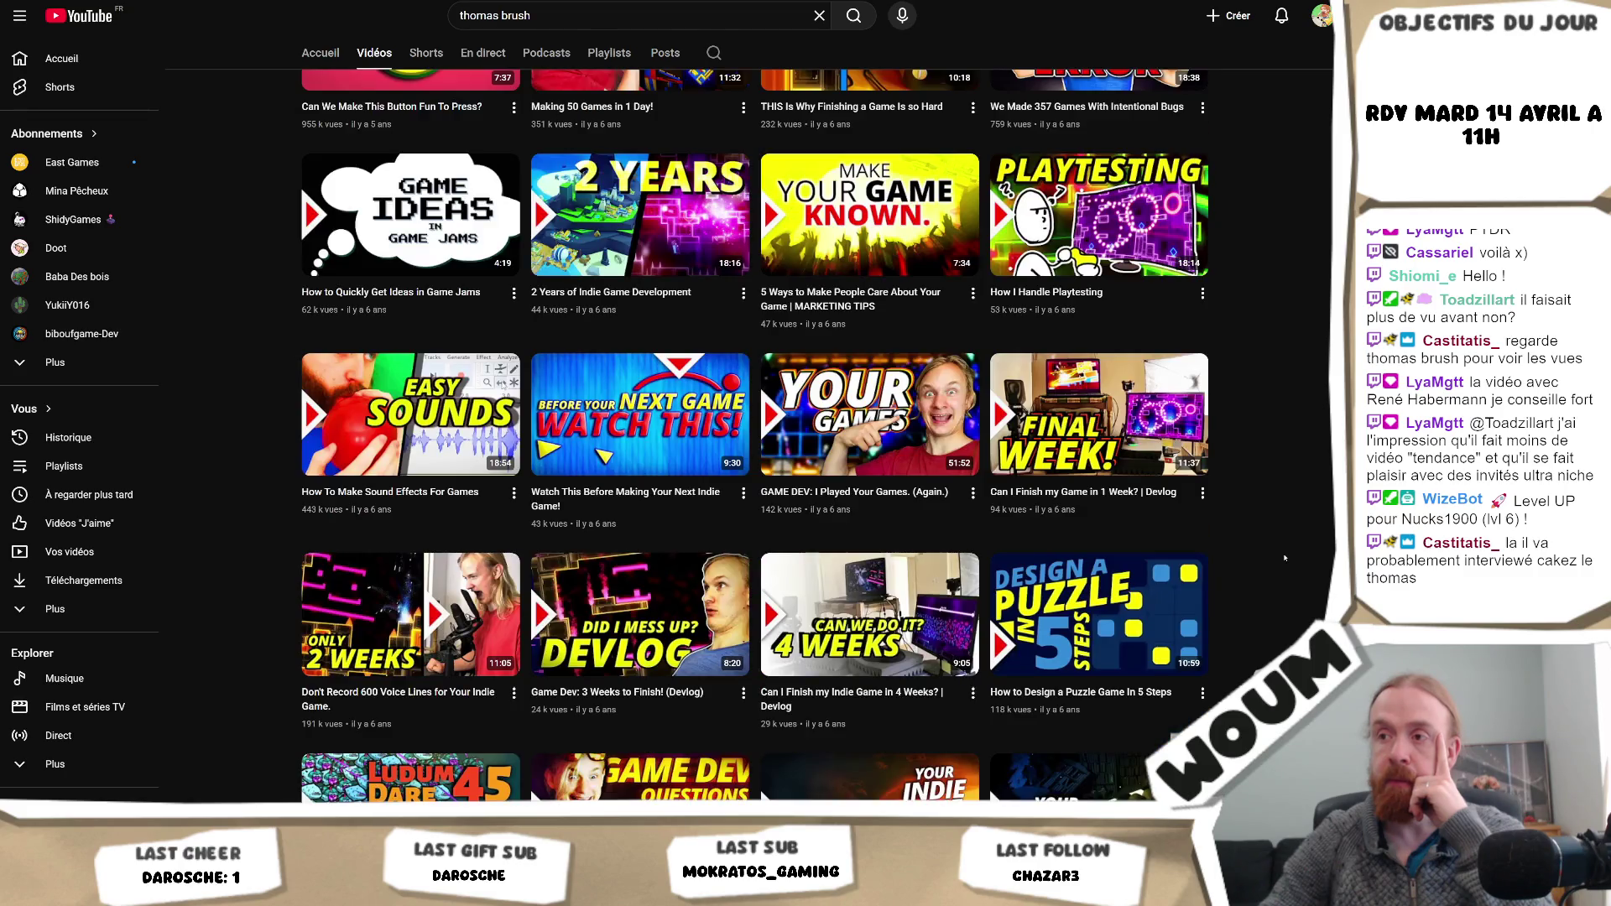
{"action": "scroll", "coordinate": [1284, 558], "scroll_direction": "down", "scroll_amount": 3}
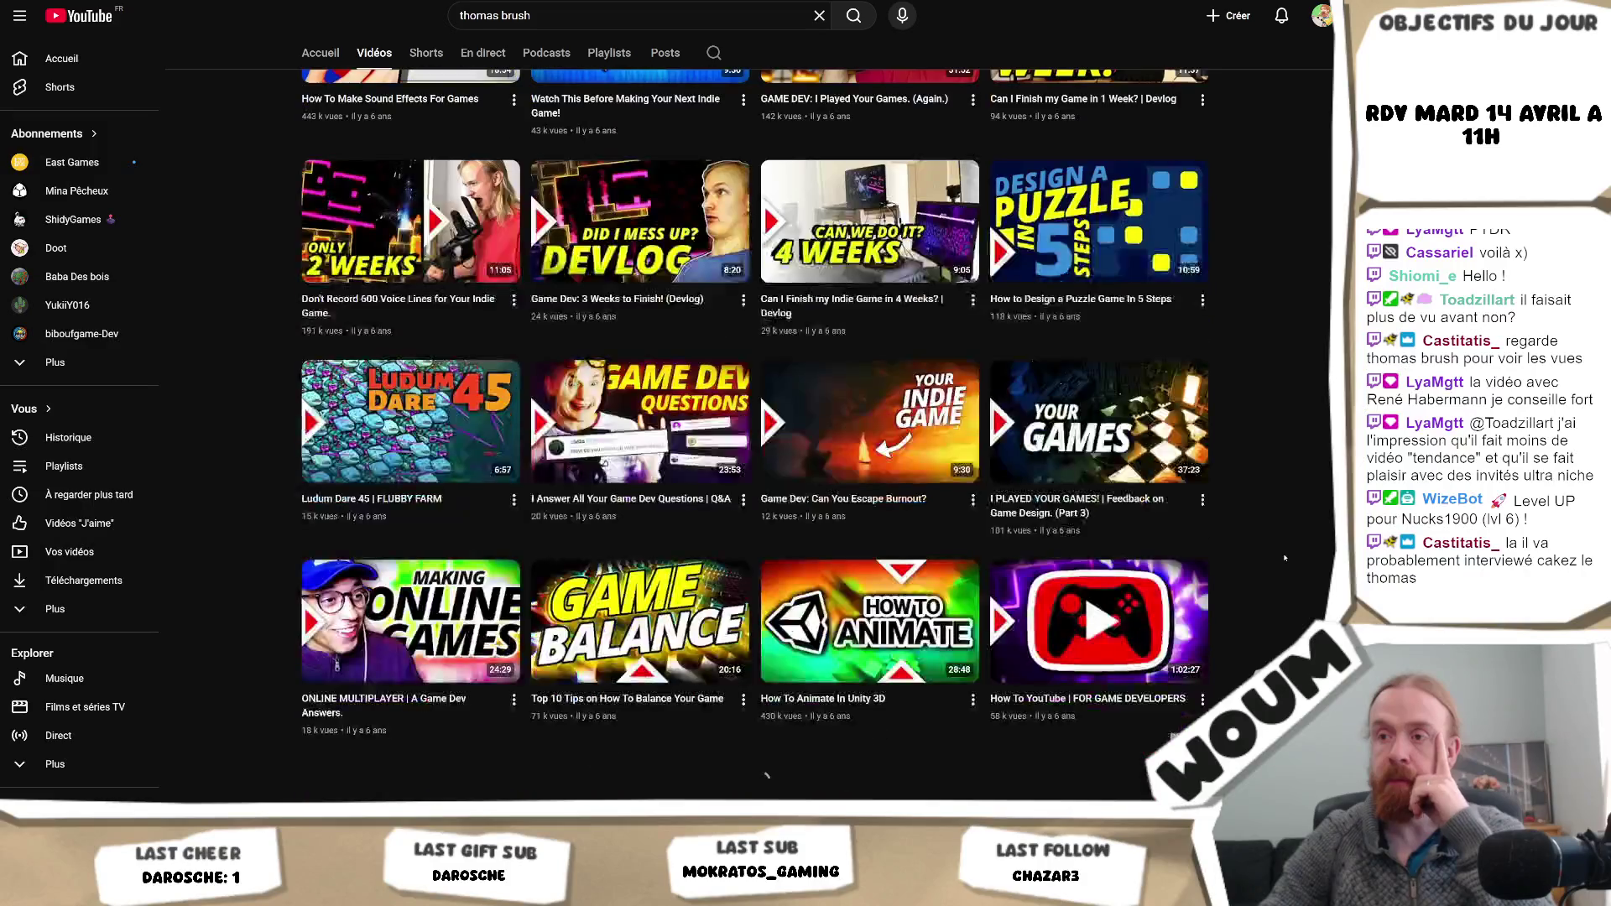
{"action": "scroll", "coordinate": [1283, 558], "scroll_direction": "down", "scroll_amount": 2}
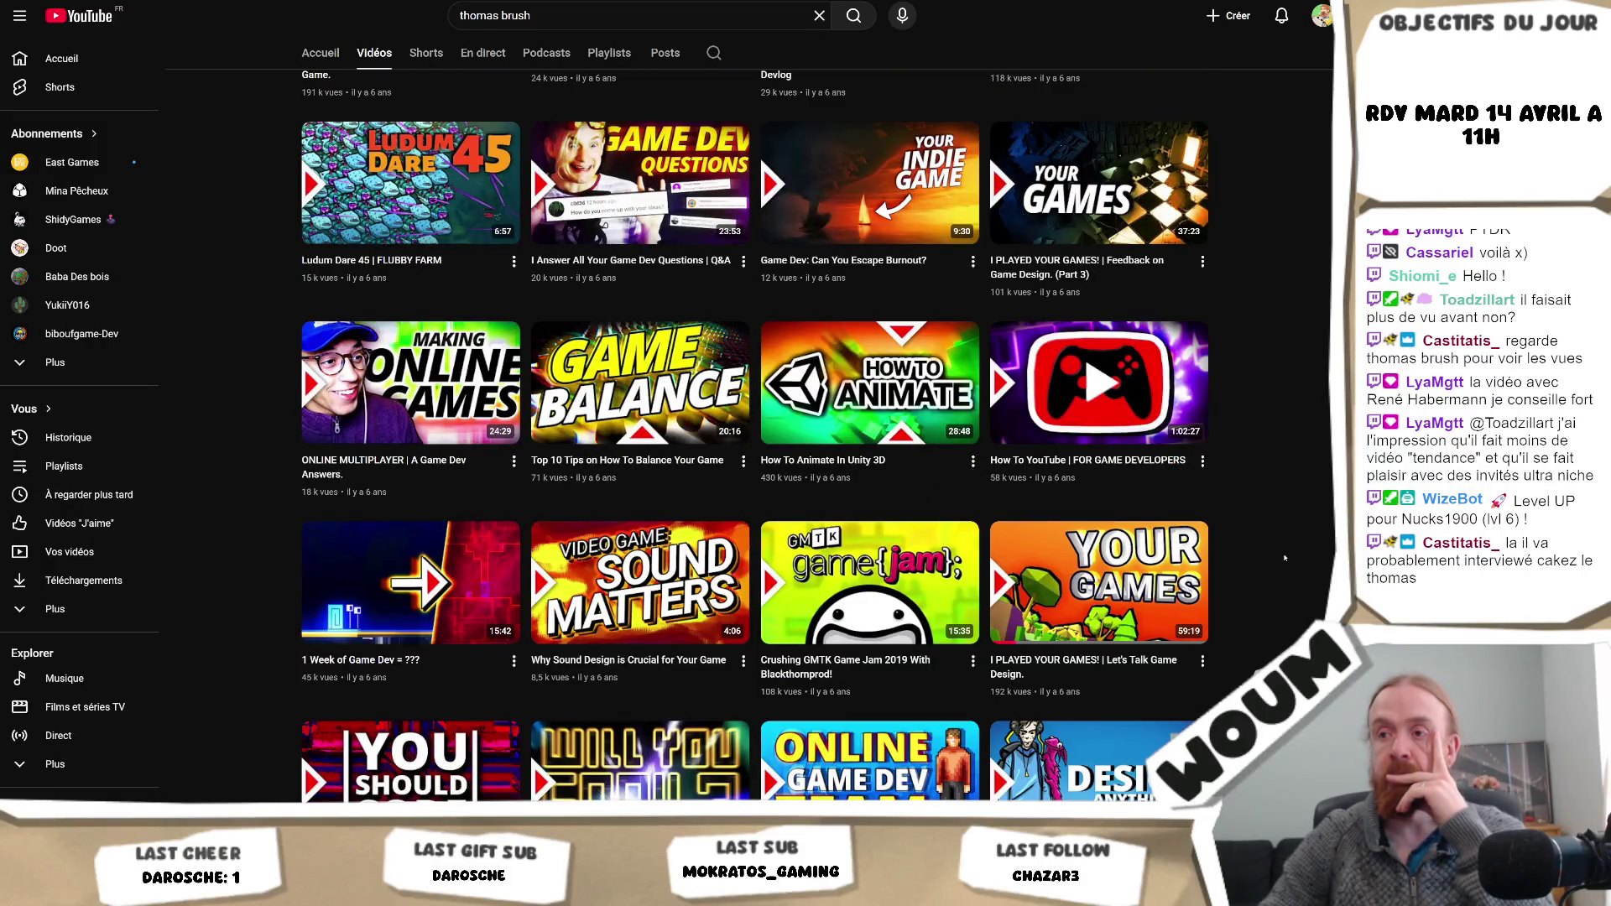
{"action": "scroll", "coordinate": [1284, 558], "scroll_direction": "down", "scroll_amount": 1}
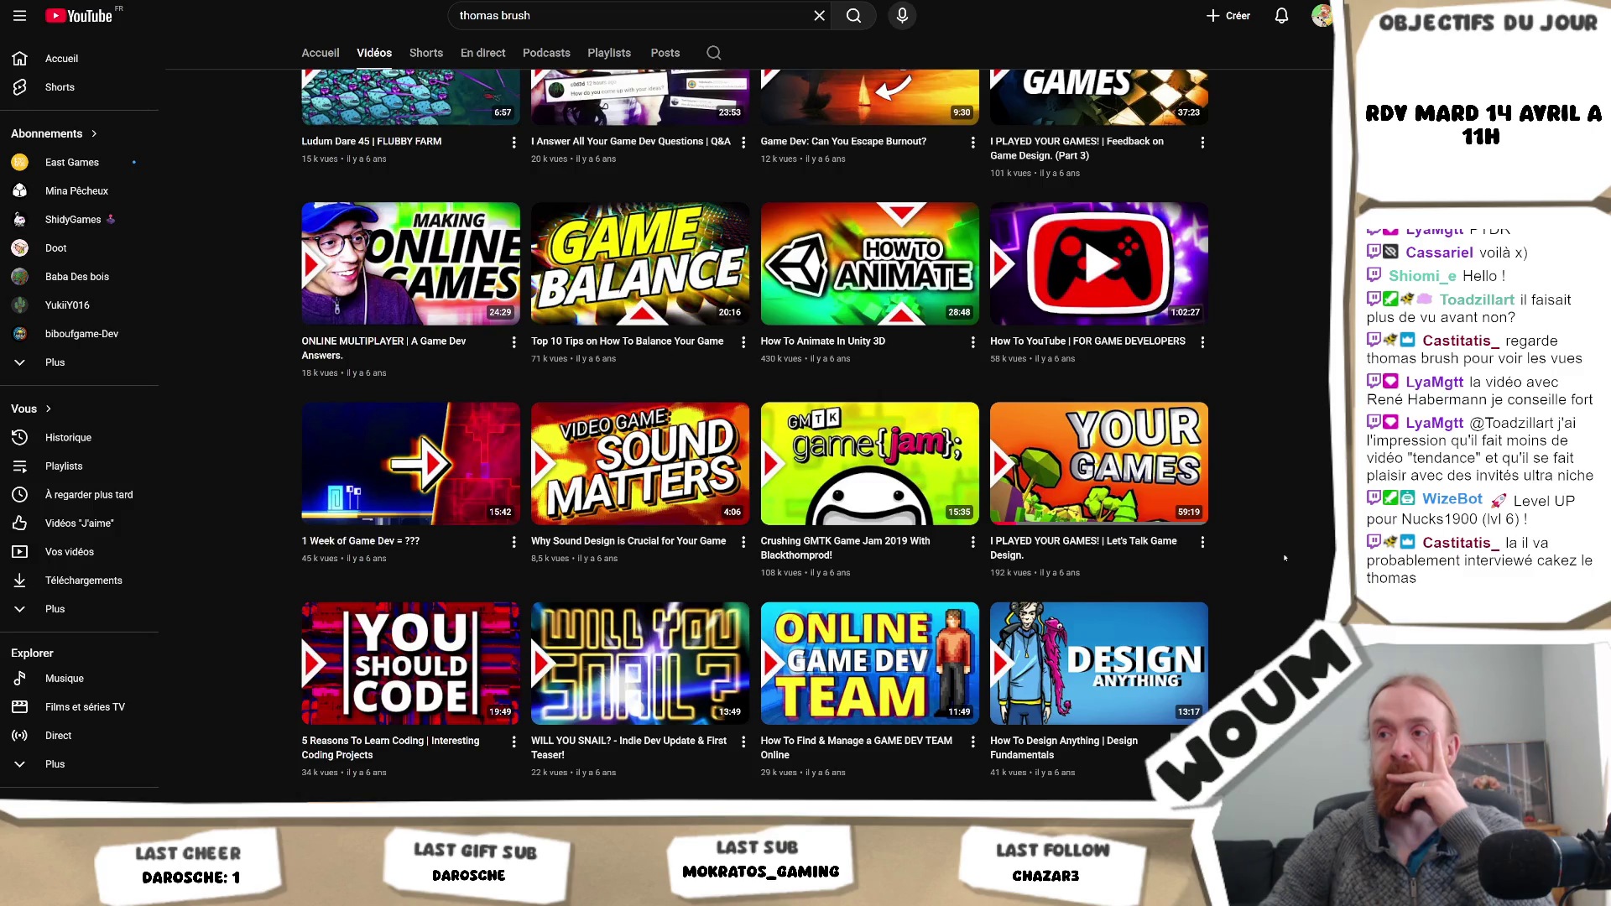
{"action": "scroll", "coordinate": [1284, 558], "scroll_direction": "down", "scroll_amount": 2}
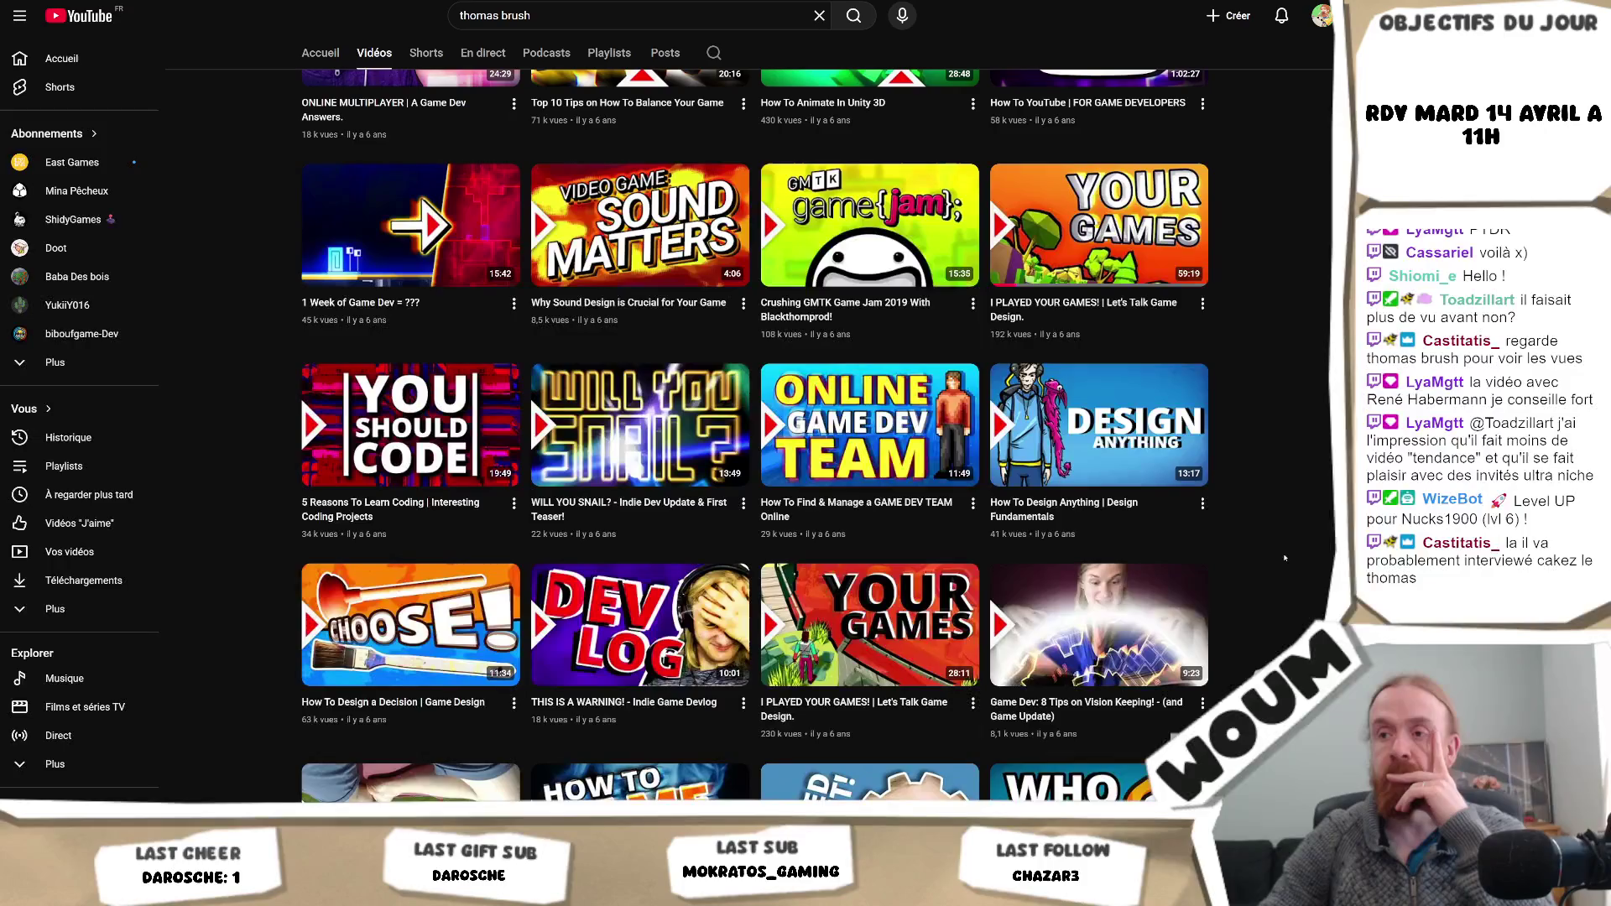
{"action": "scroll", "coordinate": [1284, 558], "scroll_direction": "down", "scroll_amount": 2}
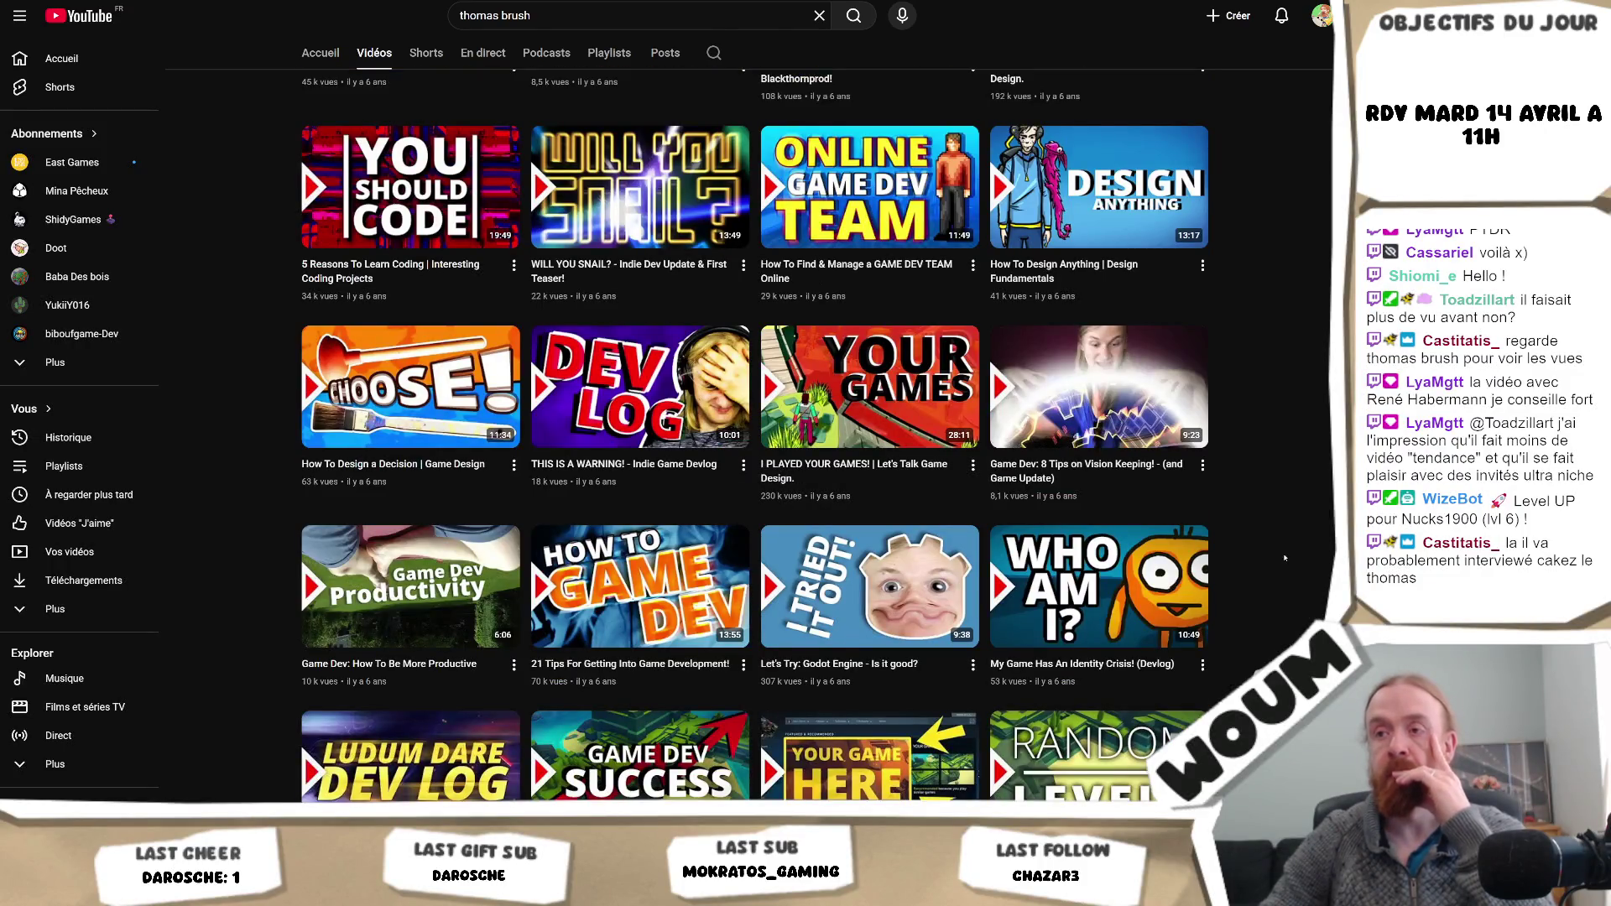
{"action": "scroll", "coordinate": [1284, 558], "scroll_direction": "down", "scroll_amount": 3}
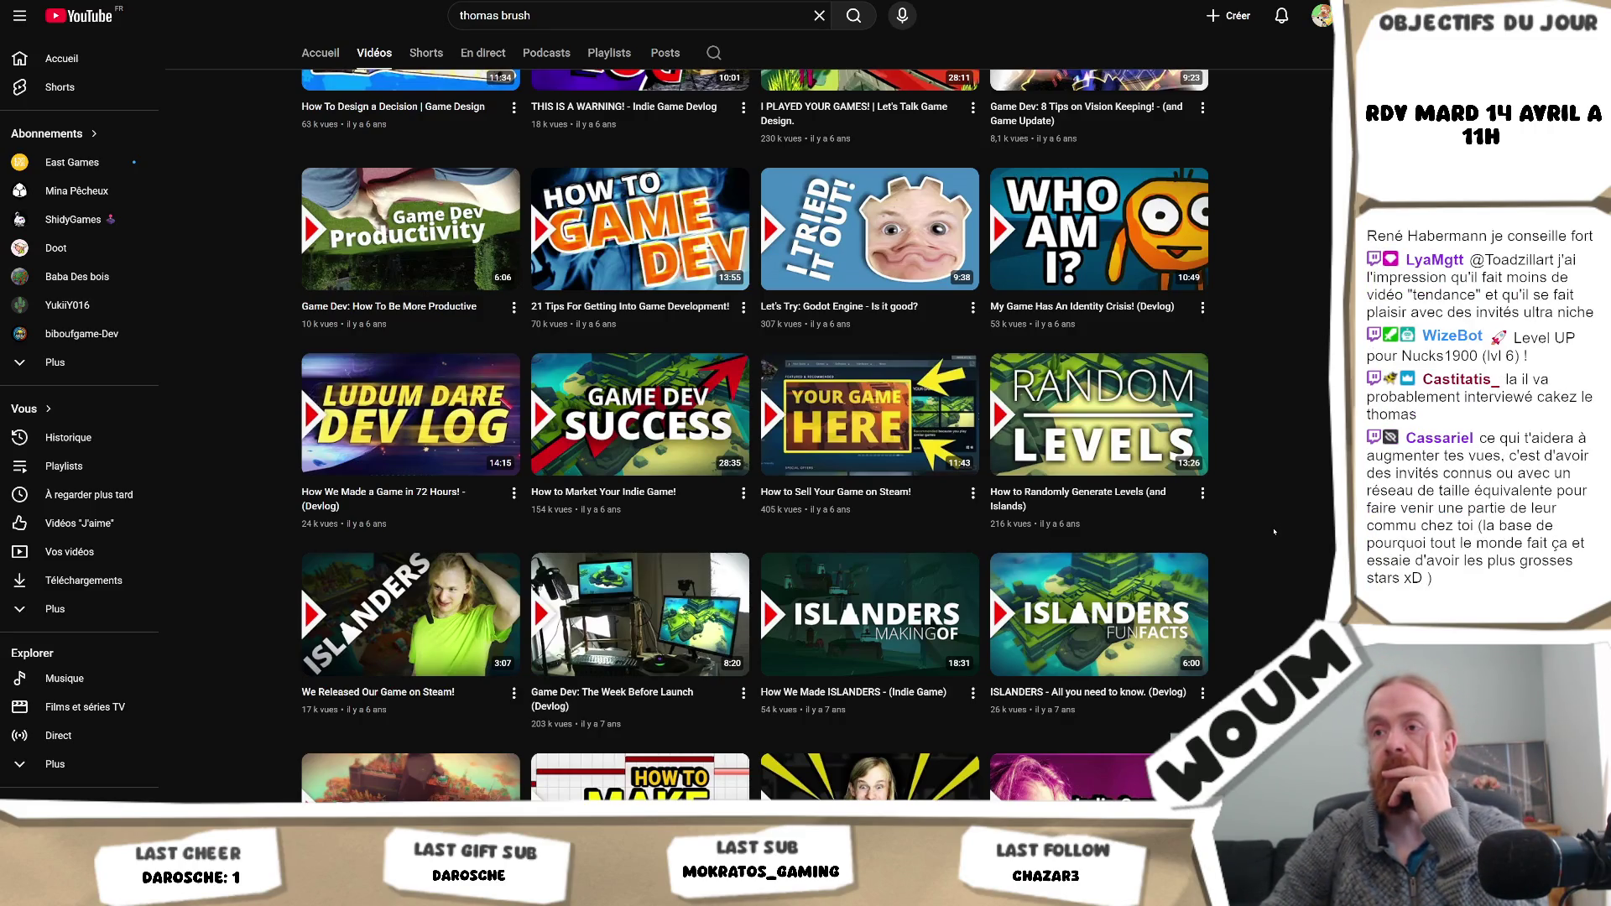
{"action": "scroll", "coordinate": [1274, 532], "scroll_direction": "down", "scroll_amount": 2}
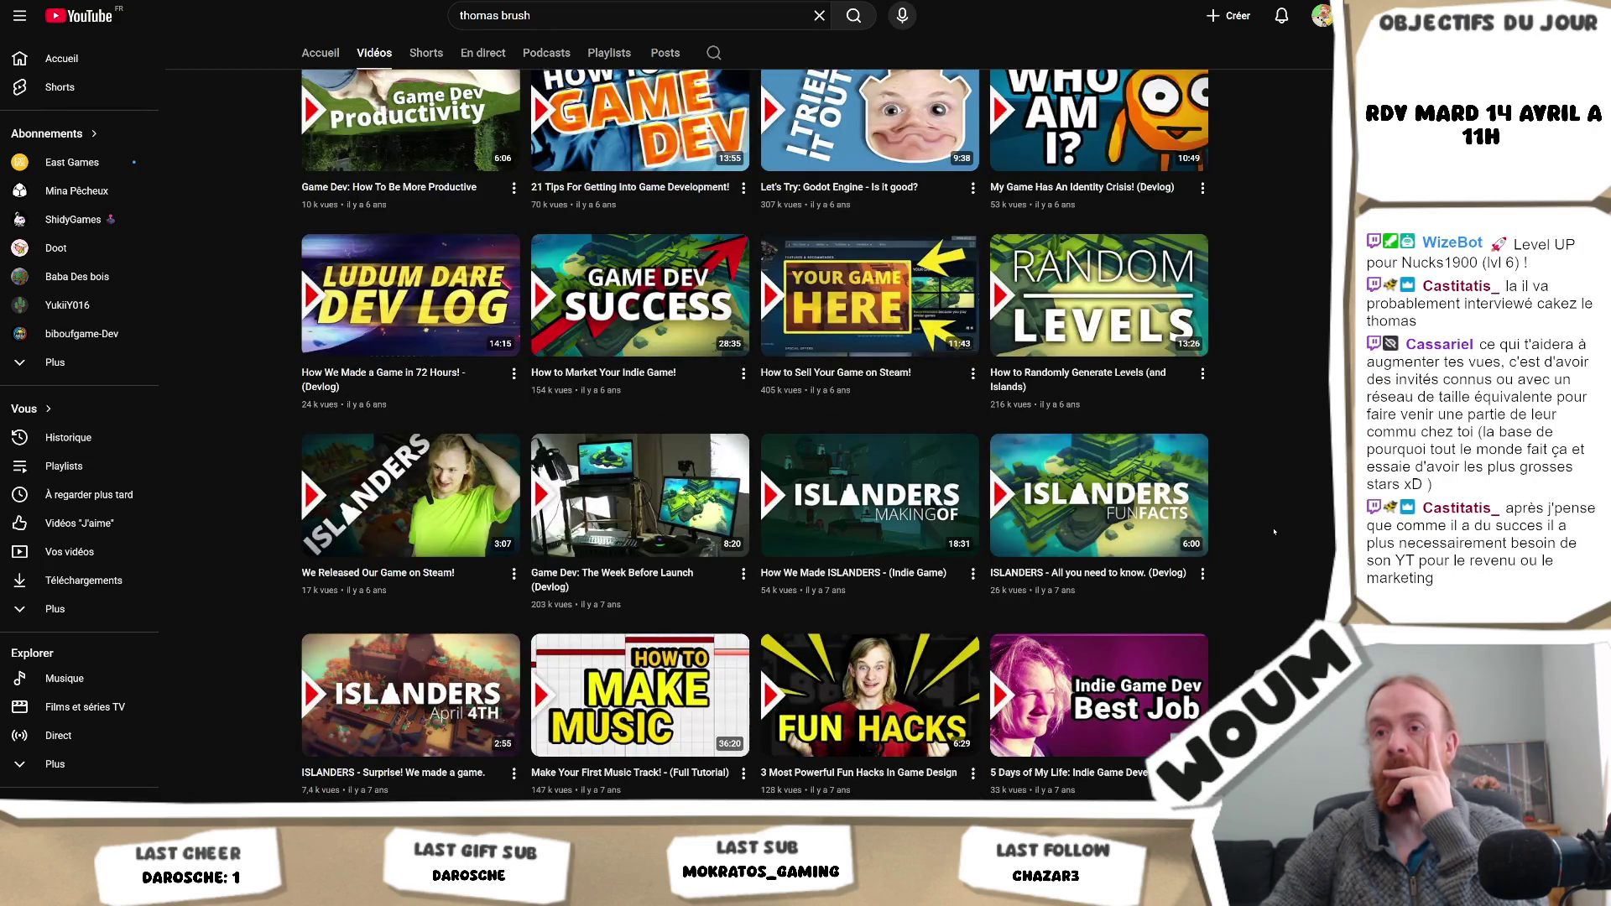
{"action": "scroll", "coordinate": [1274, 532], "scroll_direction": "down", "scroll_amount": 1}
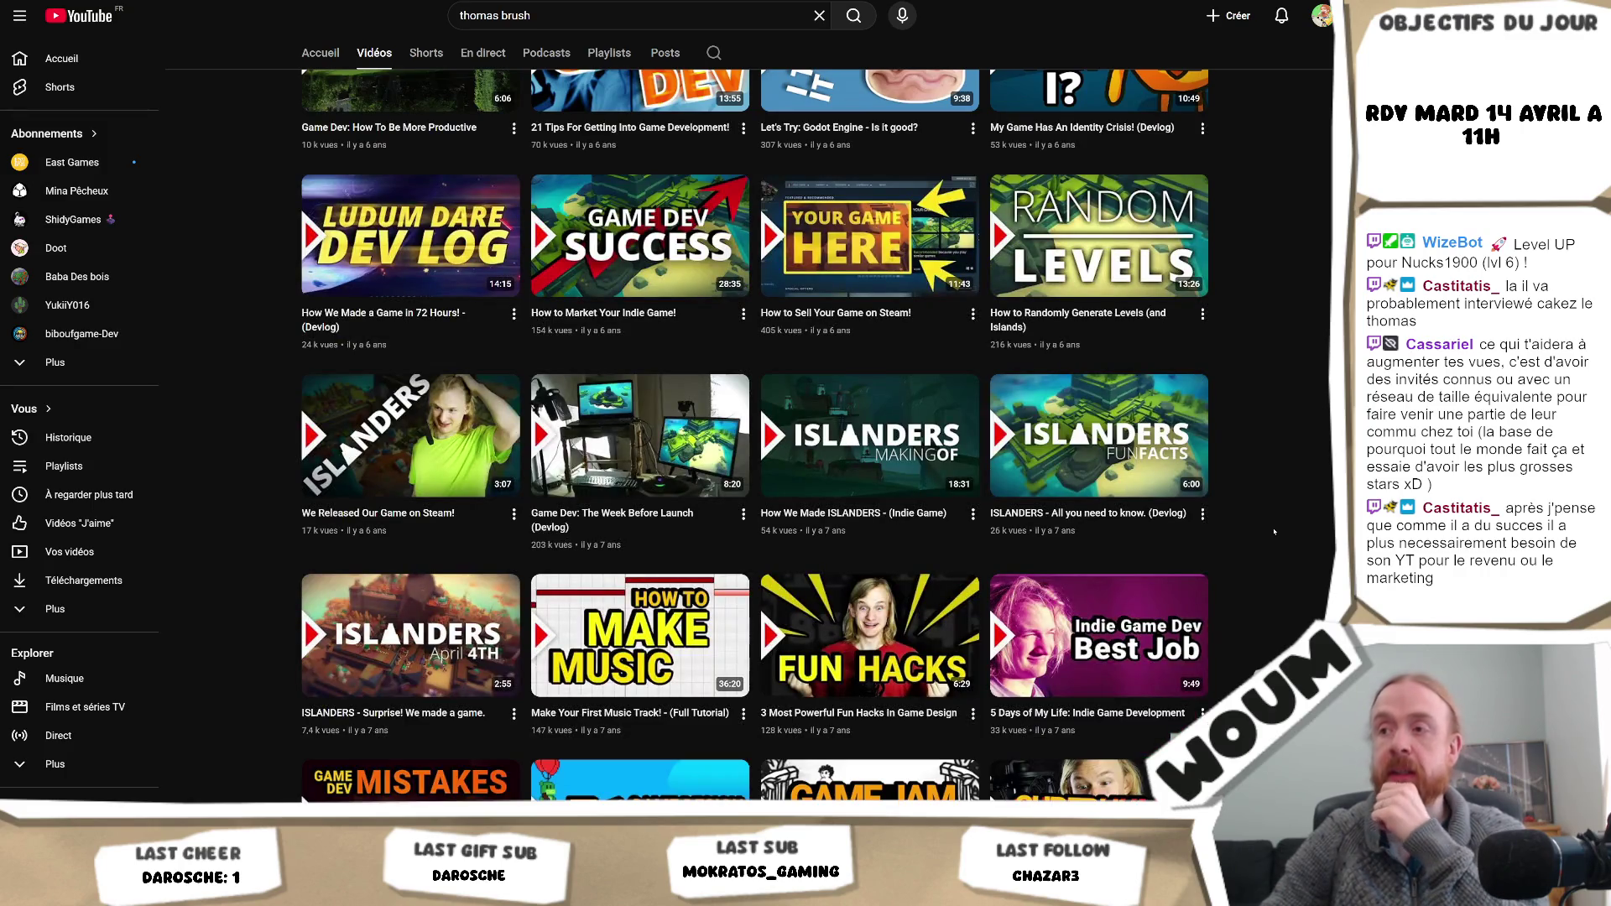
{"action": "scroll", "coordinate": [1274, 532], "scroll_direction": "down", "scroll_amount": 2}
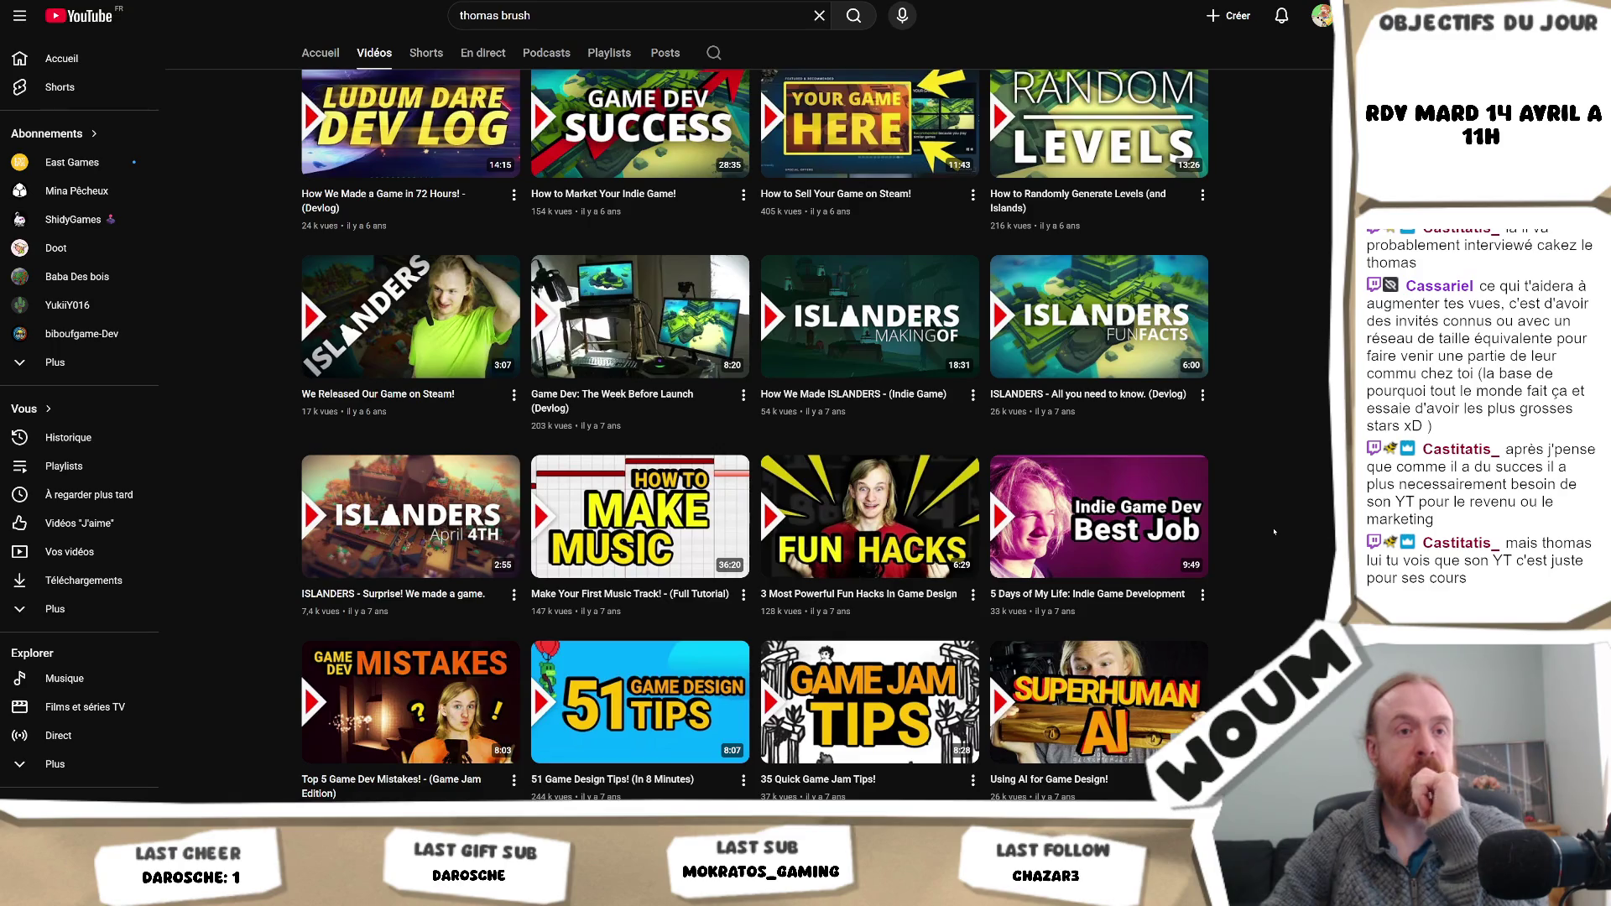
{"action": "scroll", "coordinate": [1274, 532], "scroll_direction": "down", "scroll_amount": 4}
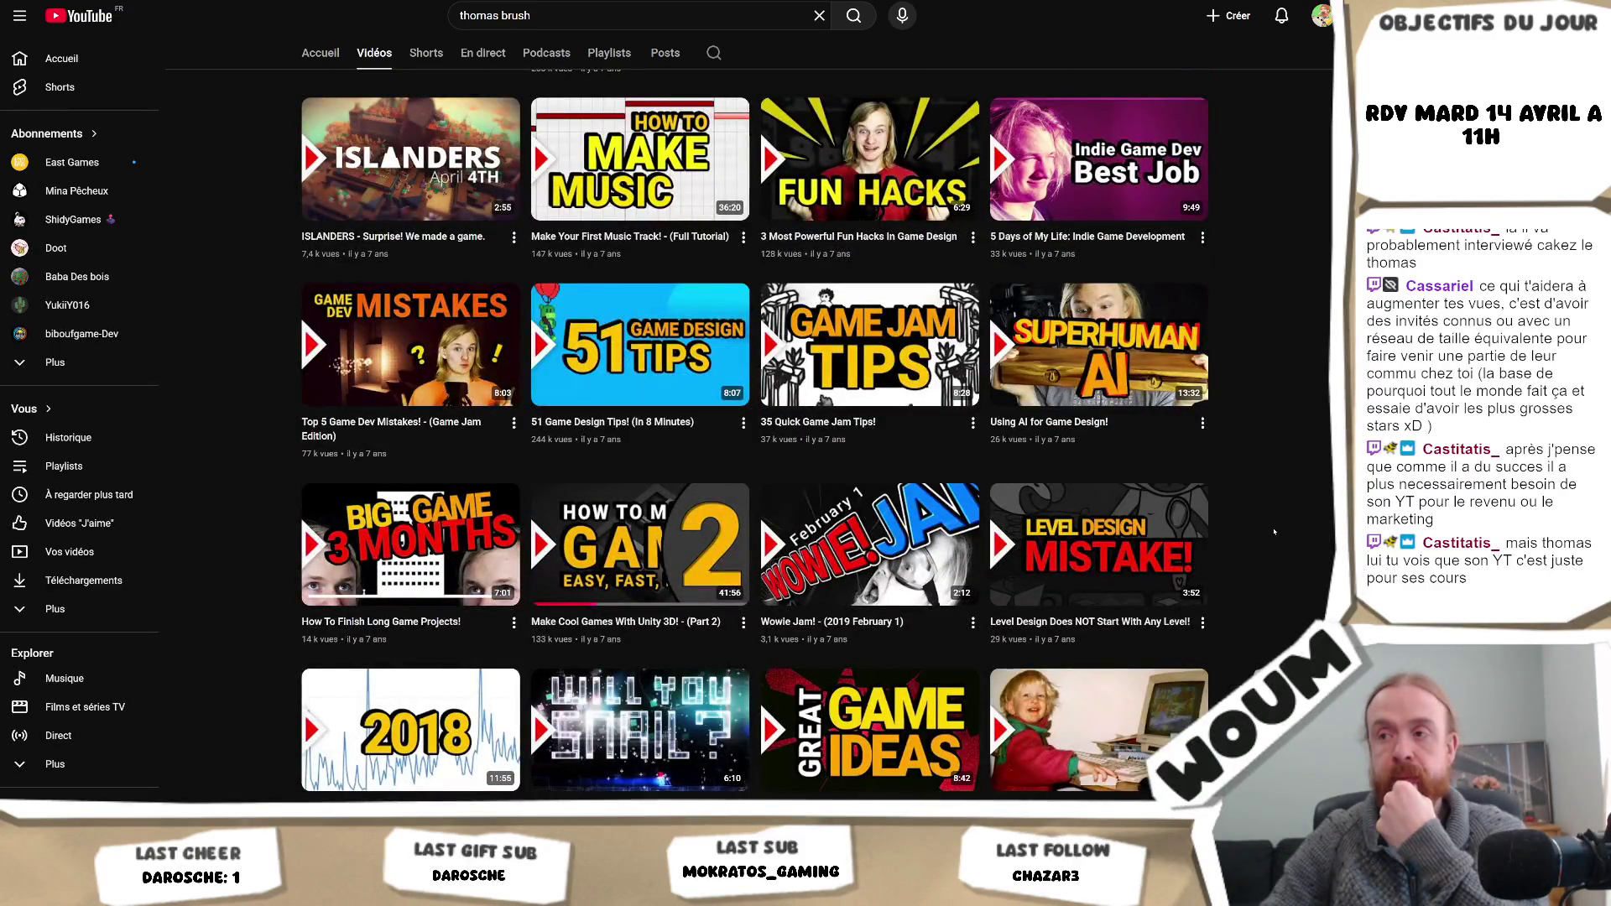
{"action": "scroll", "coordinate": [1274, 532], "scroll_direction": "down", "scroll_amount": 1}
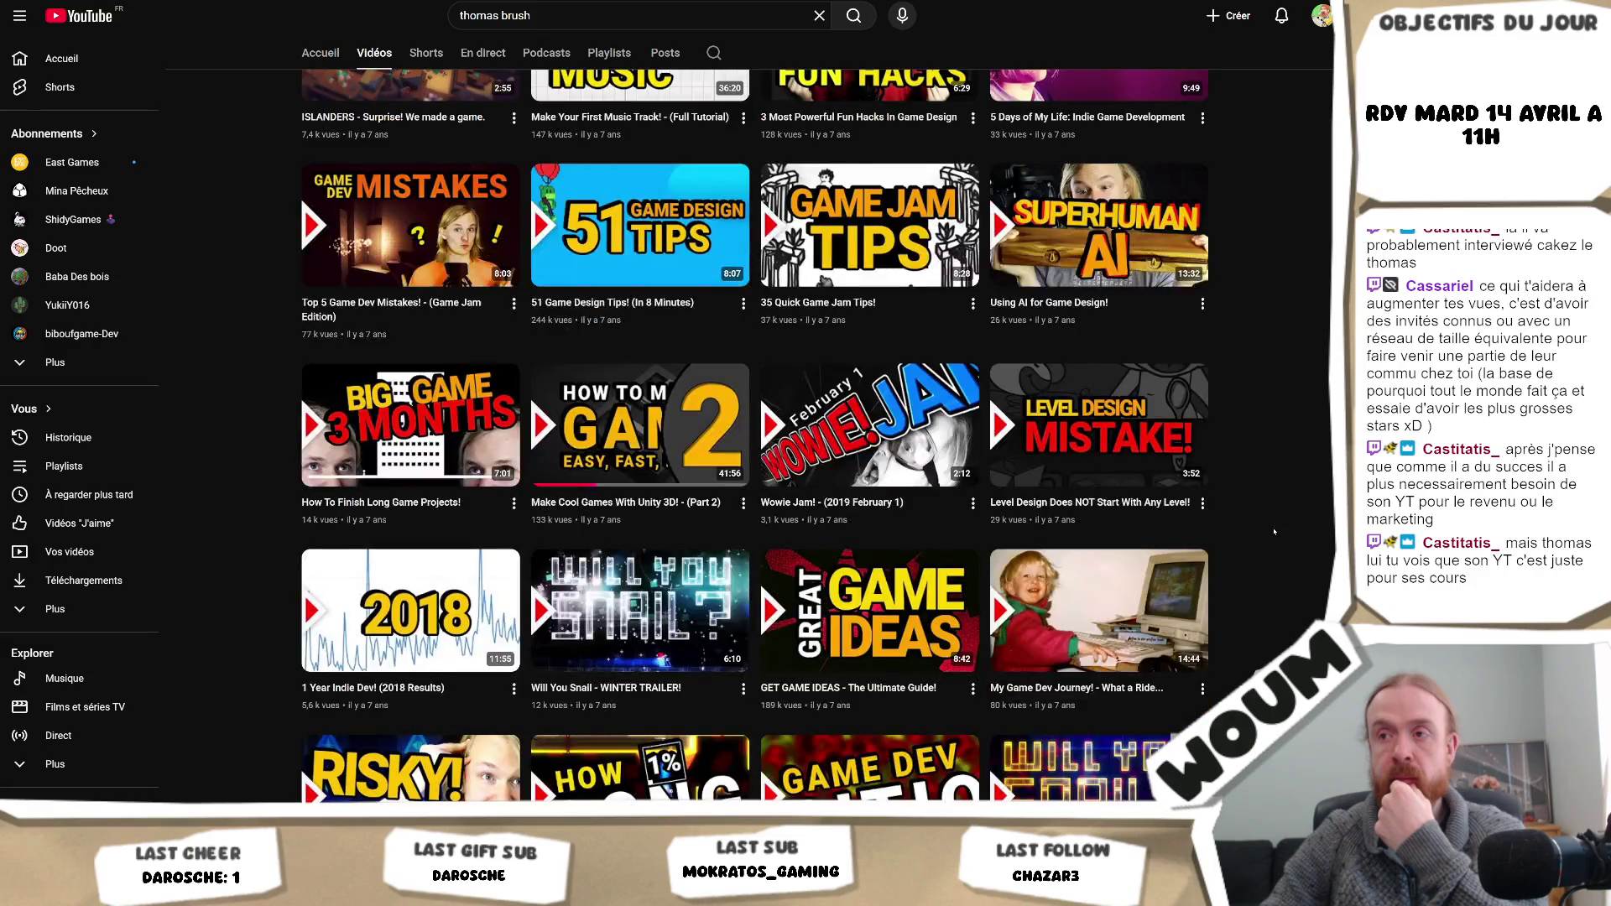
{"action": "scroll", "coordinate": [1274, 532], "scroll_direction": "down", "scroll_amount": 1}
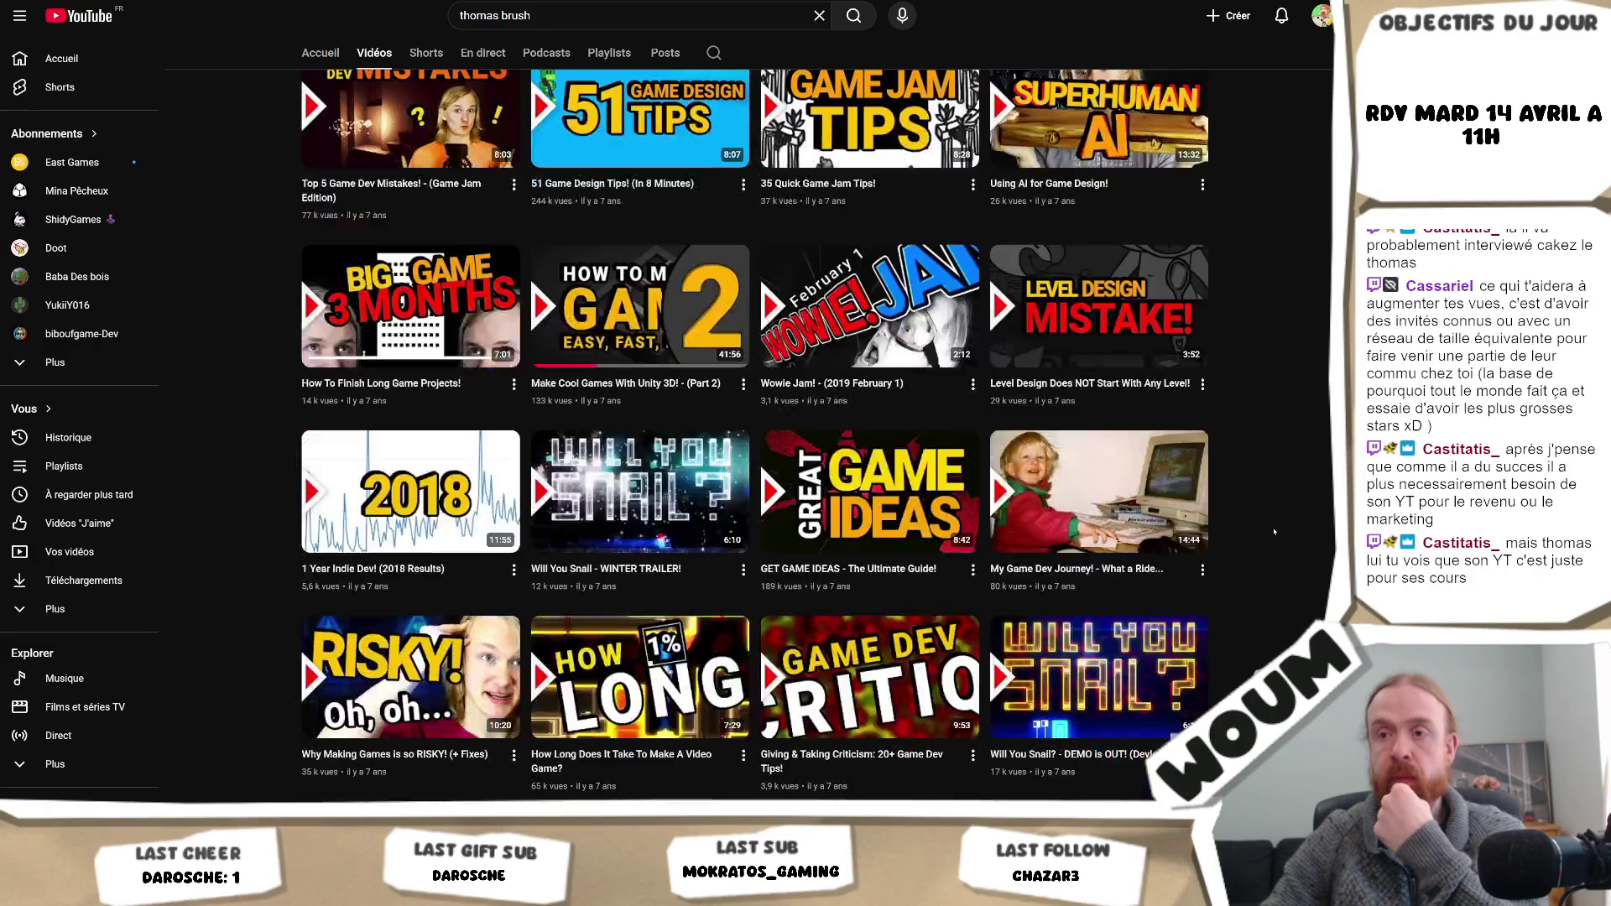
{"action": "scroll", "coordinate": [1274, 532], "scroll_direction": "down", "scroll_amount": 2}
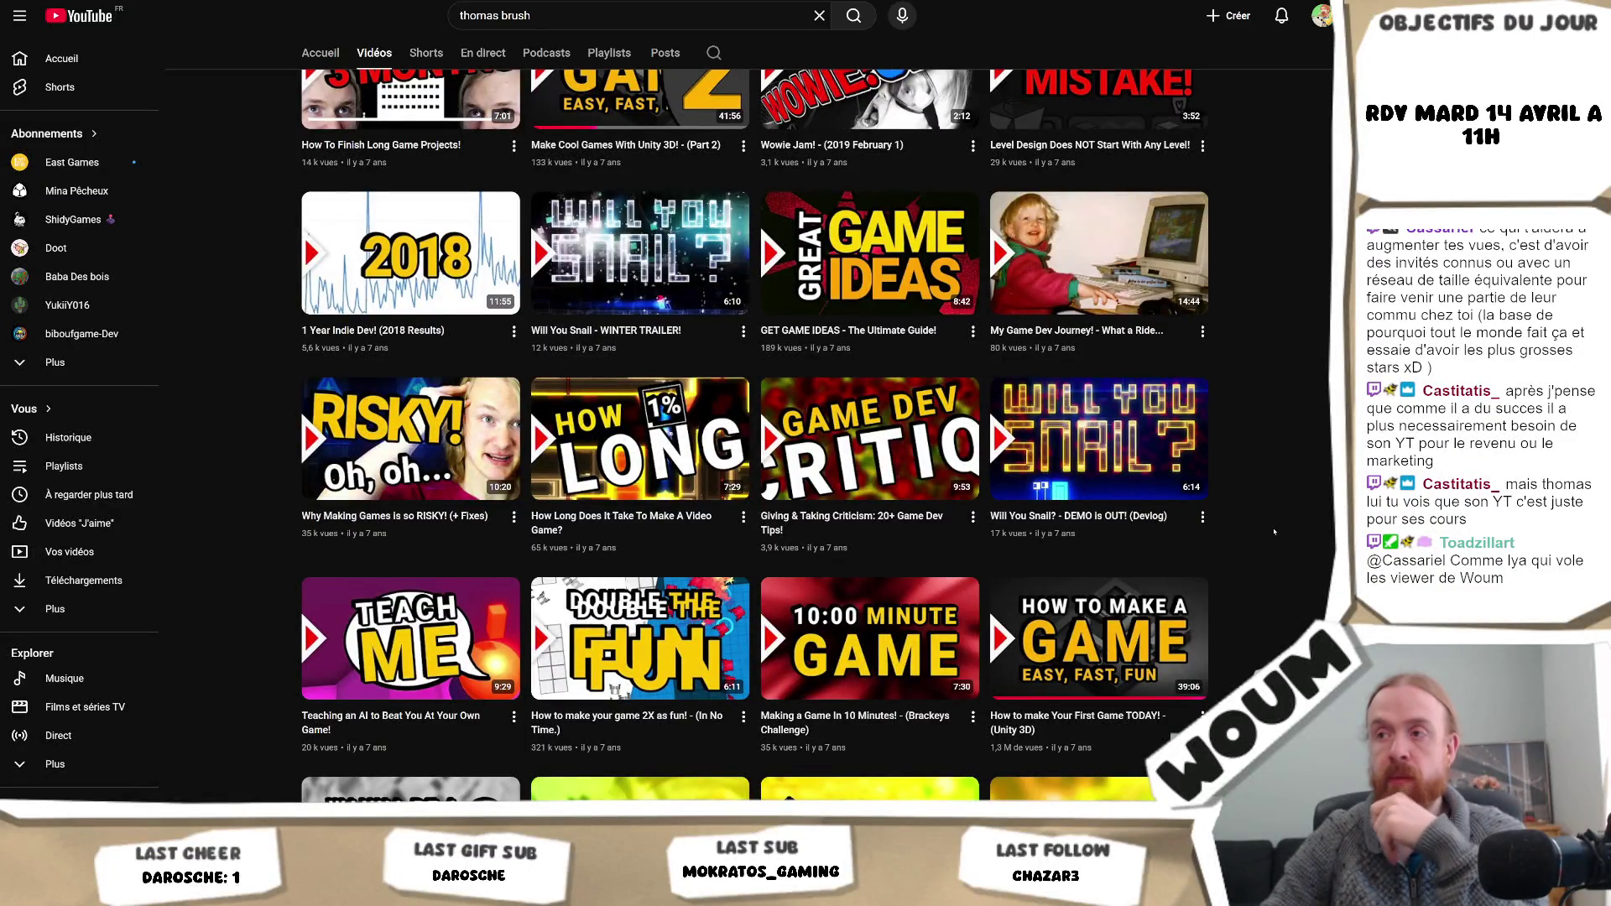
{"action": "scroll", "coordinate": [1274, 532], "scroll_direction": "down", "scroll_amount": 1}
{"action": "scroll", "coordinate": [1274, 532], "scroll_direction": "down", "scroll_amount": 1}
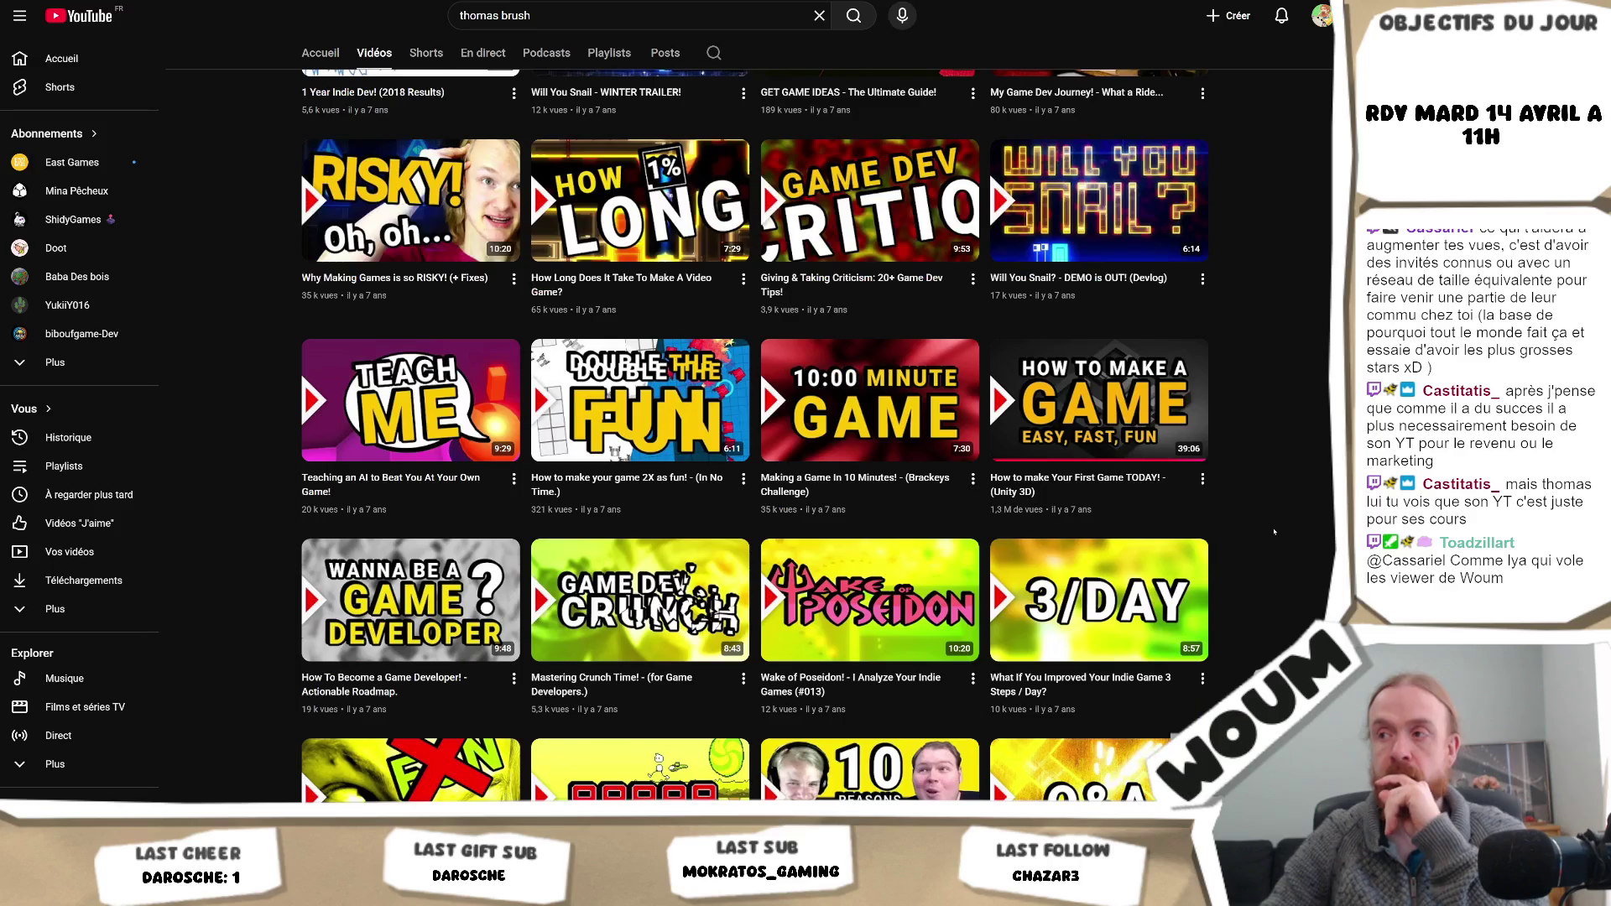
{"action": "mouse_move", "coordinate": [1145, 399]}
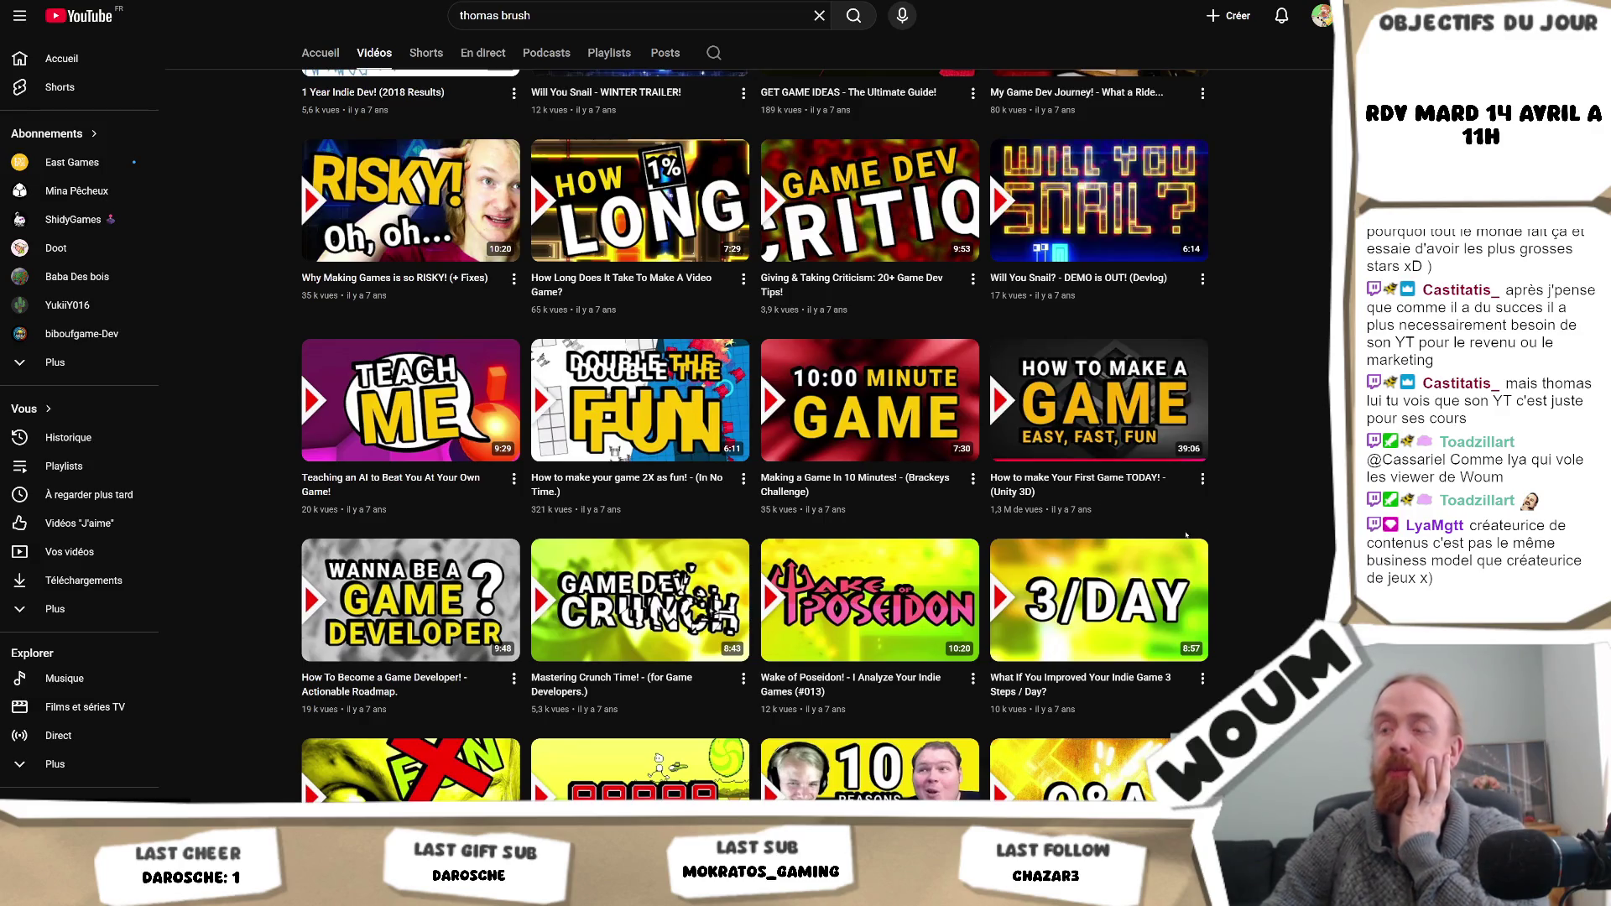
{"action": "scroll", "coordinate": [1319, 506], "scroll_direction": "down", "scroll_amount": 3}
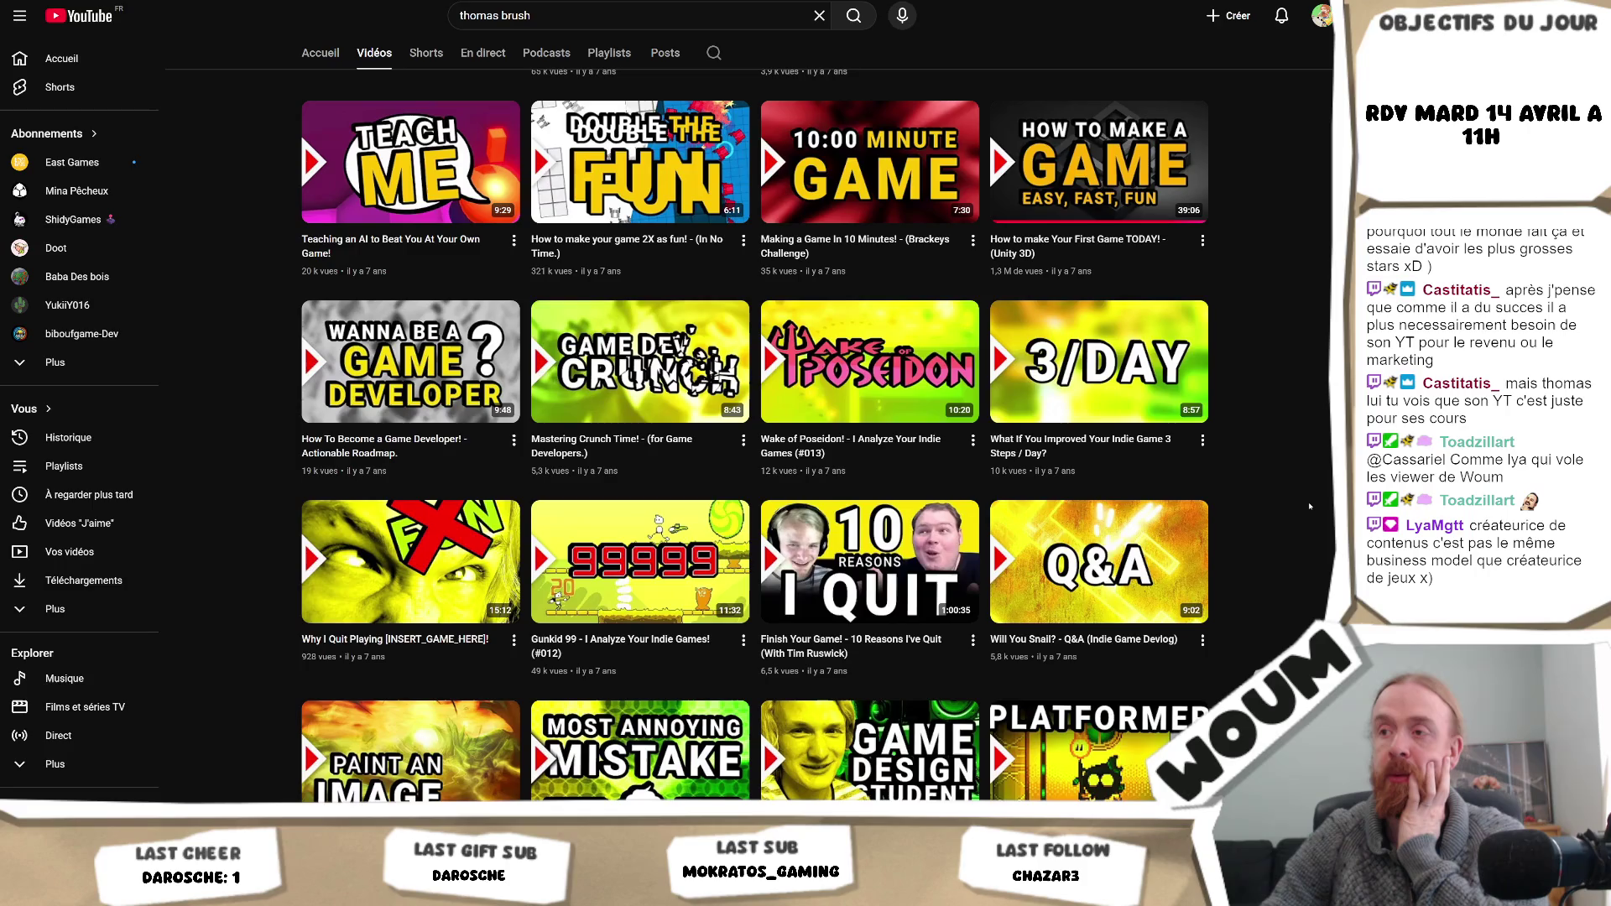
{"action": "scroll", "coordinate": [1305, 507], "scroll_direction": "down", "scroll_amount": 2}
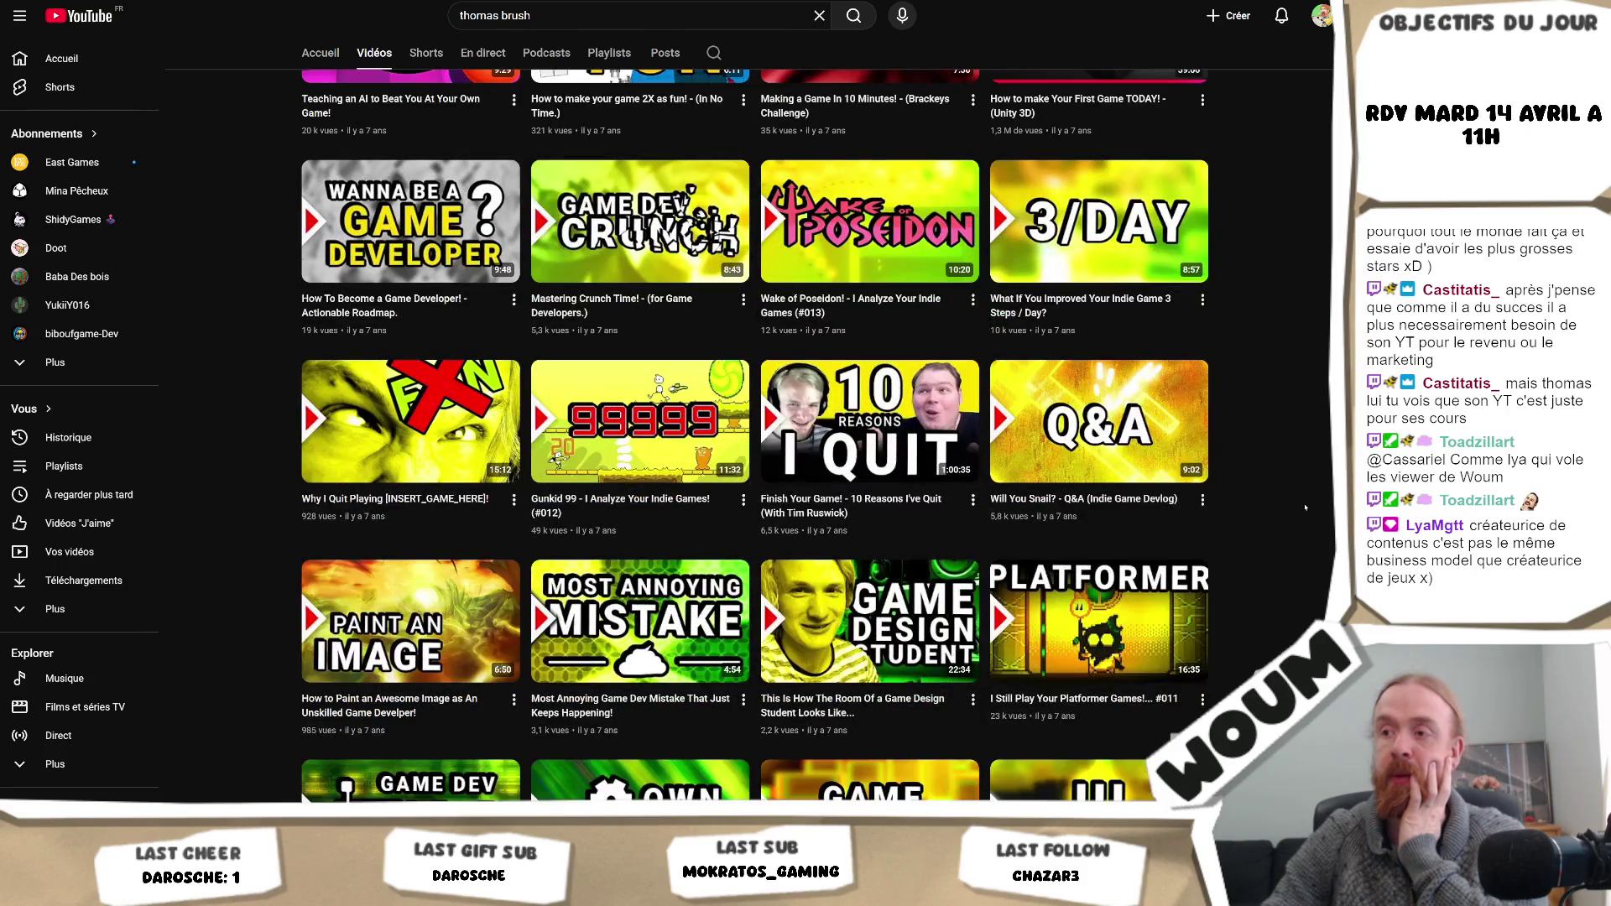
{"action": "scroll", "coordinate": [1305, 507], "scroll_direction": "down", "scroll_amount": 4}
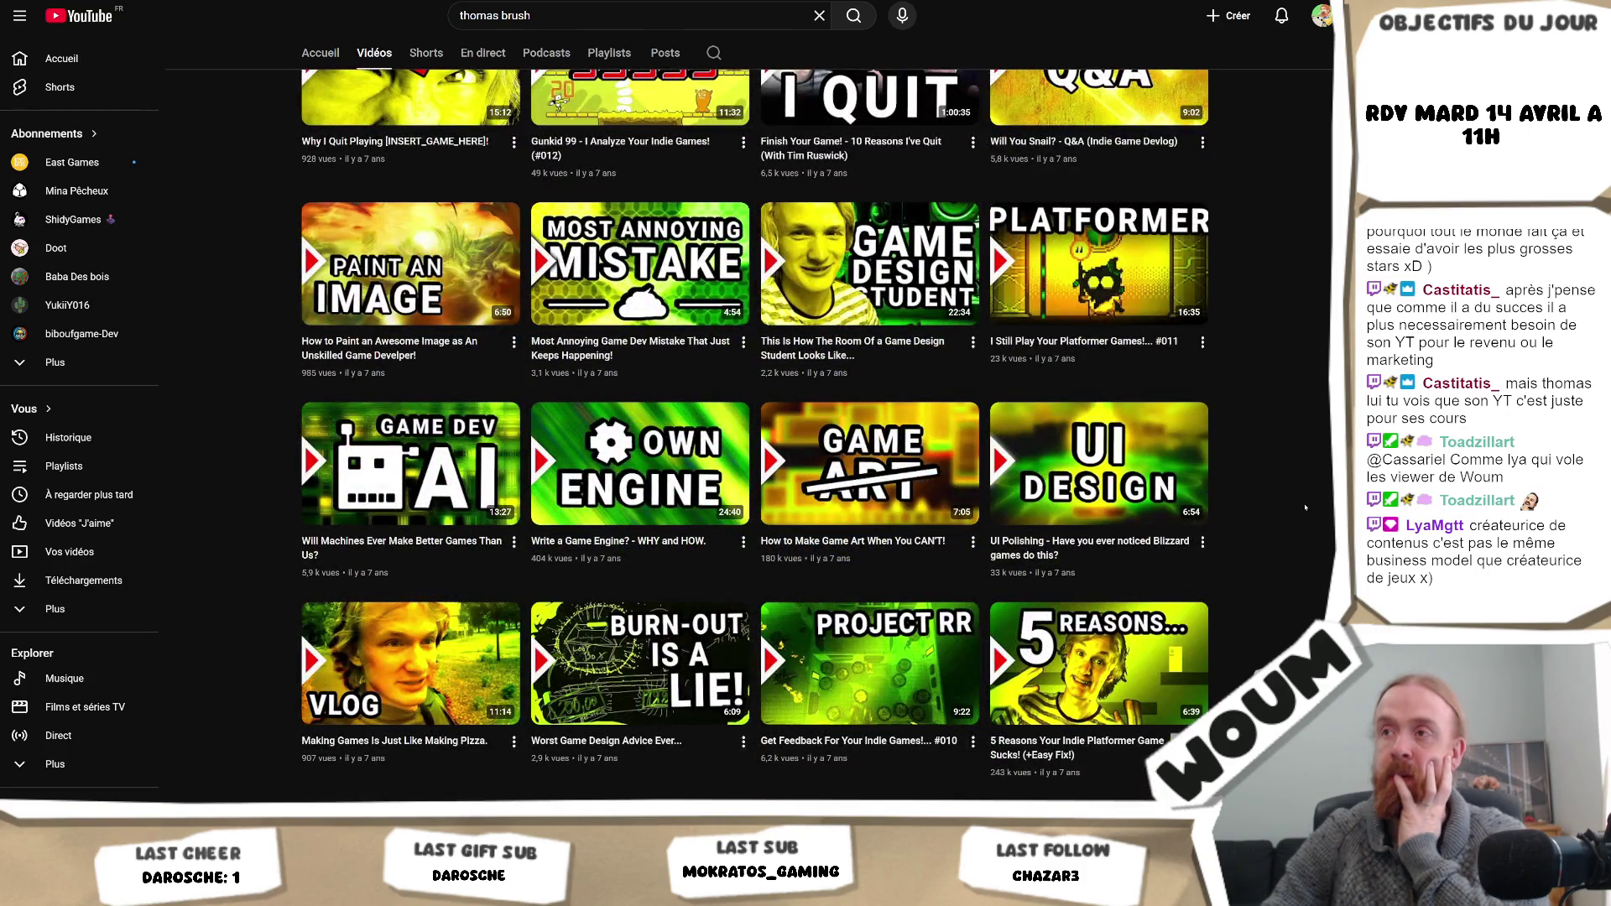
{"action": "scroll", "coordinate": [1305, 507], "scroll_direction": "down", "scroll_amount": 3}
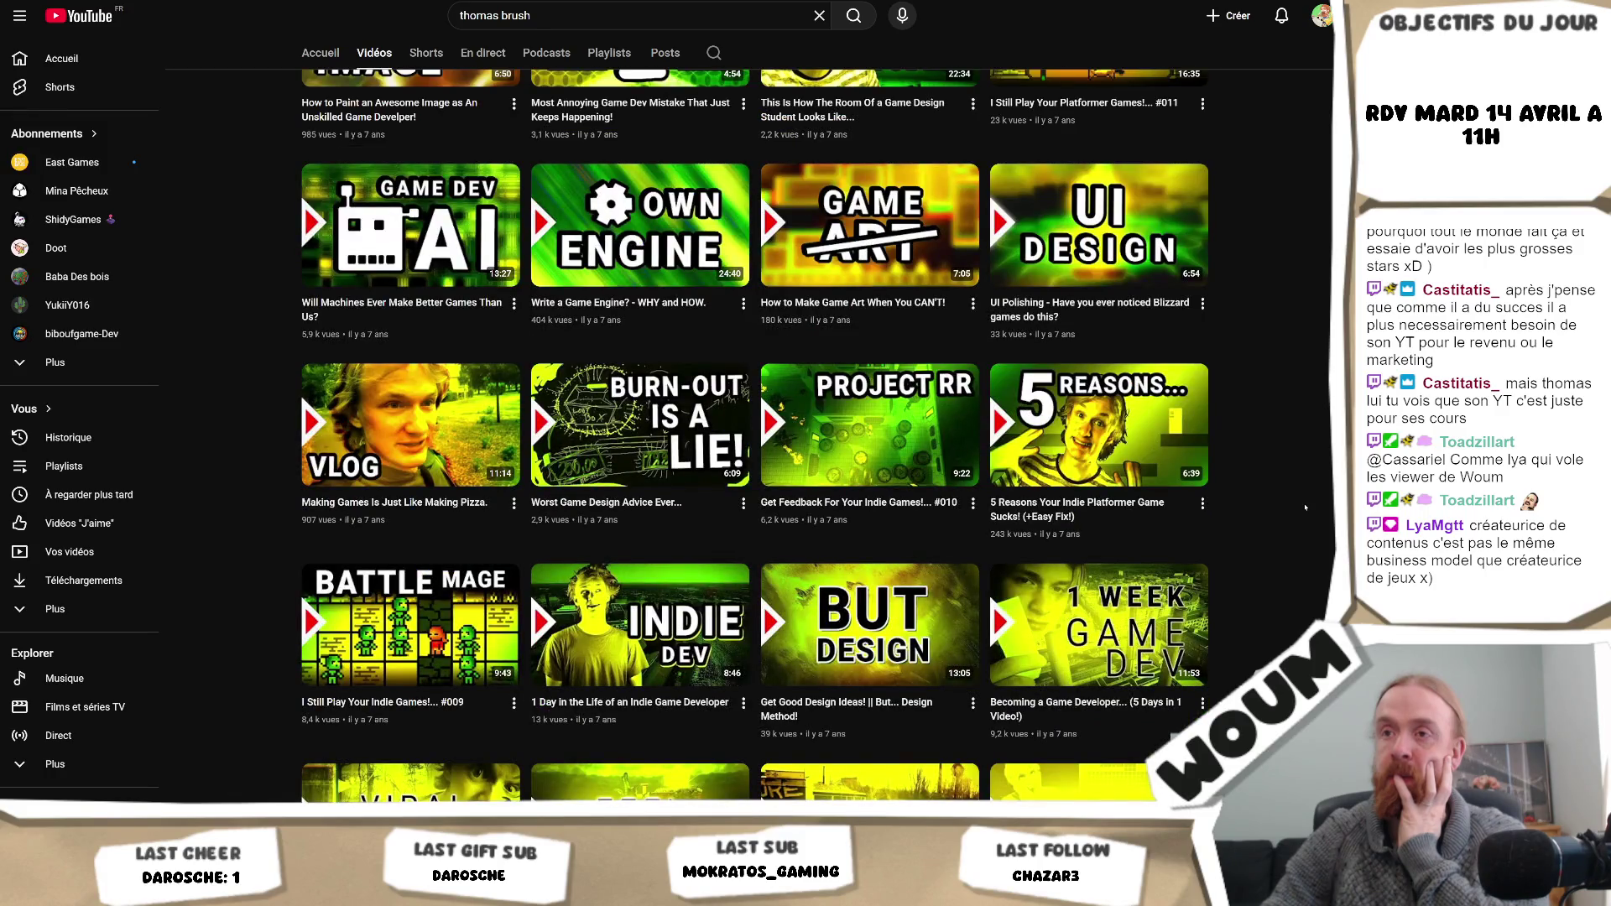
{"action": "scroll", "coordinate": [1305, 507], "scroll_direction": "down", "scroll_amount": 2}
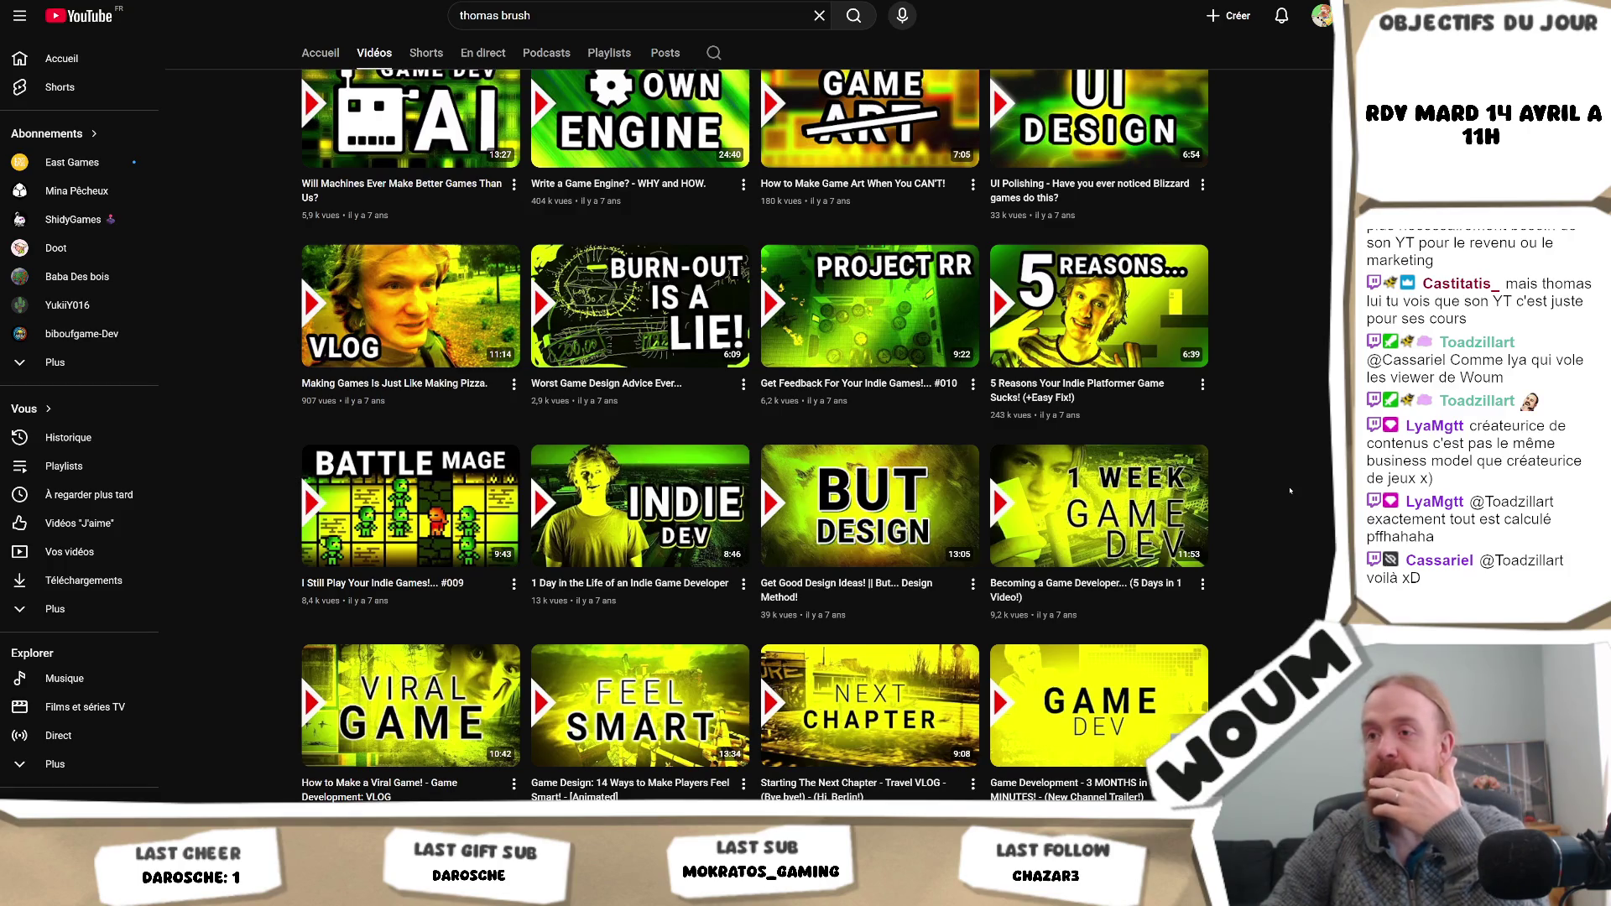
- Scroll the video grid down and back up, then return to Jonas Tyroller's Videos tab
{"action": "scroll", "coordinate": [1290, 490], "scroll_direction": "down", "scroll_amount": 2}
{"action": "scroll", "coordinate": [1290, 490], "scroll_direction": "down", "scroll_amount": 4}
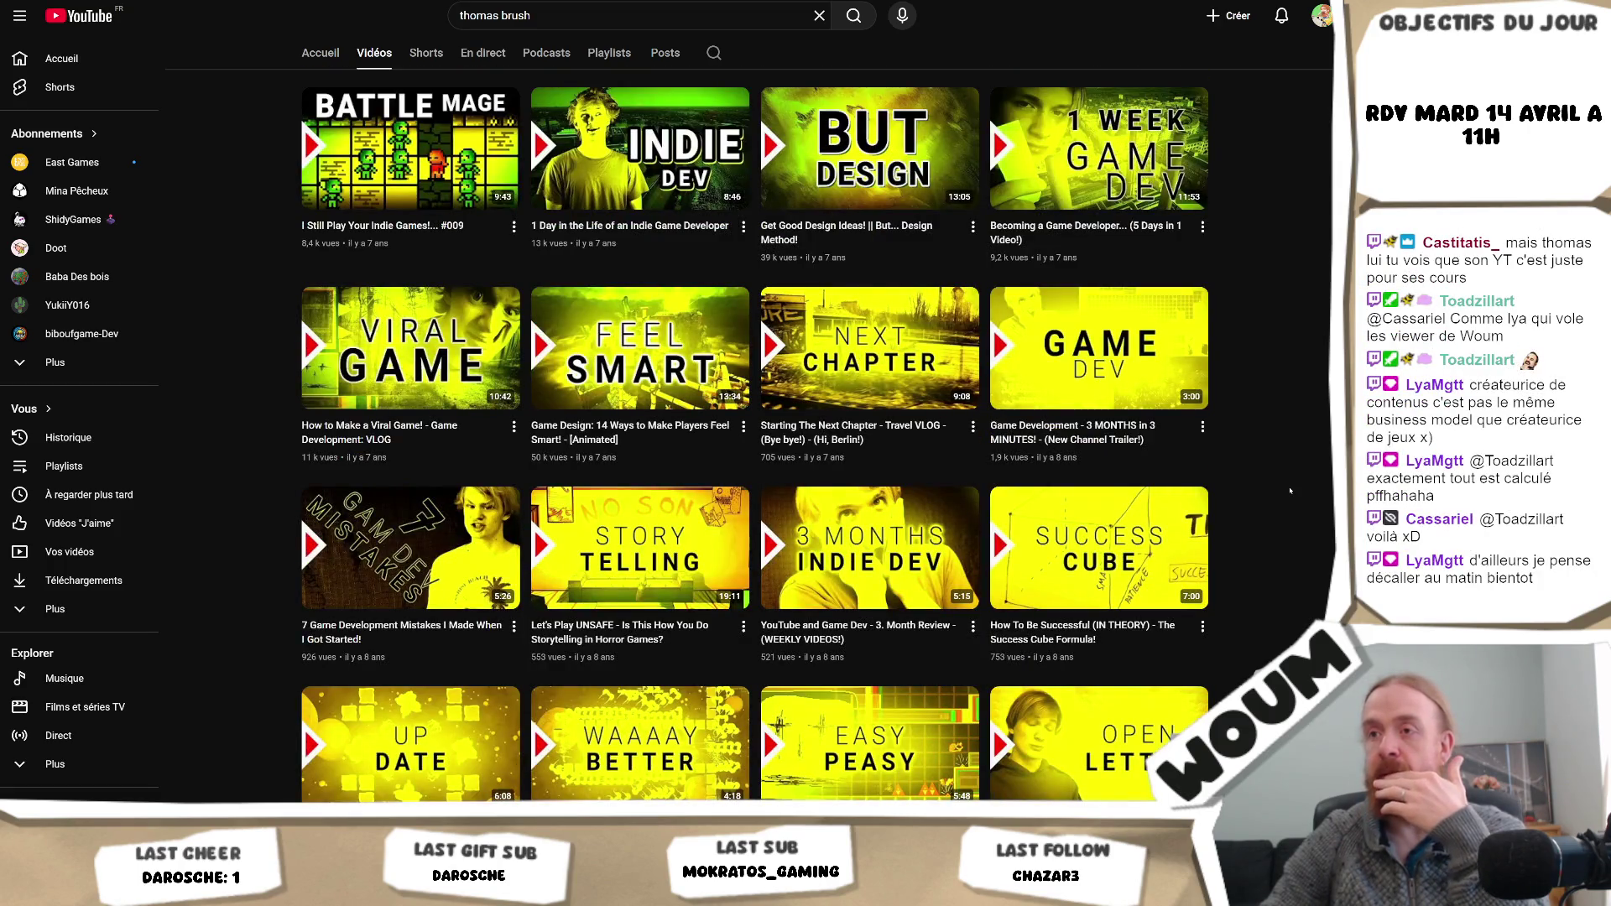
{"action": "scroll", "coordinate": [1290, 490], "scroll_direction": "down", "scroll_amount": 4}
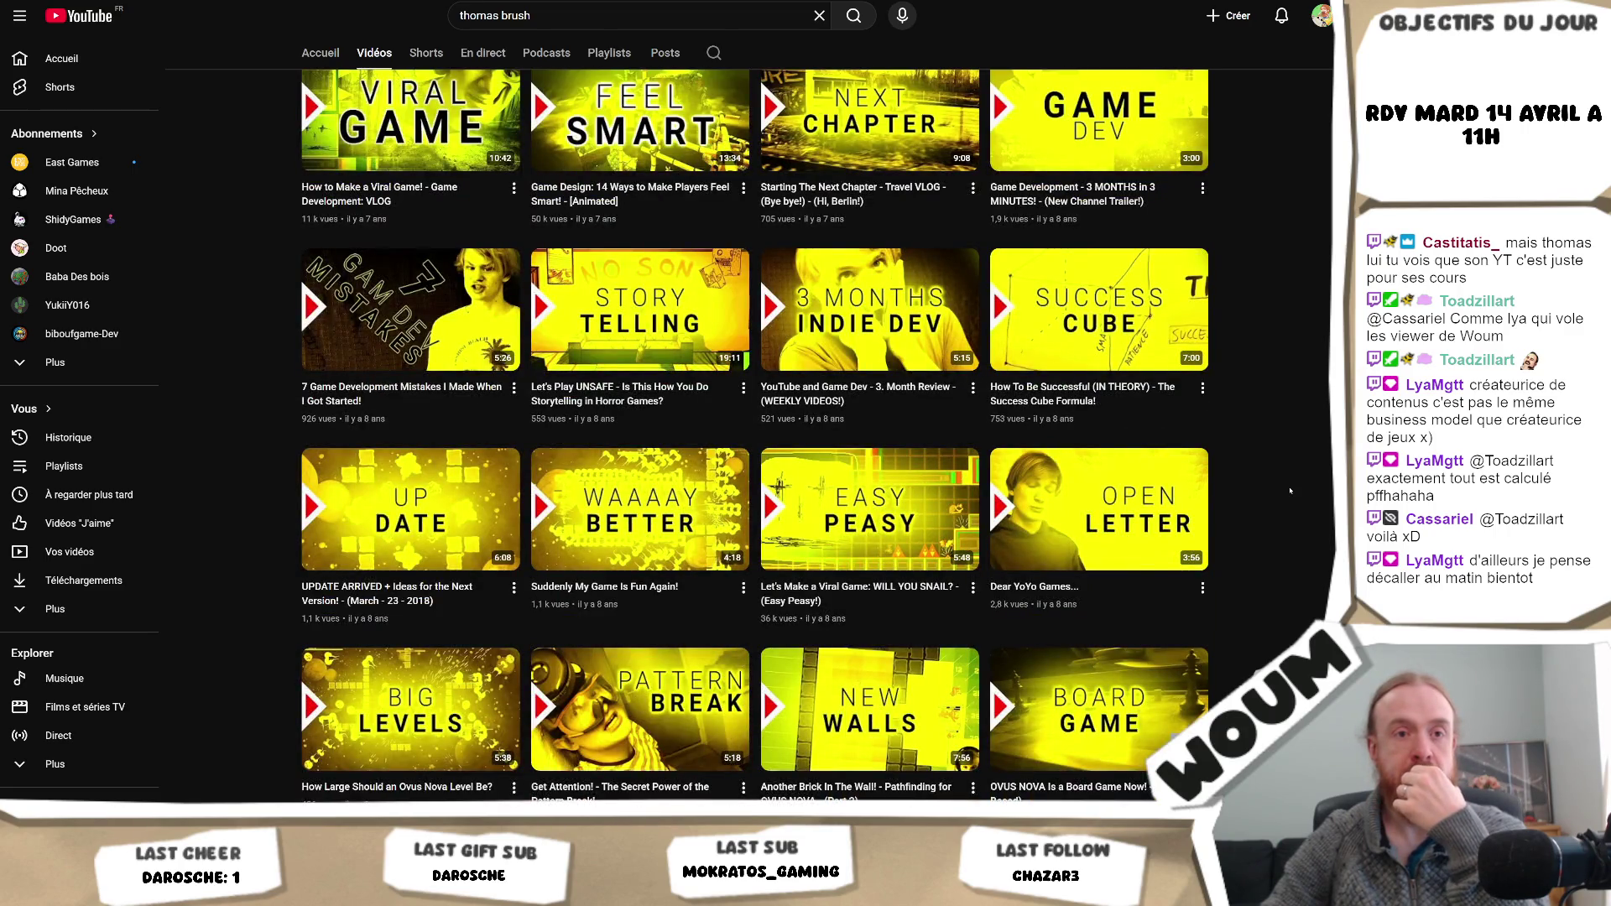
{"action": "scroll", "coordinate": [1290, 490], "scroll_direction": "up", "scroll_amount": 20}
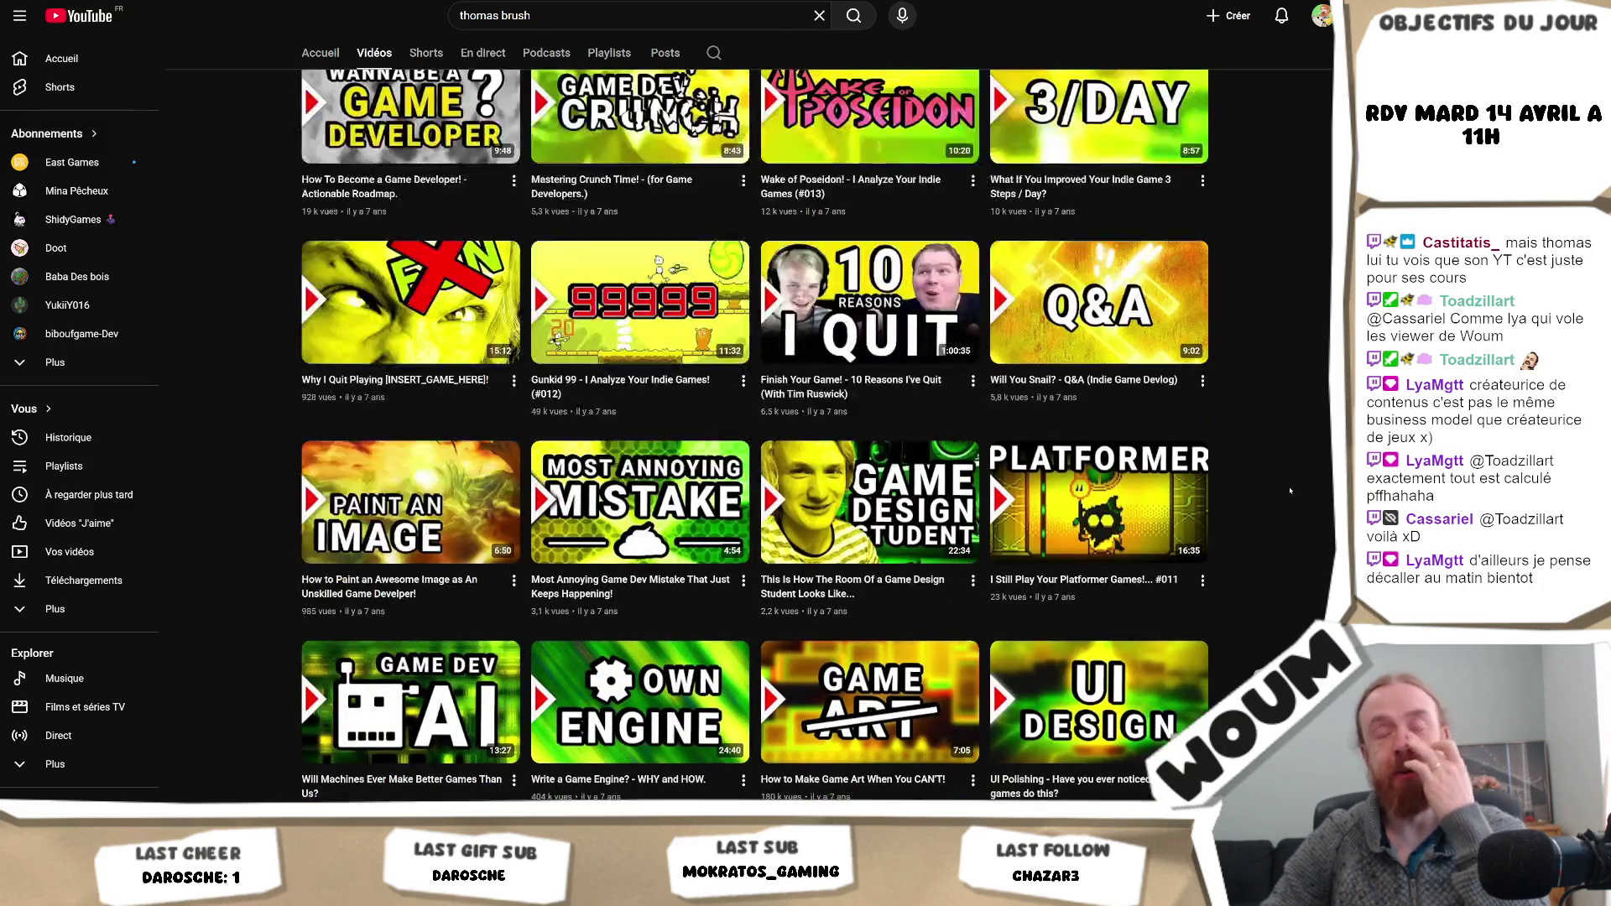
{"action": "scroll", "coordinate": [1290, 490], "scroll_direction": "up", "scroll_amount": 10}
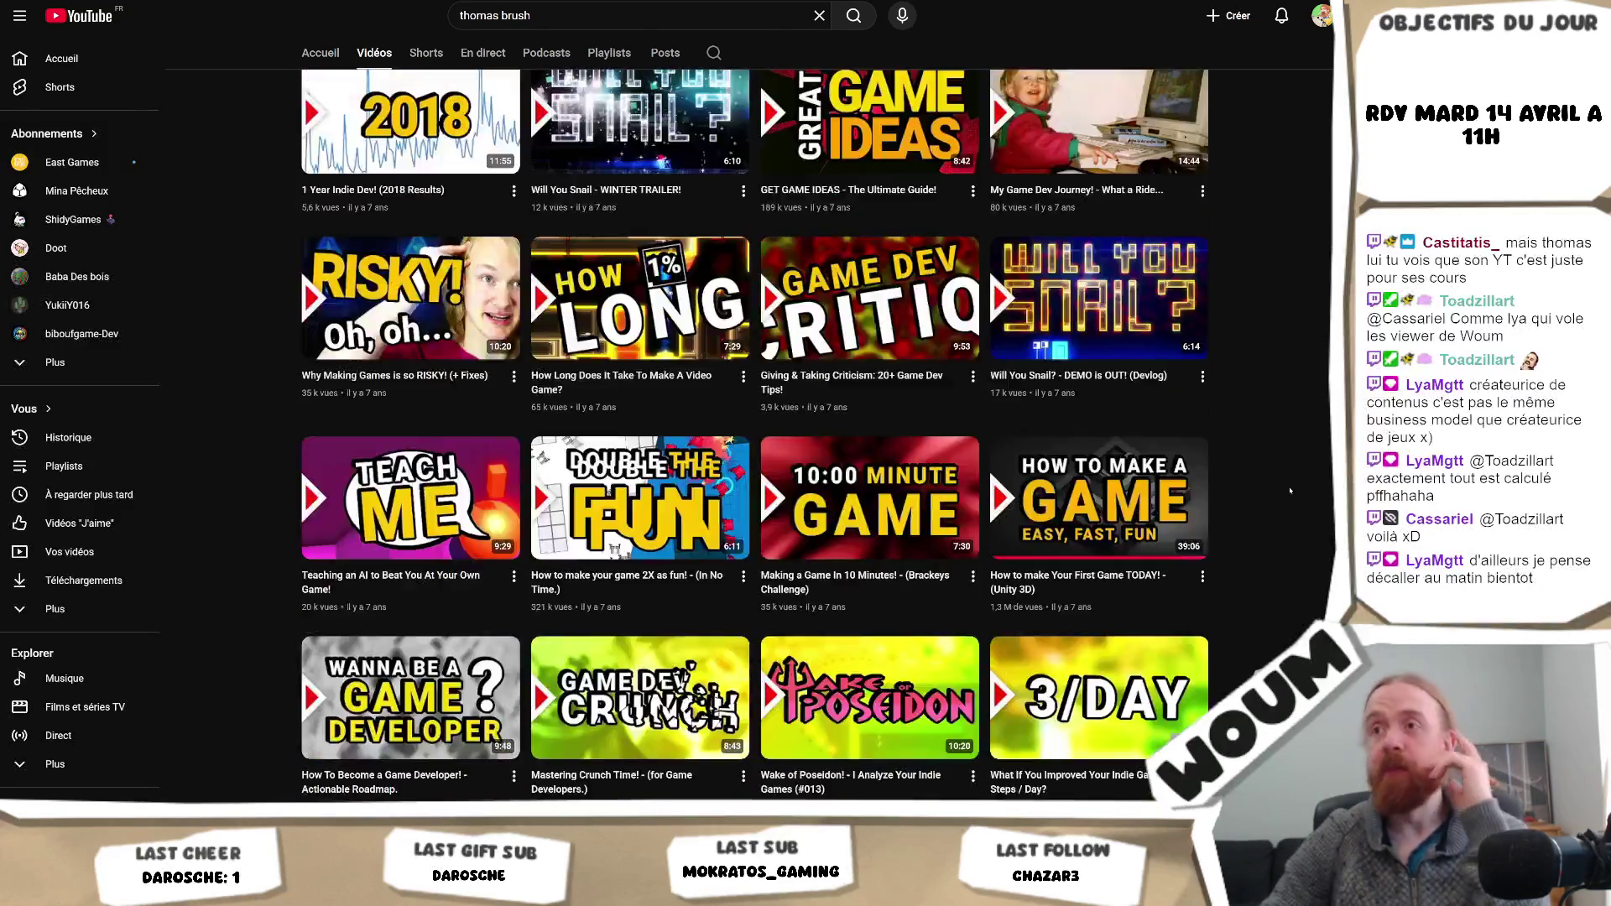
{"action": "scroll", "coordinate": [1290, 490], "scroll_direction": "up", "scroll_amount": 8}
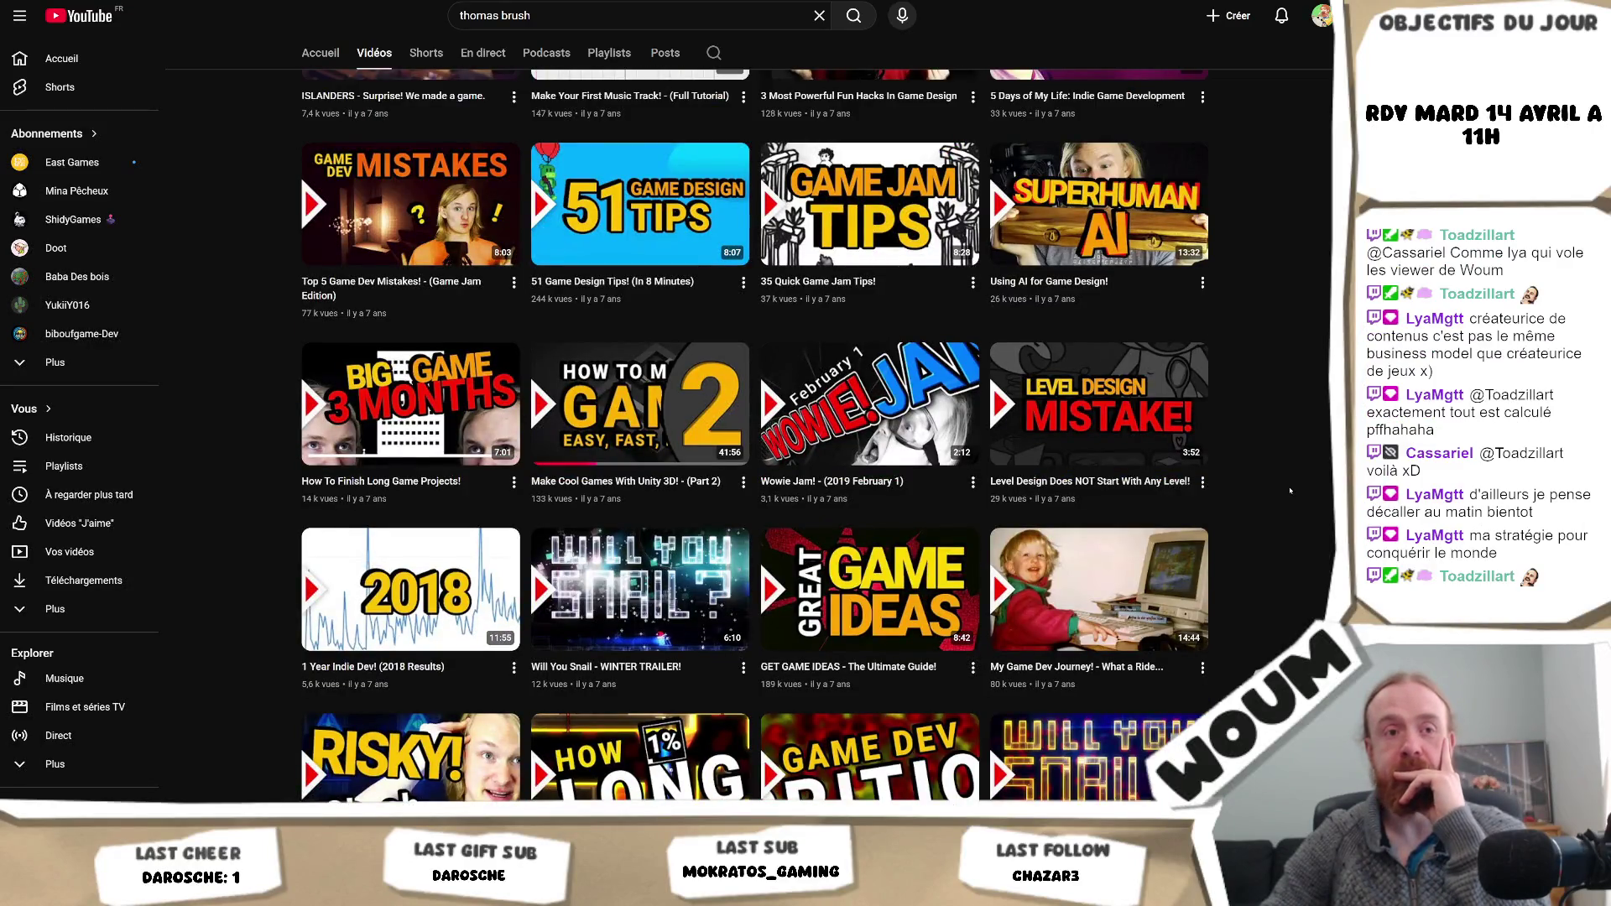
{"action": "scroll", "coordinate": [1290, 491], "scroll_direction": "up", "scroll_amount": 9}
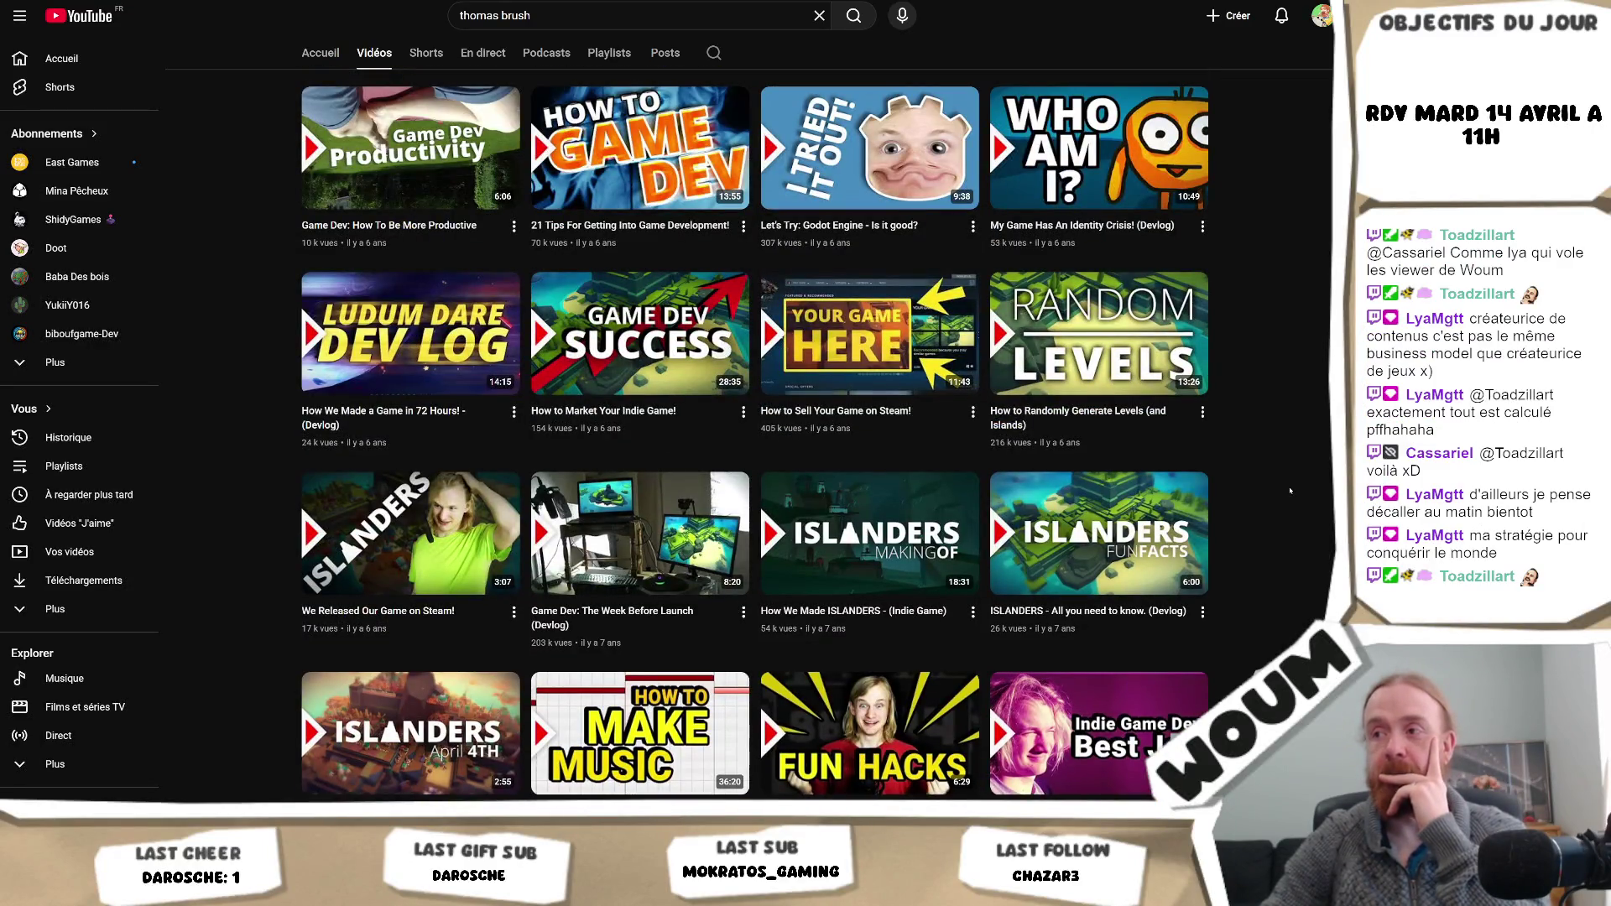
{"action": "scroll", "coordinate": [1289, 490], "scroll_direction": "up", "scroll_amount": 3}
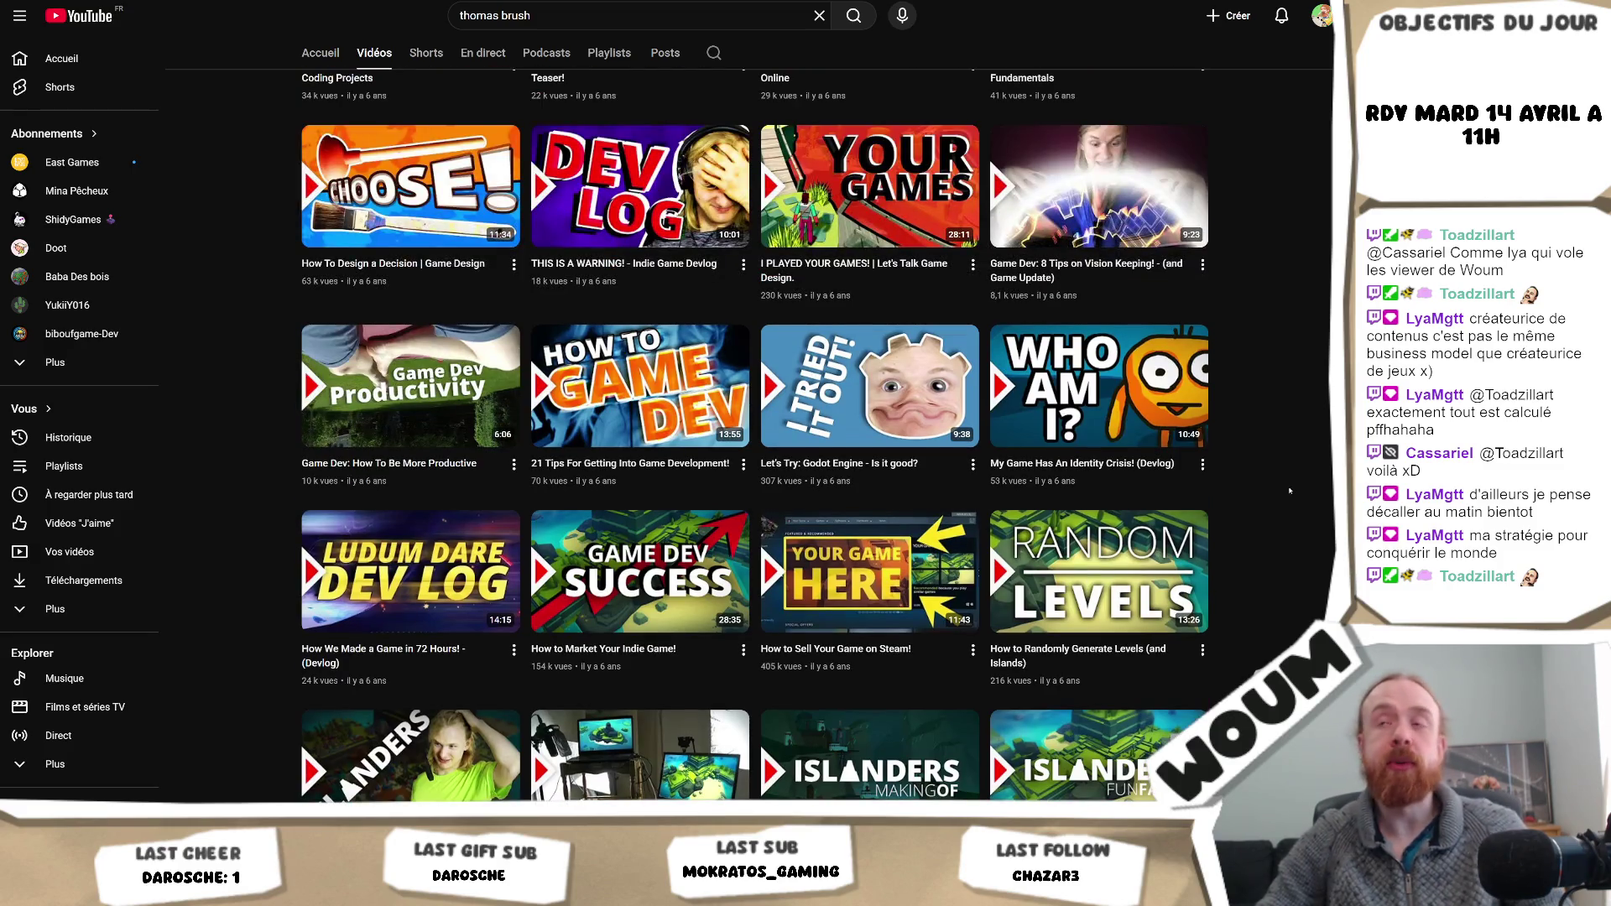
{"action": "scroll", "coordinate": [1308, 489], "scroll_direction": "up", "scroll_amount": 4}
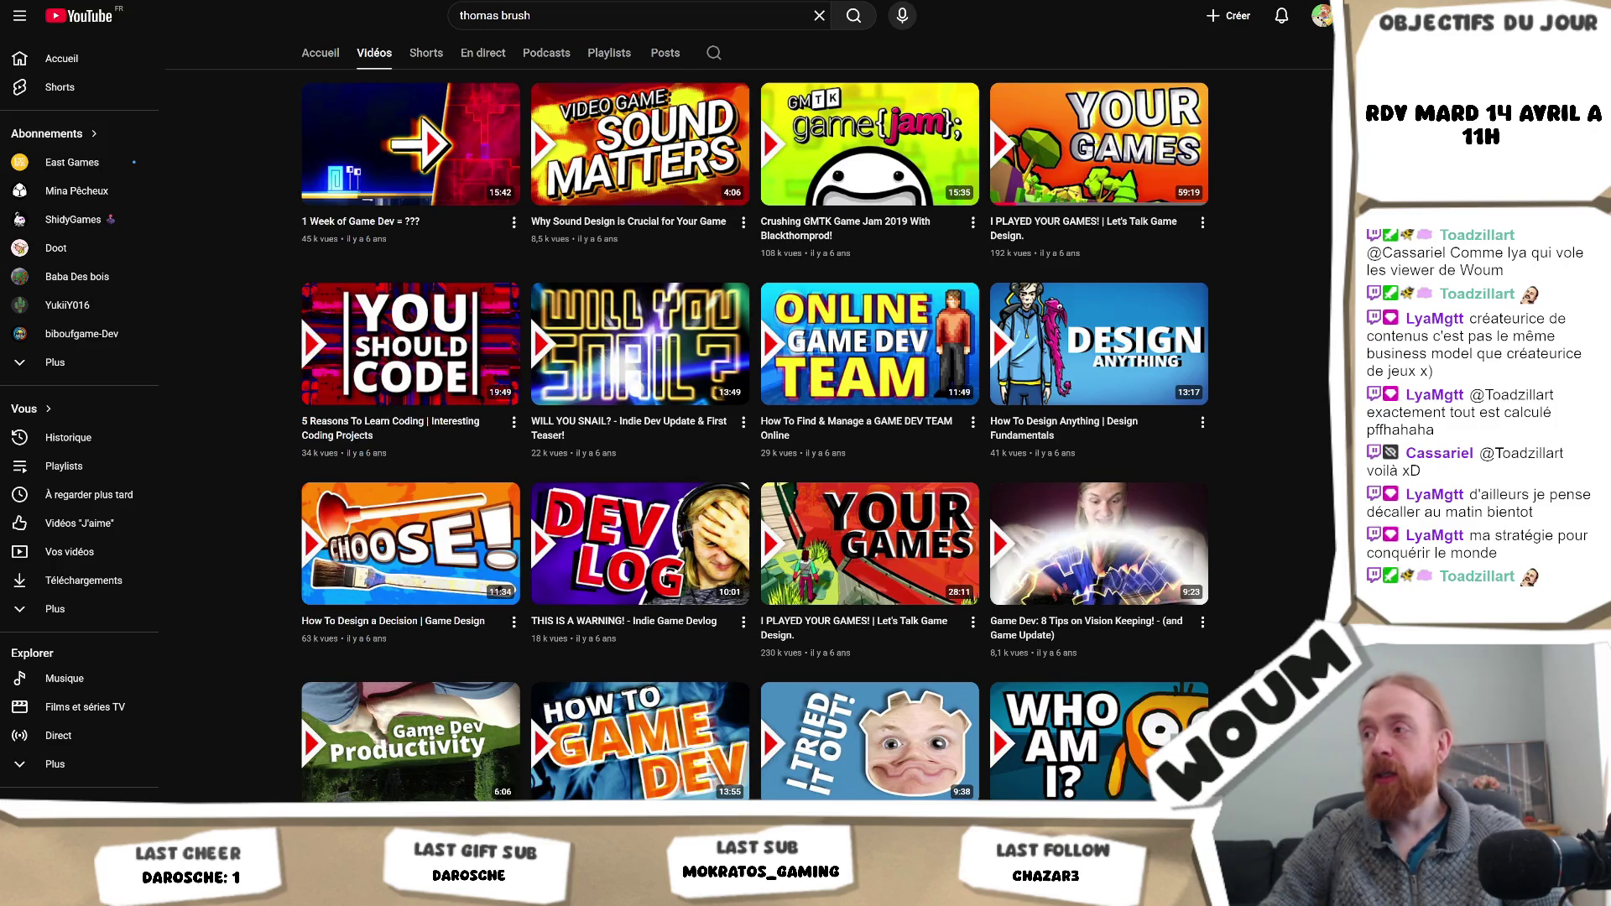
{"action": "scroll", "coordinate": [756, 436], "scroll_direction": "up", "scroll_amount": 5}
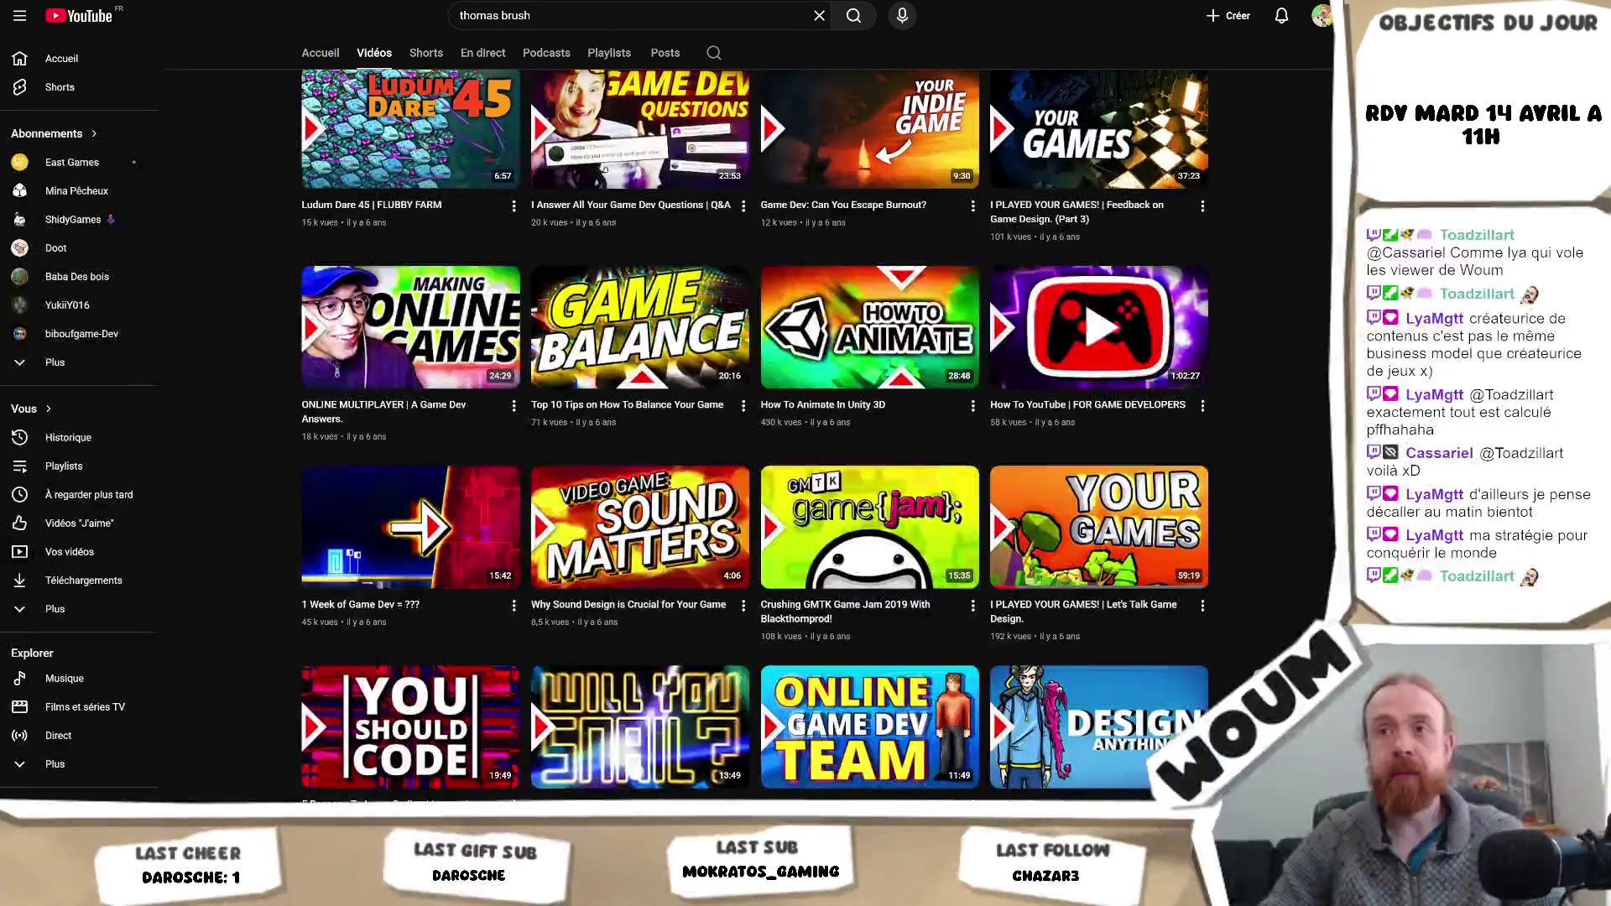
{"action": "key", "text": "alt+Left"}
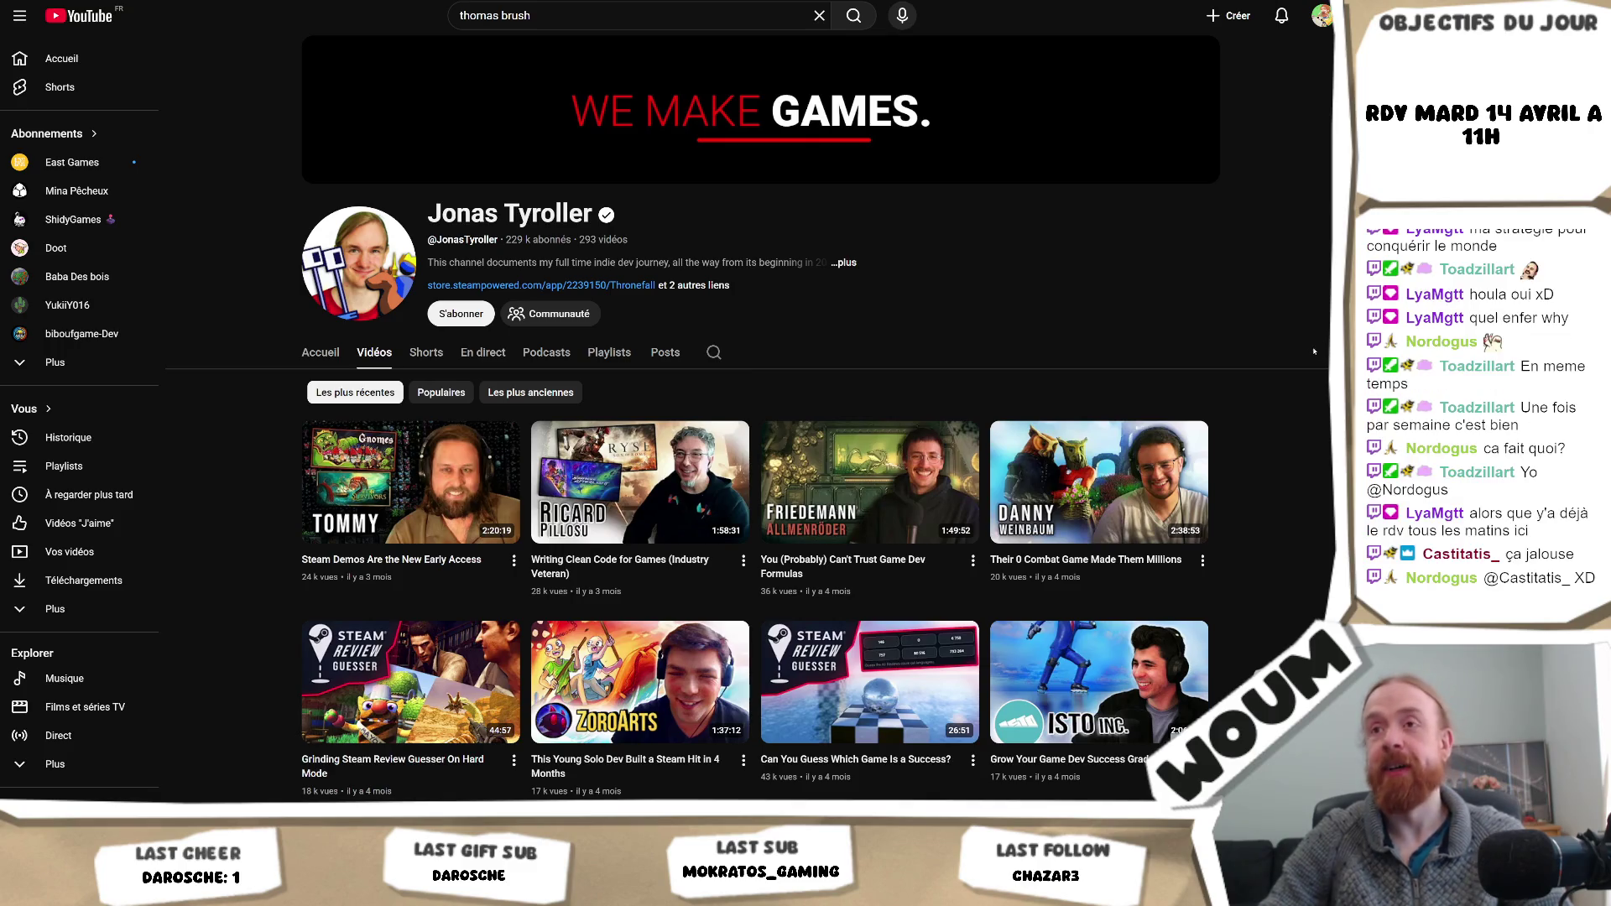
{"action": "scroll", "coordinate": [1295, 310], "scroll_direction": "down", "scroll_amount": 4}
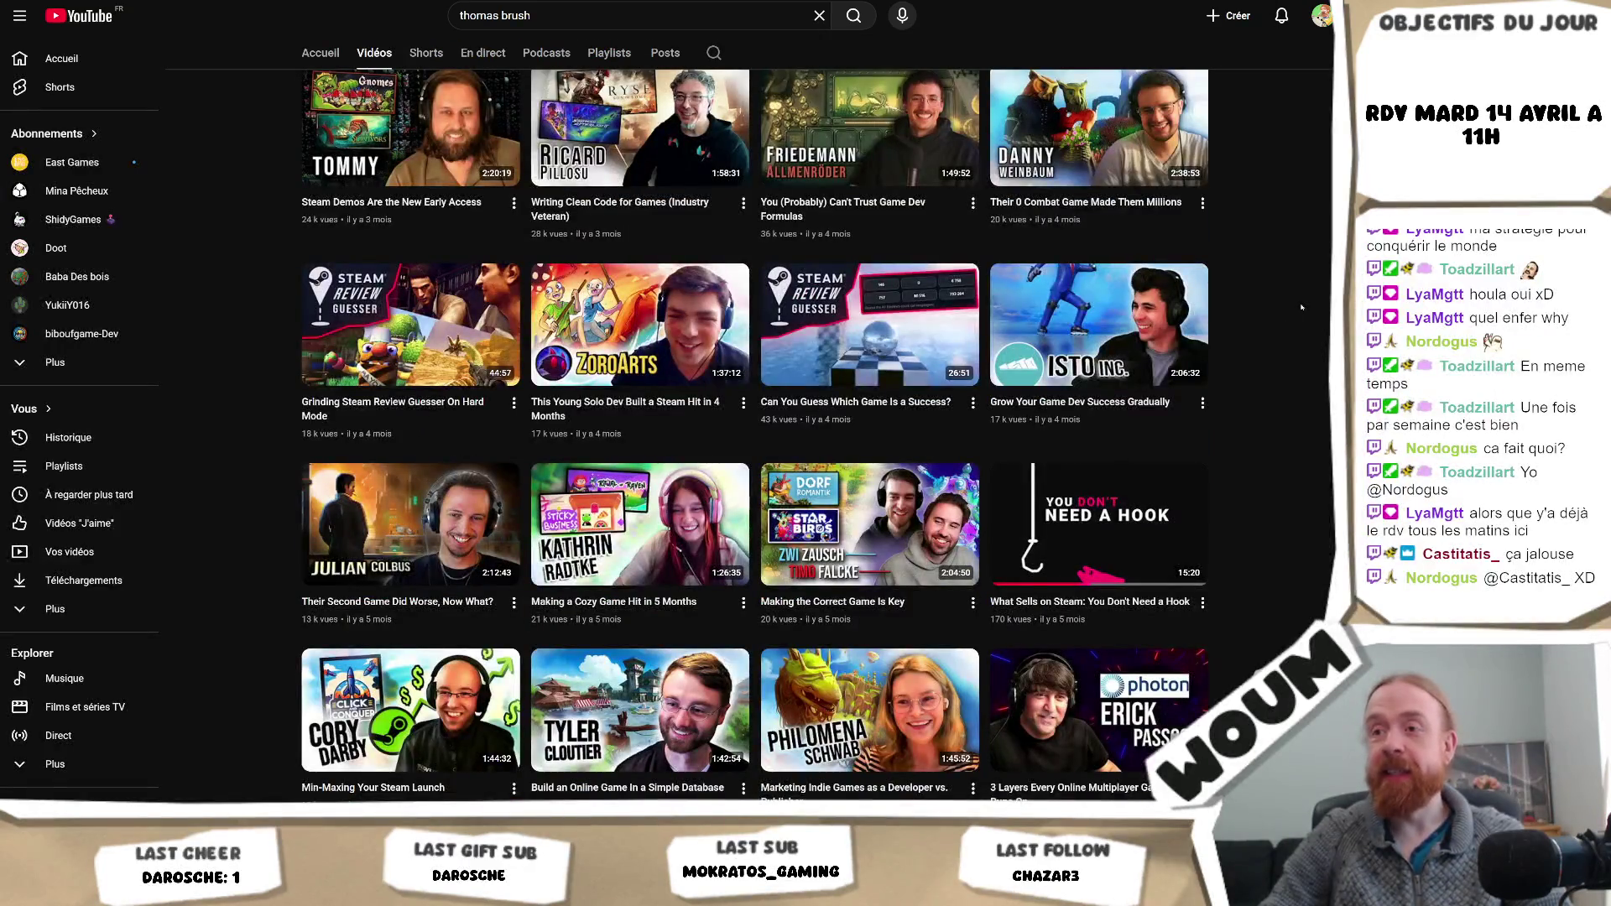
{"action": "scroll", "coordinate": [1302, 310], "scroll_direction": "up", "scroll_amount": 4}
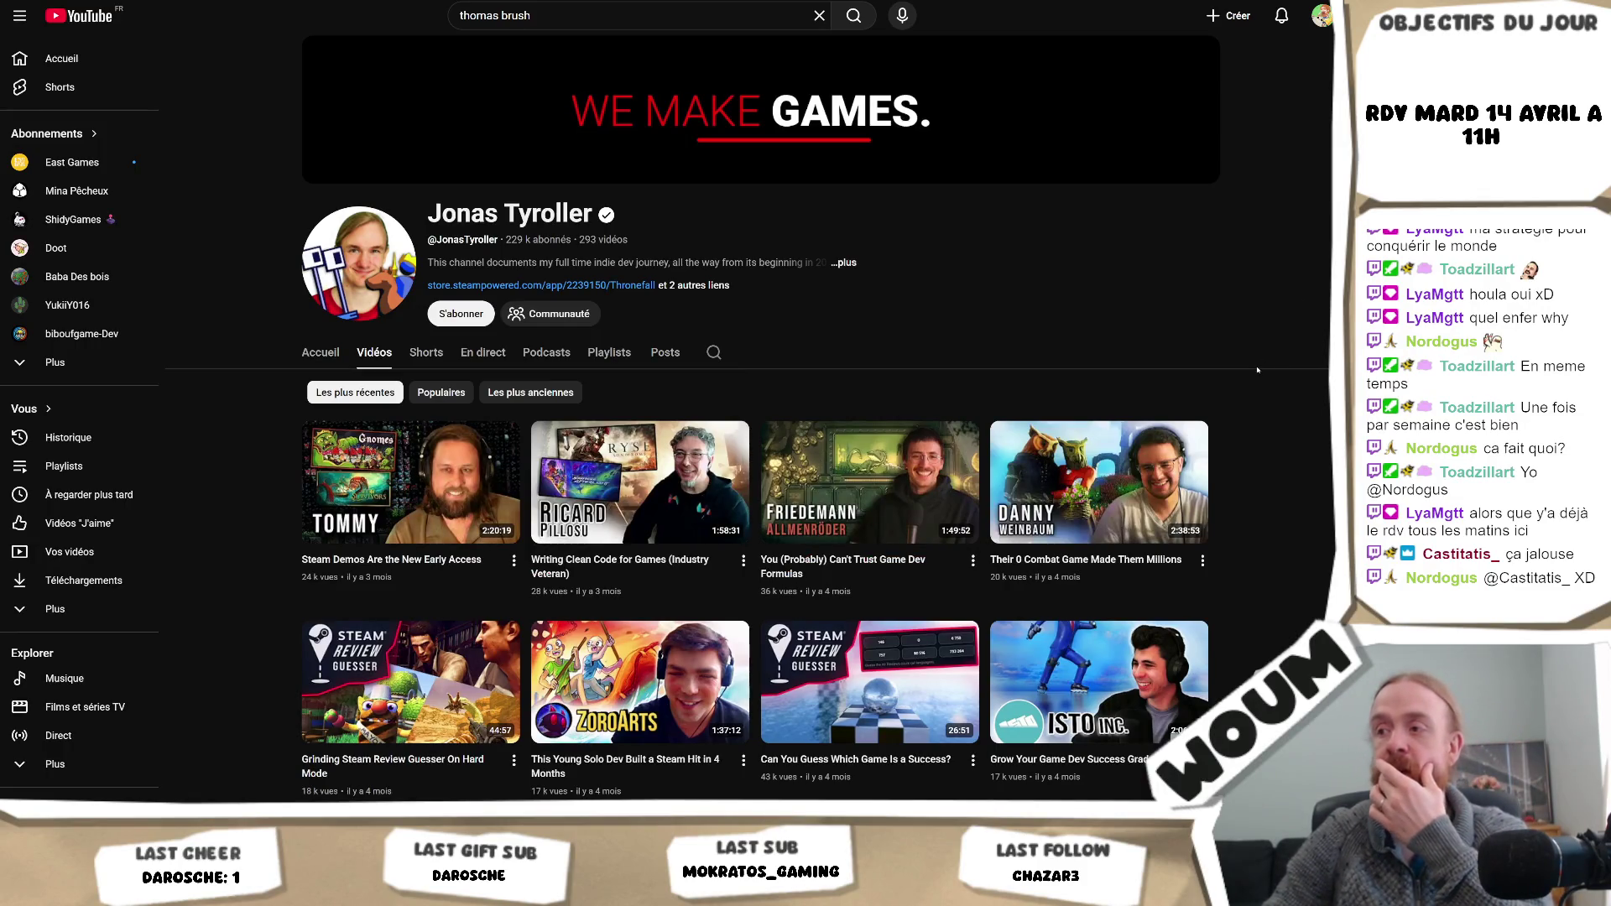
{"action": "scroll", "coordinate": [1257, 370], "scroll_direction": "down", "scroll_amount": 4}
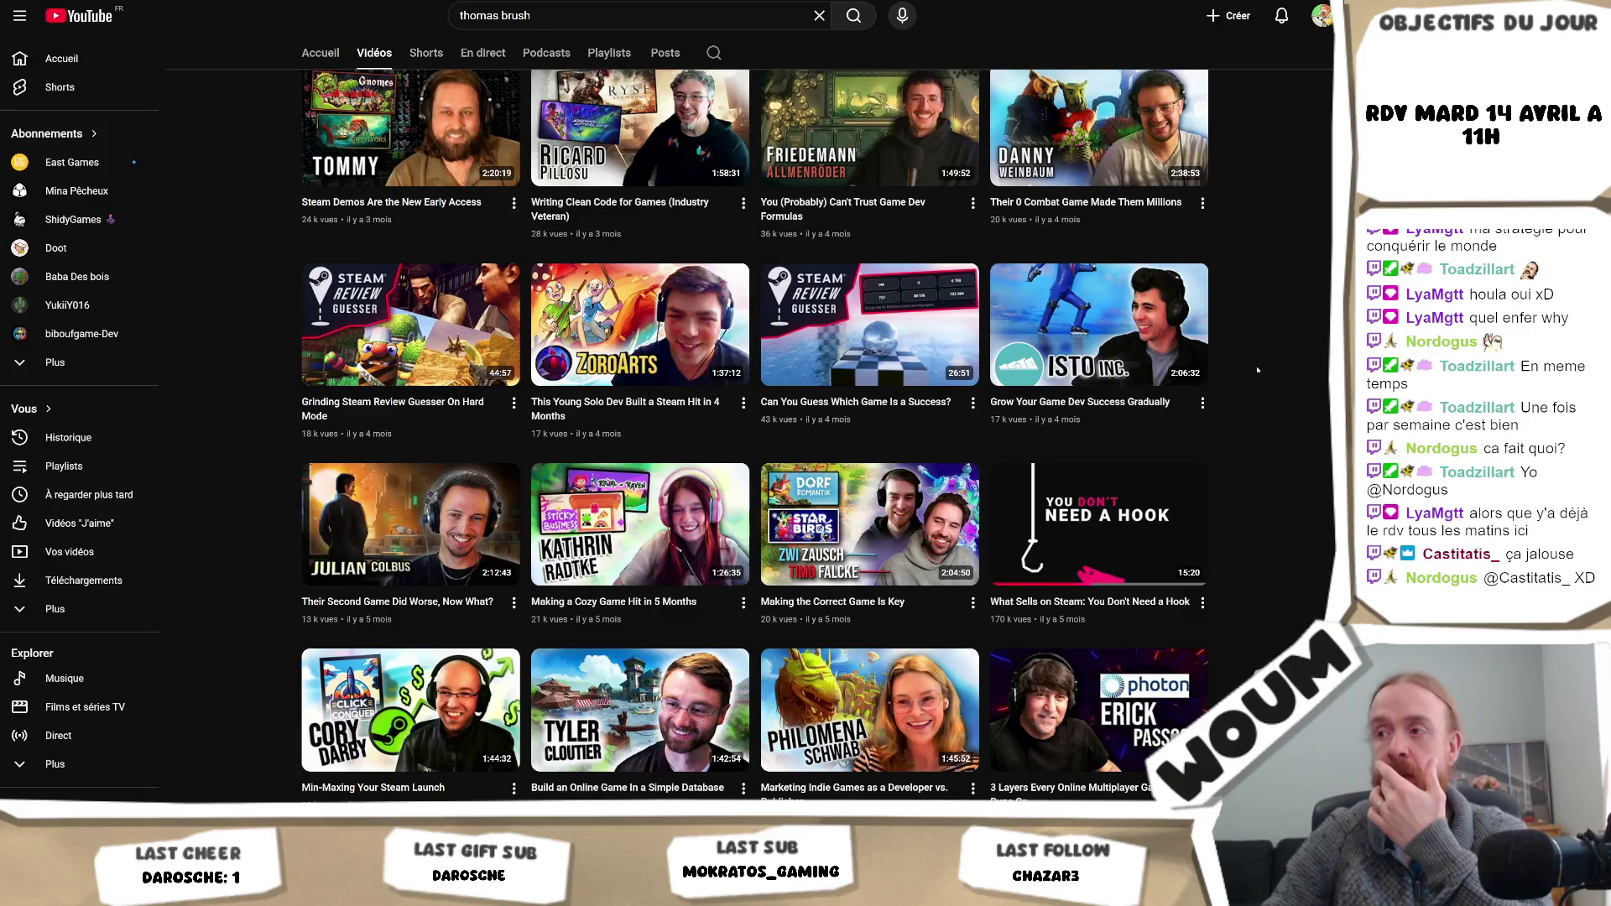
{"action": "scroll", "coordinate": [1257, 370], "scroll_direction": "down", "scroll_amount": 1}
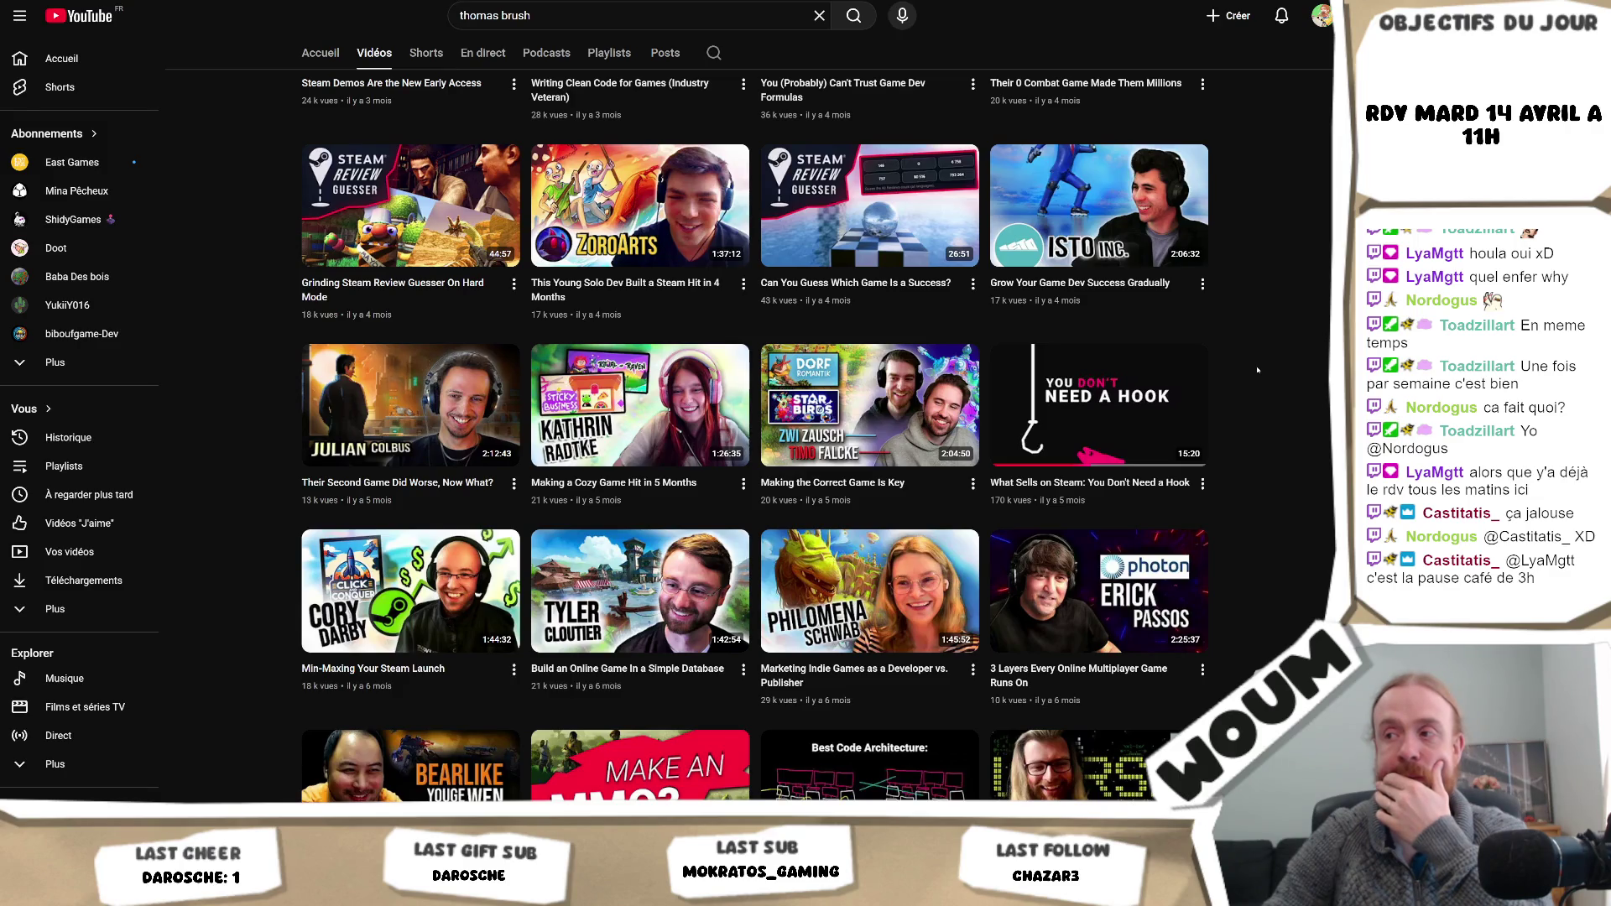
{"action": "scroll", "coordinate": [1257, 370], "scroll_direction": "down", "scroll_amount": 2}
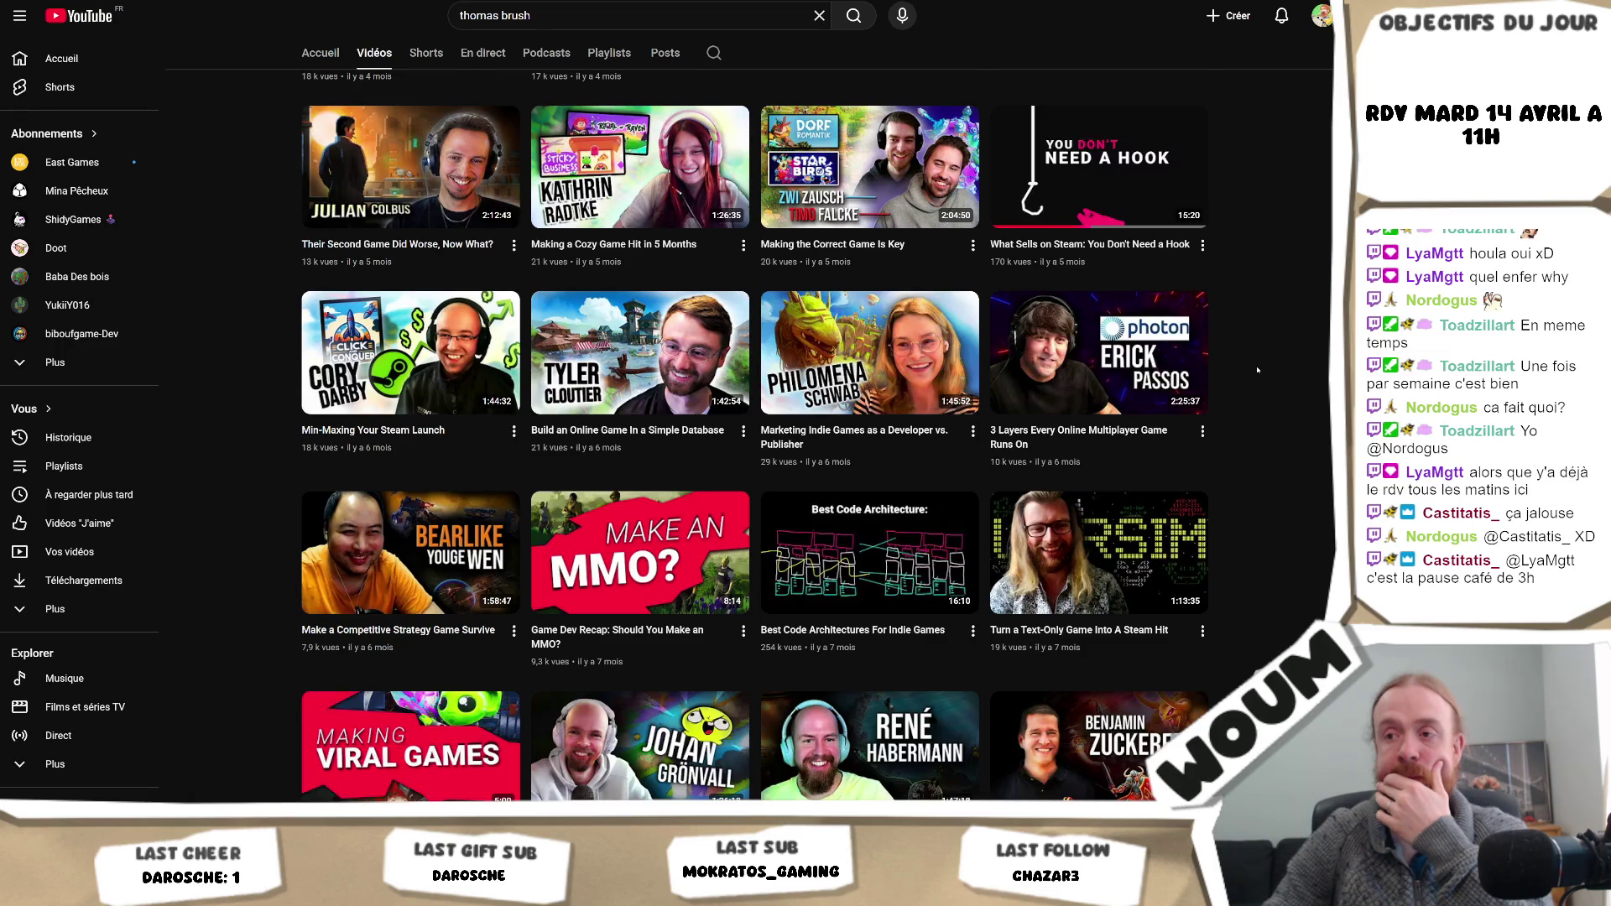
{"action": "scroll", "coordinate": [1257, 370], "scroll_direction": "down", "scroll_amount": 1}
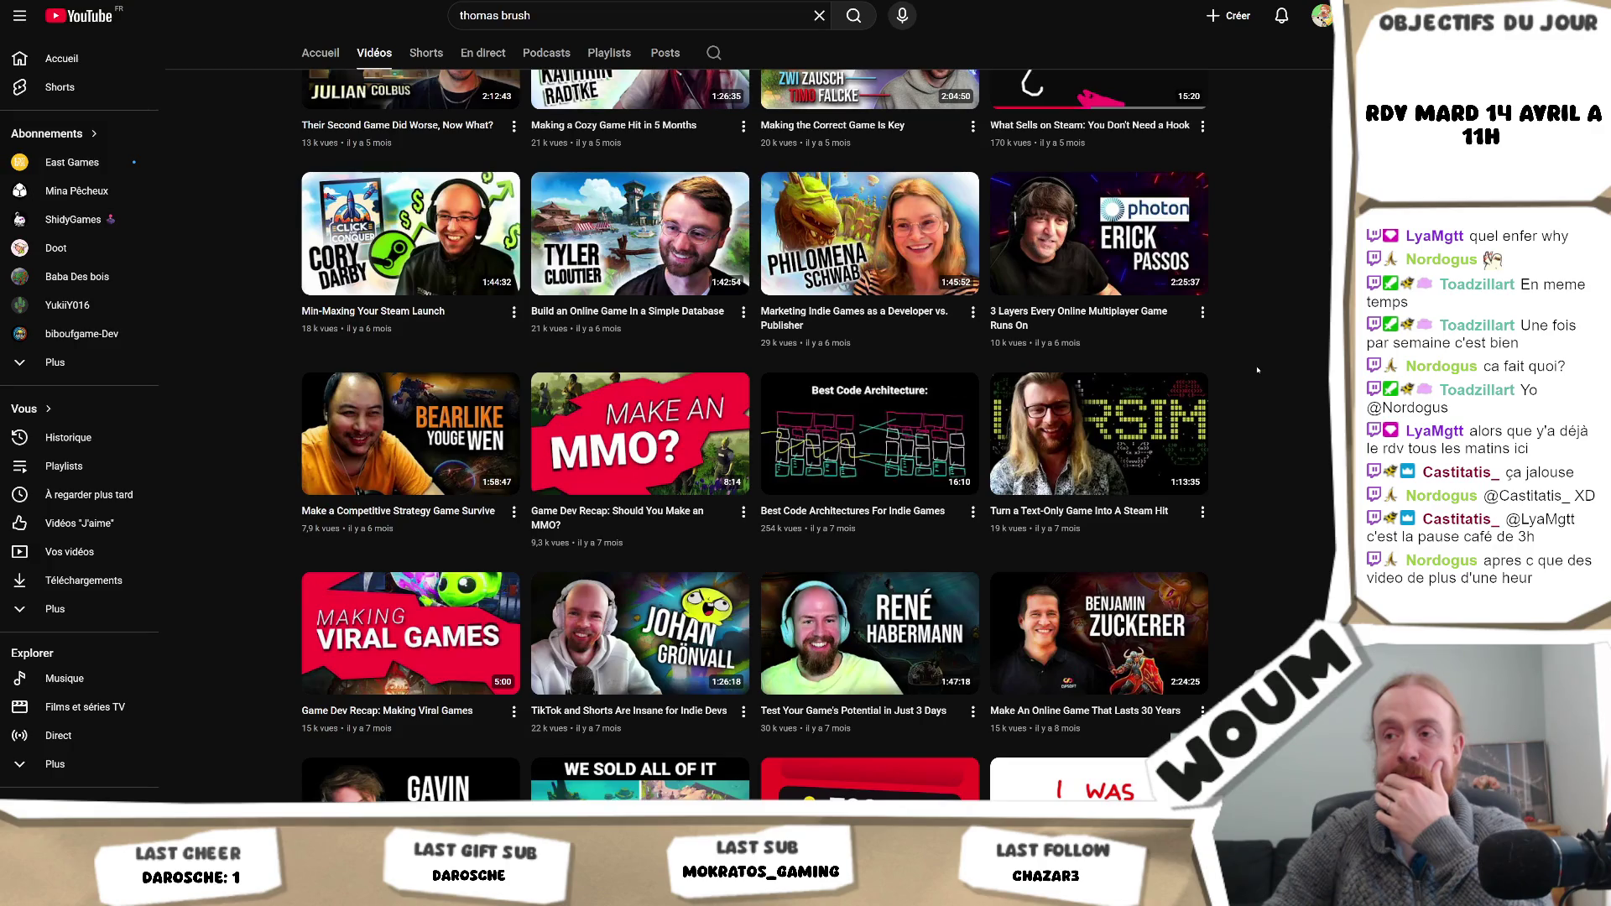
{"action": "scroll", "coordinate": [1257, 370], "scroll_direction": "up", "scroll_amount": 6}
{"action": "scroll", "coordinate": [1257, 370], "scroll_direction": "up", "scroll_amount": 1}
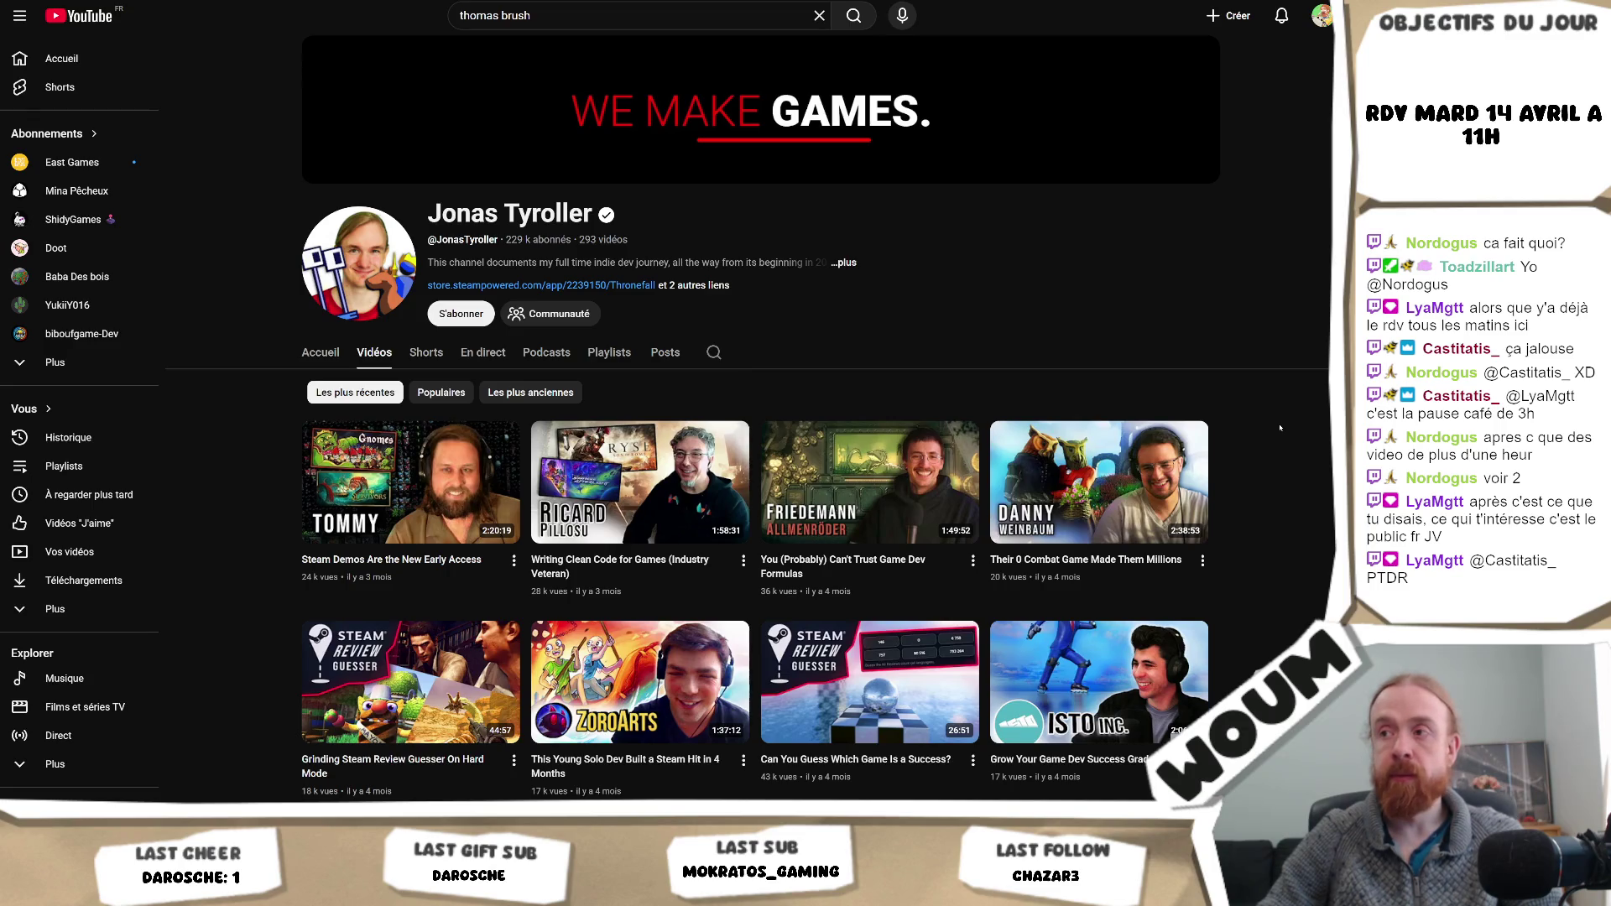
{"action": "scroll", "coordinate": [1279, 428], "scroll_direction": "down", "scroll_amount": 3}
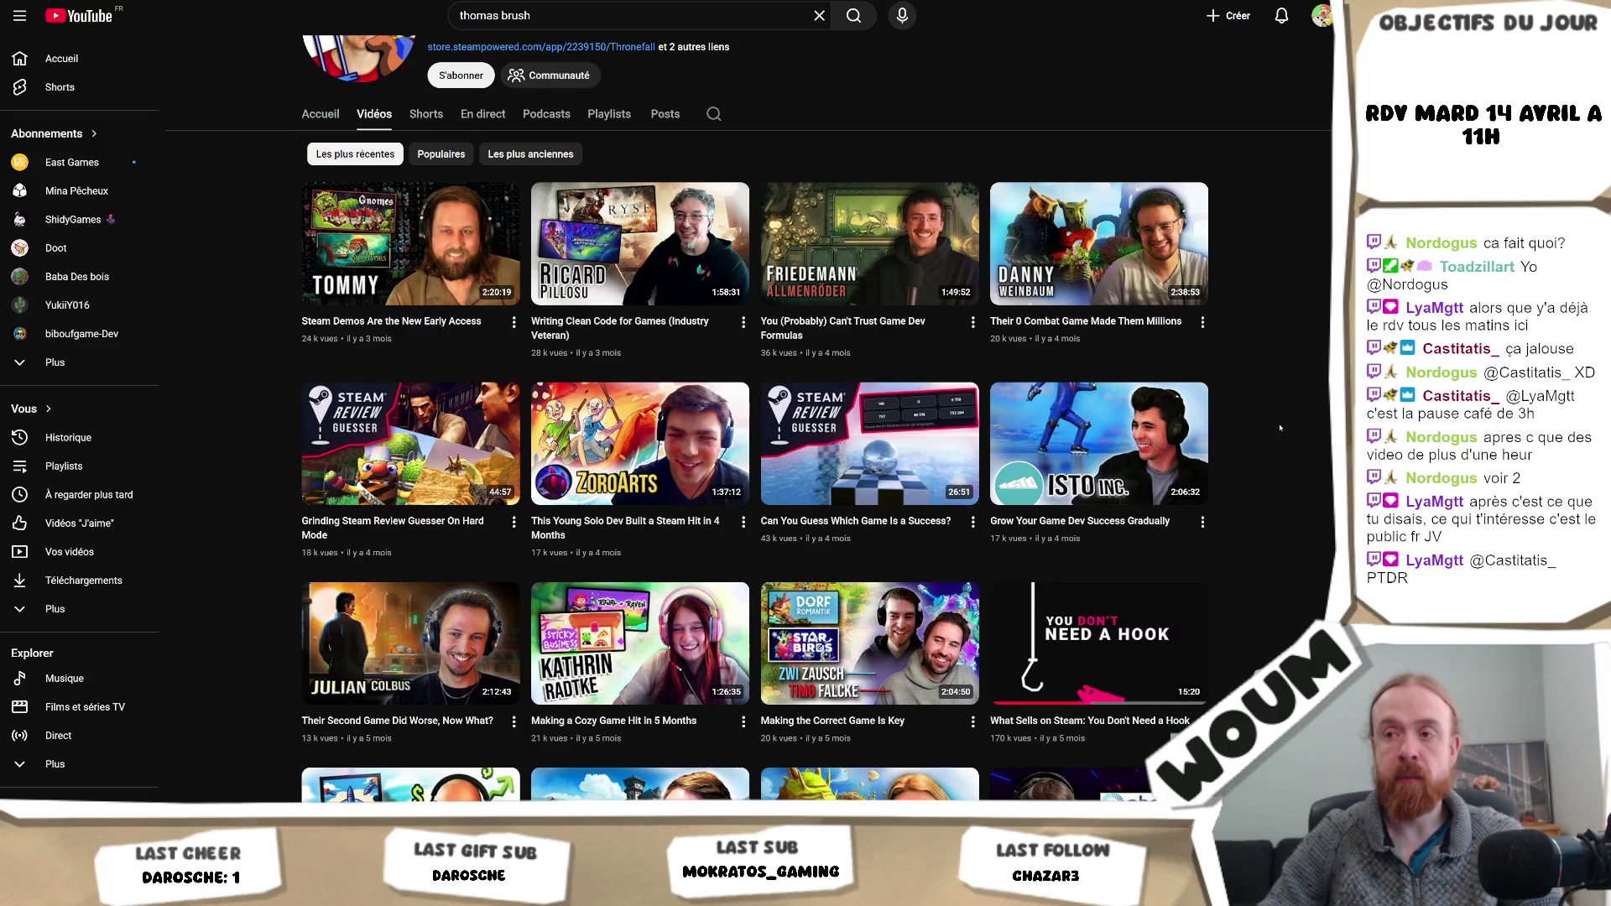
{"action": "scroll", "coordinate": [1280, 428], "scroll_direction": "down", "scroll_amount": 6}
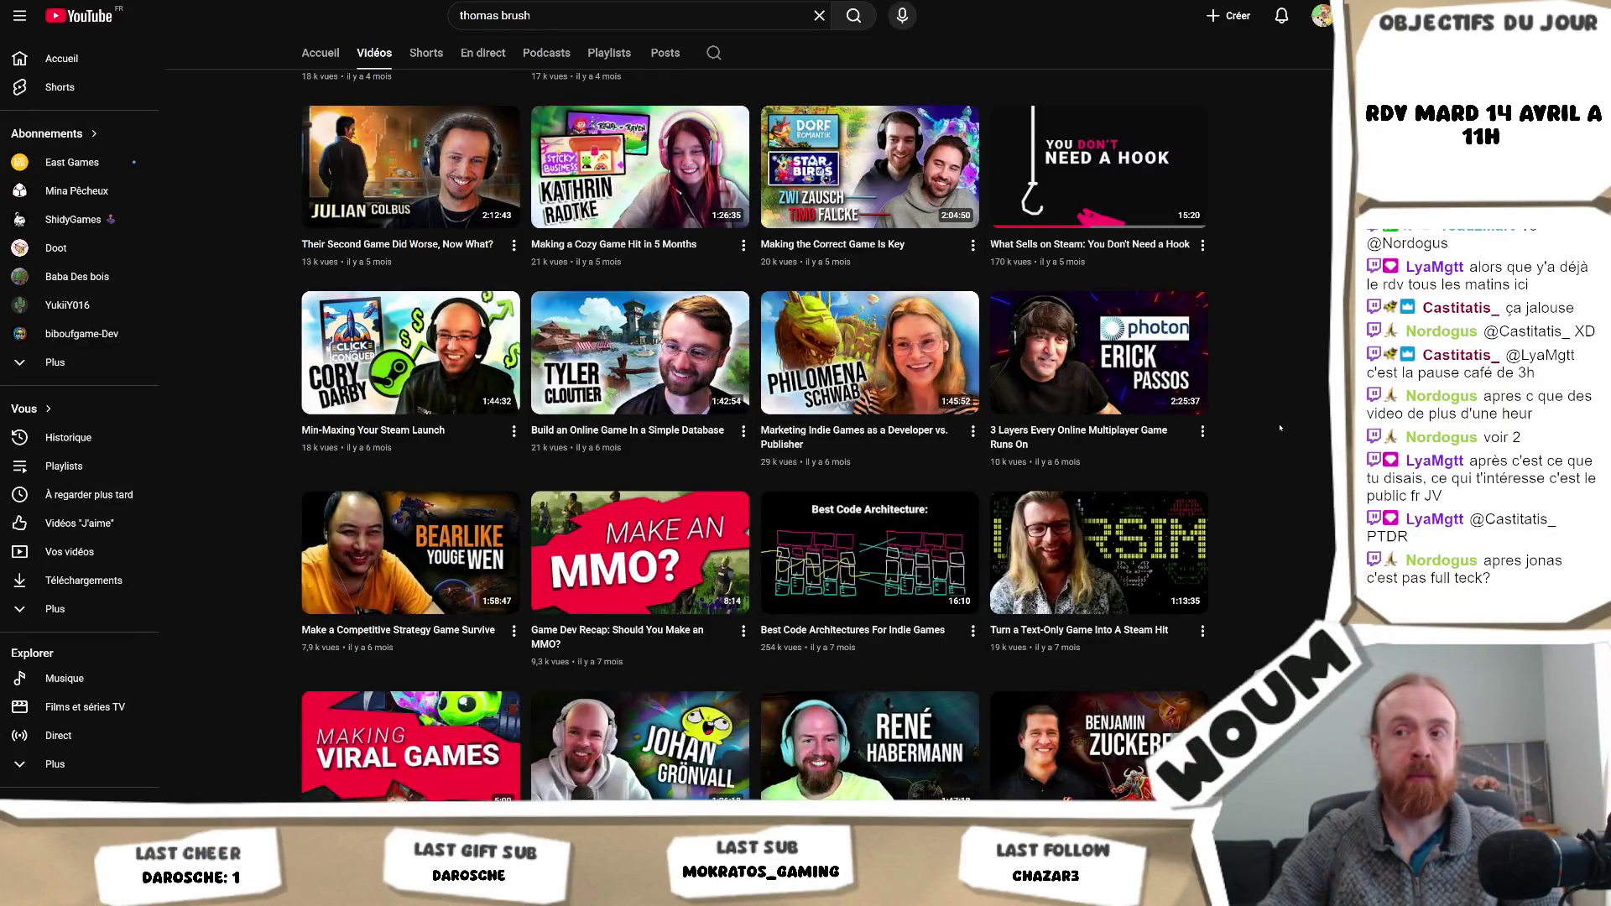
{"action": "scroll", "coordinate": [1279, 427], "scroll_direction": "down", "scroll_amount": 3}
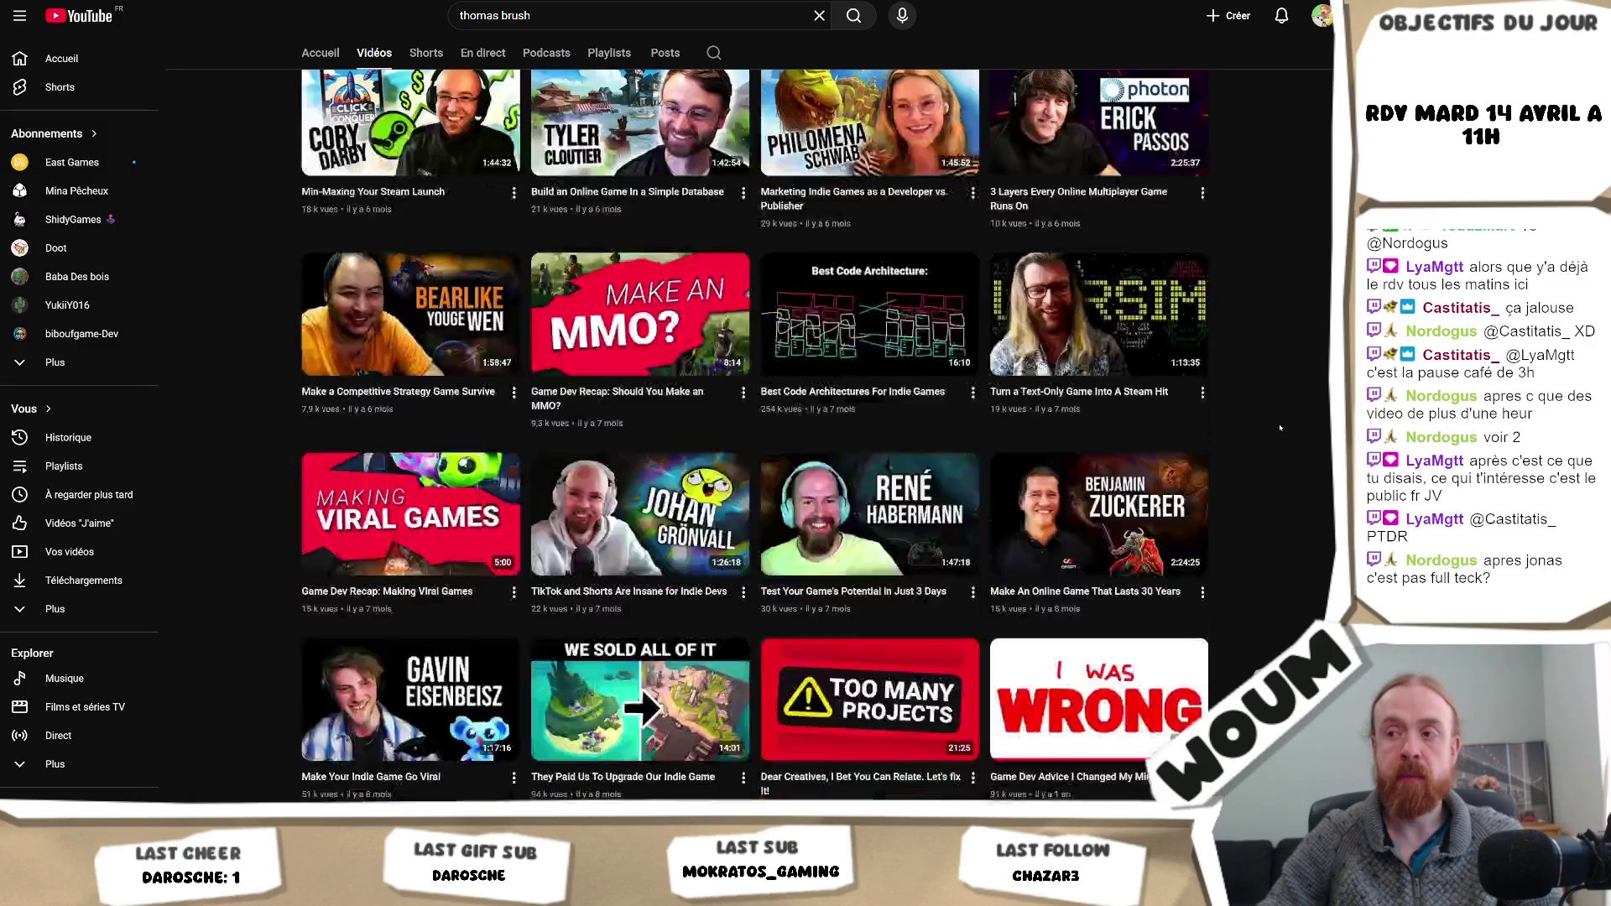
{"action": "scroll", "coordinate": [1291, 427], "scroll_direction": "up", "scroll_amount": 4}
{"action": "scroll", "coordinate": [1290, 427], "scroll_direction": "up", "scroll_amount": 7}
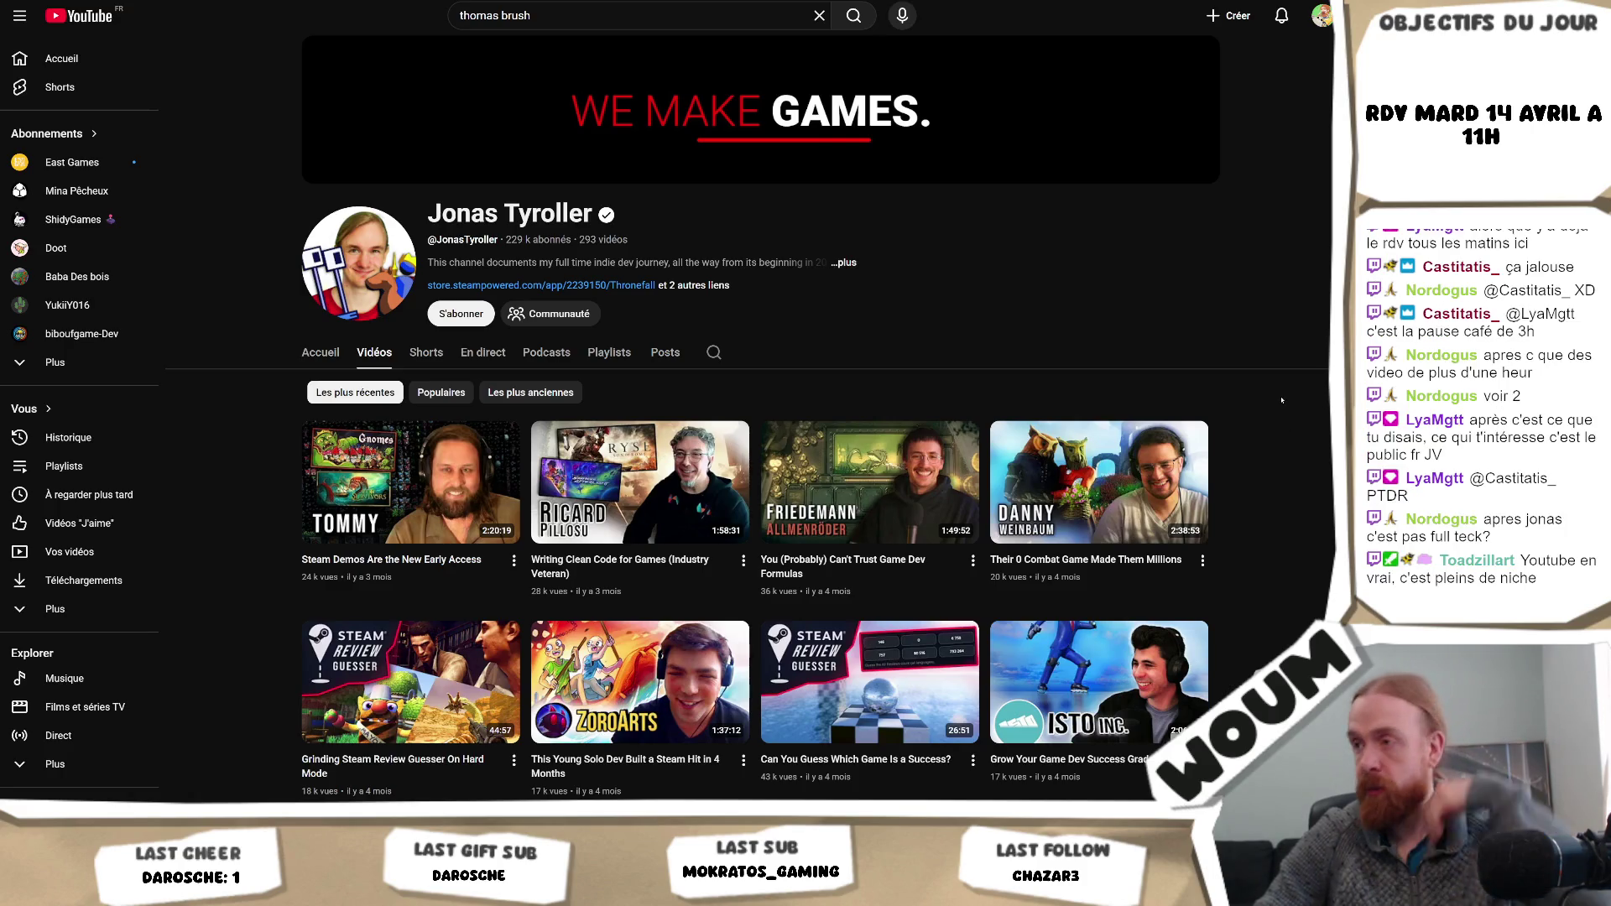
{"action": "scroll", "coordinate": [1288, 419], "scroll_direction": "down", "scroll_amount": 4}
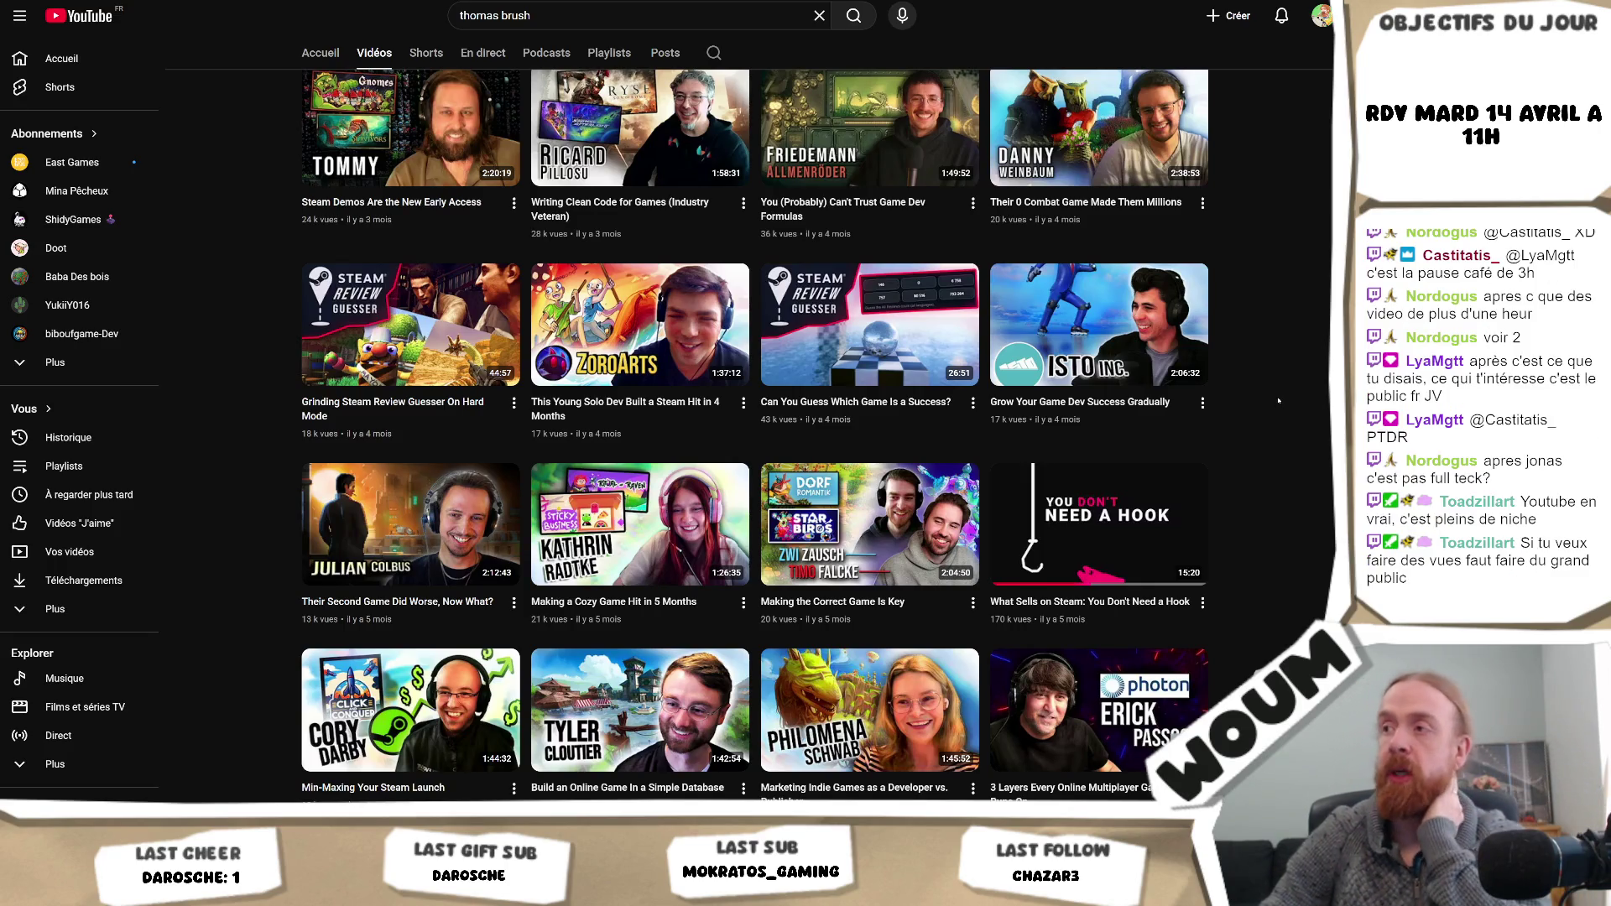
{"action": "scroll", "coordinate": [1279, 401], "scroll_direction": "down", "scroll_amount": 3}
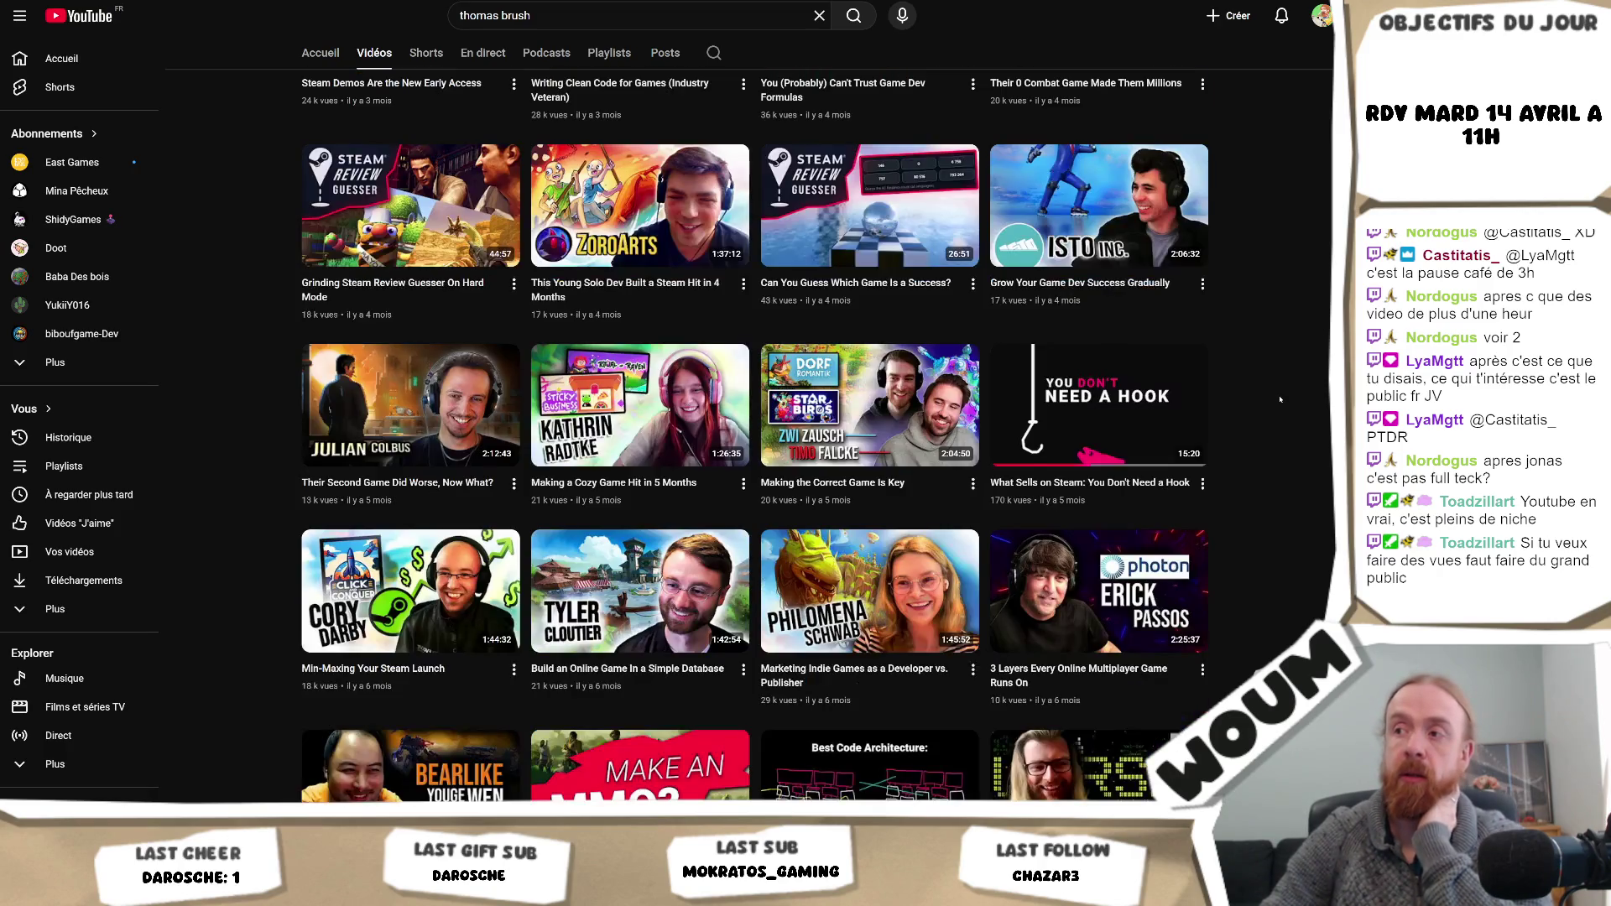
{"action": "scroll", "coordinate": [1279, 399], "scroll_direction": "down", "scroll_amount": 1}
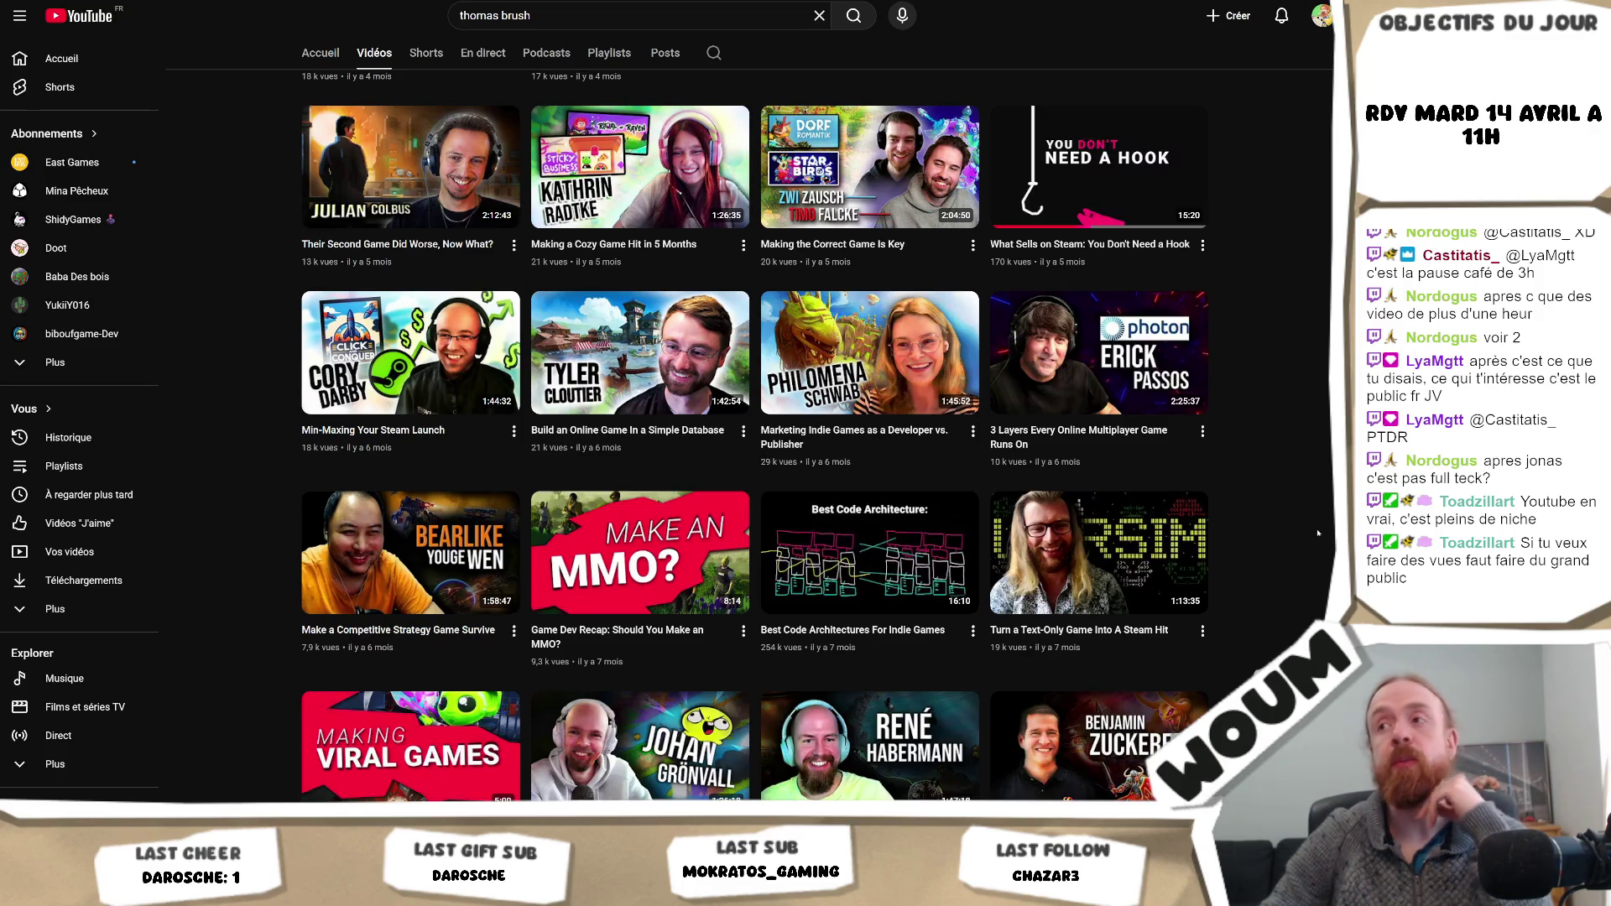
{"action": "scroll", "coordinate": [1280, 400], "scroll_direction": "up", "scroll_amount": 6}
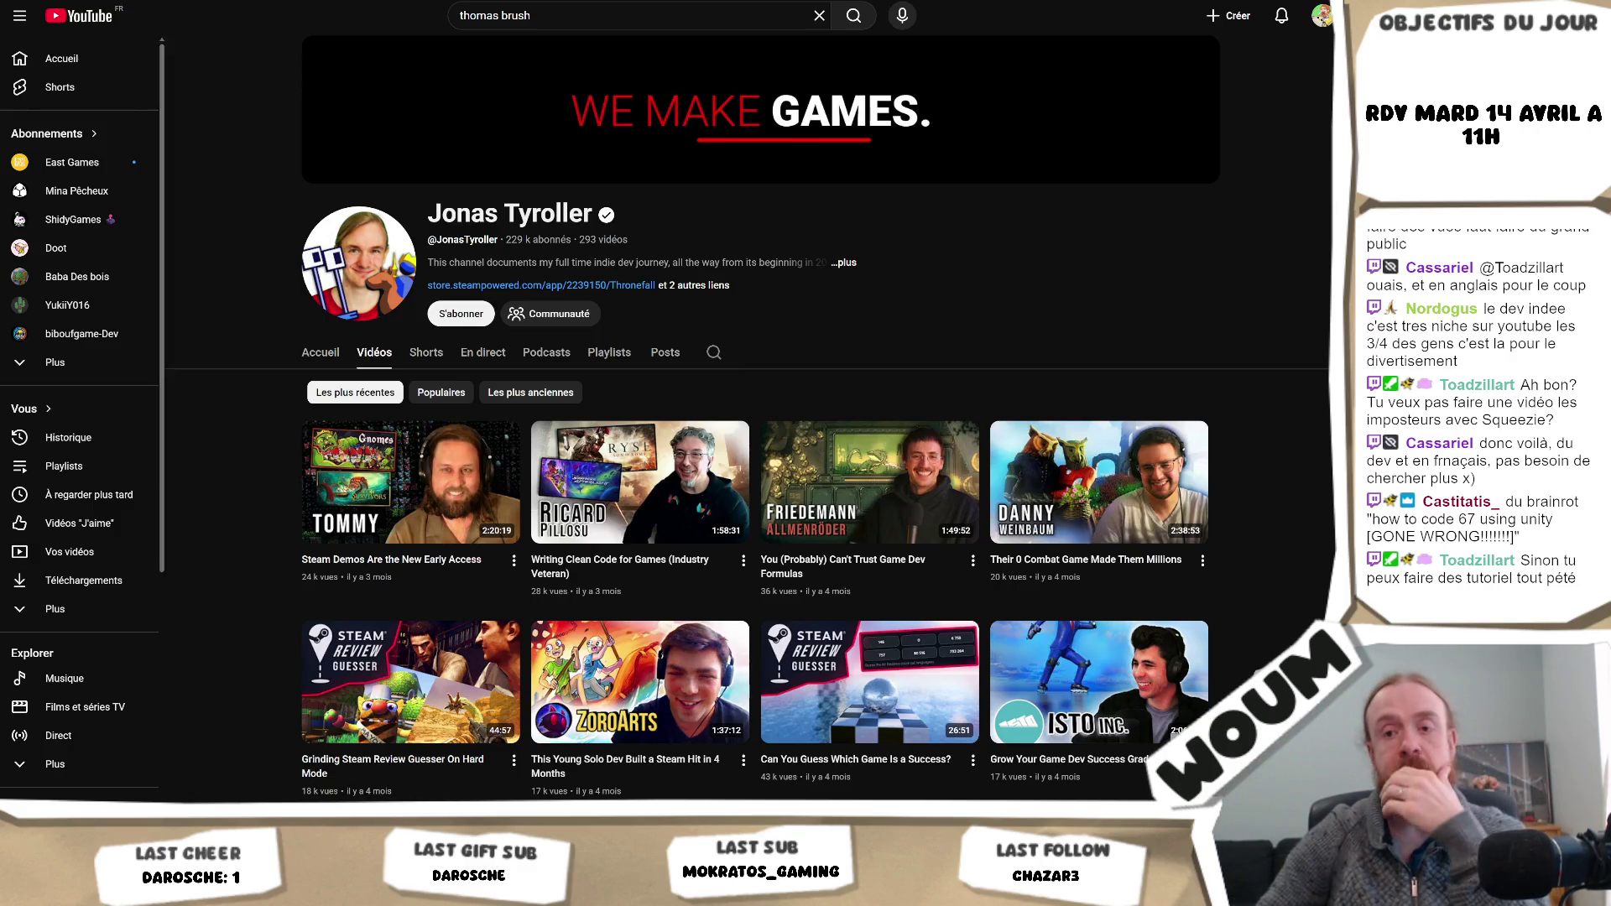
{"action": "key", "text": "alt+Tab"}
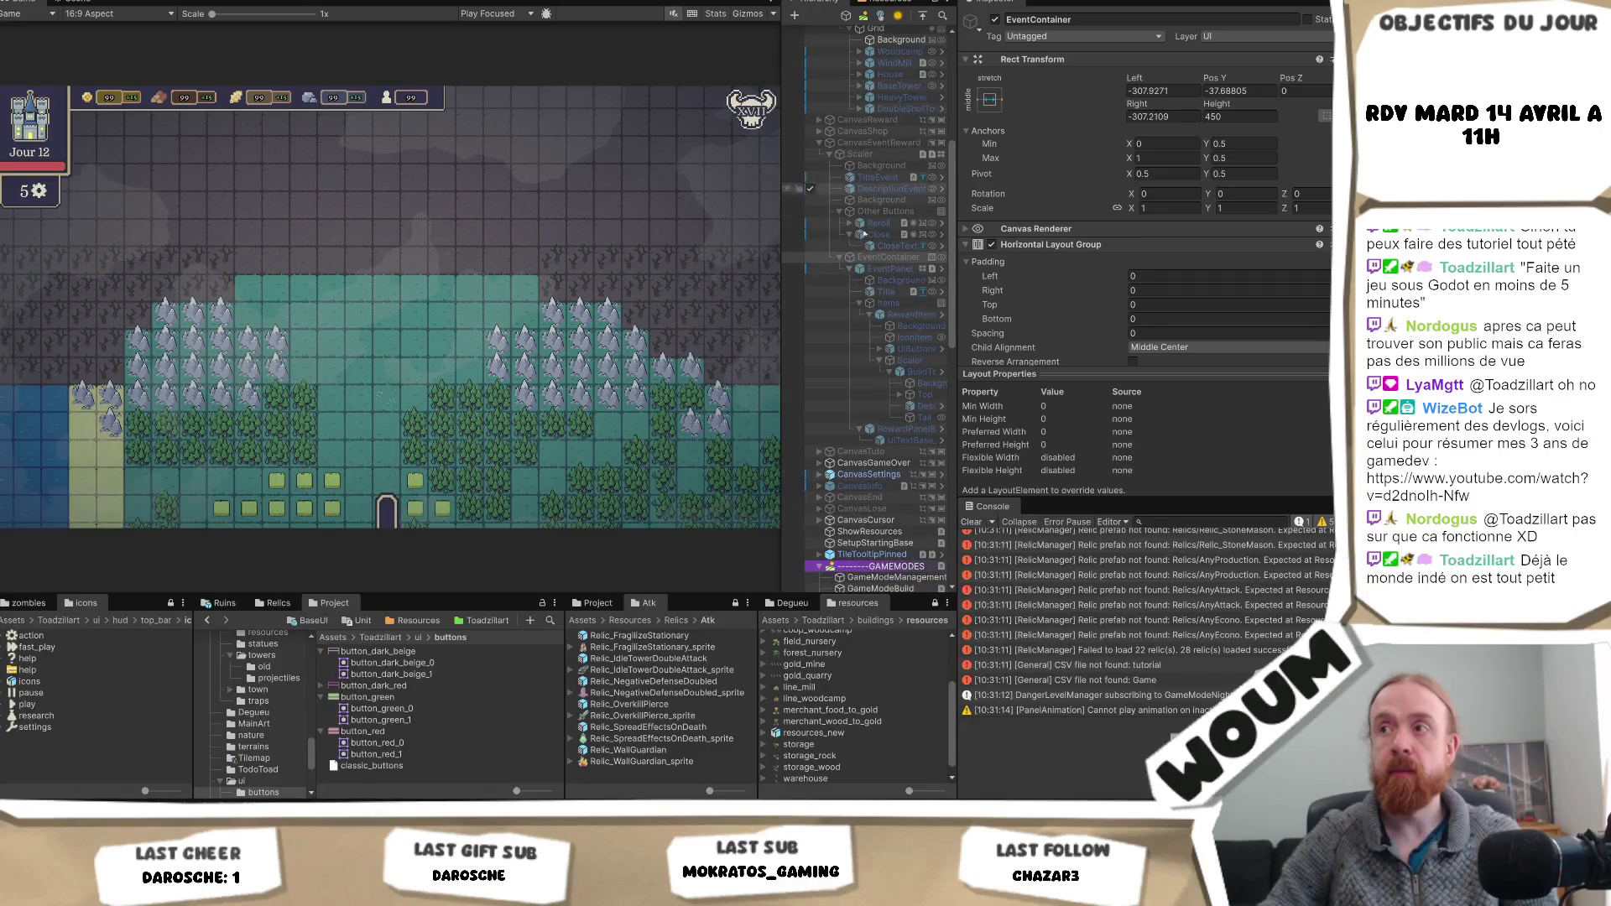
- Set the Other Buttons Horizontal Layout Group child alignment to Middle Center and restart play mode
{"action": "left_click", "coordinate": [877, 236]}
{"action": "left_click", "coordinate": [883, 211]}
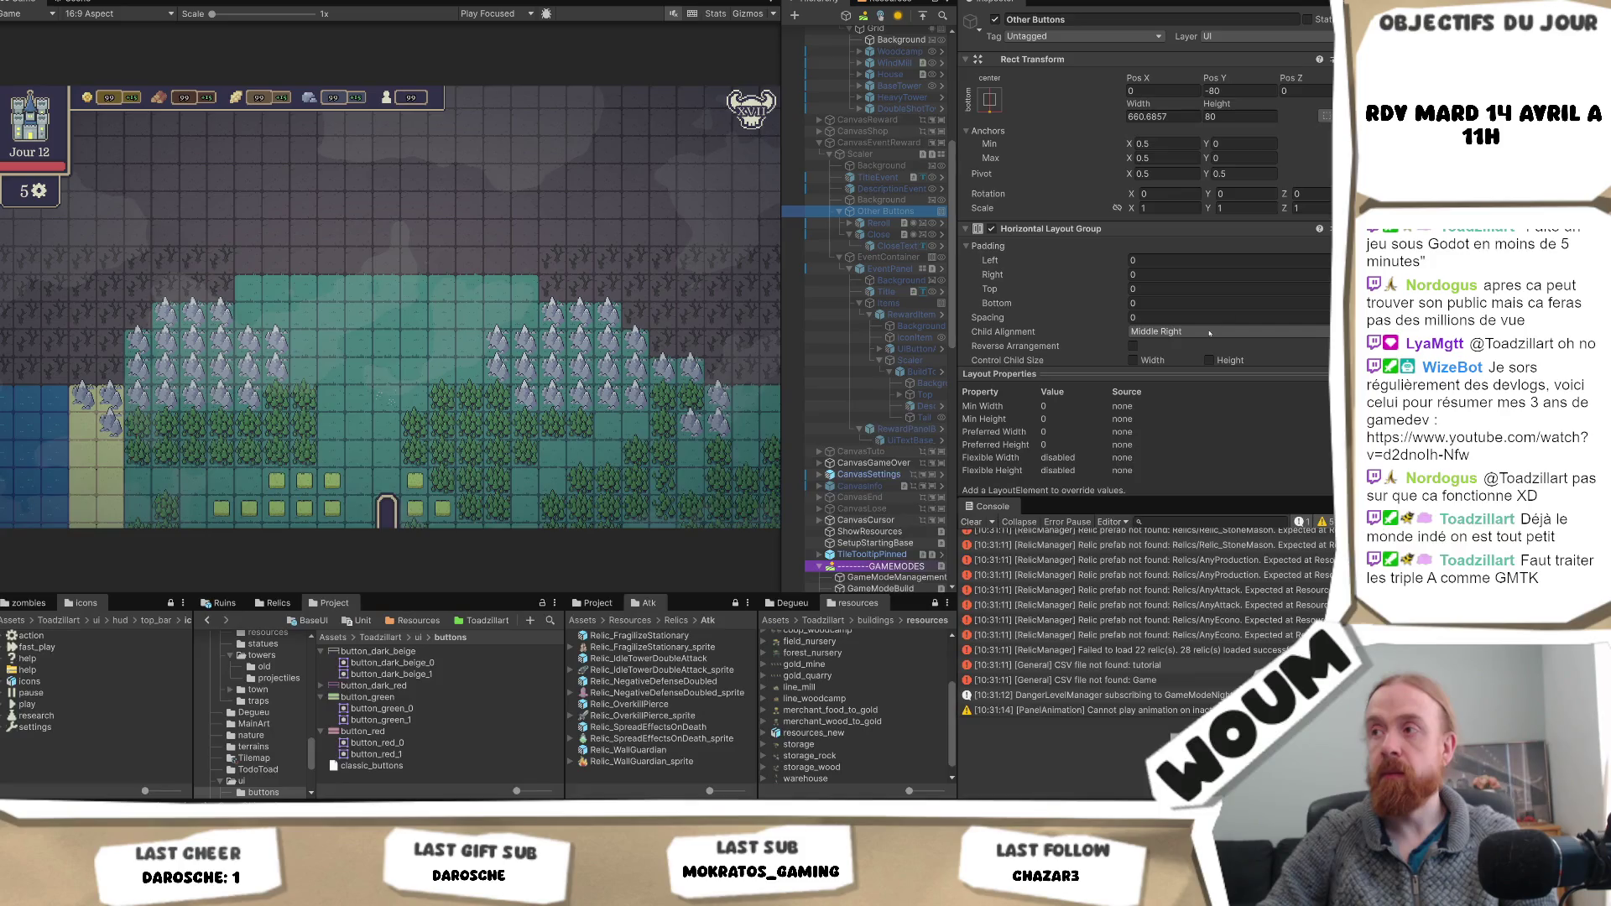
{"action": "left_click", "coordinate": [1209, 333]}
{"action": "left_click", "coordinate": [1191, 417]}
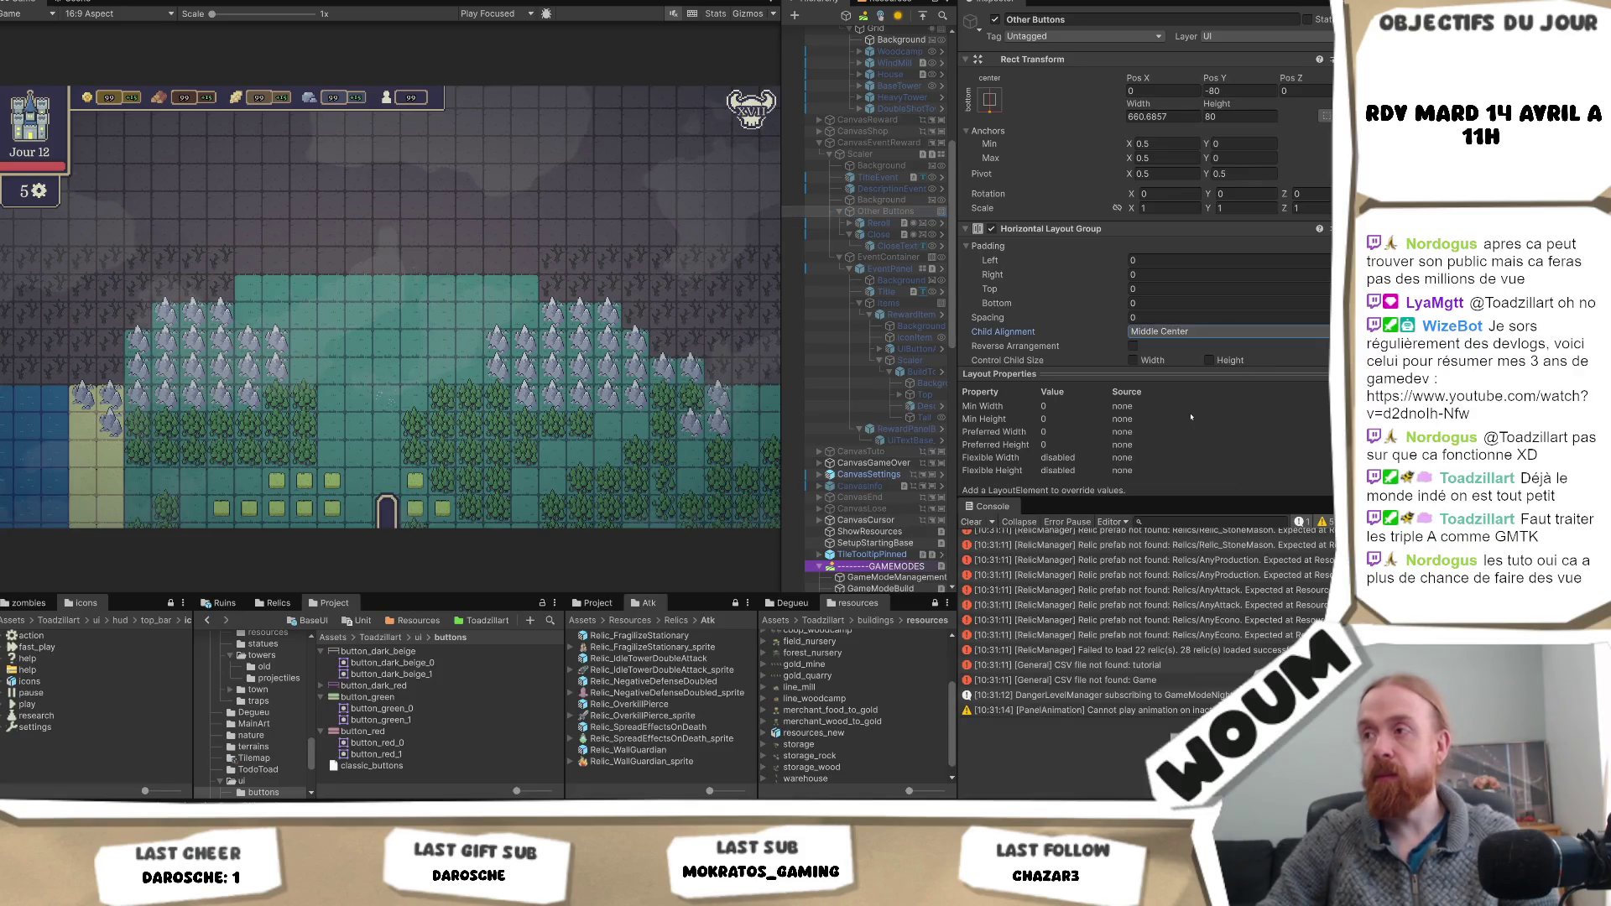
{"action": "key", "text": "ctrl+p"}
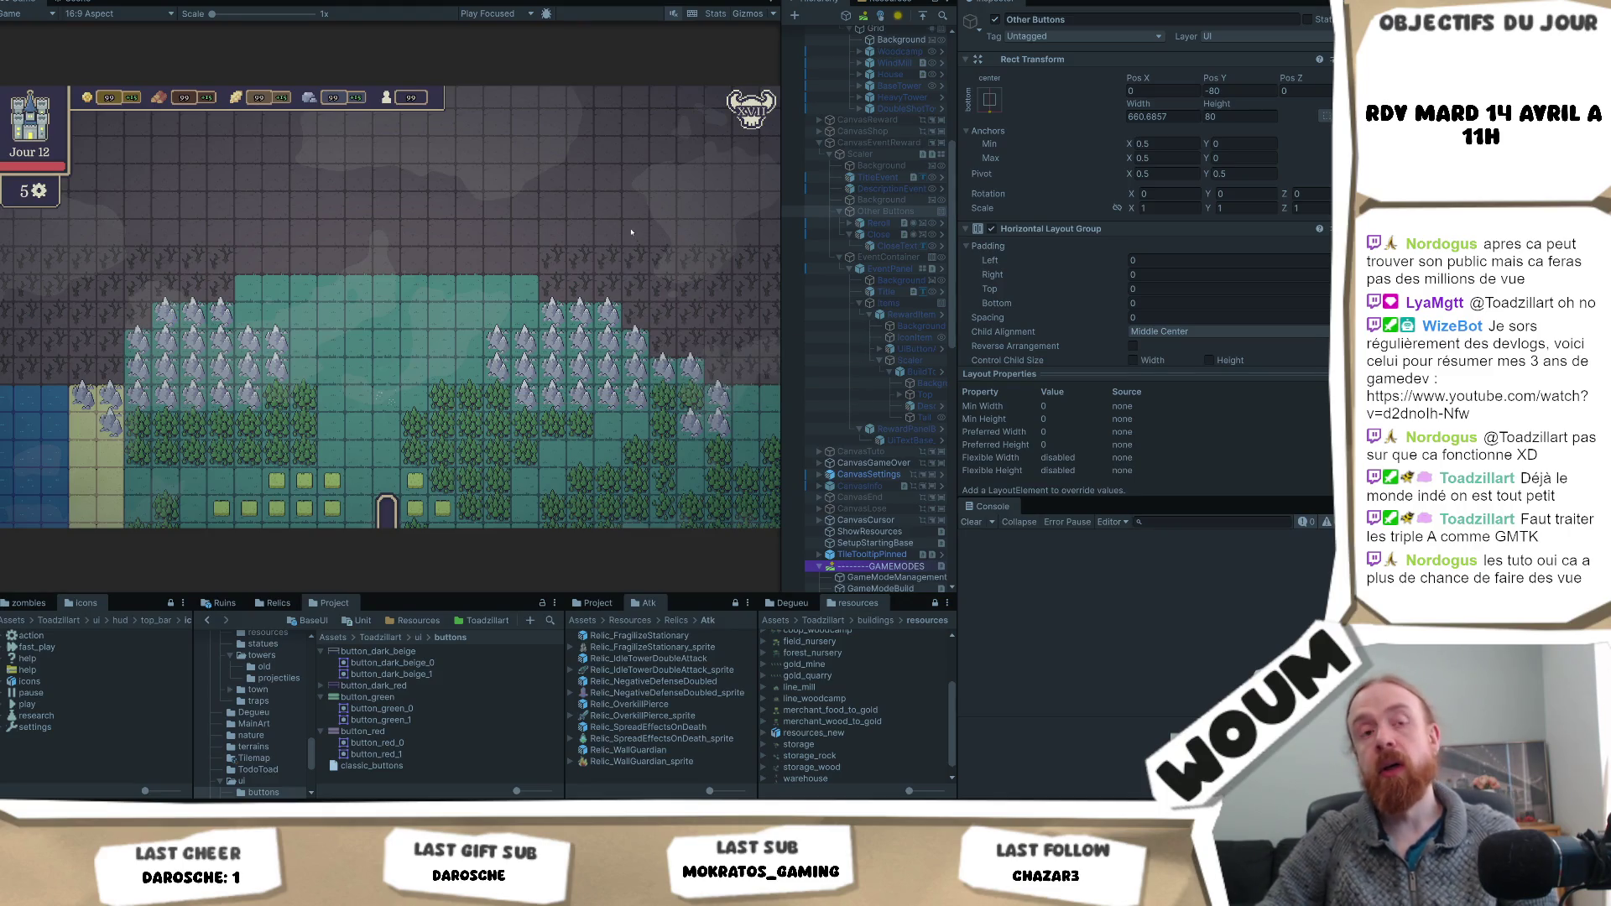
{"action": "key", "text": "ctrl+p"}
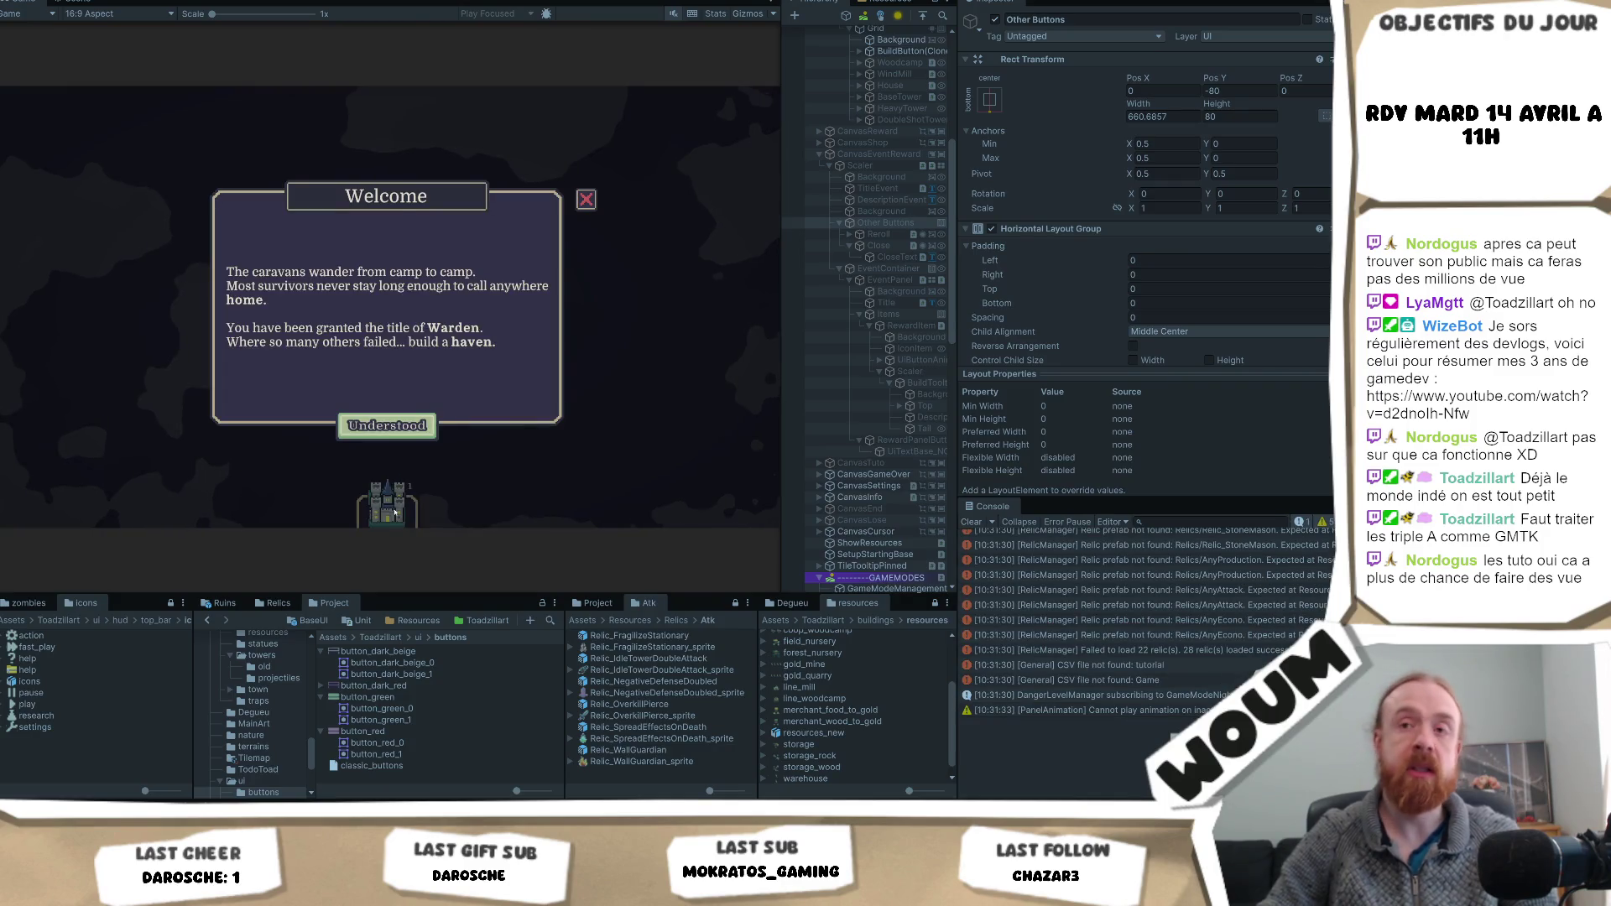
- Dismiss the Welcome popup, place the castle as town centre, explore a tile, and advance to day 2
{"action": "left_click", "coordinate": [419, 446]}
{"action": "left_click", "coordinate": [386, 403]}
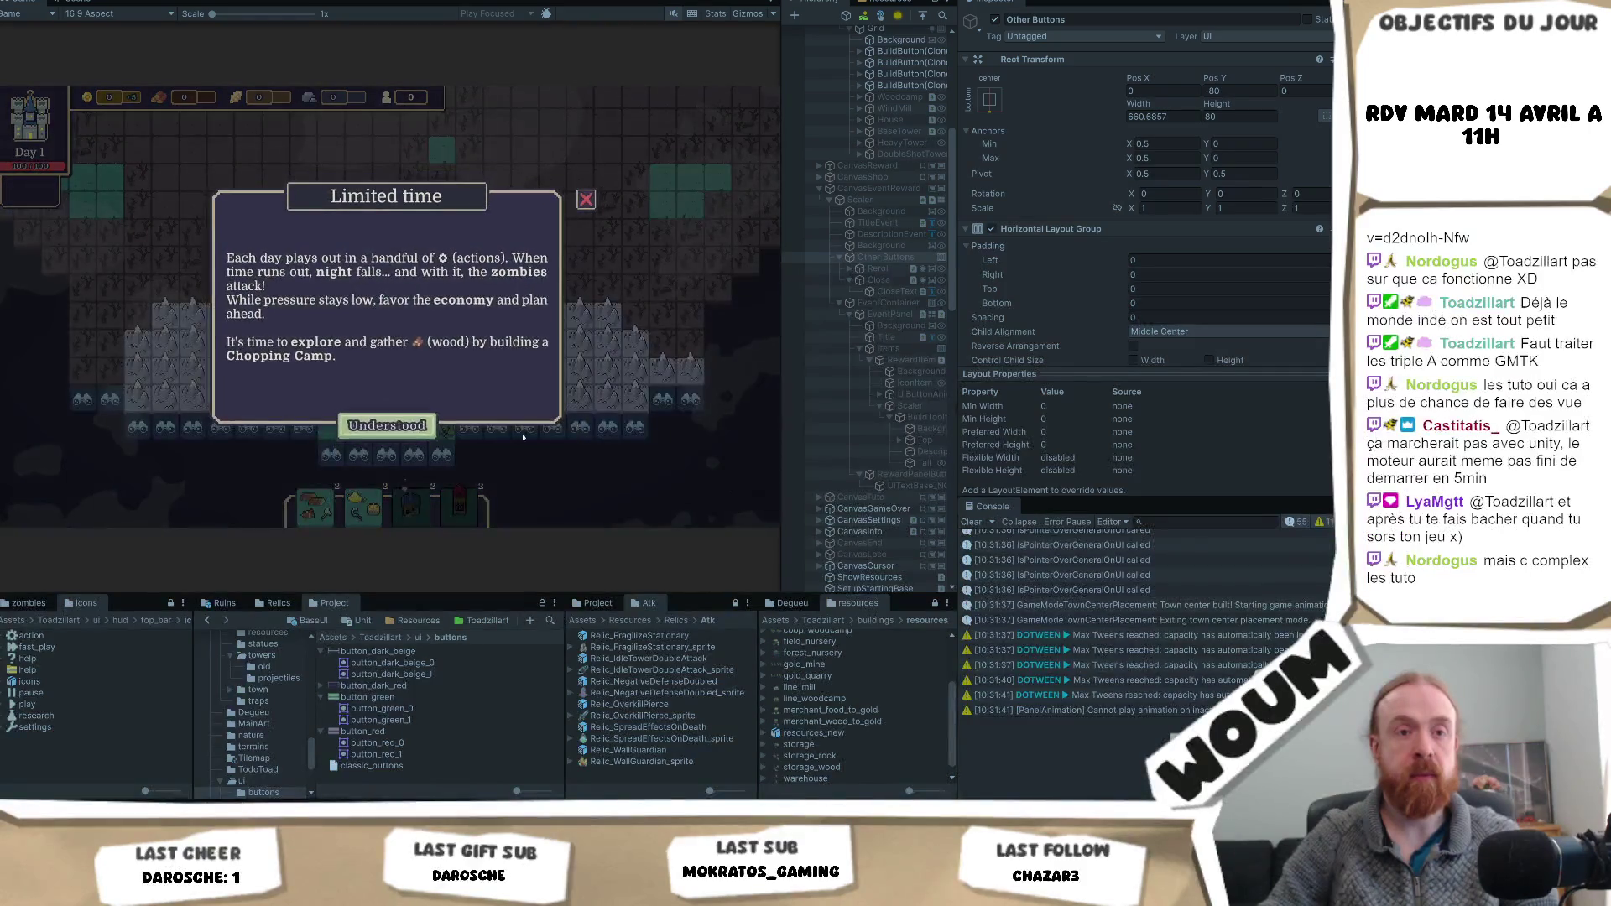
{"action": "left_click", "coordinate": [398, 420]}
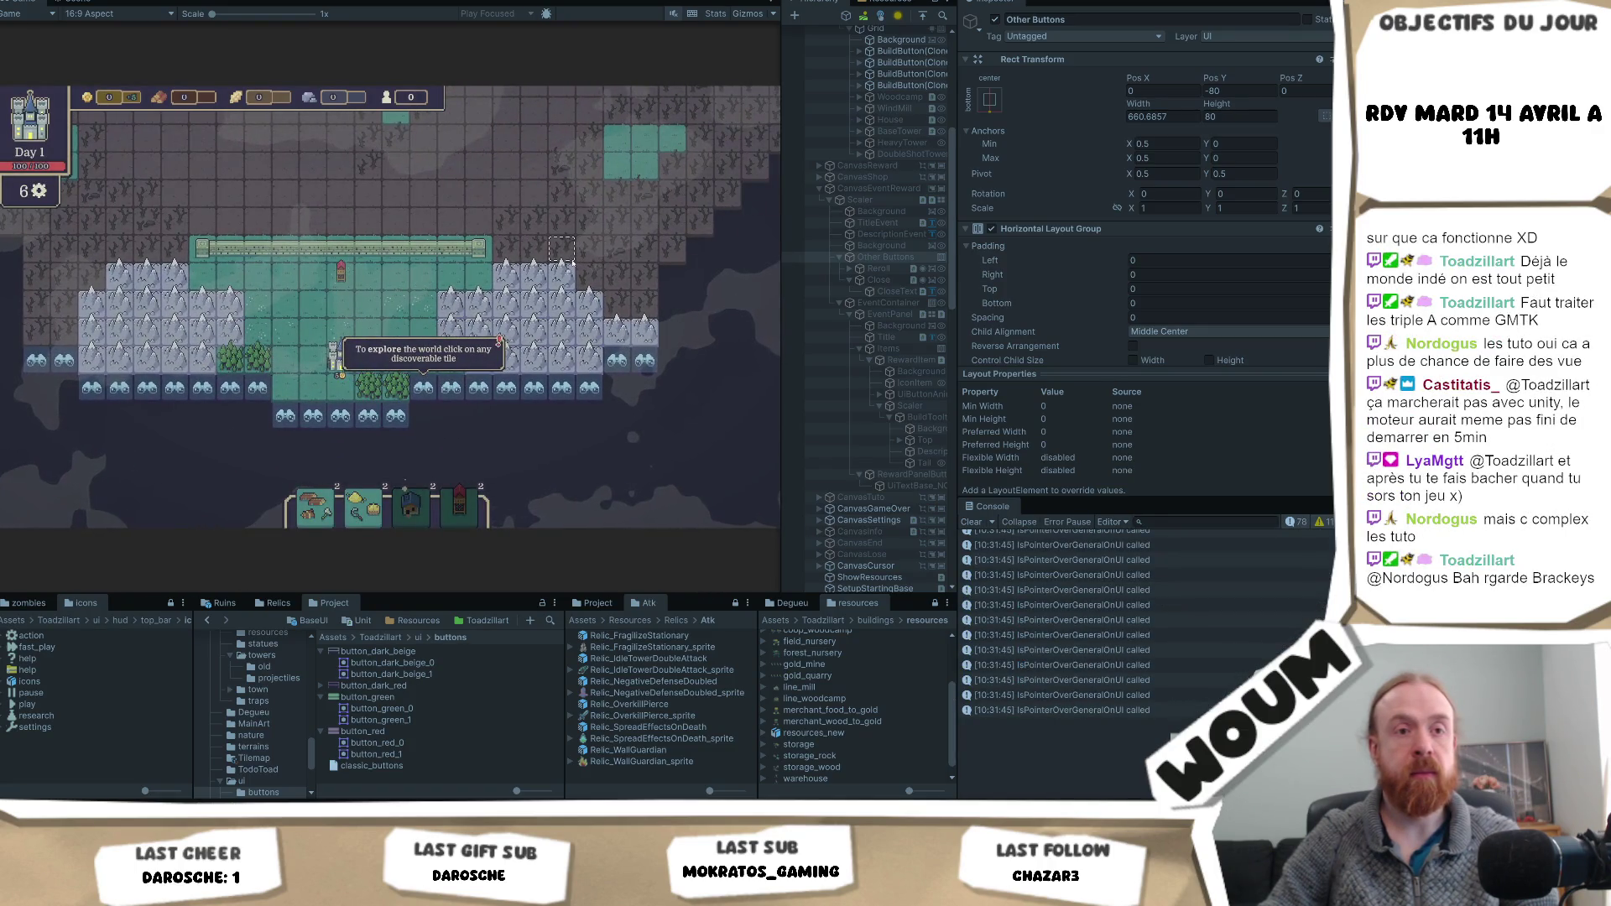
{"action": "left_click", "coordinate": [423, 386]}
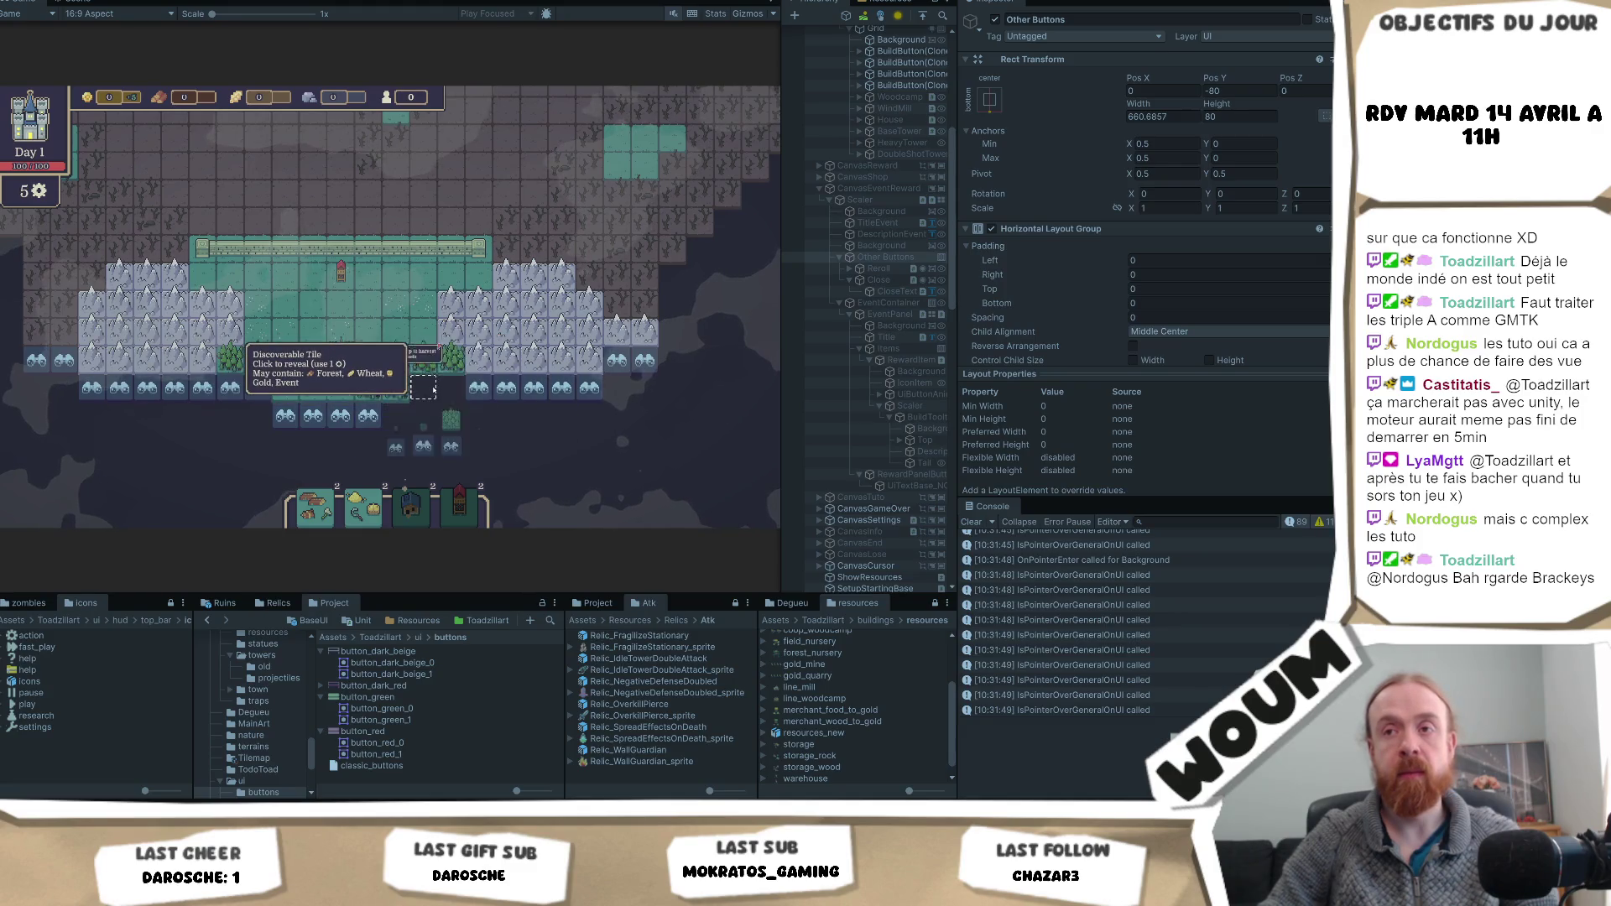
{"action": "key", "text": "F1"}
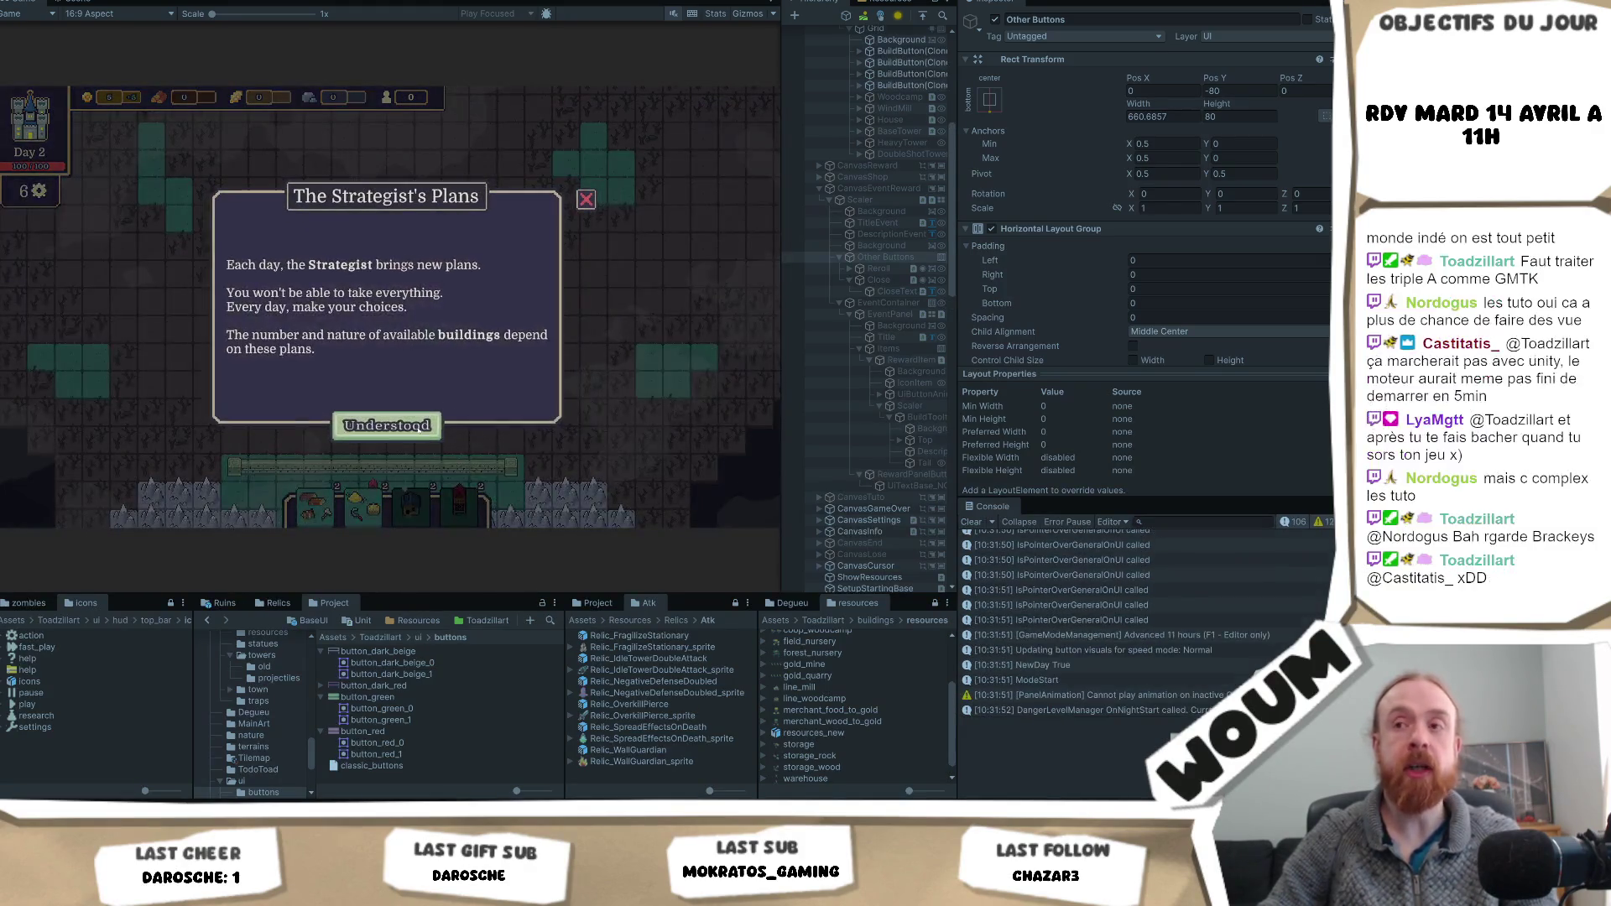
- Dismiss the Strategist's Plans and Explore popups, take construction kit cards, and advance to day 4
{"action": "left_click", "coordinate": [419, 428]}
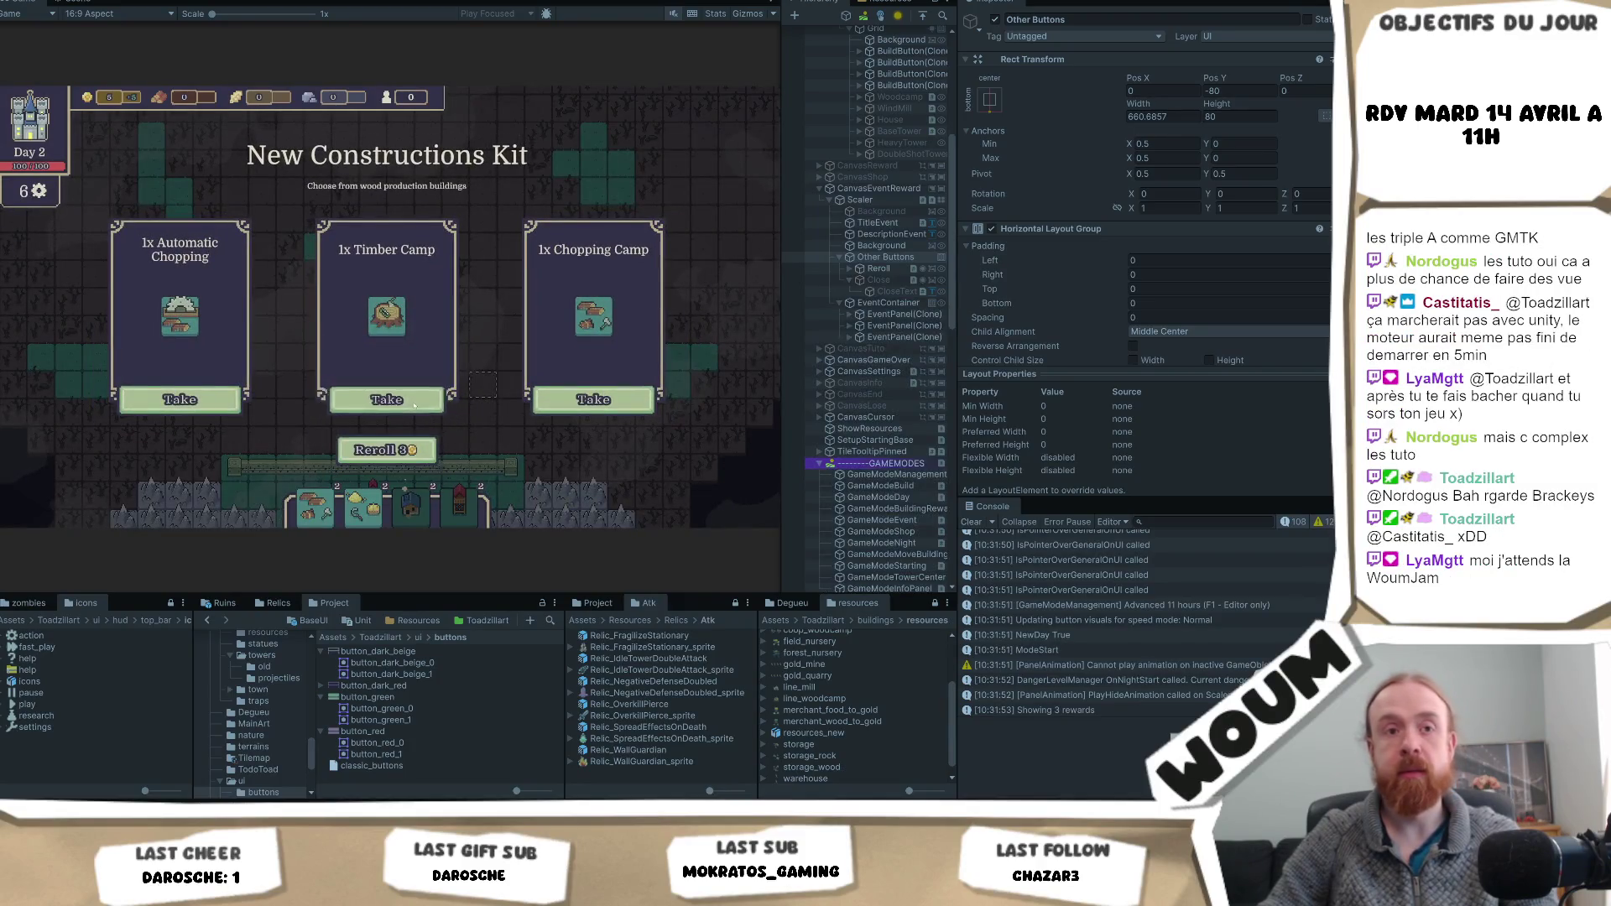
{"action": "left_click", "coordinate": [412, 403]}
{"action": "key", "text": "F1"}
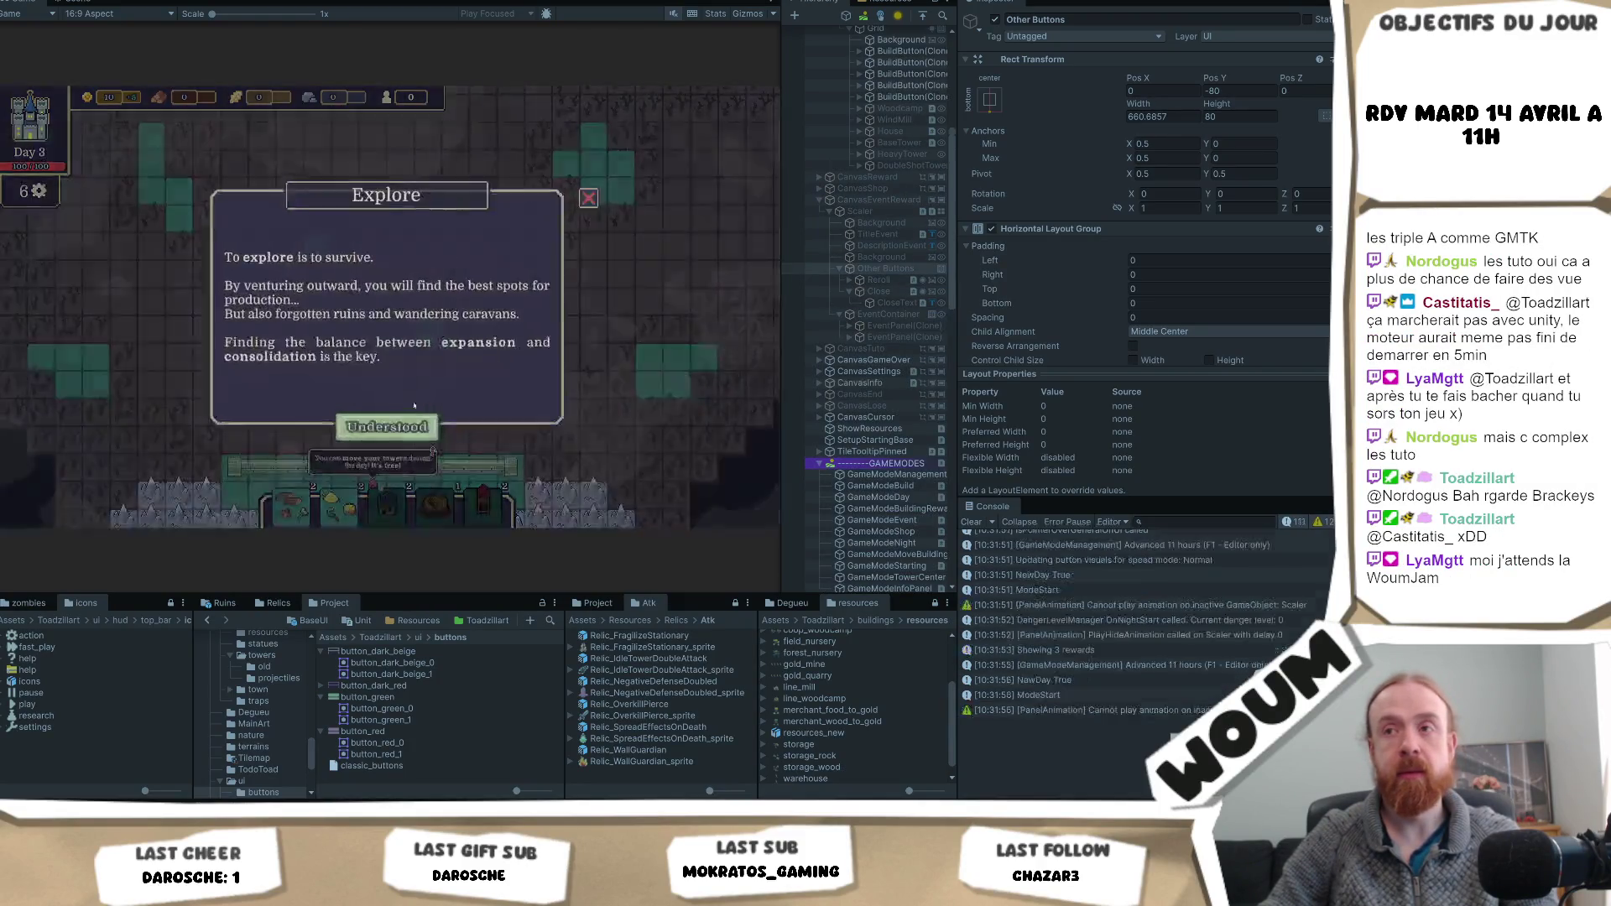
{"action": "left_click", "coordinate": [387, 425]}
{"action": "left_click", "coordinate": [595, 402]}
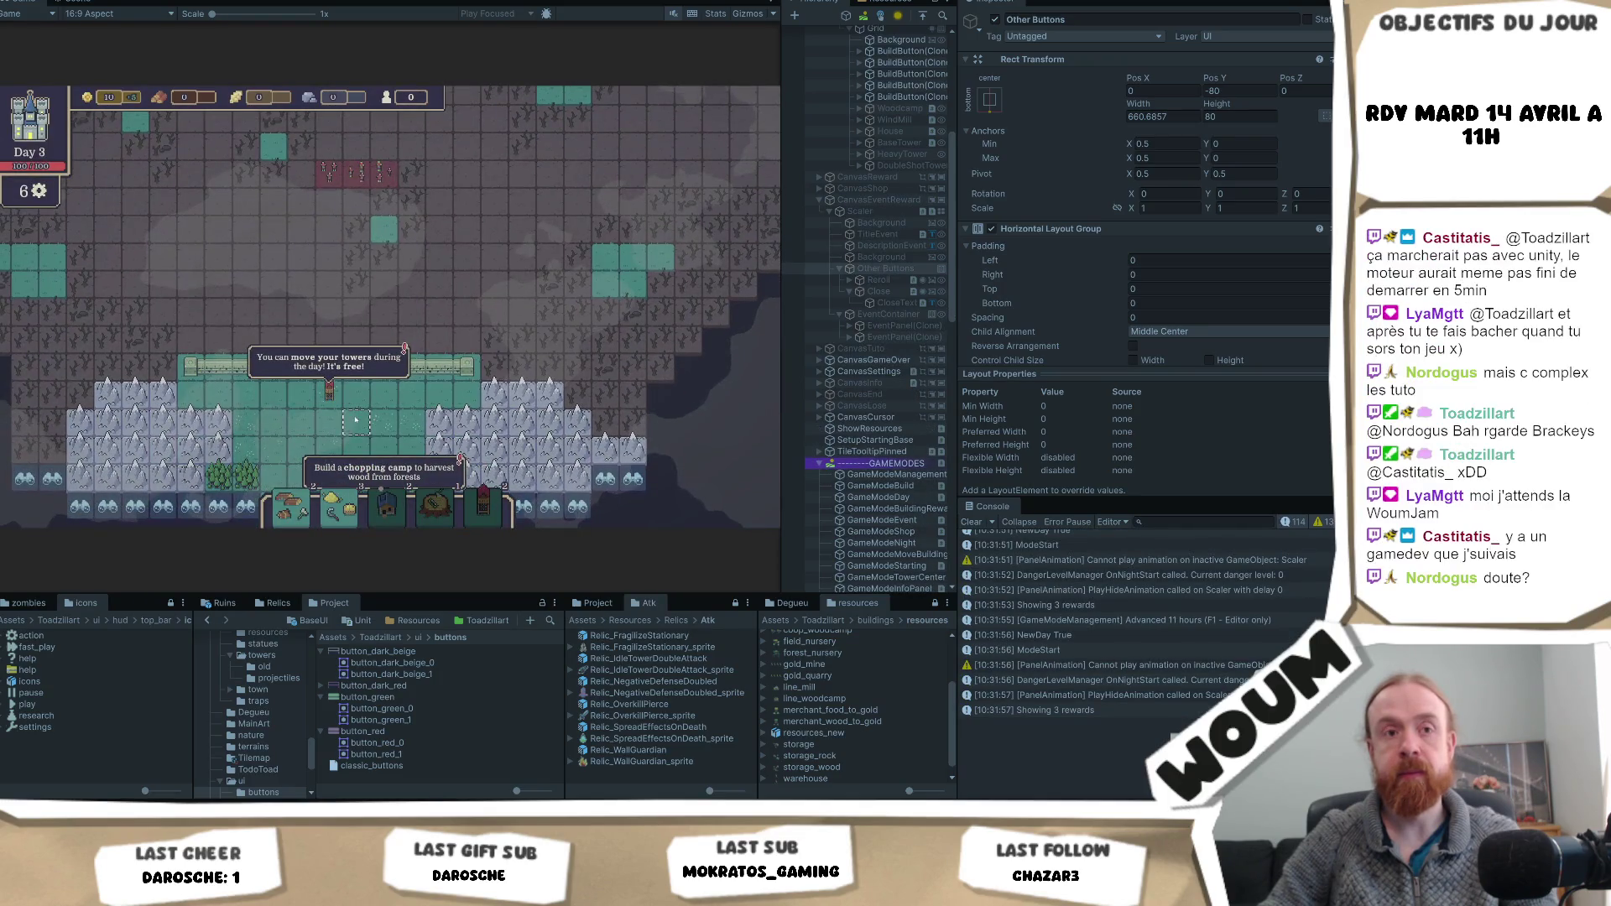
{"action": "key", "text": "F1"}
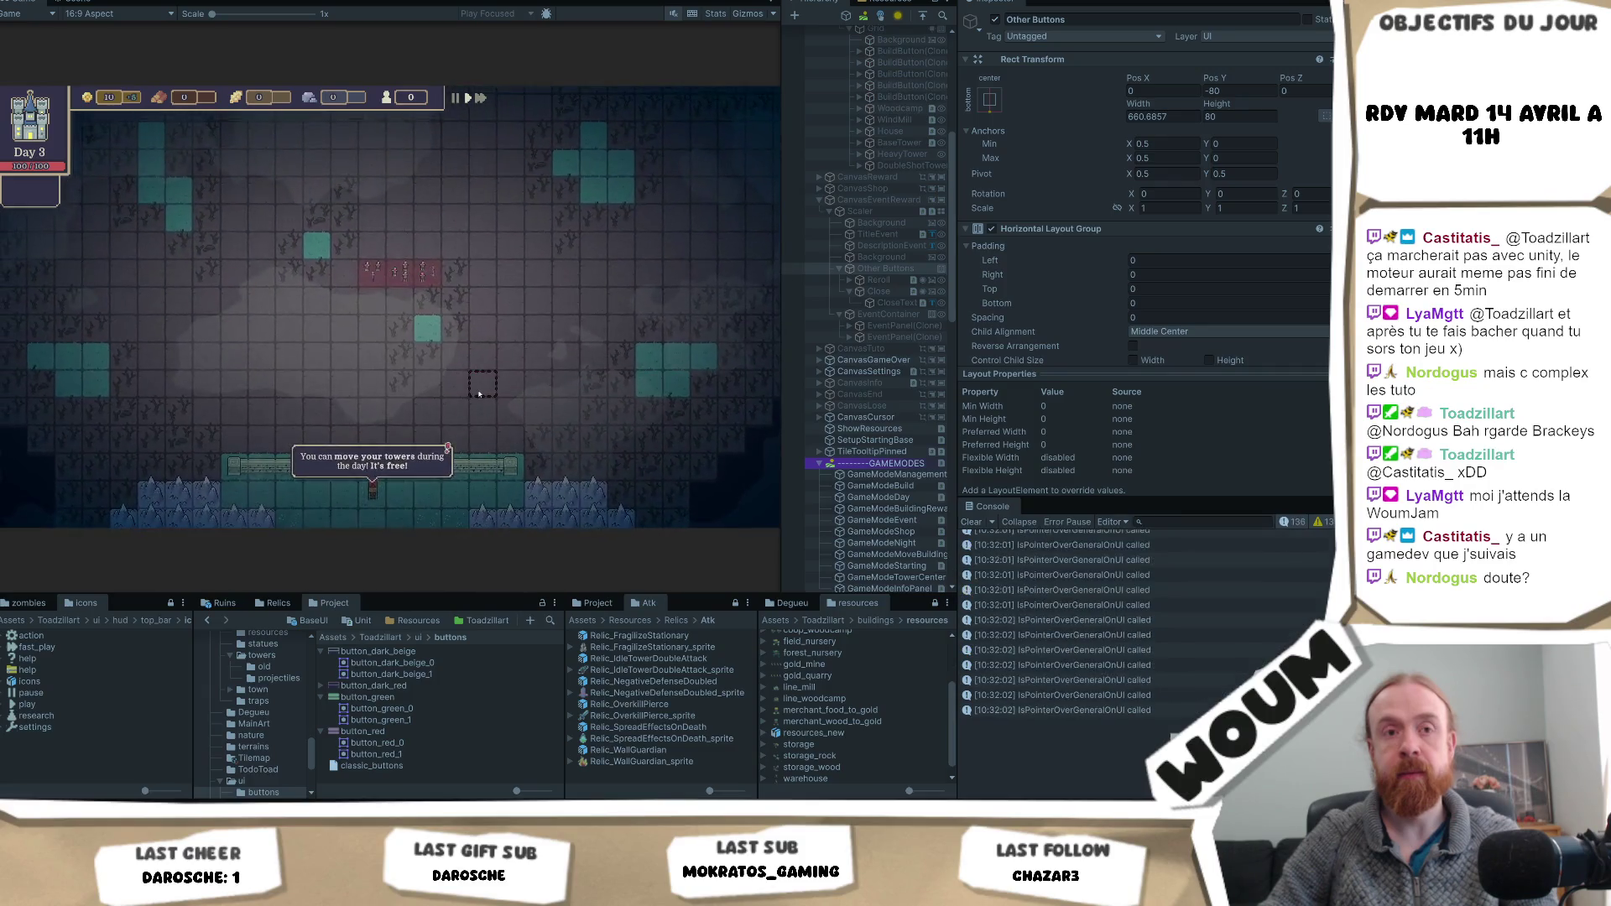
- Close the danger and defense popups, take kit rewards and a rerolled card, and advance past day 5
{"action": "left_click", "coordinate": [386, 426]}
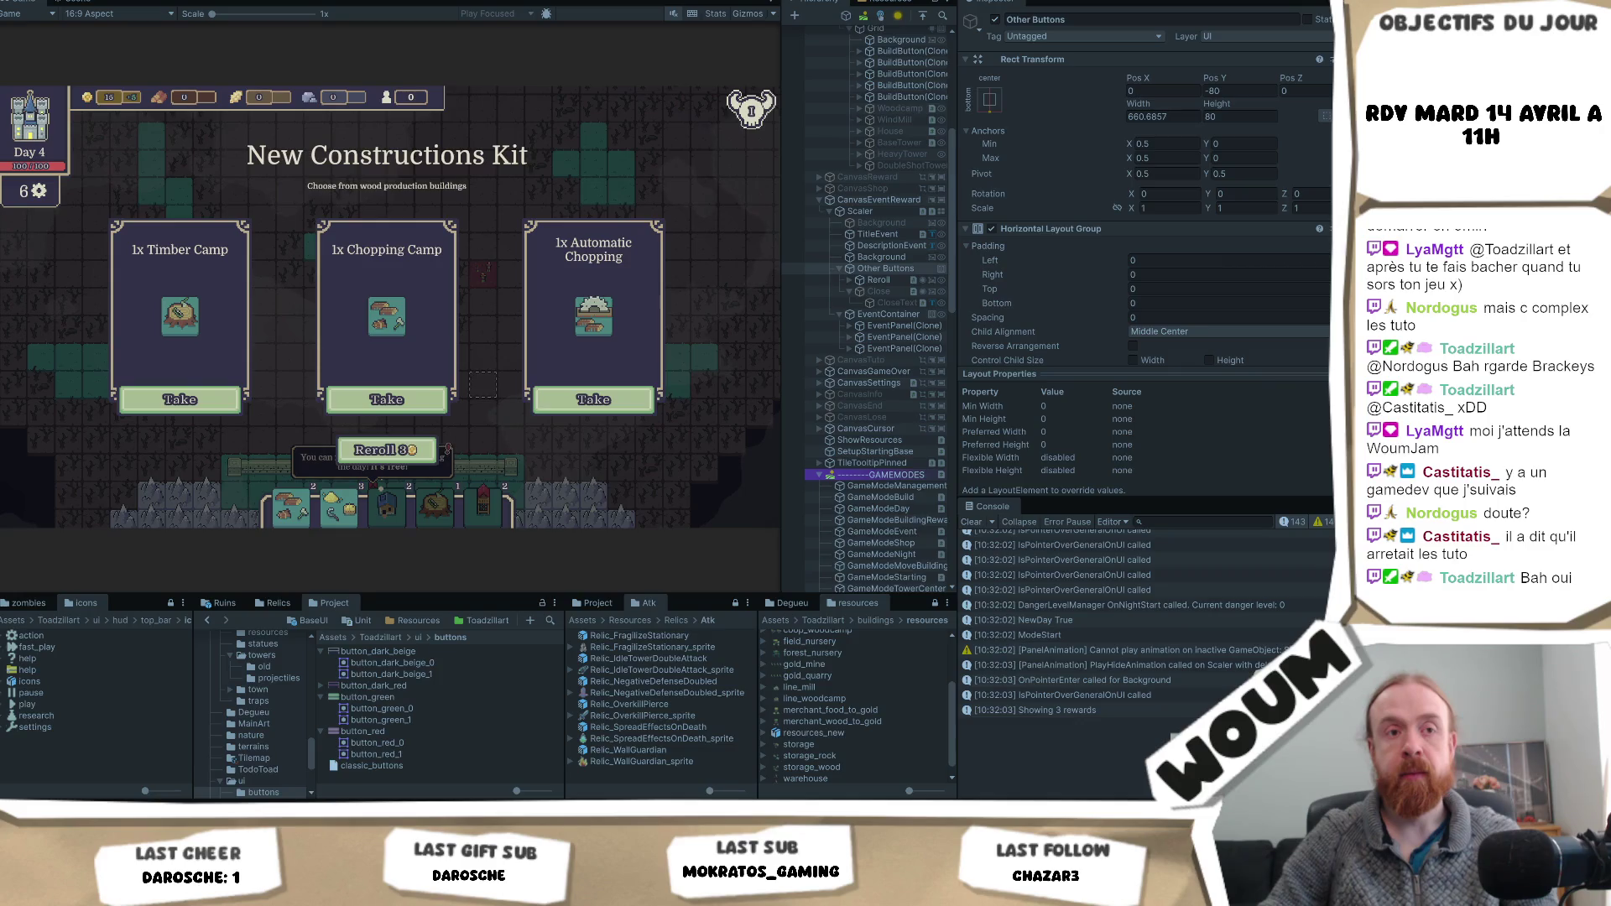
{"action": "left_click", "coordinate": [386, 399]}
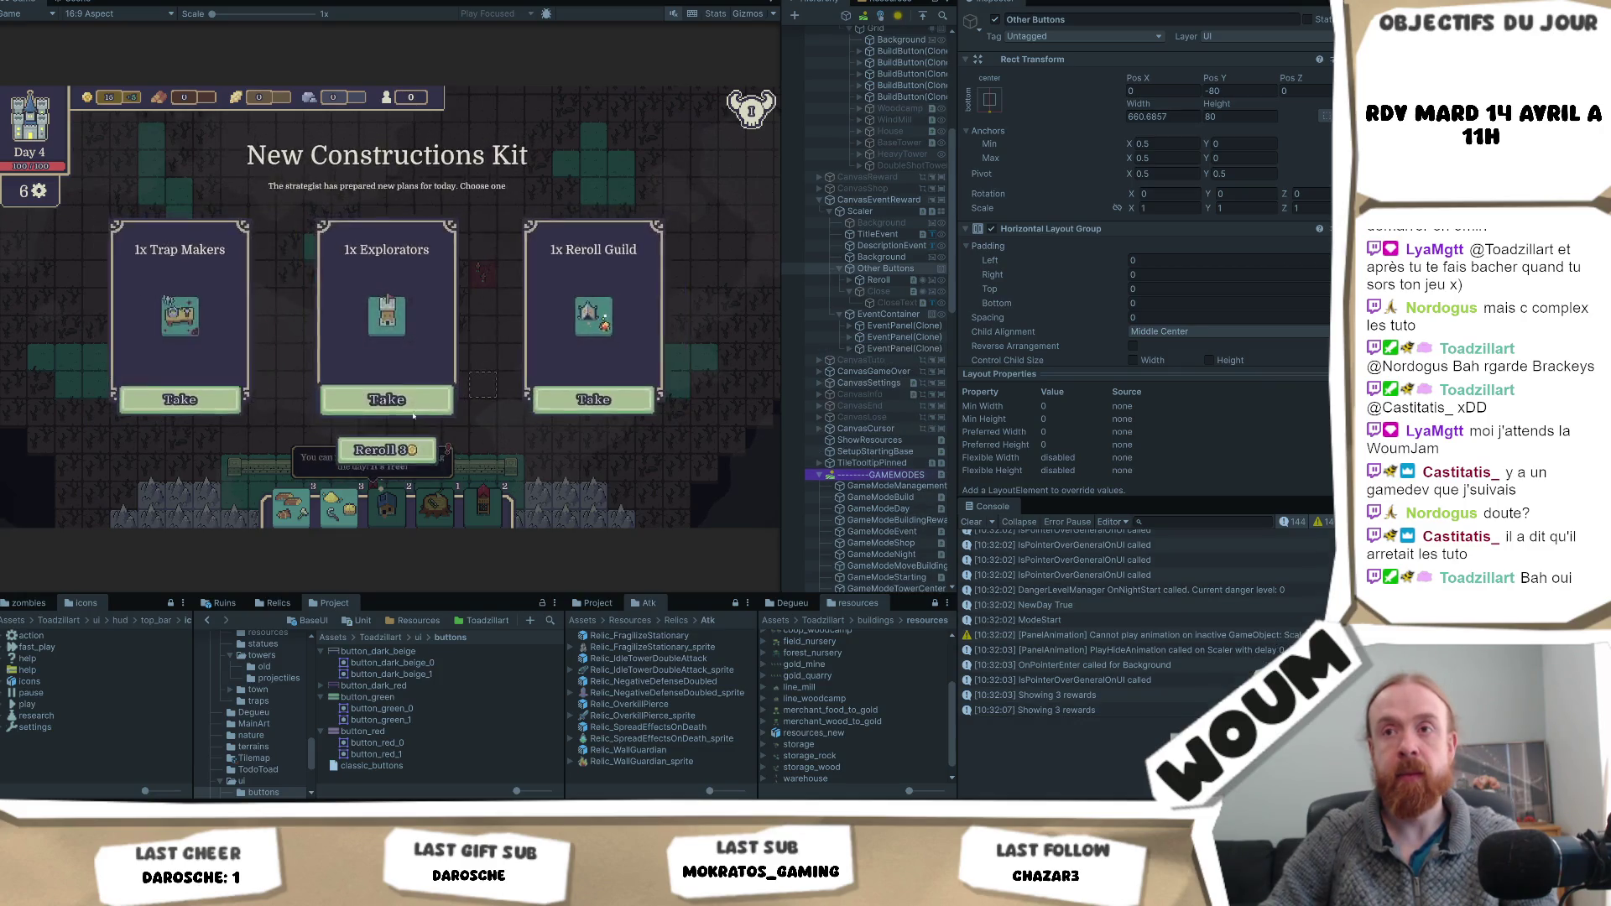
{"action": "left_click", "coordinate": [409, 404]}
{"action": "key", "text": "F1"}
{"action": "left_click", "coordinate": [410, 426]}
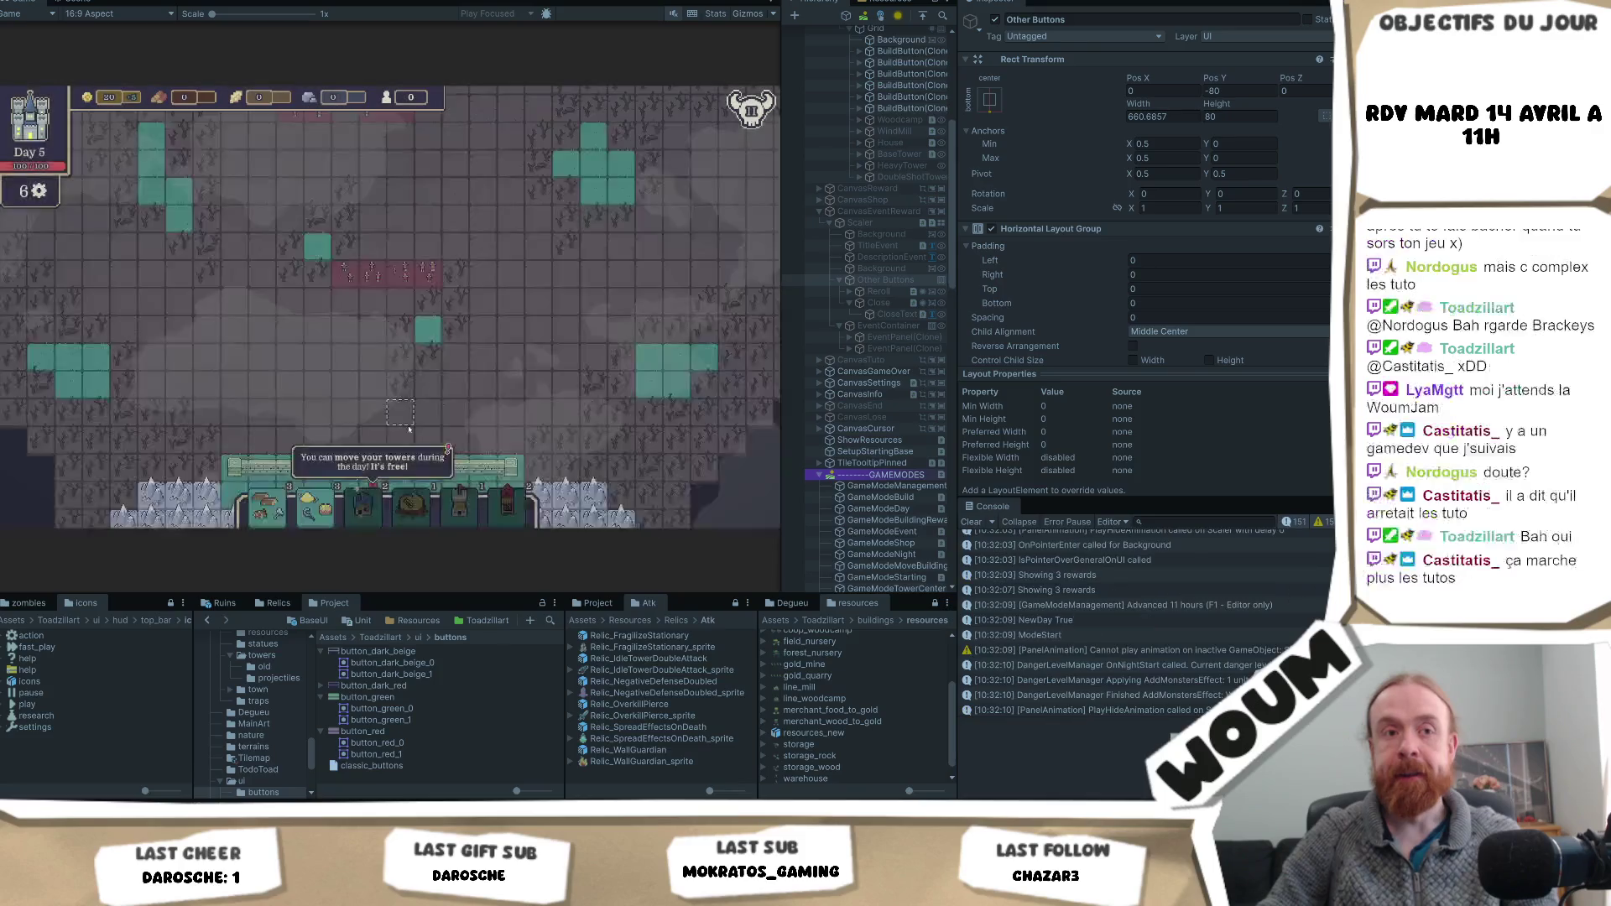
{"action": "left_click", "coordinate": [411, 407]}
{"action": "left_click", "coordinate": [409, 407]}
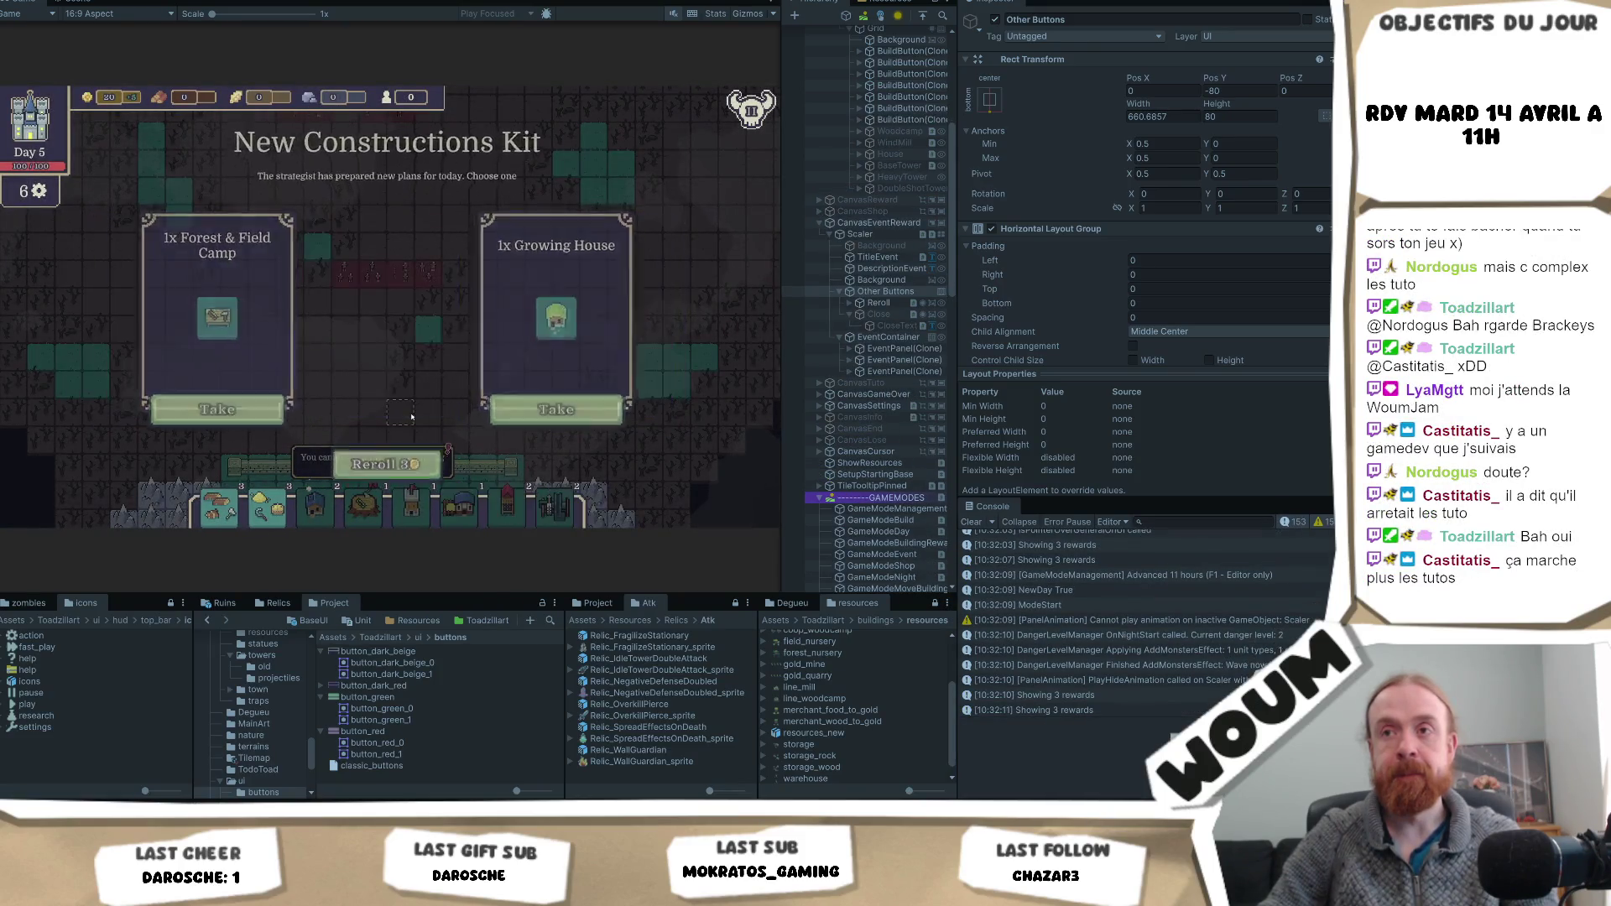
{"action": "key", "text": "F1"}
- Dismiss the Overwhelmed popup, take Charged Trap and Scout Post, and skip into the night
{"action": "left_click", "coordinate": [406, 430]}
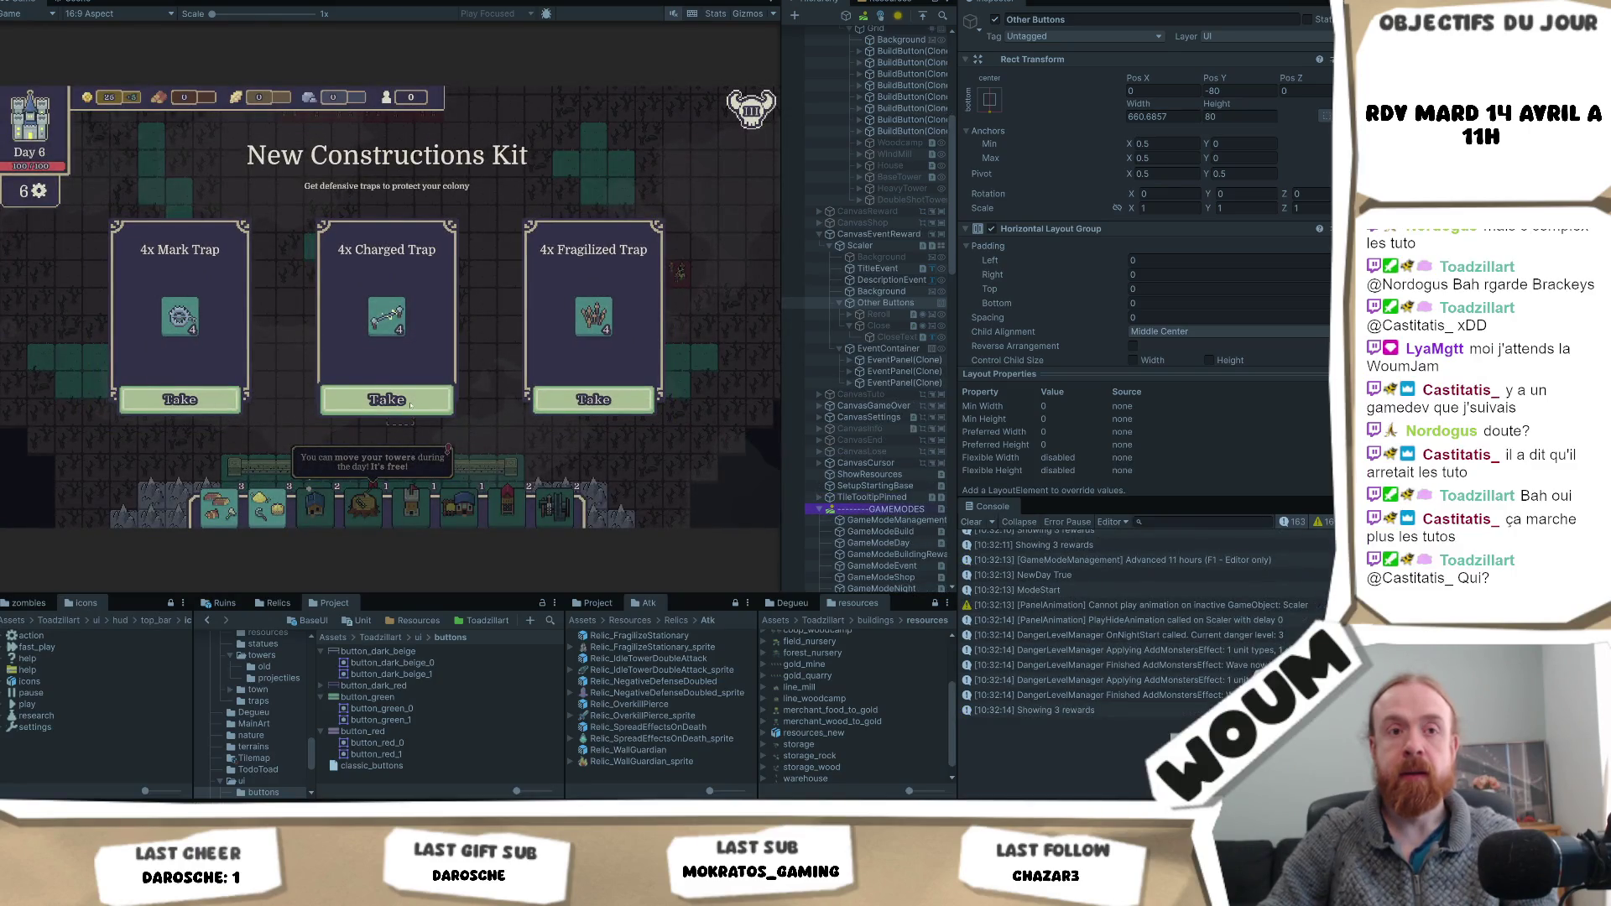
{"action": "left_click", "coordinate": [410, 403]}
{"action": "left_click", "coordinate": [411, 406]}
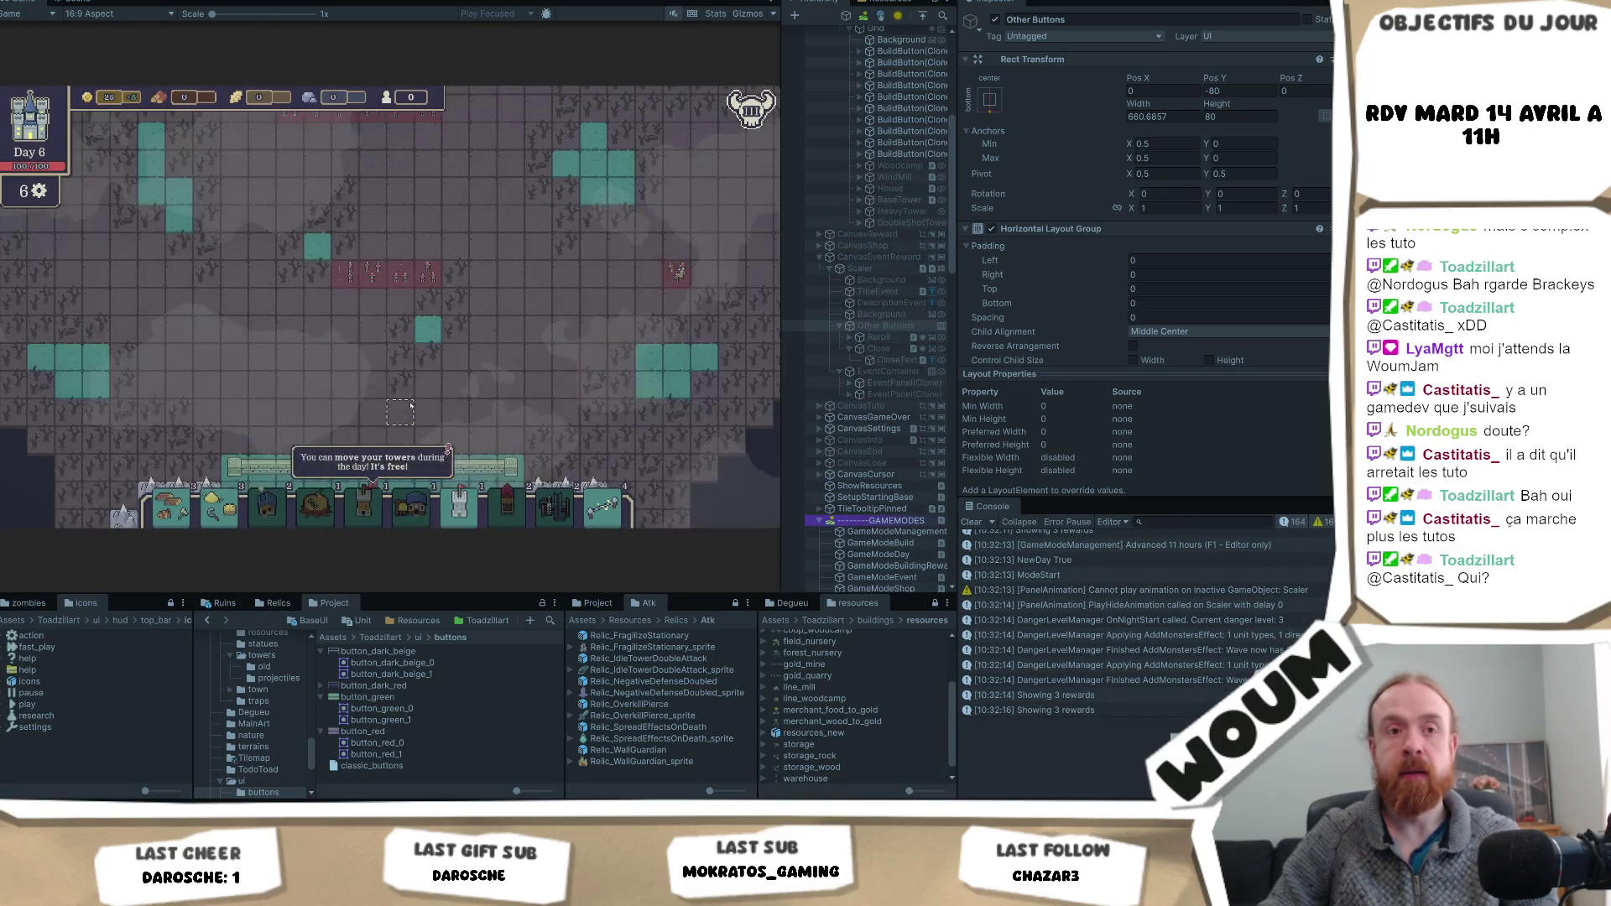
{"action": "key", "text": "F1"}
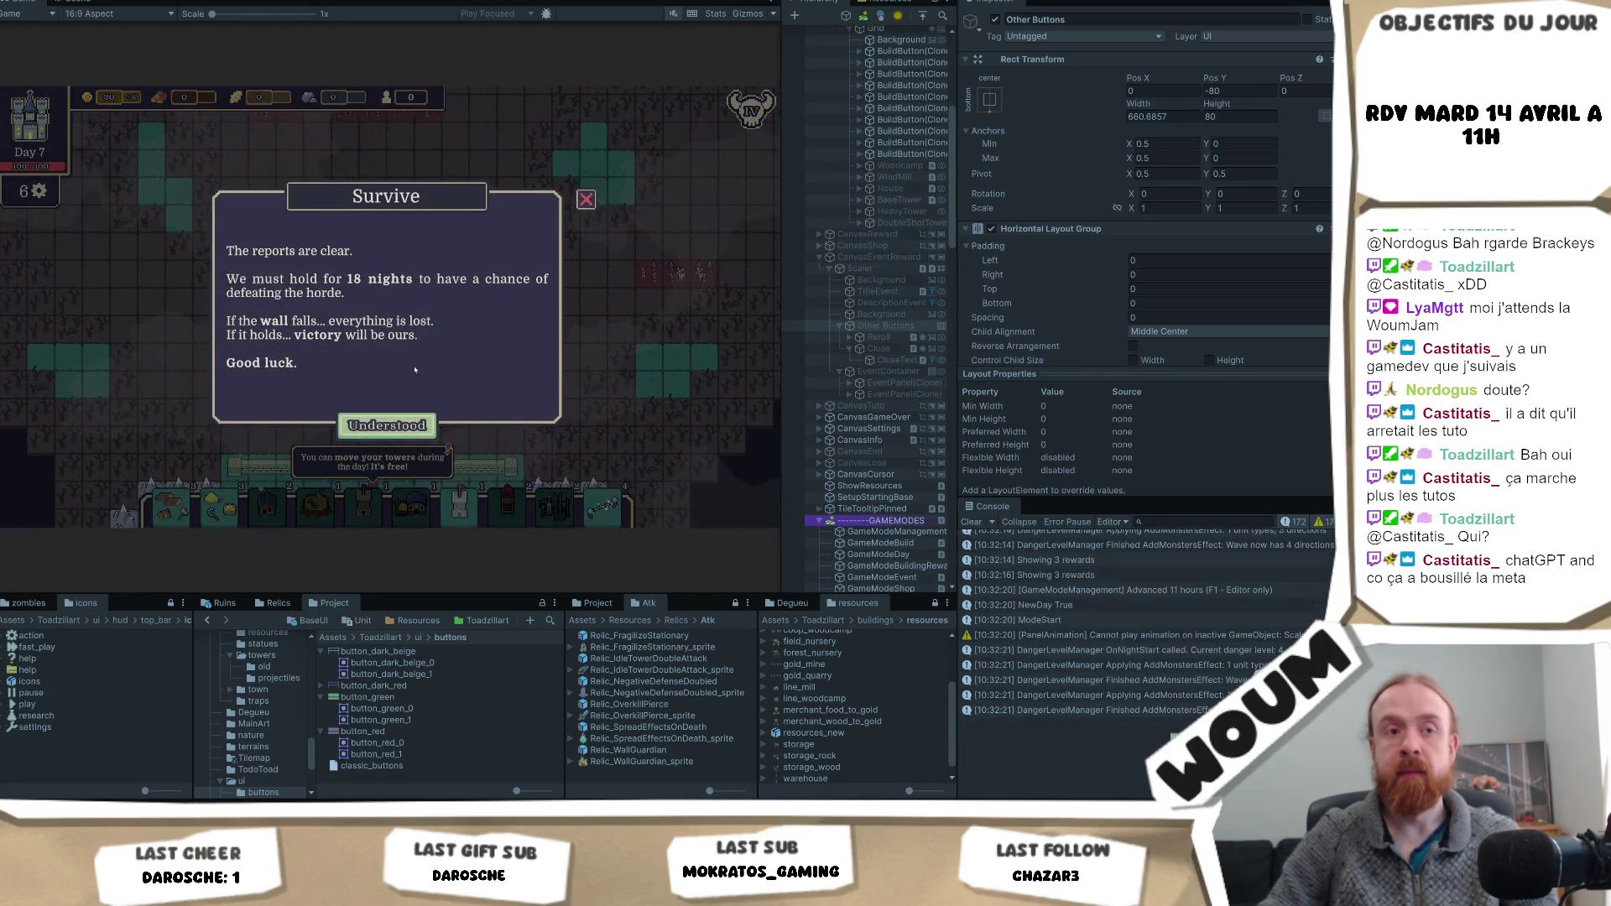
- Dismiss the survival dialog and take the offered relic and new building rewards
{"action": "left_click", "coordinate": [352, 422]}
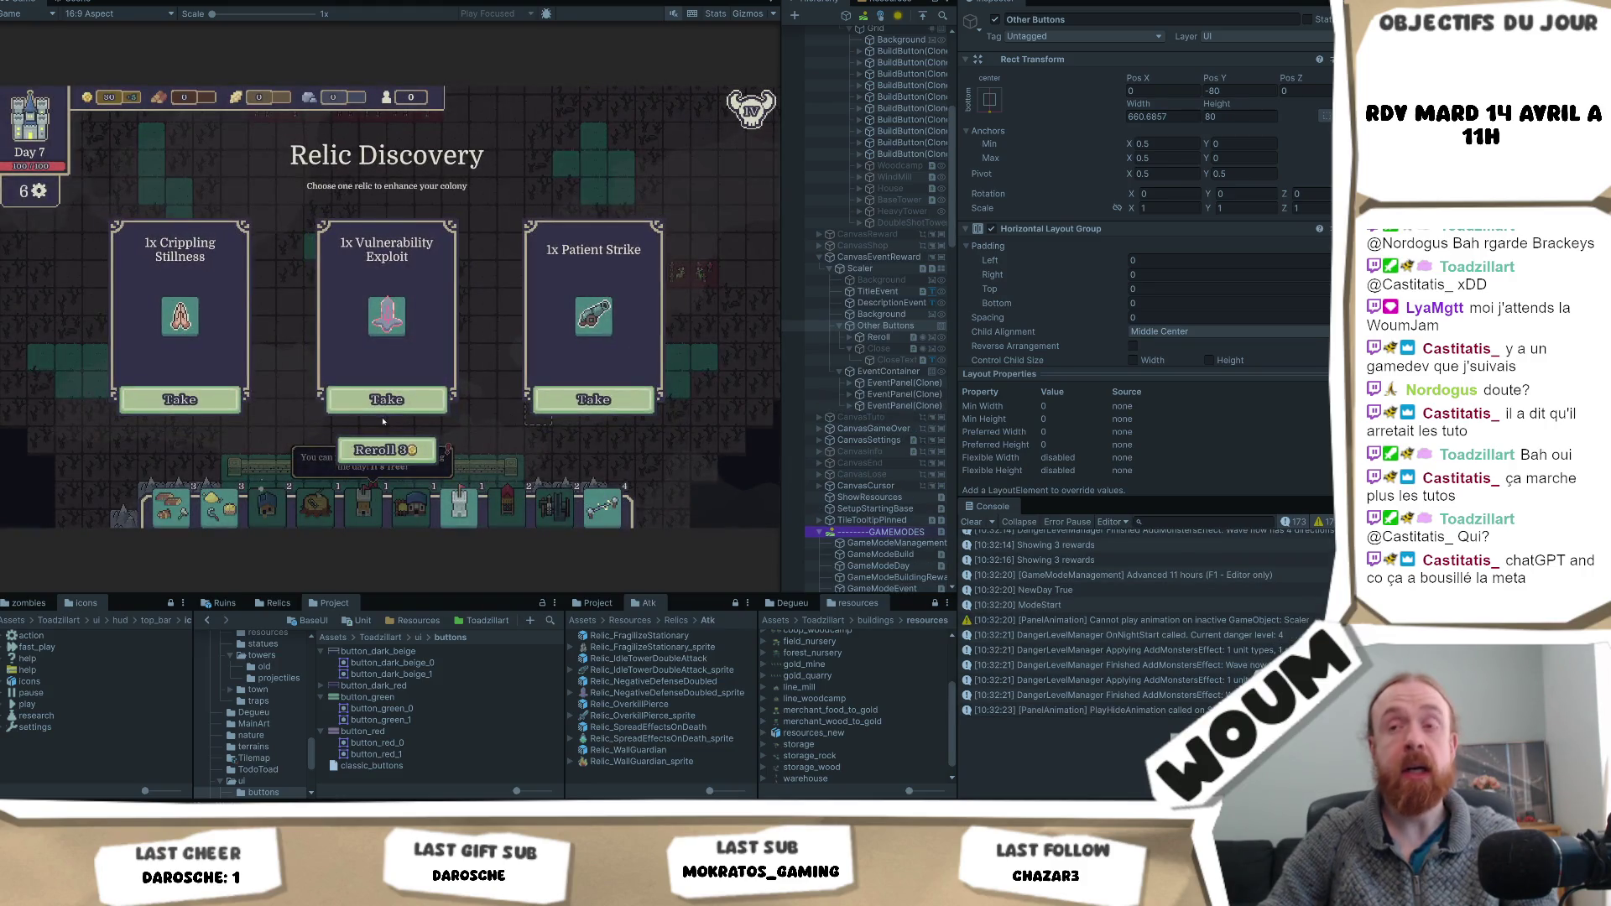
{"action": "left_click", "coordinate": [386, 465]}
{"action": "left_click", "coordinate": [386, 450]}
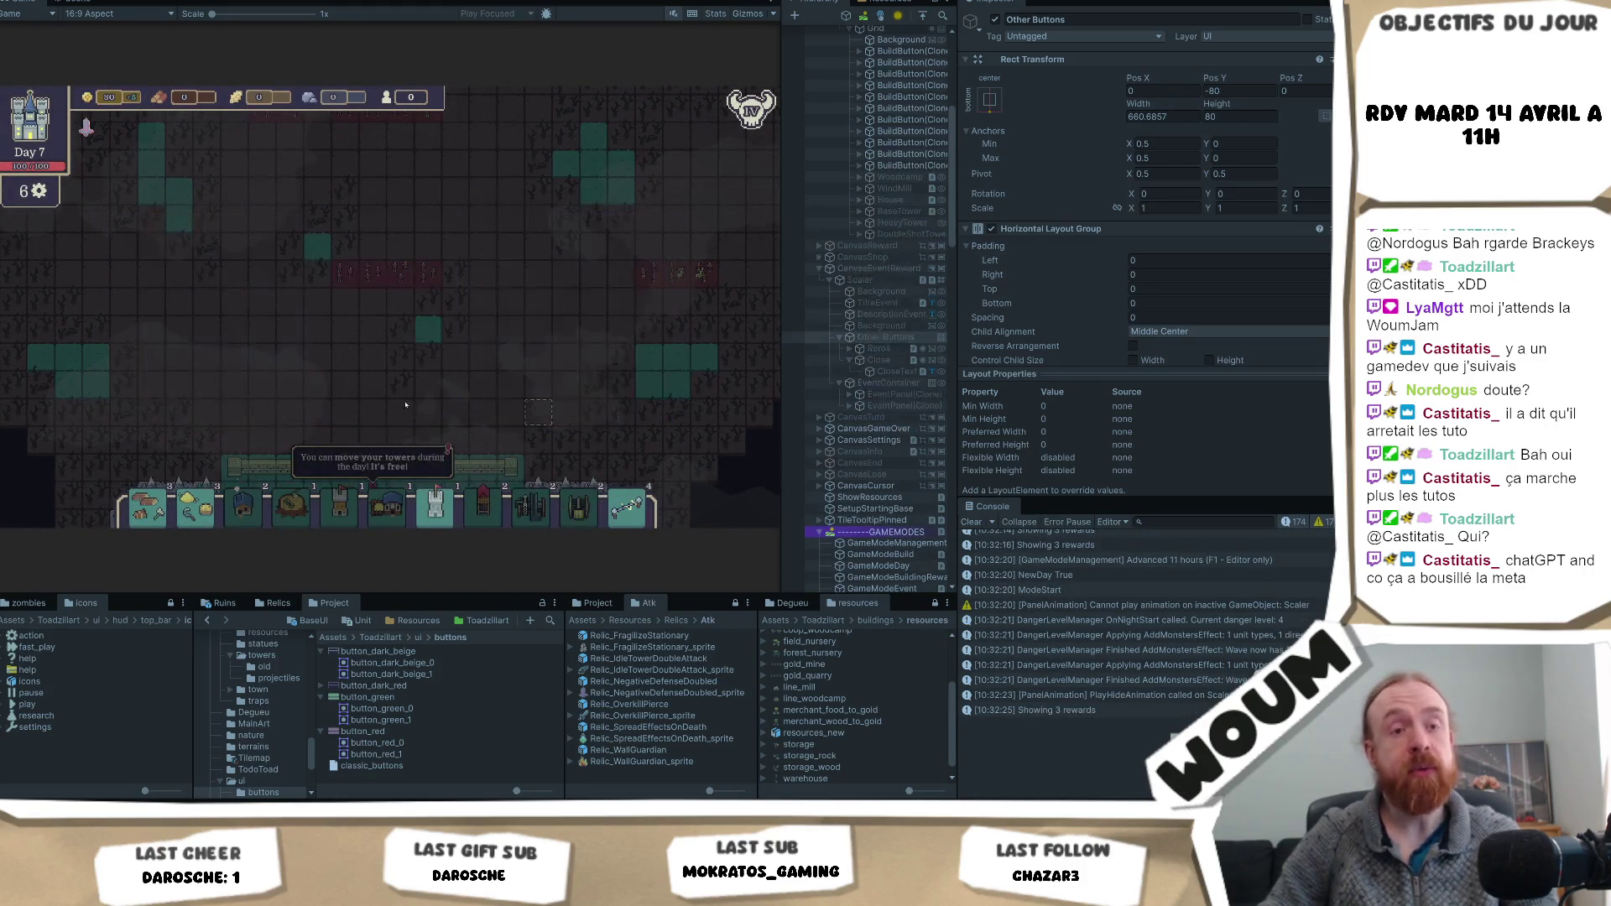
{"action": "left_click", "coordinate": [554, 402]}
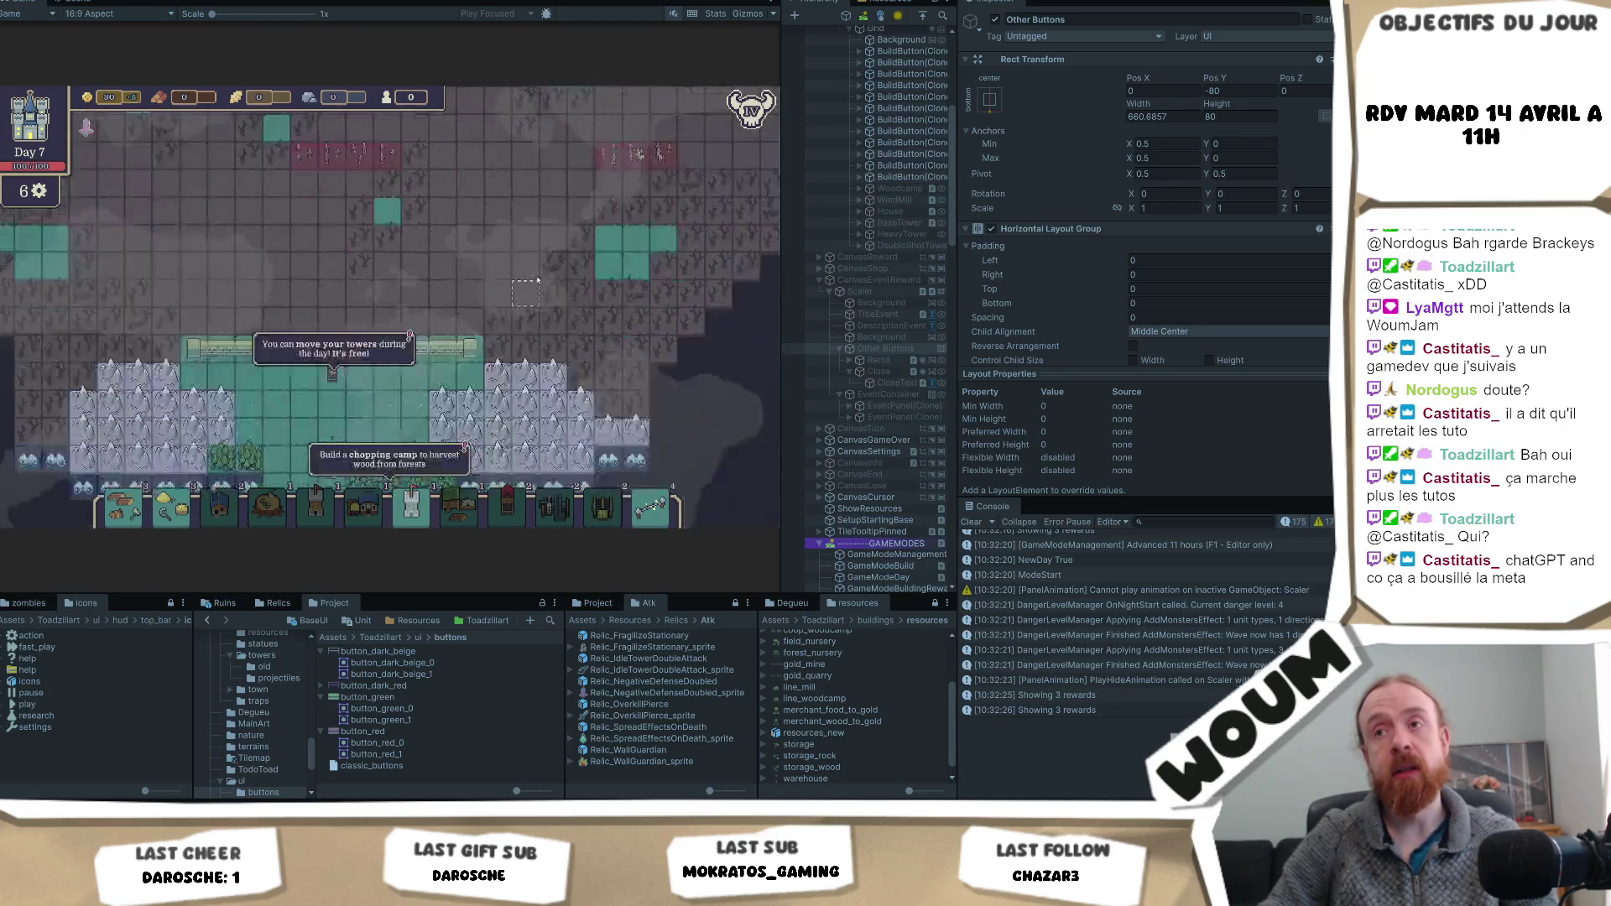
- Pan the map and reveal four unexplored tiles, including the dashed discoverable one
{"action": "left_click_drag", "start_coordinate": [510, 157], "coordinate": [557, 34]}
{"action": "left_click", "coordinate": [444, 231]}
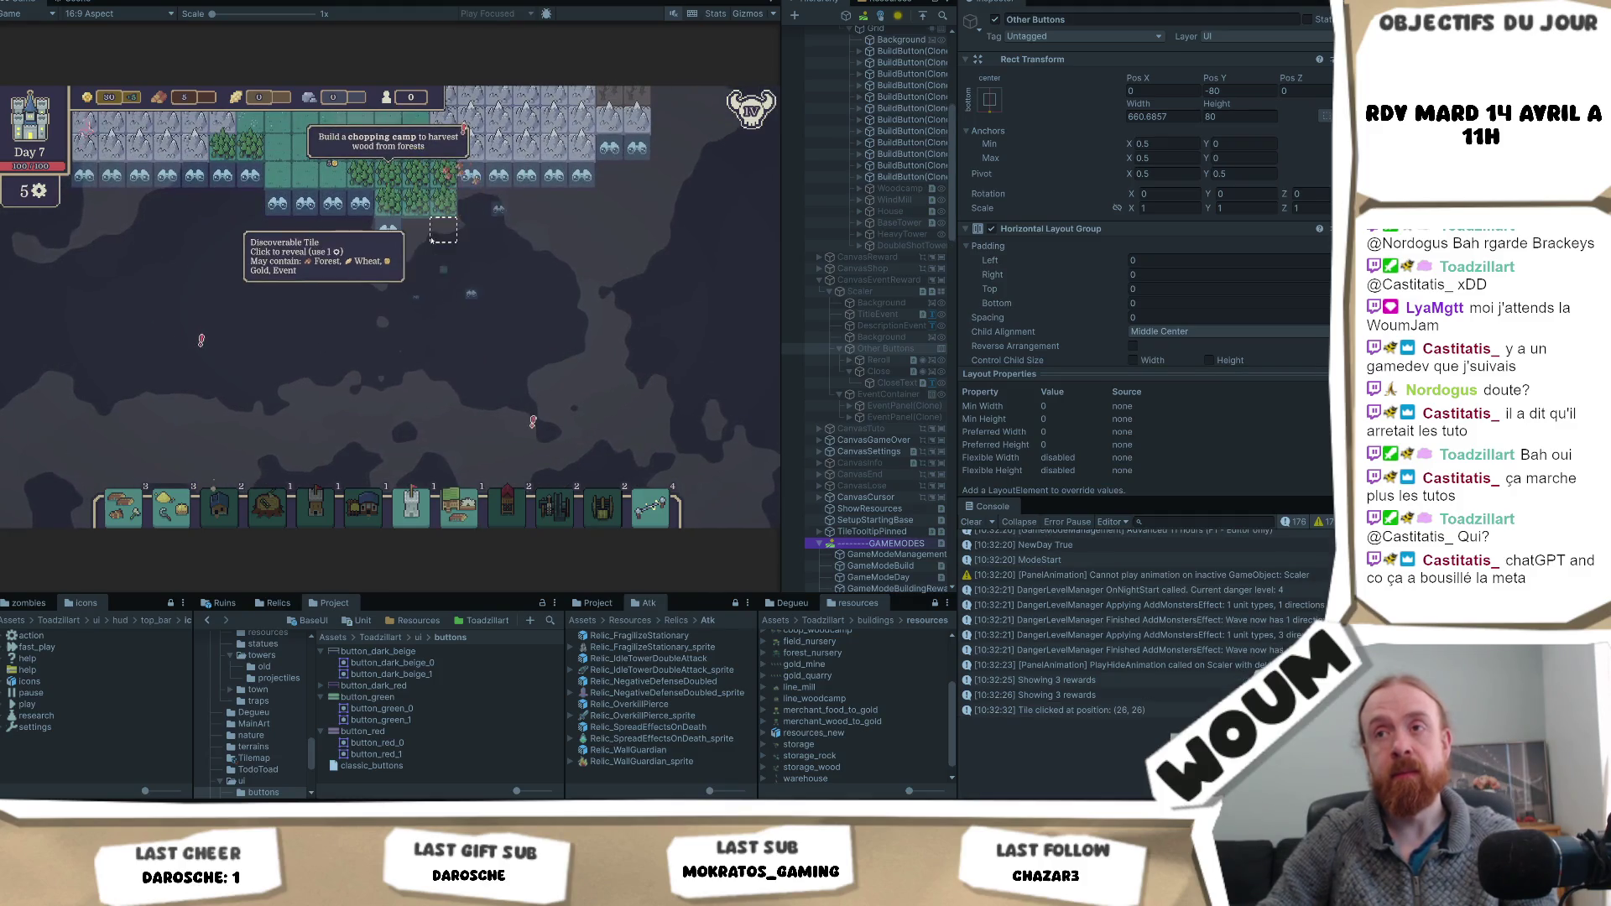
{"action": "left_click", "coordinate": [470, 287]}
{"action": "left_click", "coordinate": [499, 341]}
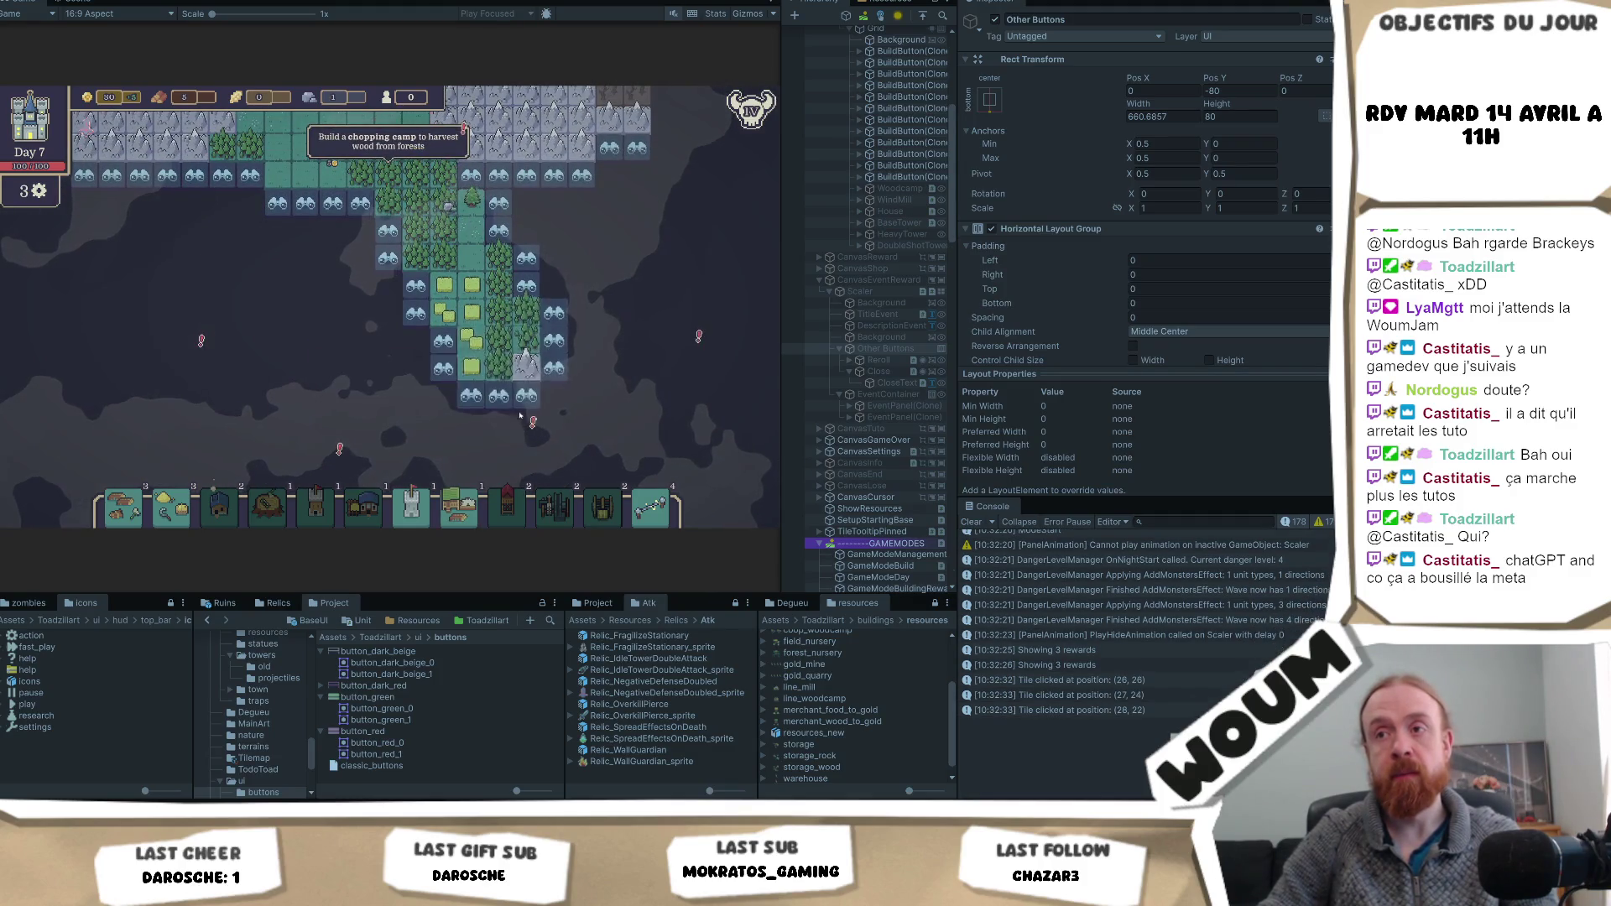
{"action": "left_click", "coordinate": [526, 395]}
- Pan over to the Arcane Spire tower and open its event popup
{"action": "left_click_drag", "start_coordinate": [672, 463], "coordinate": [611, 412]}
{"action": "scroll", "coordinate": [587, 416], "scroll_direction": "up", "scroll_amount": 2}
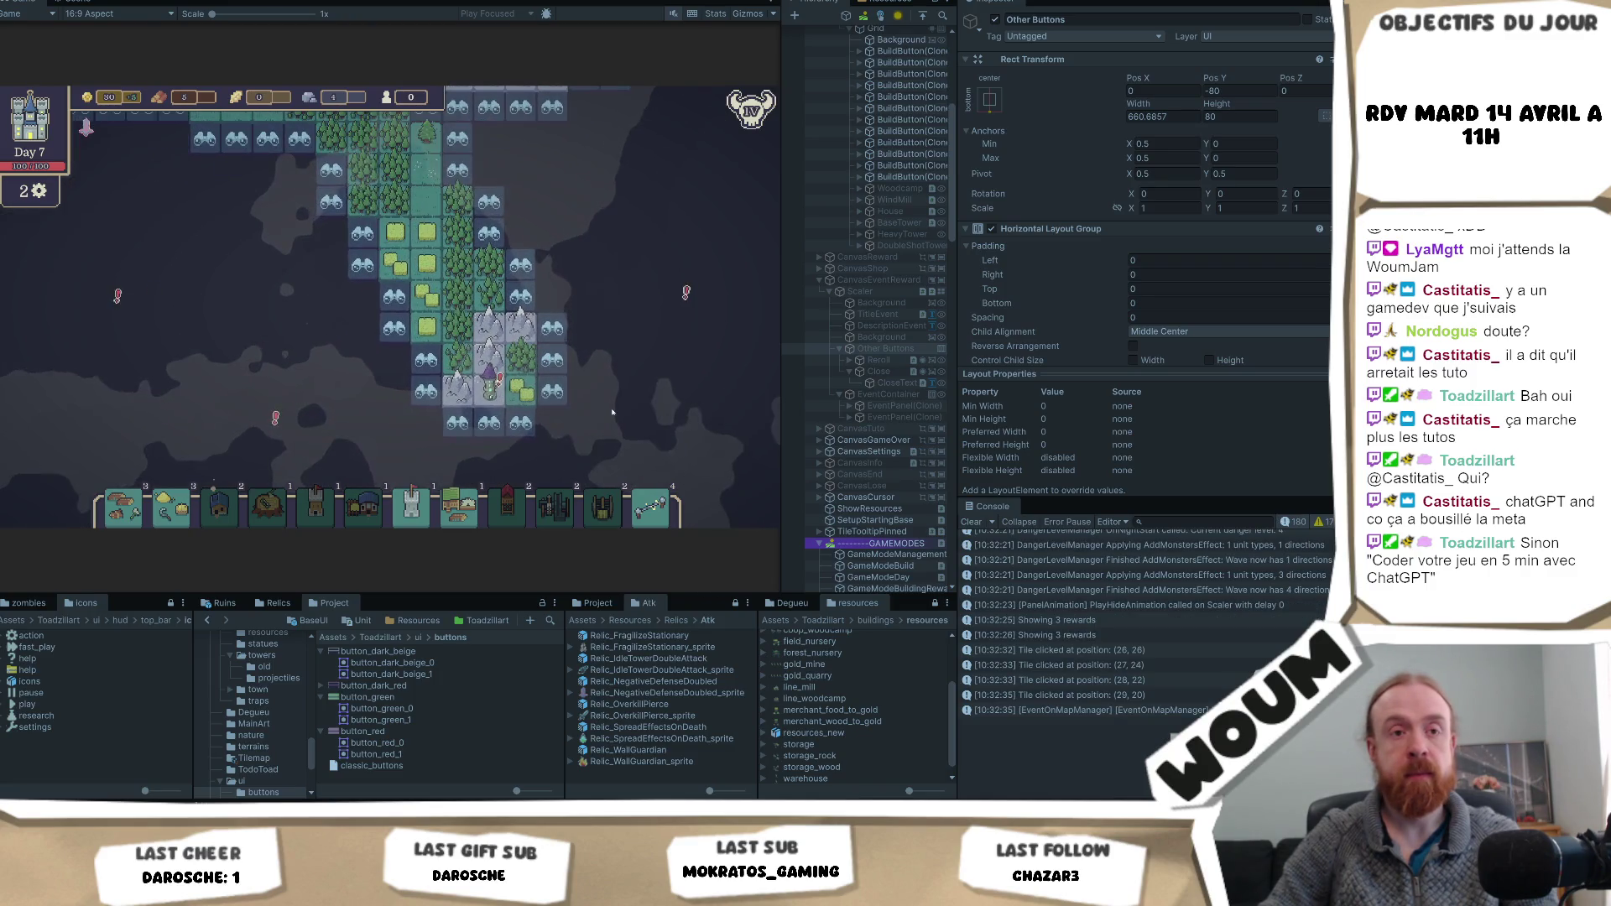
{"action": "mouse_move", "coordinate": [507, 422]}
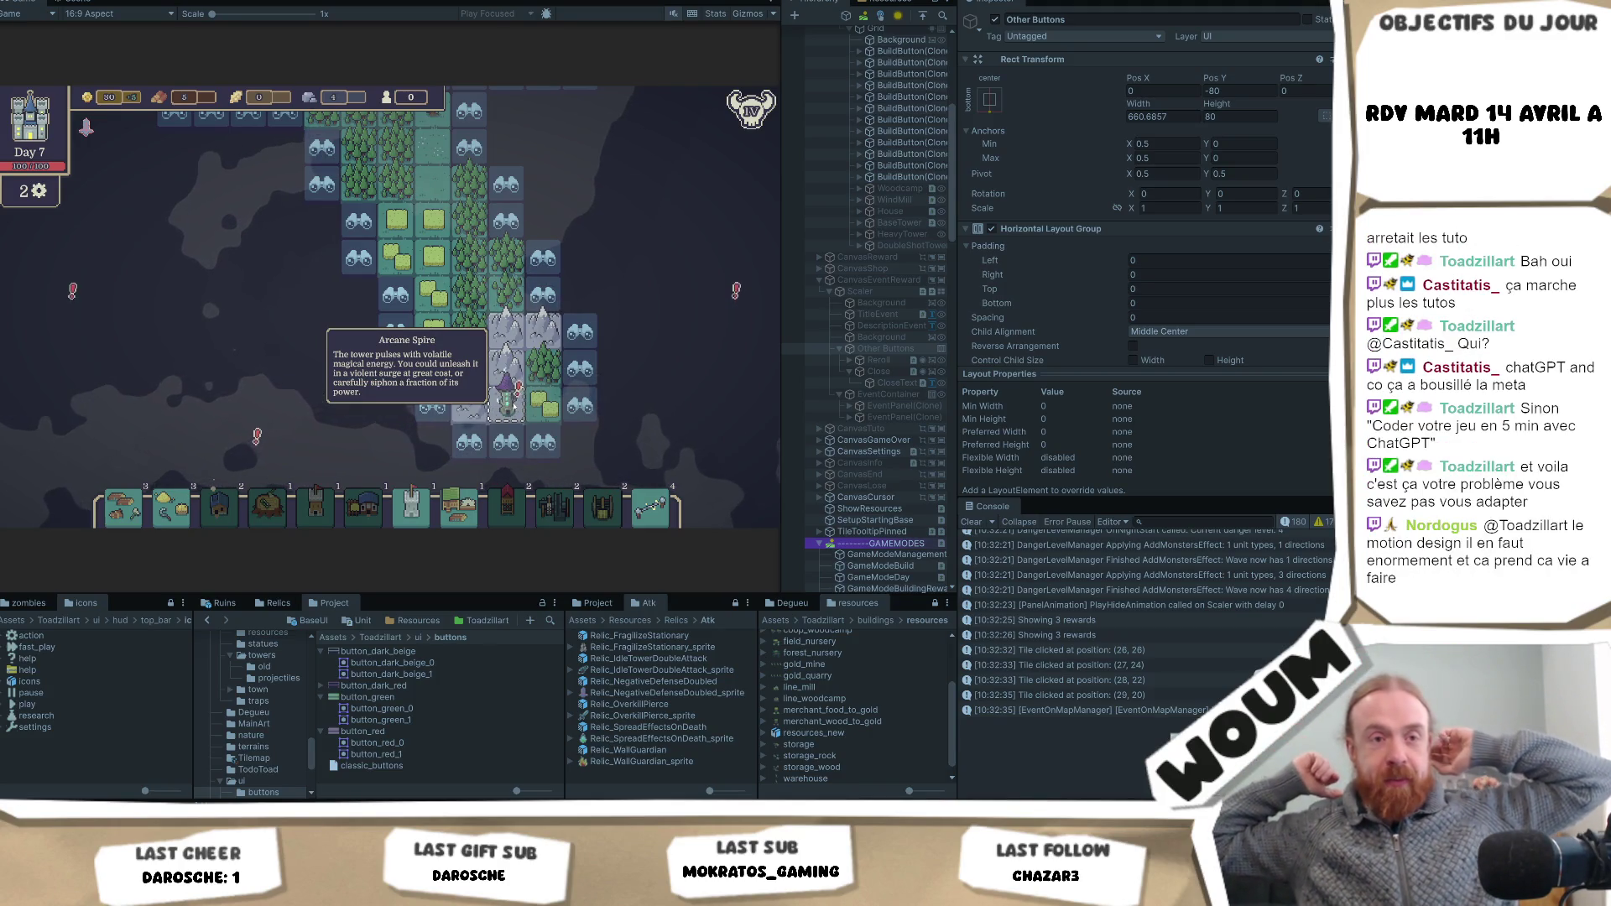
{"action": "left_click_drag", "start_coordinate": [594, 301], "coordinate": [542, 251]}
{"action": "mouse_move", "coordinate": [464, 361]}
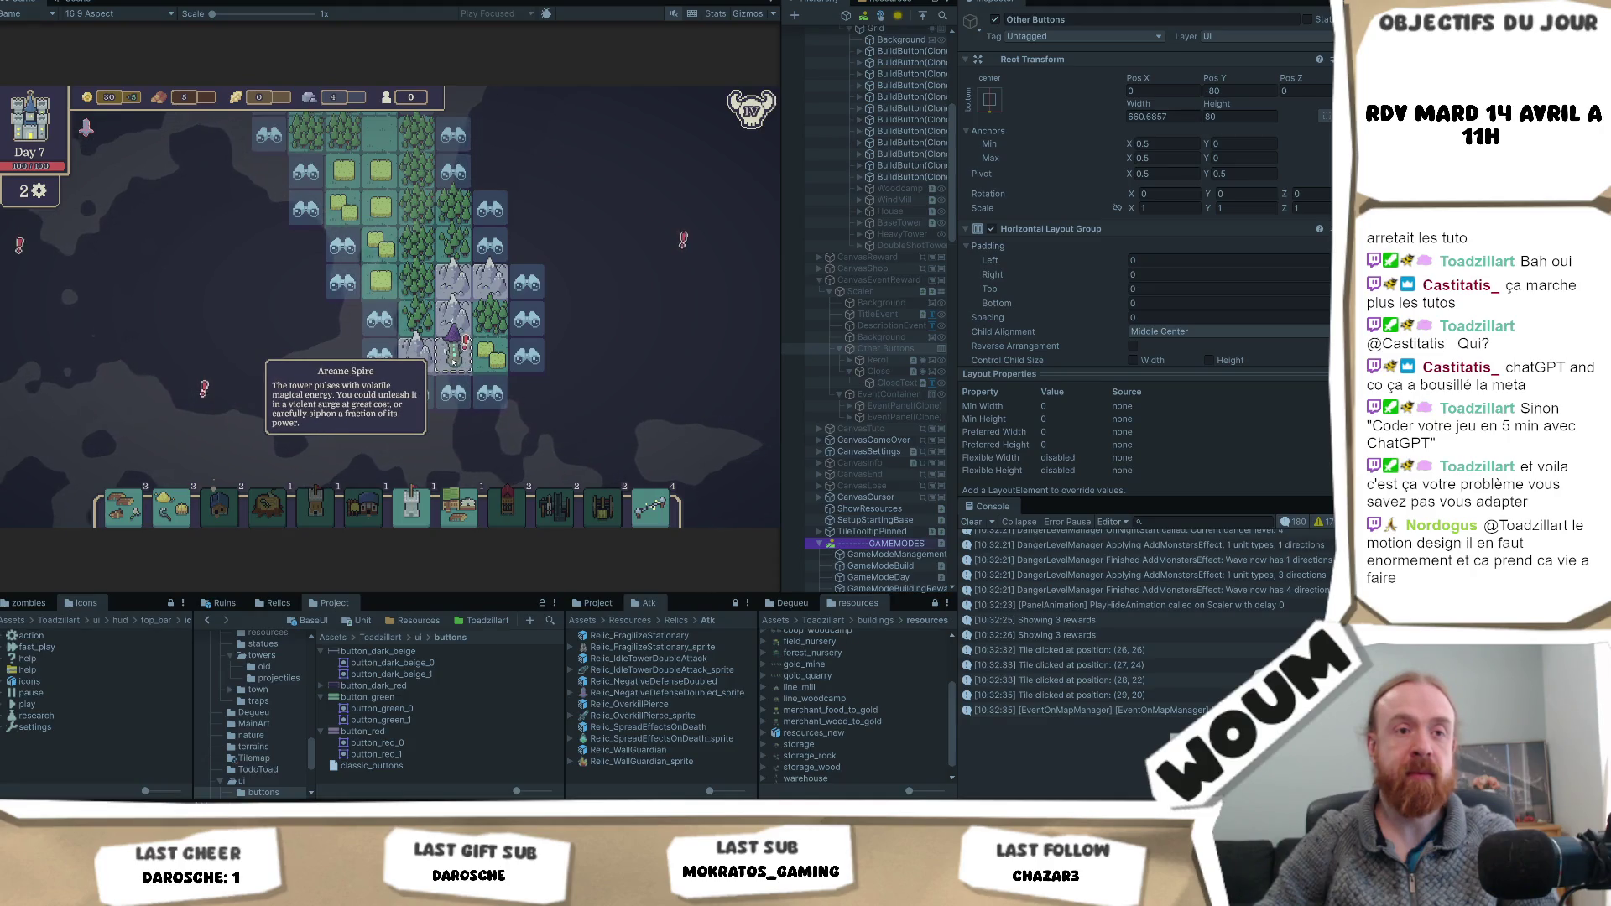
{"action": "left_click", "coordinate": [454, 361]}
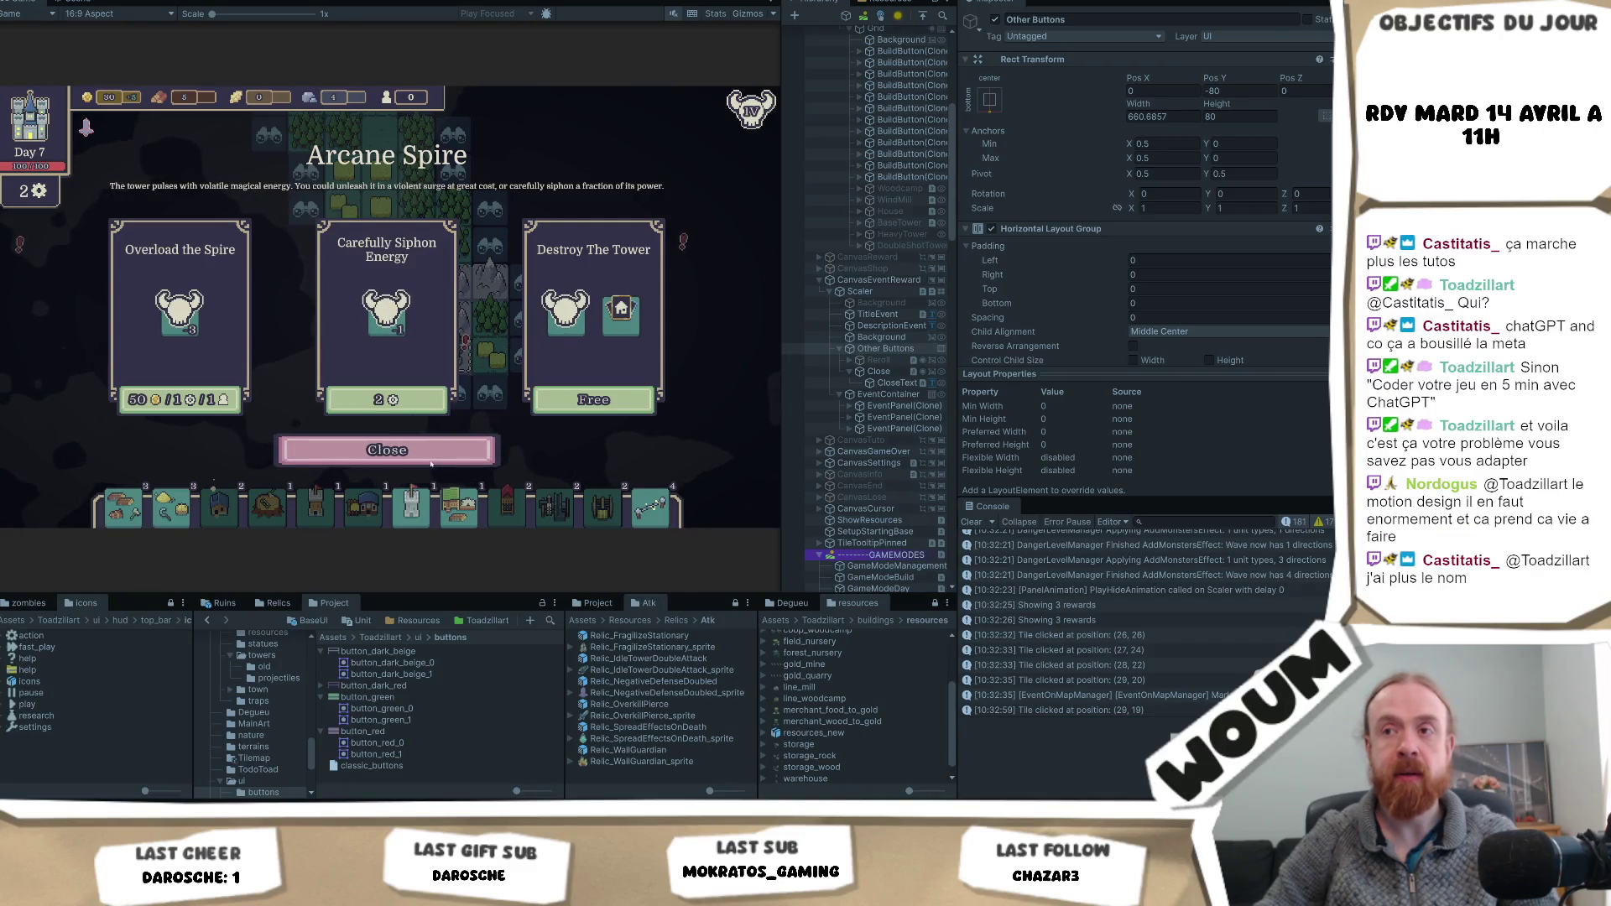
- Set the Close button's Image Type to Sliced with Pixels Per Unit Multiplier 1
{"action": "left_click", "coordinate": [879, 371]}
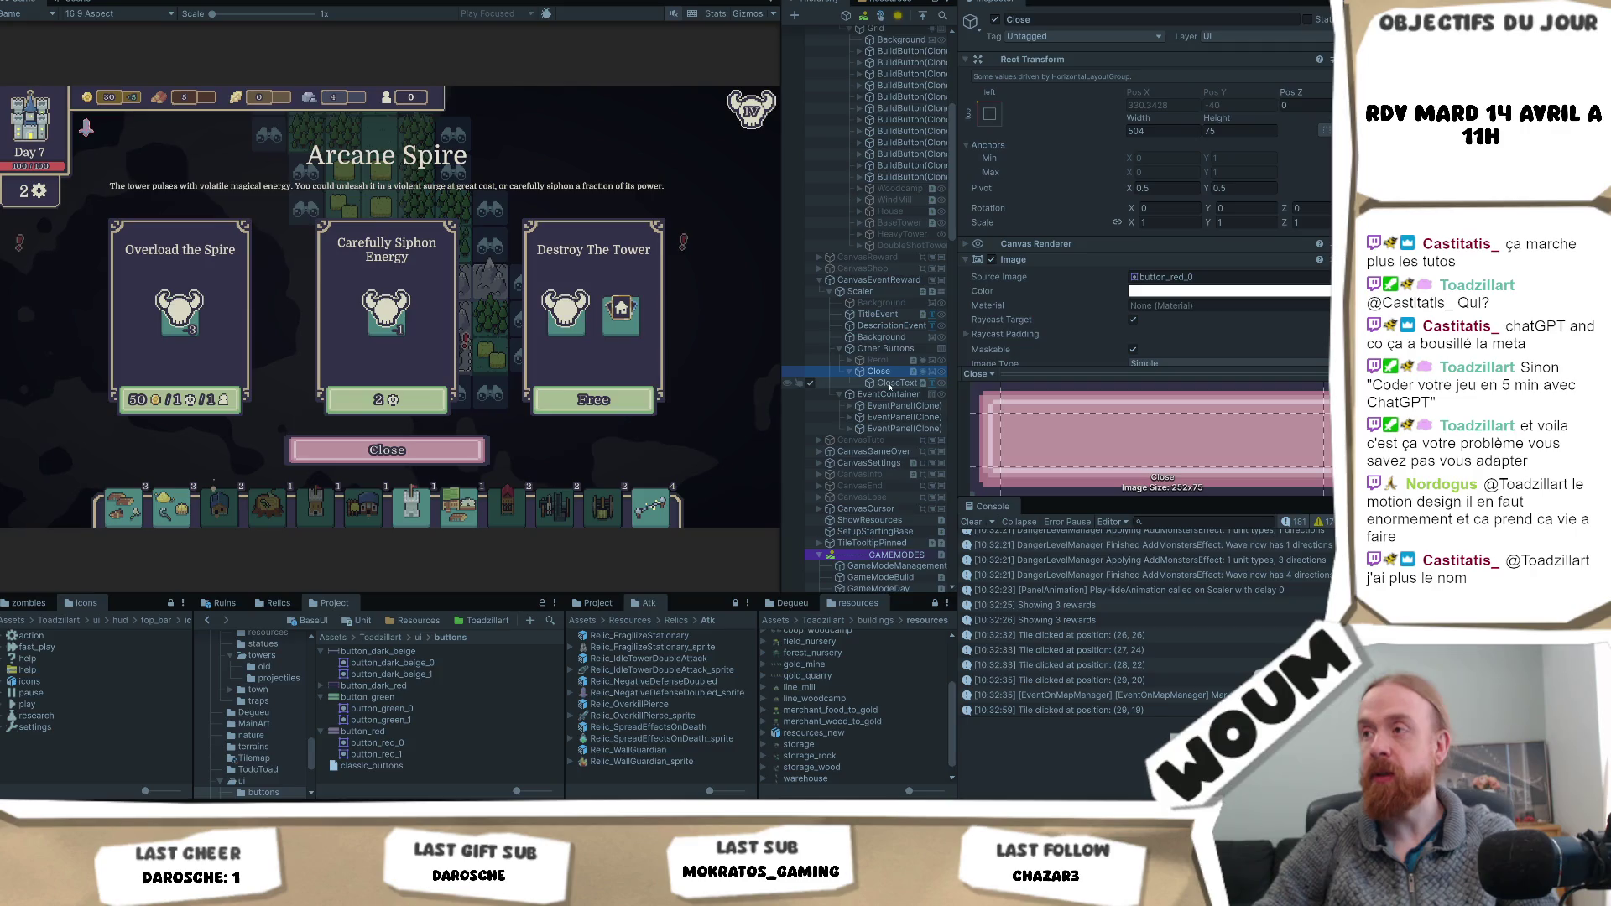
{"action": "scroll", "coordinate": [1181, 268], "scroll_direction": "down", "scroll_amount": 3}
{"action": "left_click", "coordinate": [1179, 248]}
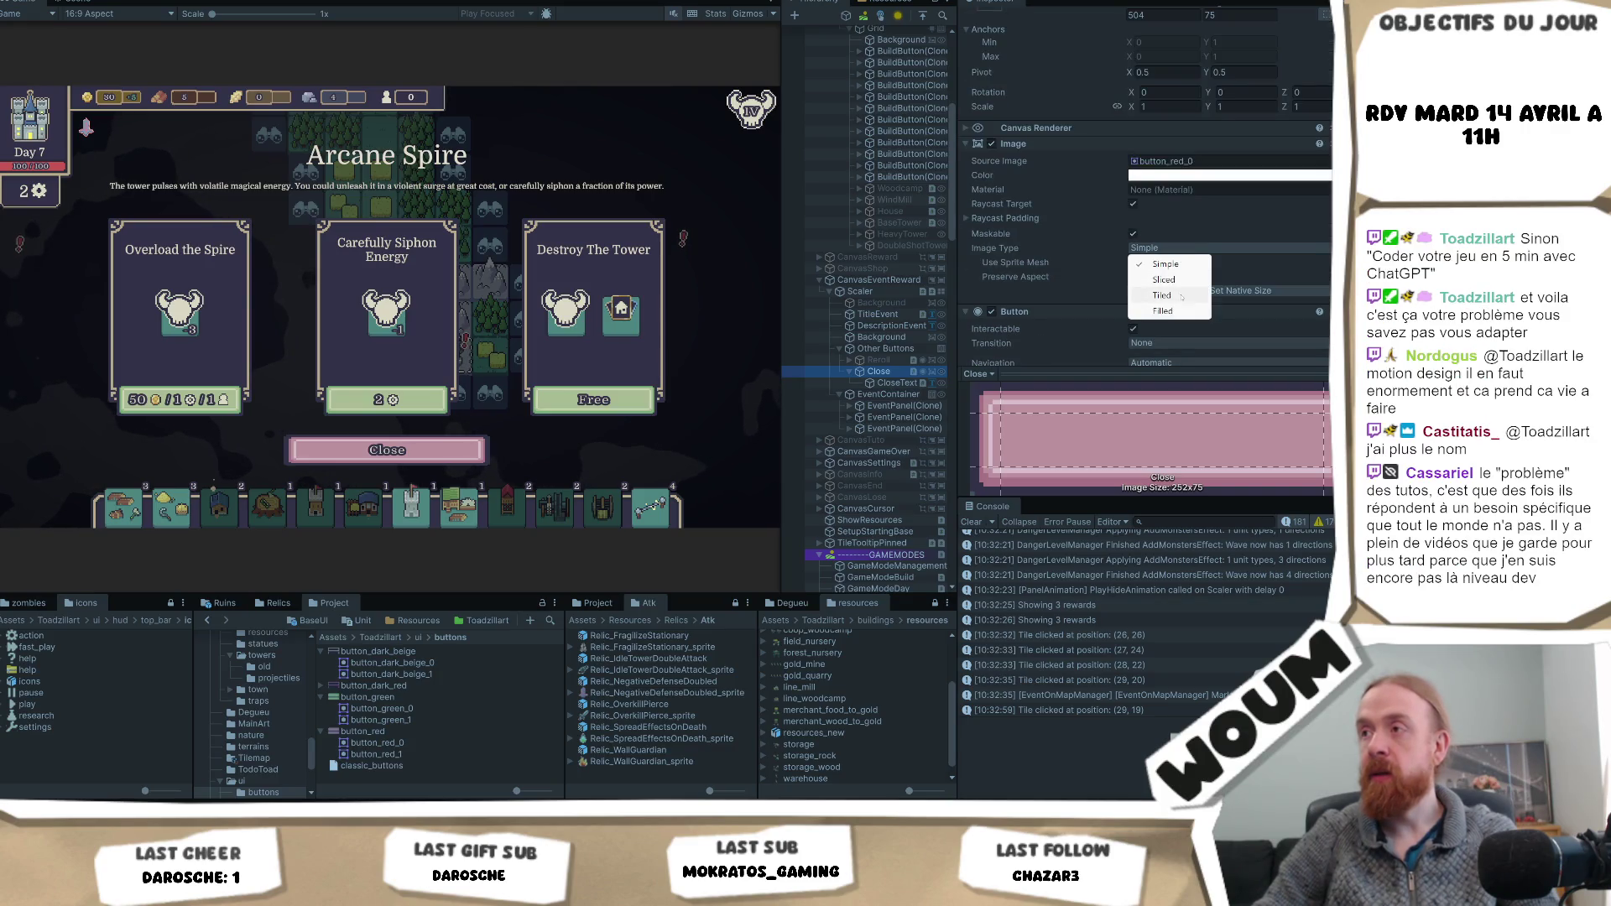
{"action": "left_click", "coordinate": [1175, 275]}
{"action": "double_click", "coordinate": [1175, 276]}
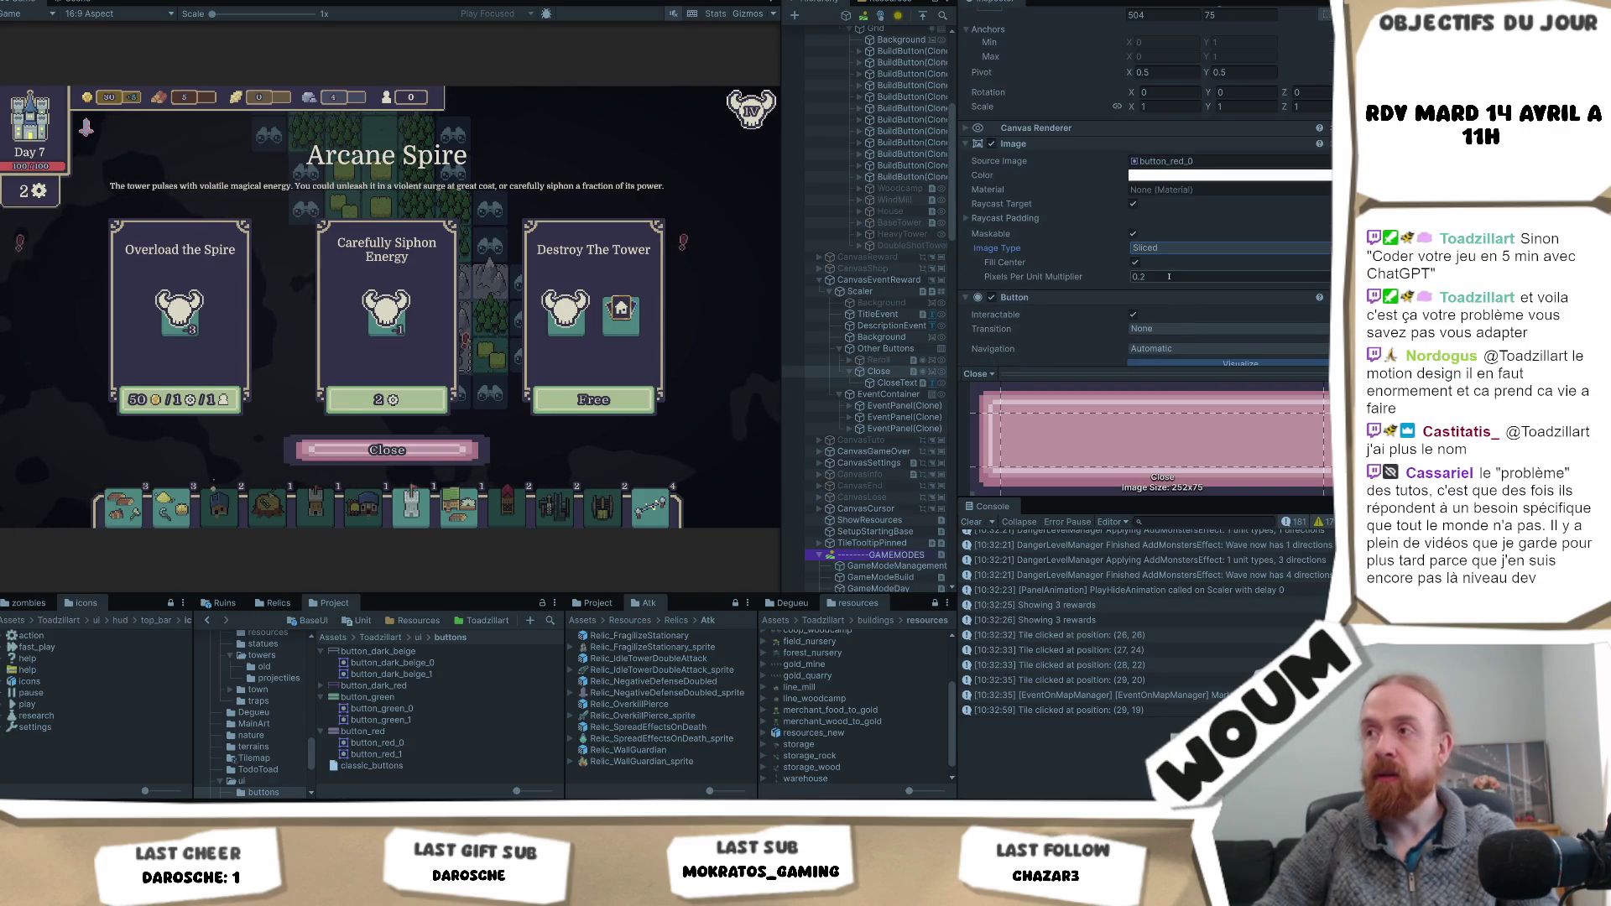
{"action": "type", "text": "1"}
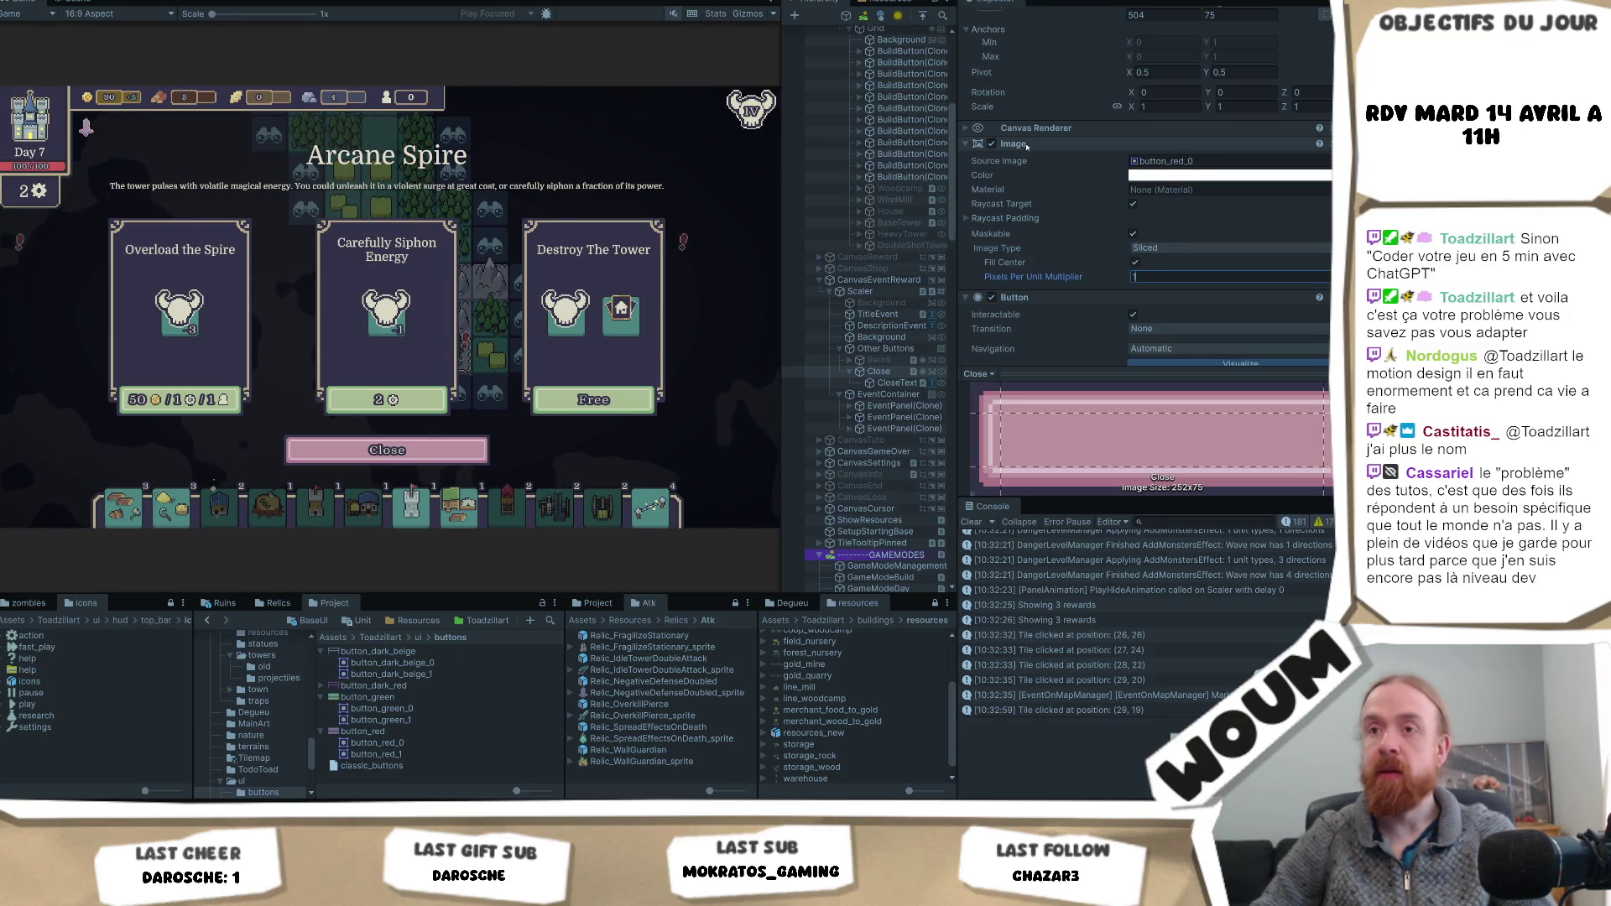
- Copy the Close button's Image component, then capture a screenshot of the game view
{"action": "right_click", "coordinate": [1027, 146]}
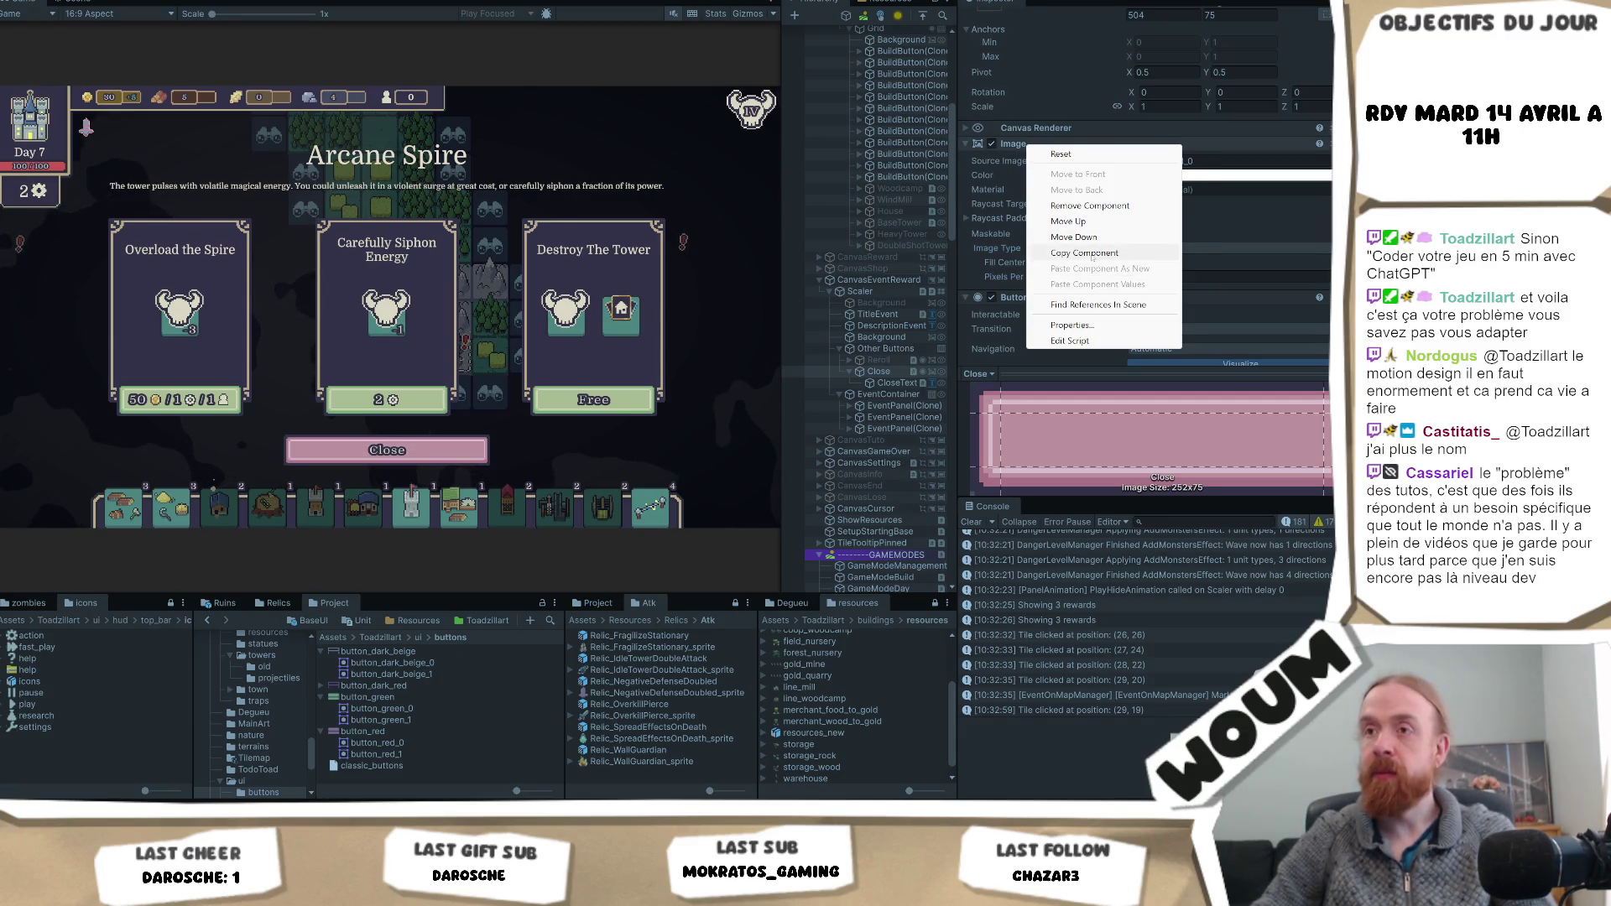
{"action": "left_click", "coordinate": [1092, 254]}
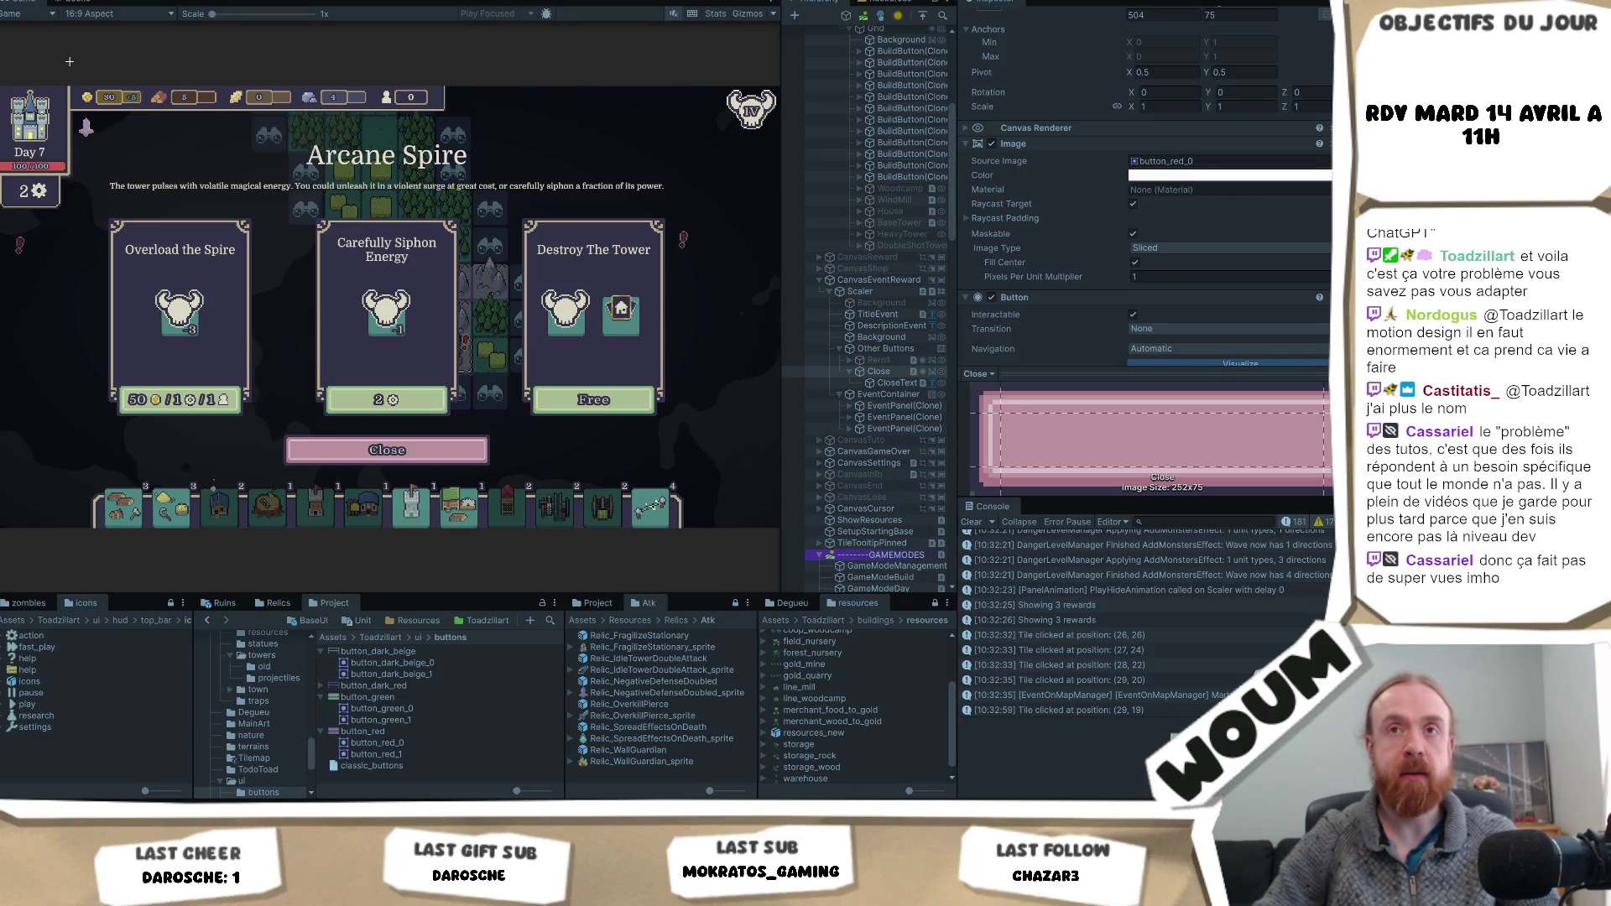
{"action": "key", "text": "shift+super+s"}
{"action": "mouse_move", "coordinate": [0, 87]}
{"action": "left_mouse_down"}
{"action": "mouse_move", "coordinate": [423, 295]}
{"action": "mouse_move", "coordinate": [784, 505]}
{"action": "mouse_move", "coordinate": [779, 527]}
{"action": "left_mouse_up"}
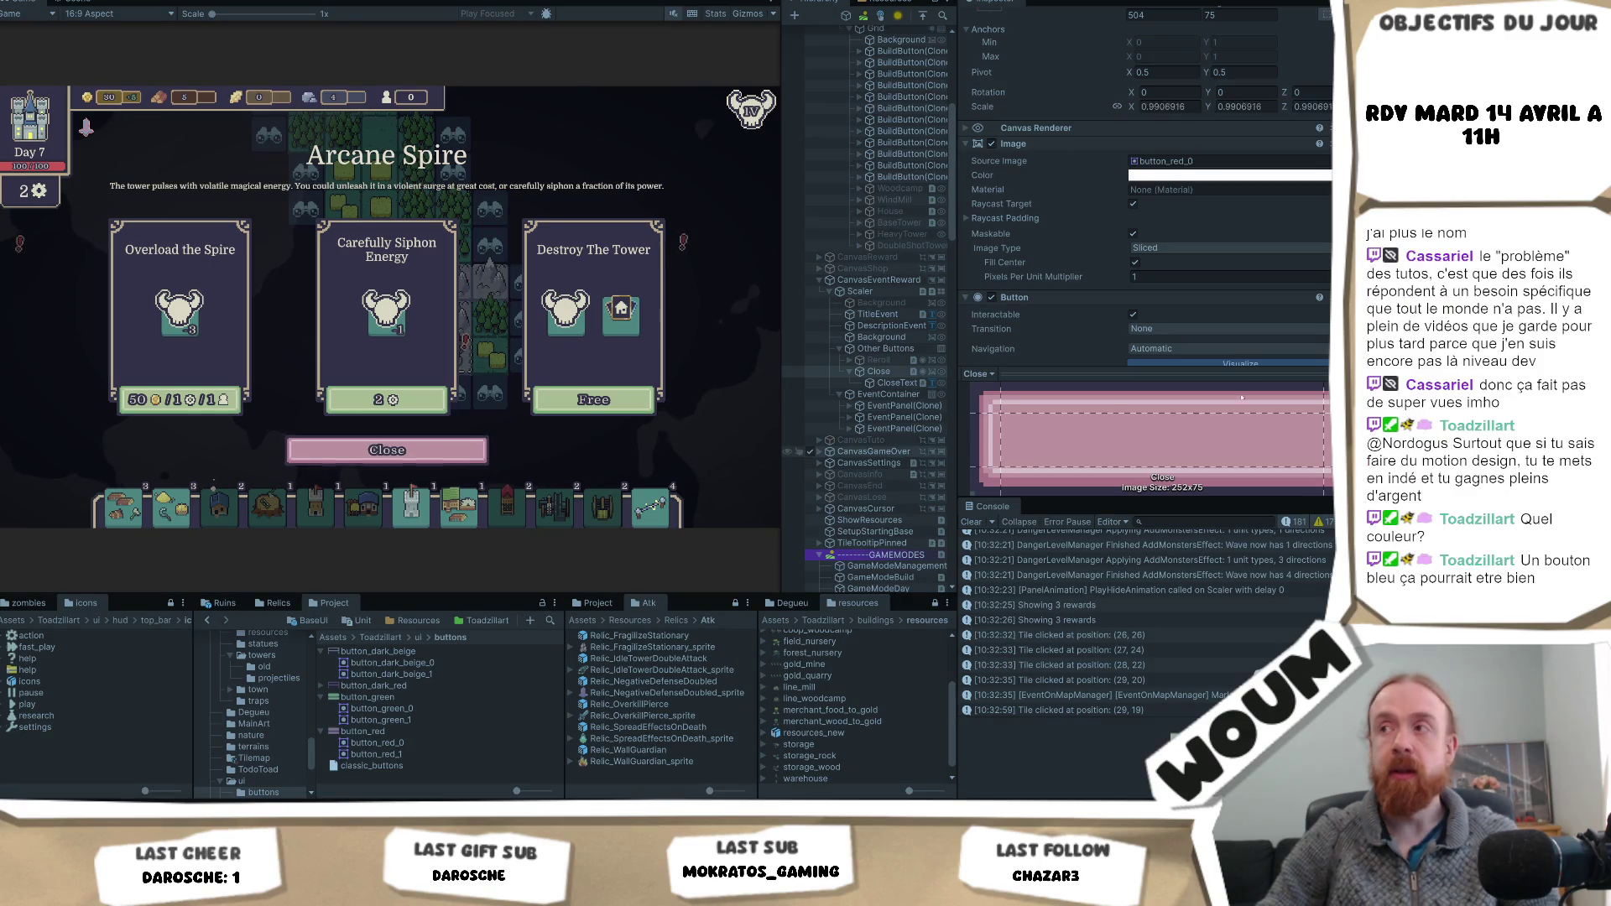
- Replace the CloseText TextMeshPro label with 'Come back later'
{"action": "left_click", "coordinate": [902, 384]}
{"action": "left_click", "coordinate": [1109, 195]}
{"action": "key", "text": "ctrl+a"}
{"action": "type", "text": "Come back later"}
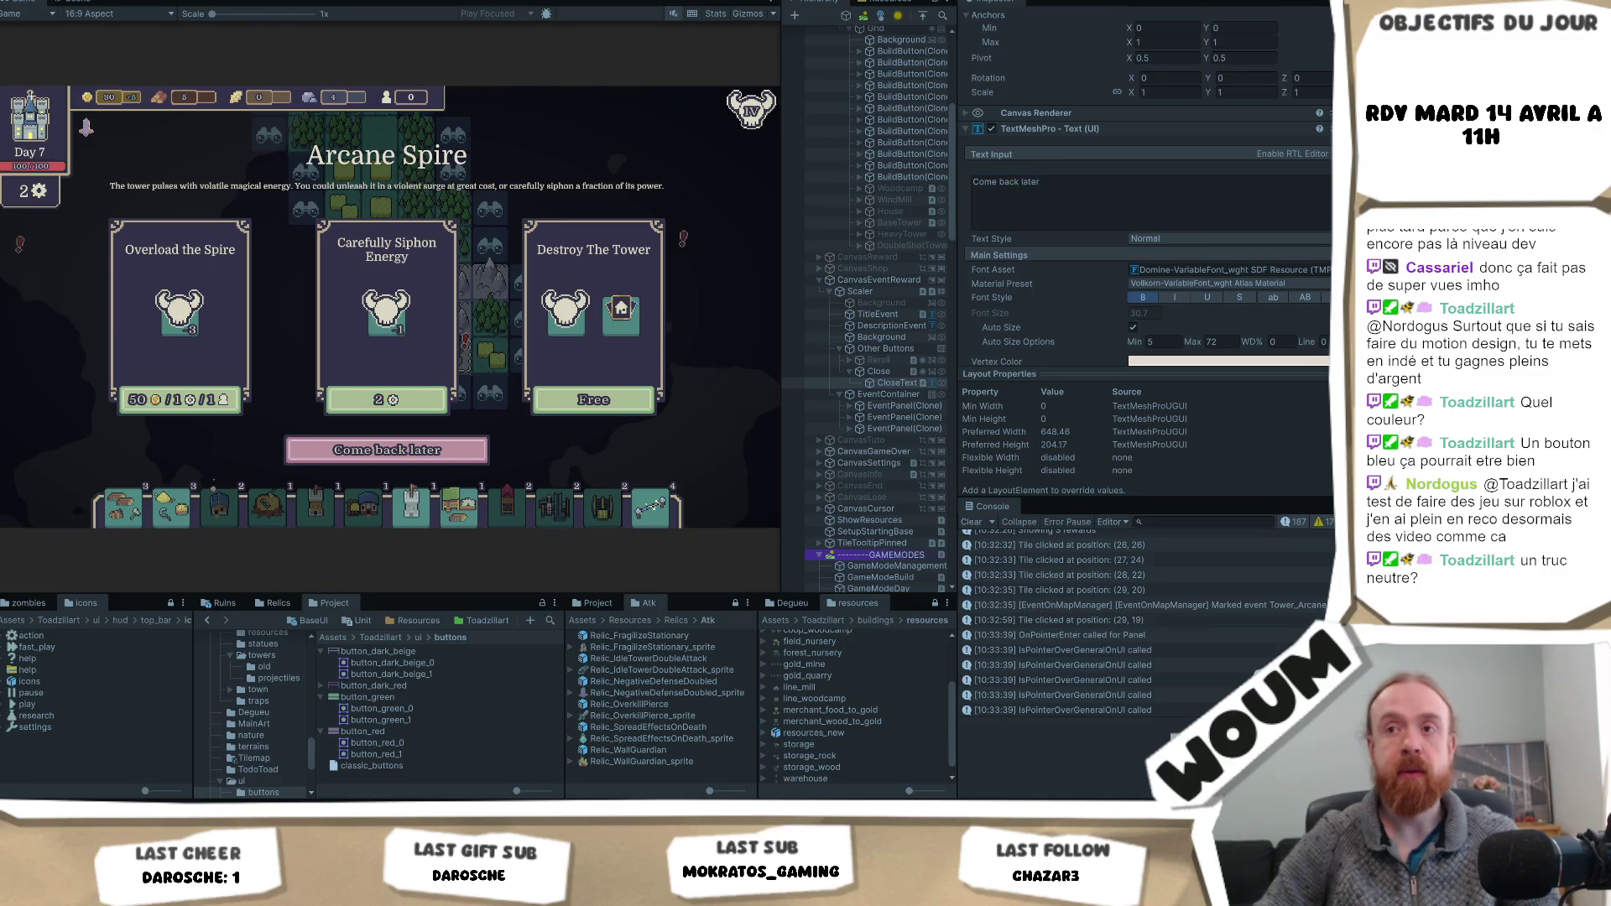
- Screenshot the game view, then reselect the Close button and open its sprite list
{"action": "key", "text": "super+shift+s"}
{"action": "mouse_move", "coordinate": [0, 80]}
{"action": "left_mouse_down"}
{"action": "mouse_move", "coordinate": [1007, 523]}
{"action": "mouse_move", "coordinate": [772, 544]}
{"action": "mouse_move", "coordinate": [776, 526]}
{"action": "left_mouse_up"}
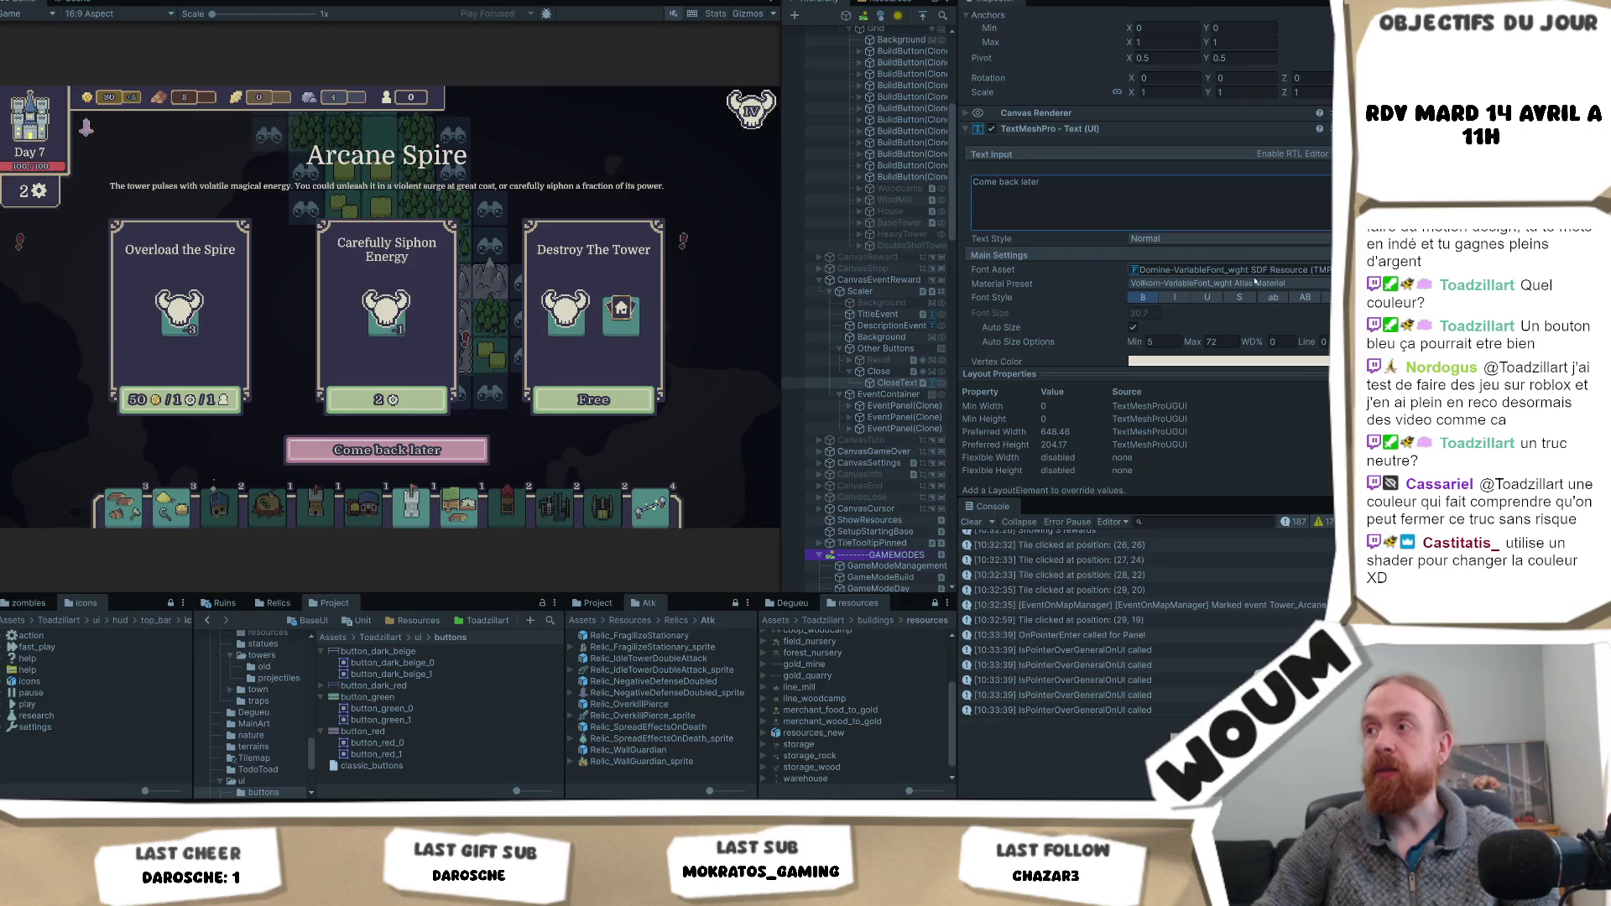
{"action": "left_click", "coordinate": [879, 371]}
{"action": "left_click", "coordinate": [1325, 160]}
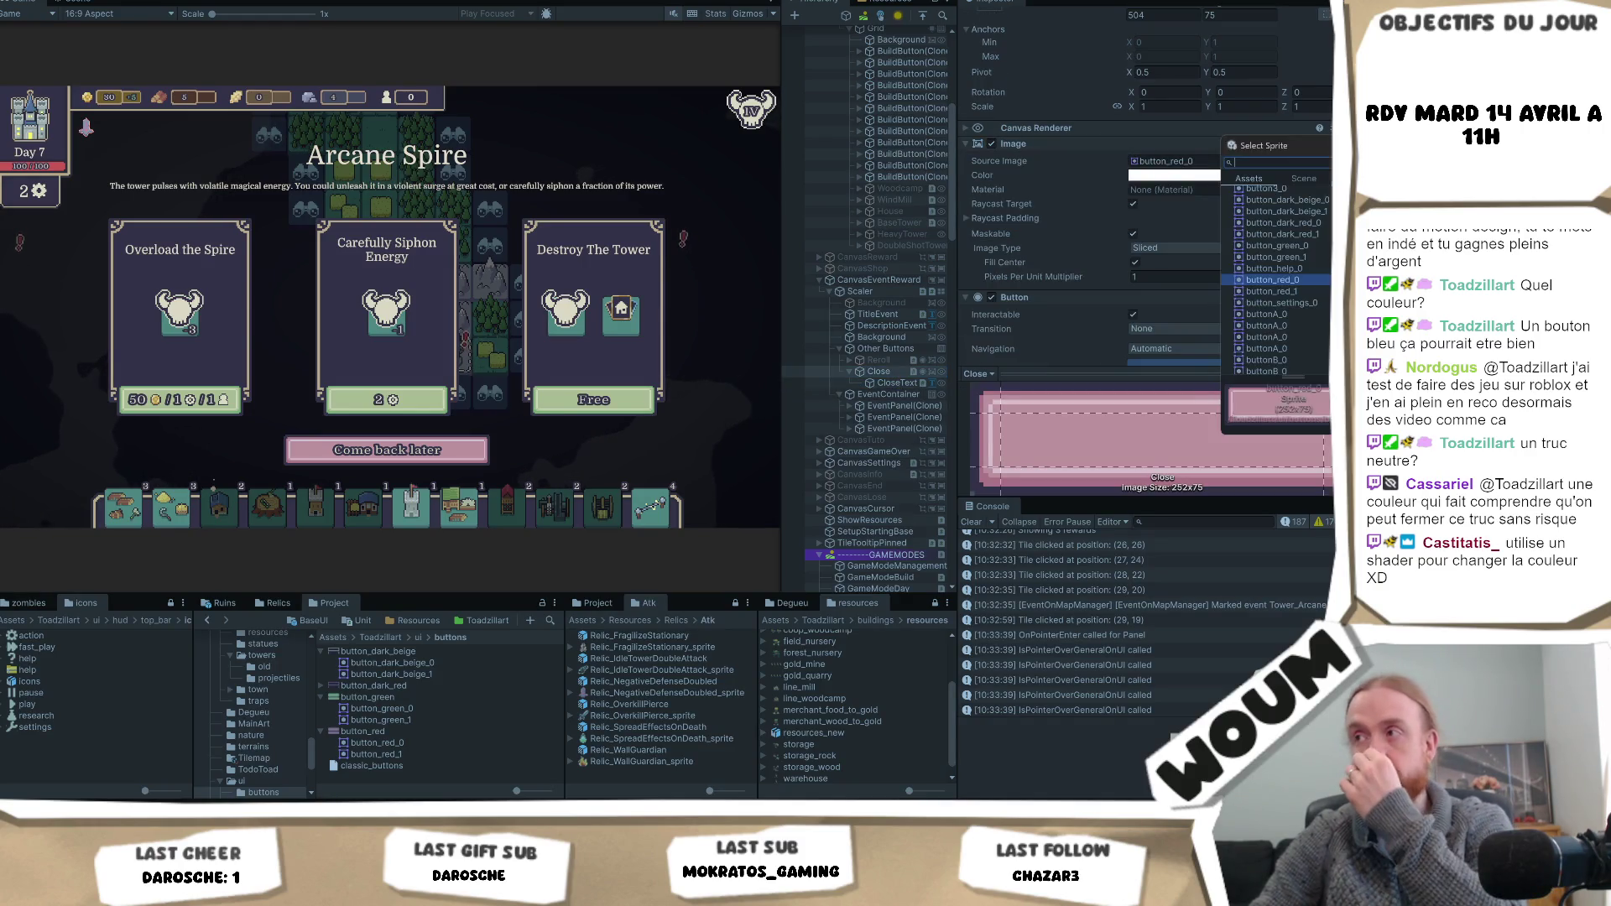
- Preview button_dark_beige_0 and button_dark_red_0 on Close, keep button_red_0, and leave play mode
{"action": "left_click", "coordinate": [1286, 200]}
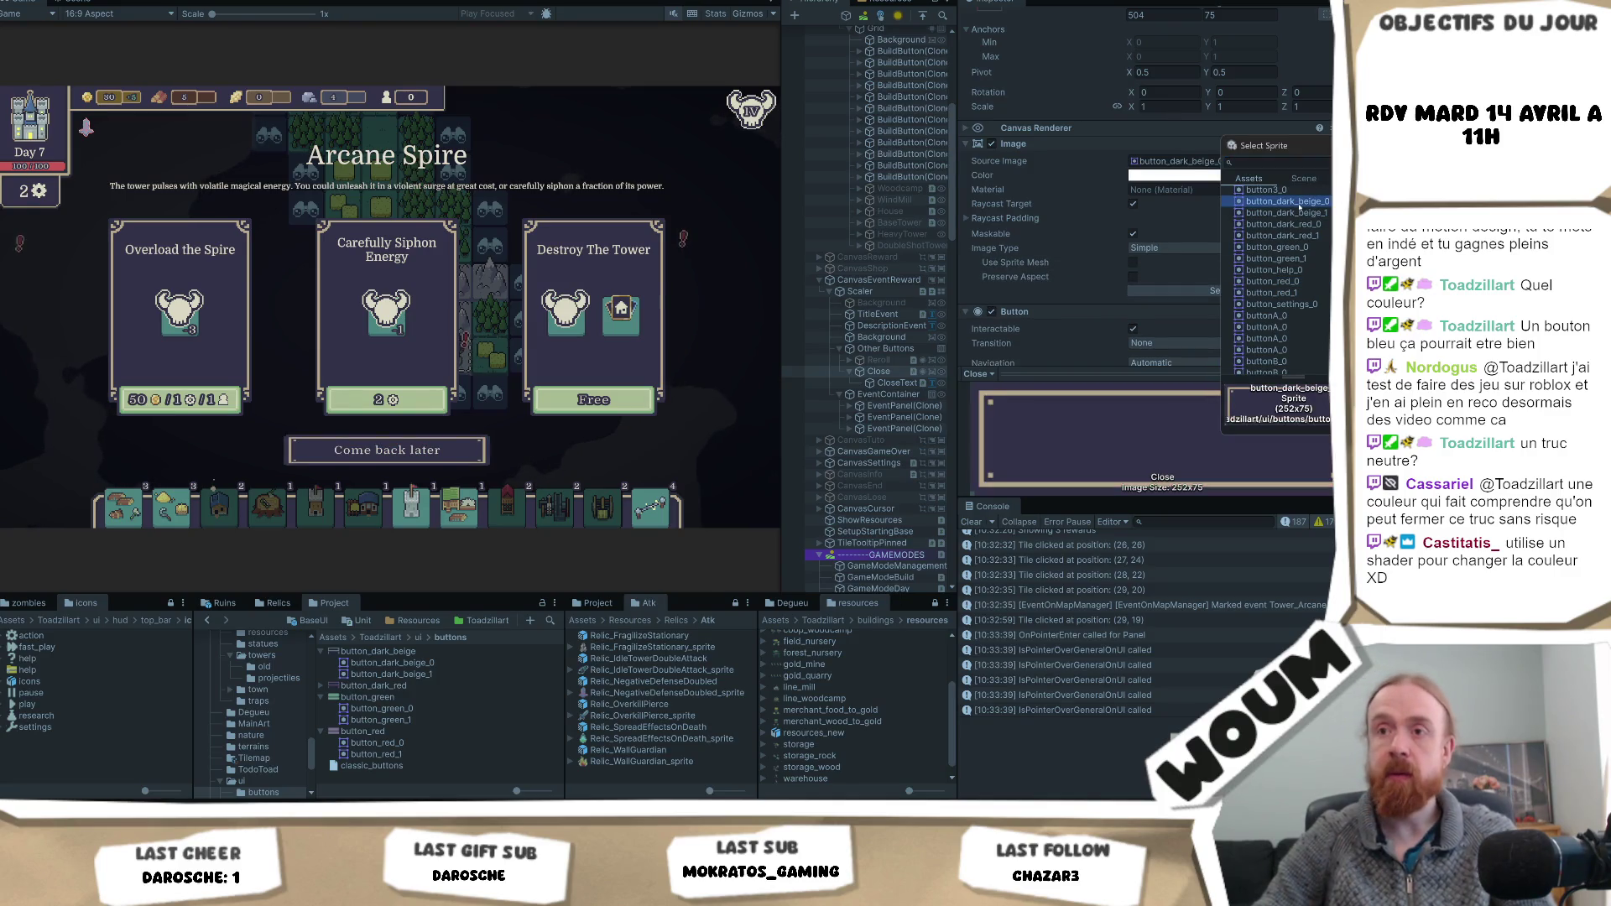
{"action": "scroll", "coordinate": [1319, 257], "scroll_direction": "up", "scroll_amount": 3}
{"action": "left_click", "coordinate": [1295, 312]}
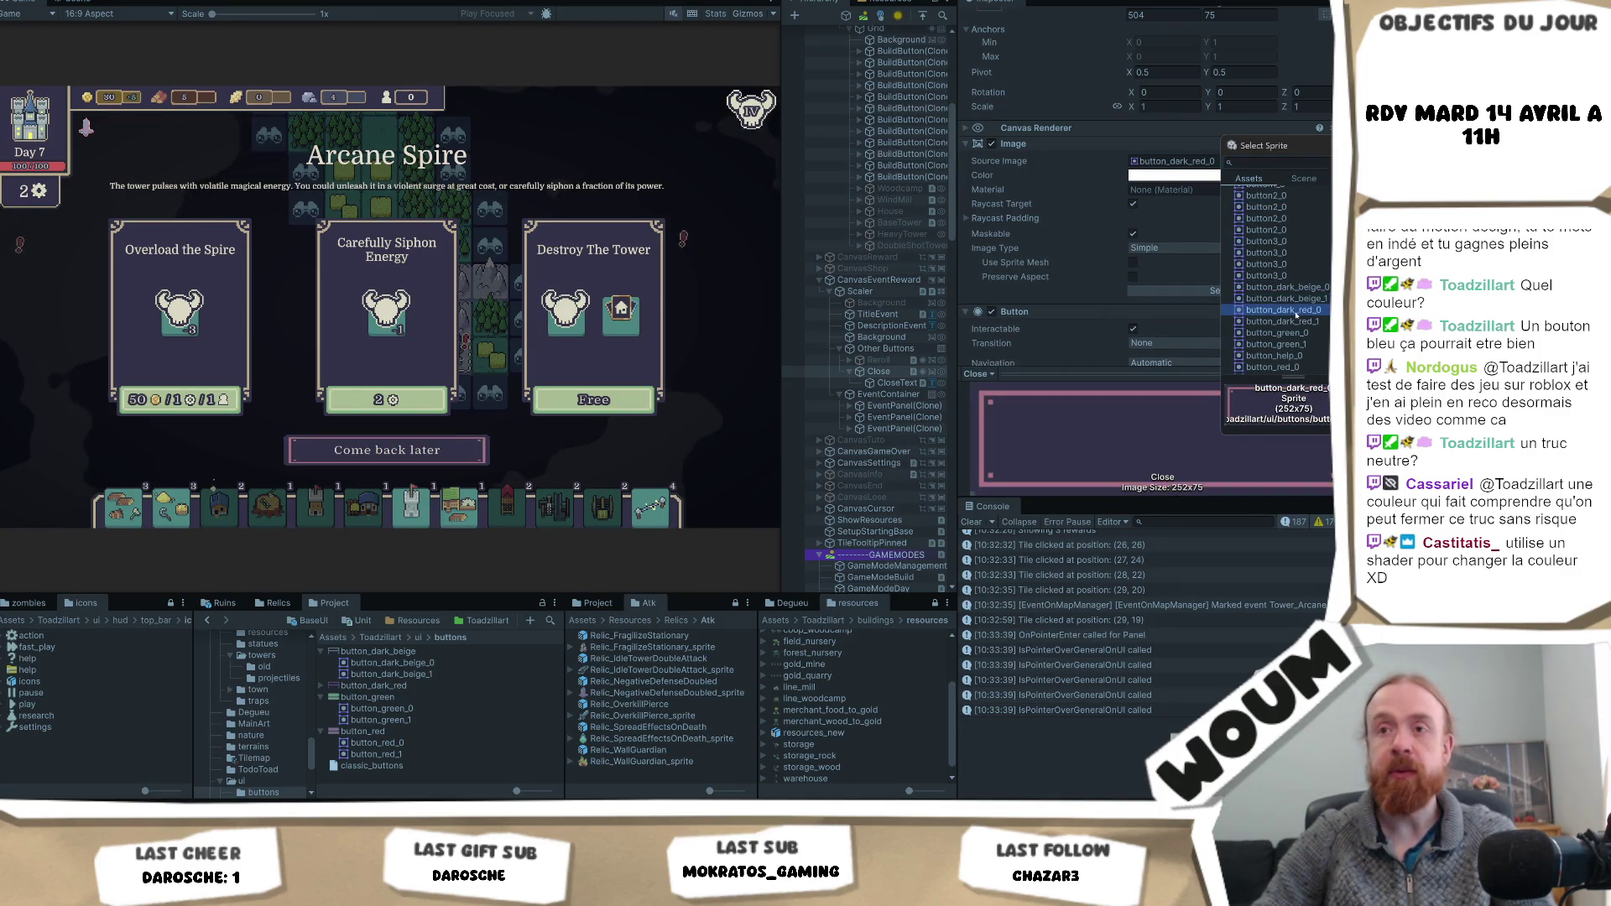
{"action": "left_click", "coordinate": [1286, 287]}
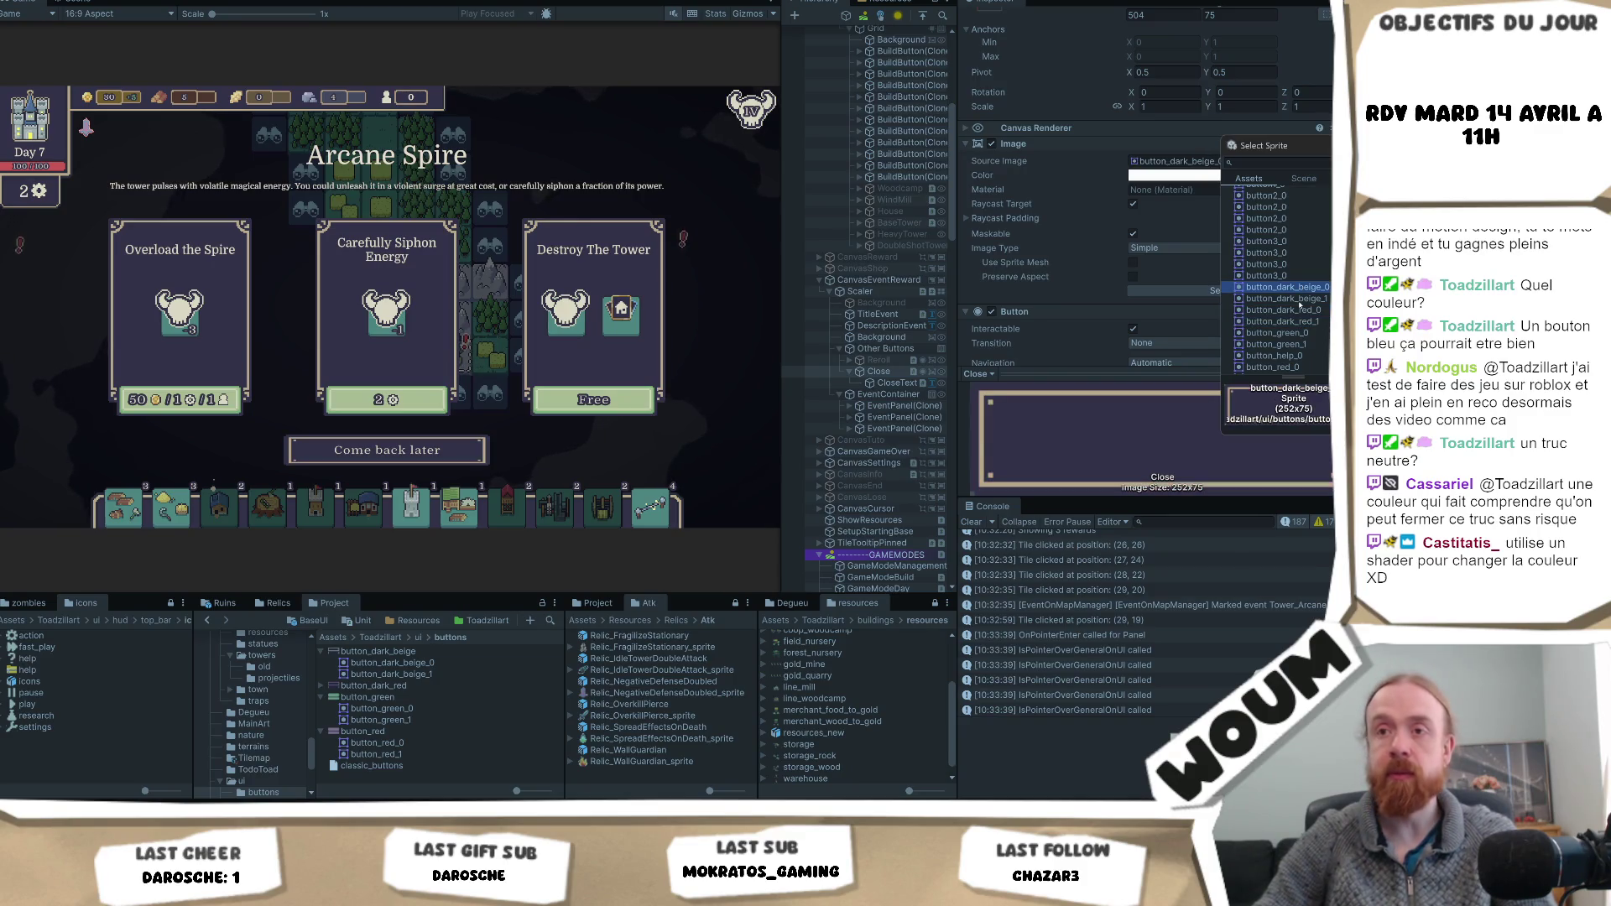
{"action": "left_click", "coordinate": [1297, 298]}
{"action": "left_click", "coordinate": [1304, 310]}
{"action": "left_click", "coordinate": [1296, 291]}
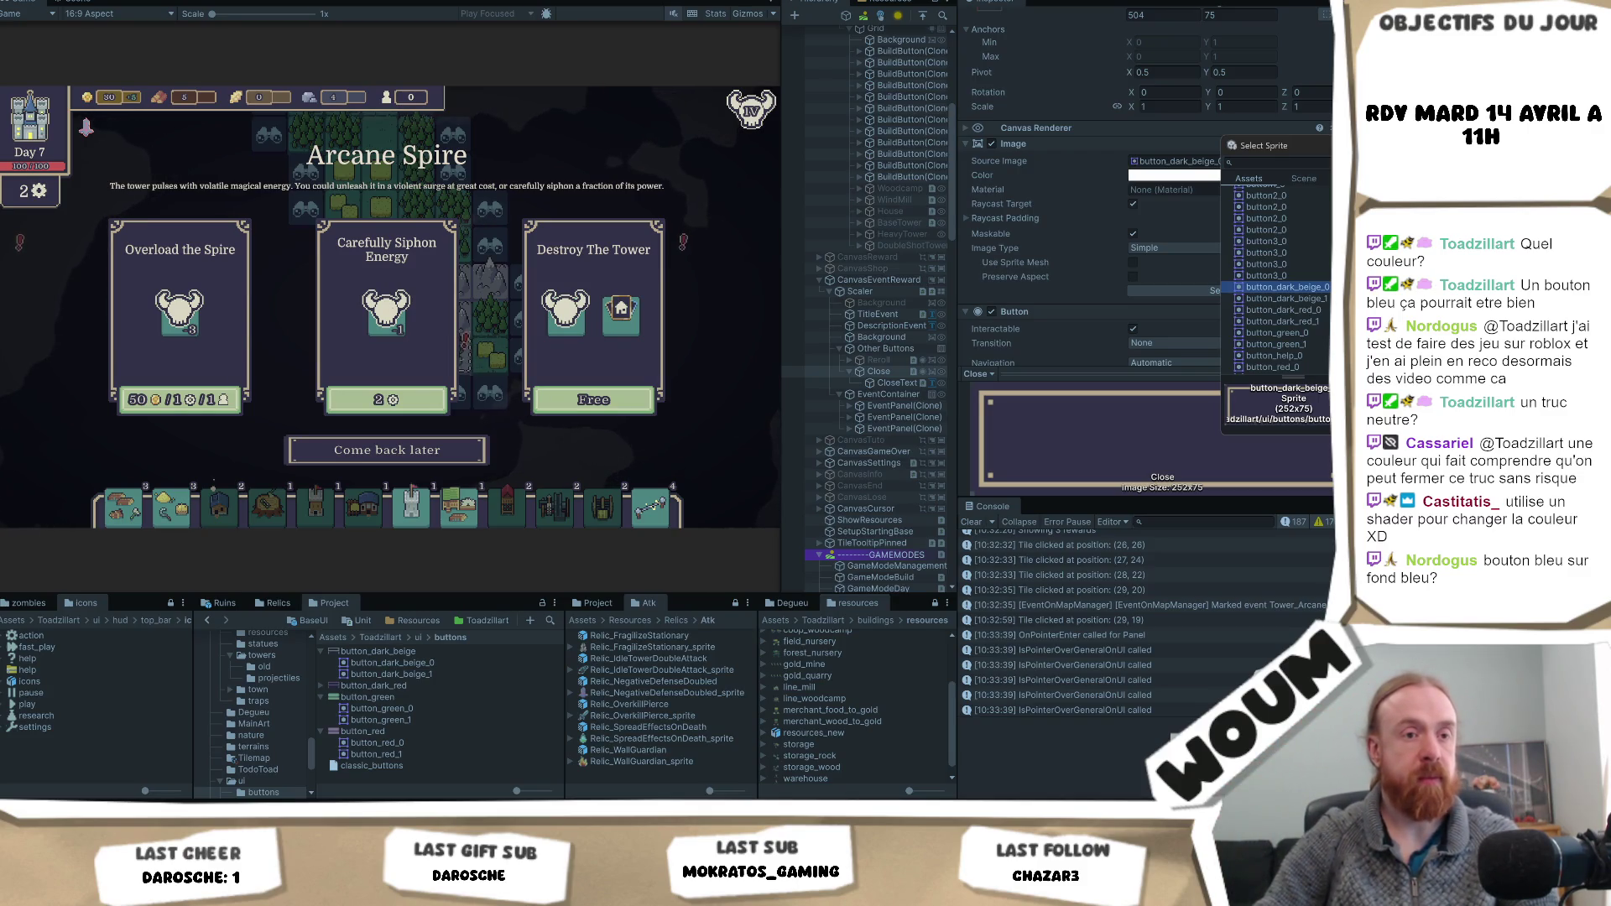
{"action": "key", "text": "Escape"}
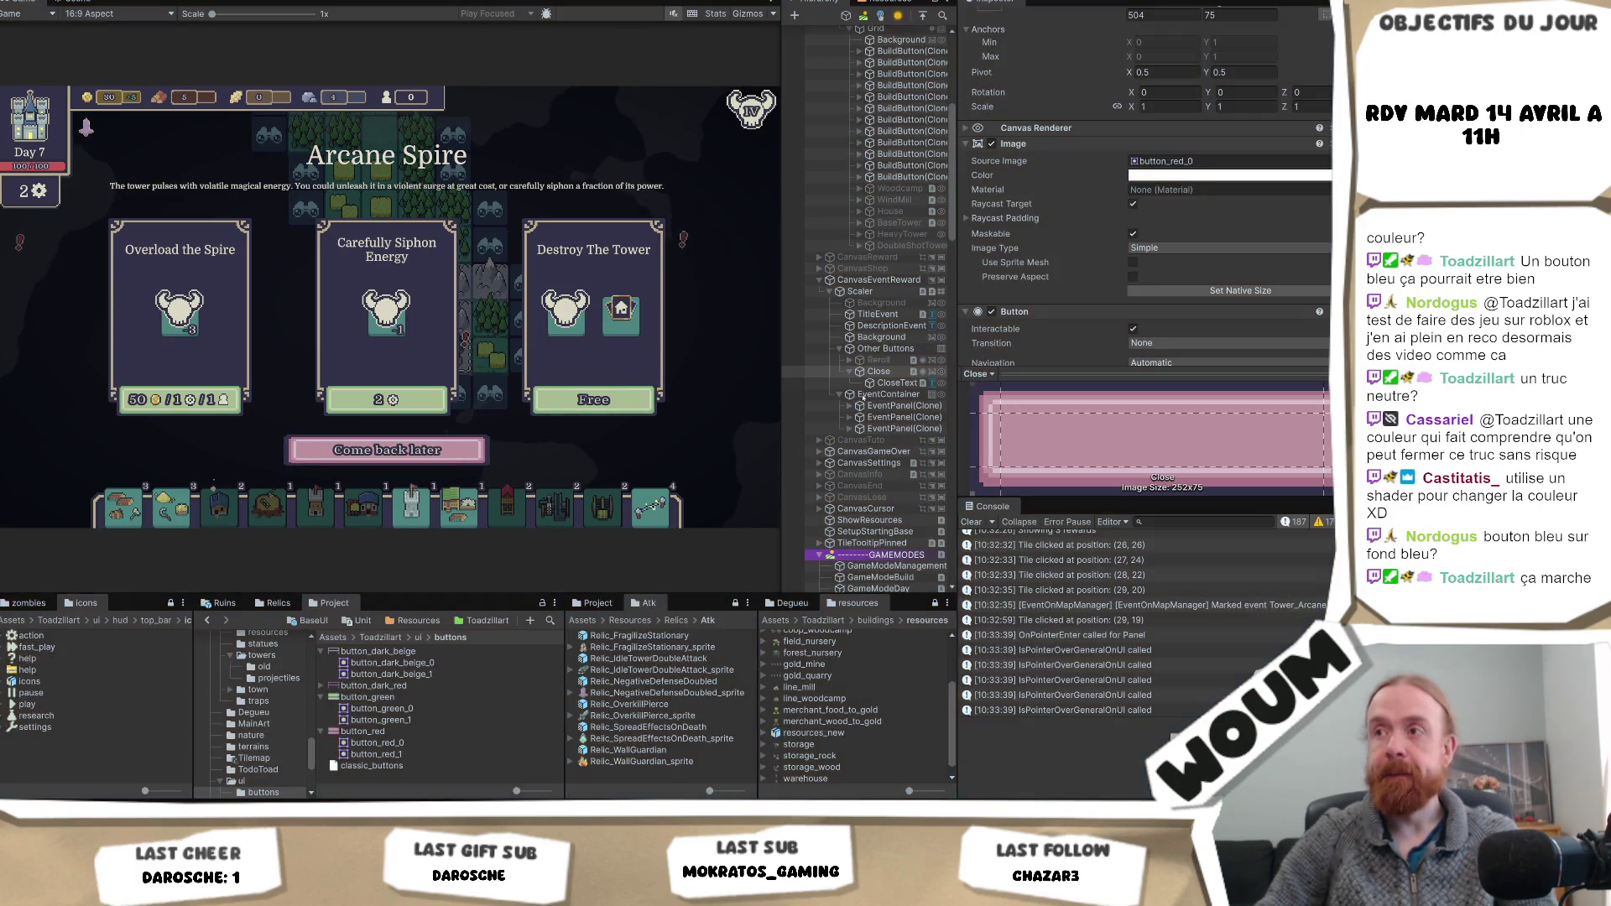
{"action": "key", "text": "ctrl+p"}
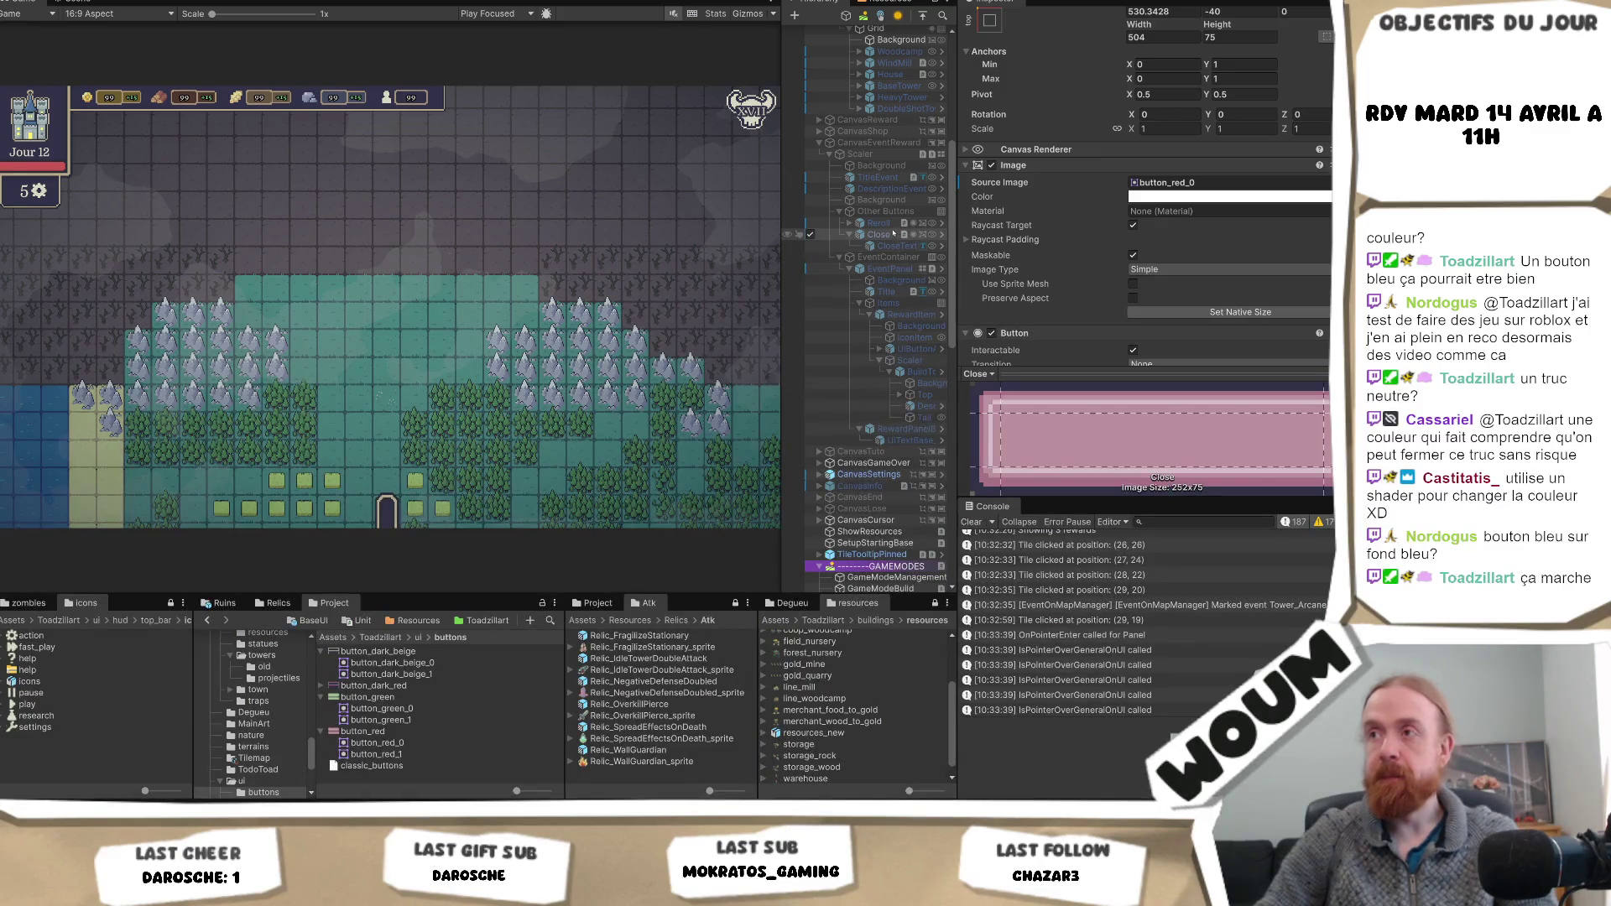
- Make the Close button's Image type Sliced with a Pixels Per Unit Multiplier of 1
{"action": "left_click", "coordinate": [888, 224]}
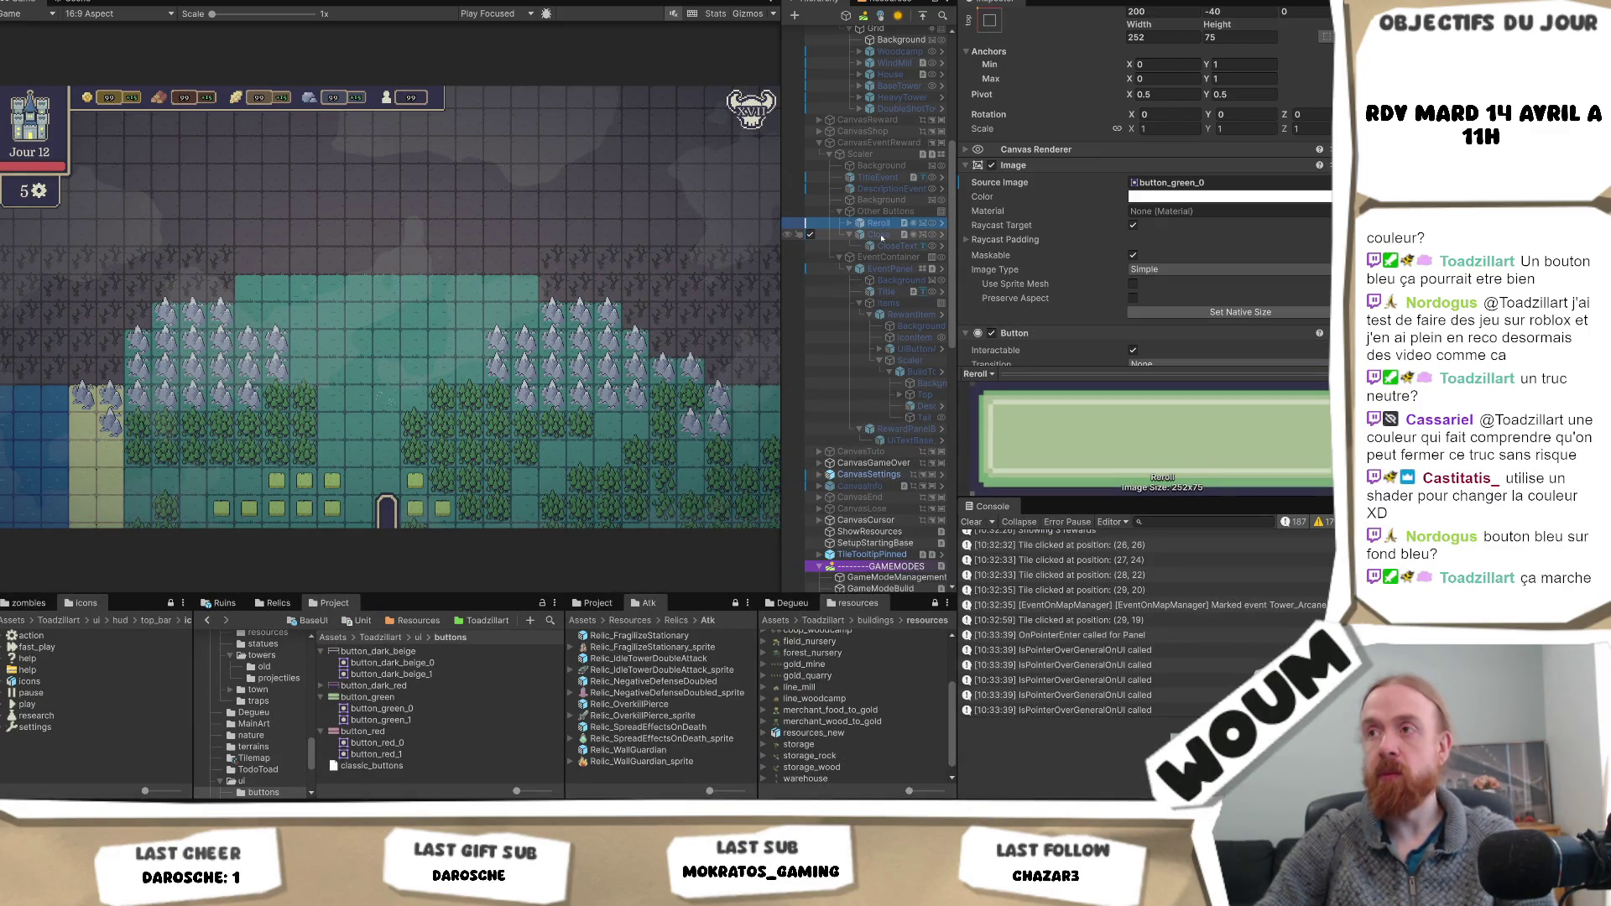
{"action": "left_click", "coordinate": [879, 235]}
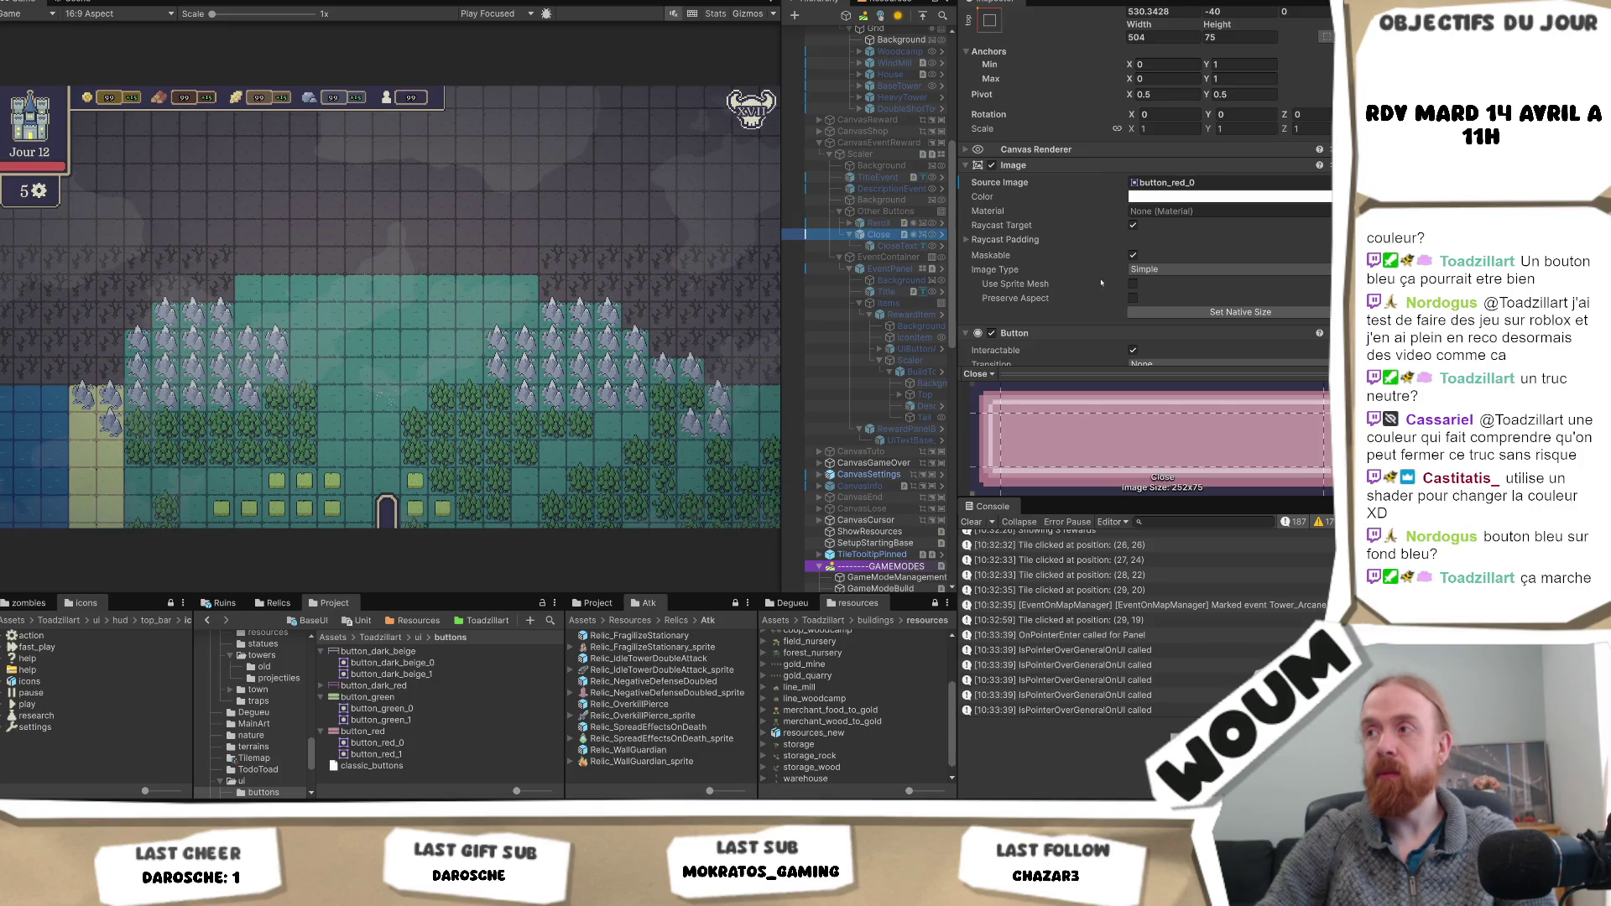
{"action": "left_click", "coordinate": [1149, 270]}
{"action": "left_click", "coordinate": [1163, 300]}
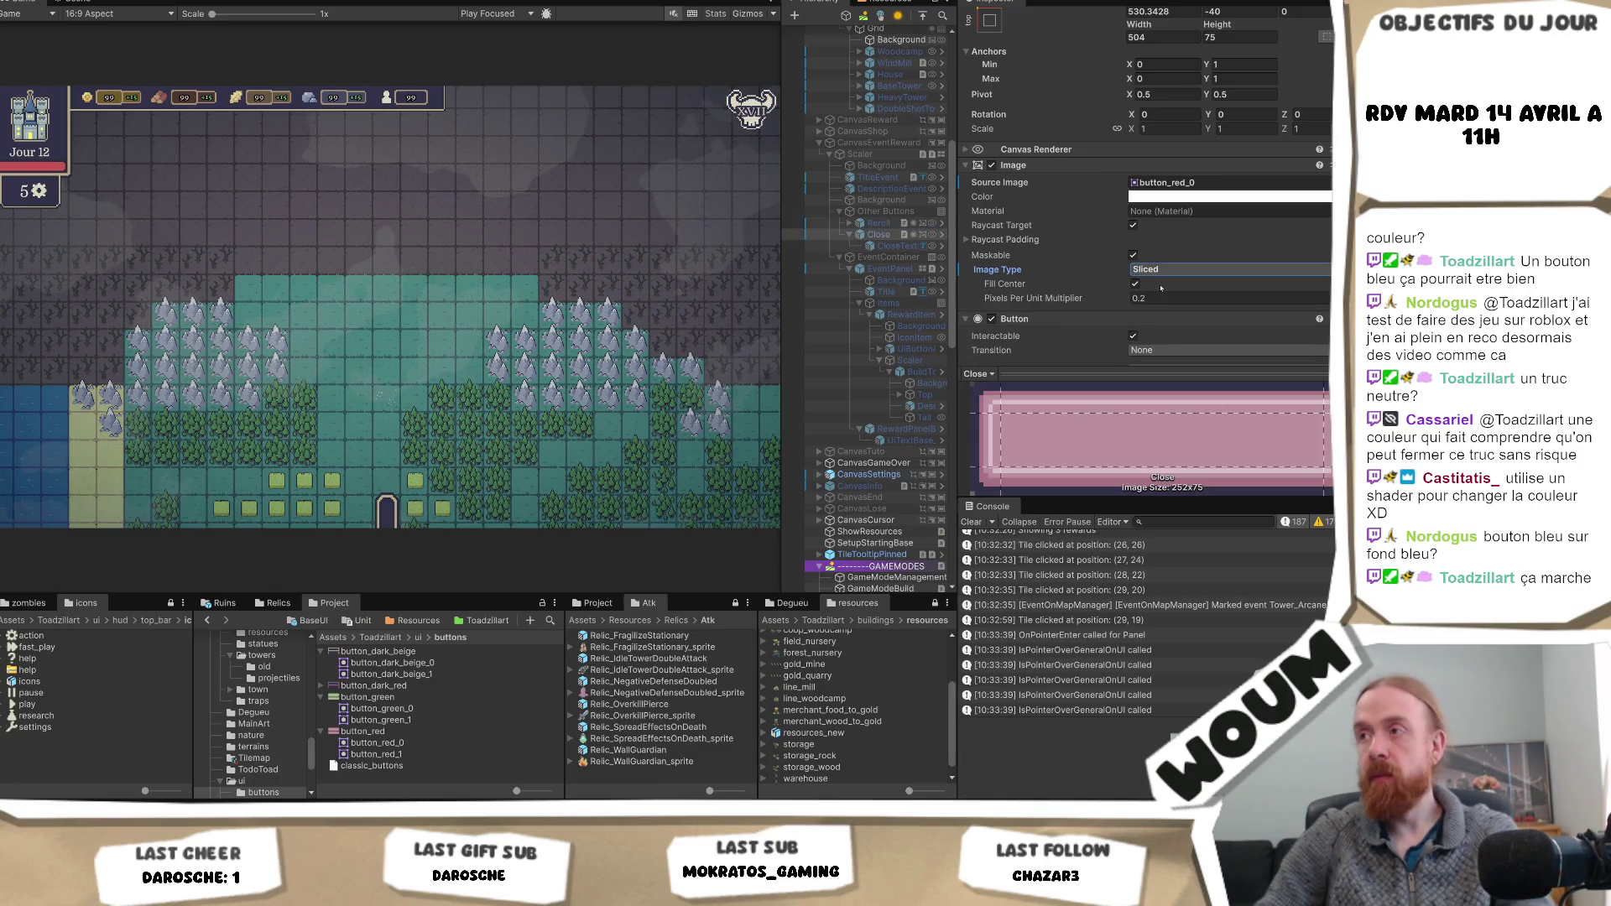
{"action": "left_click", "coordinate": [1155, 298]}
{"action": "type", "text": "1"}
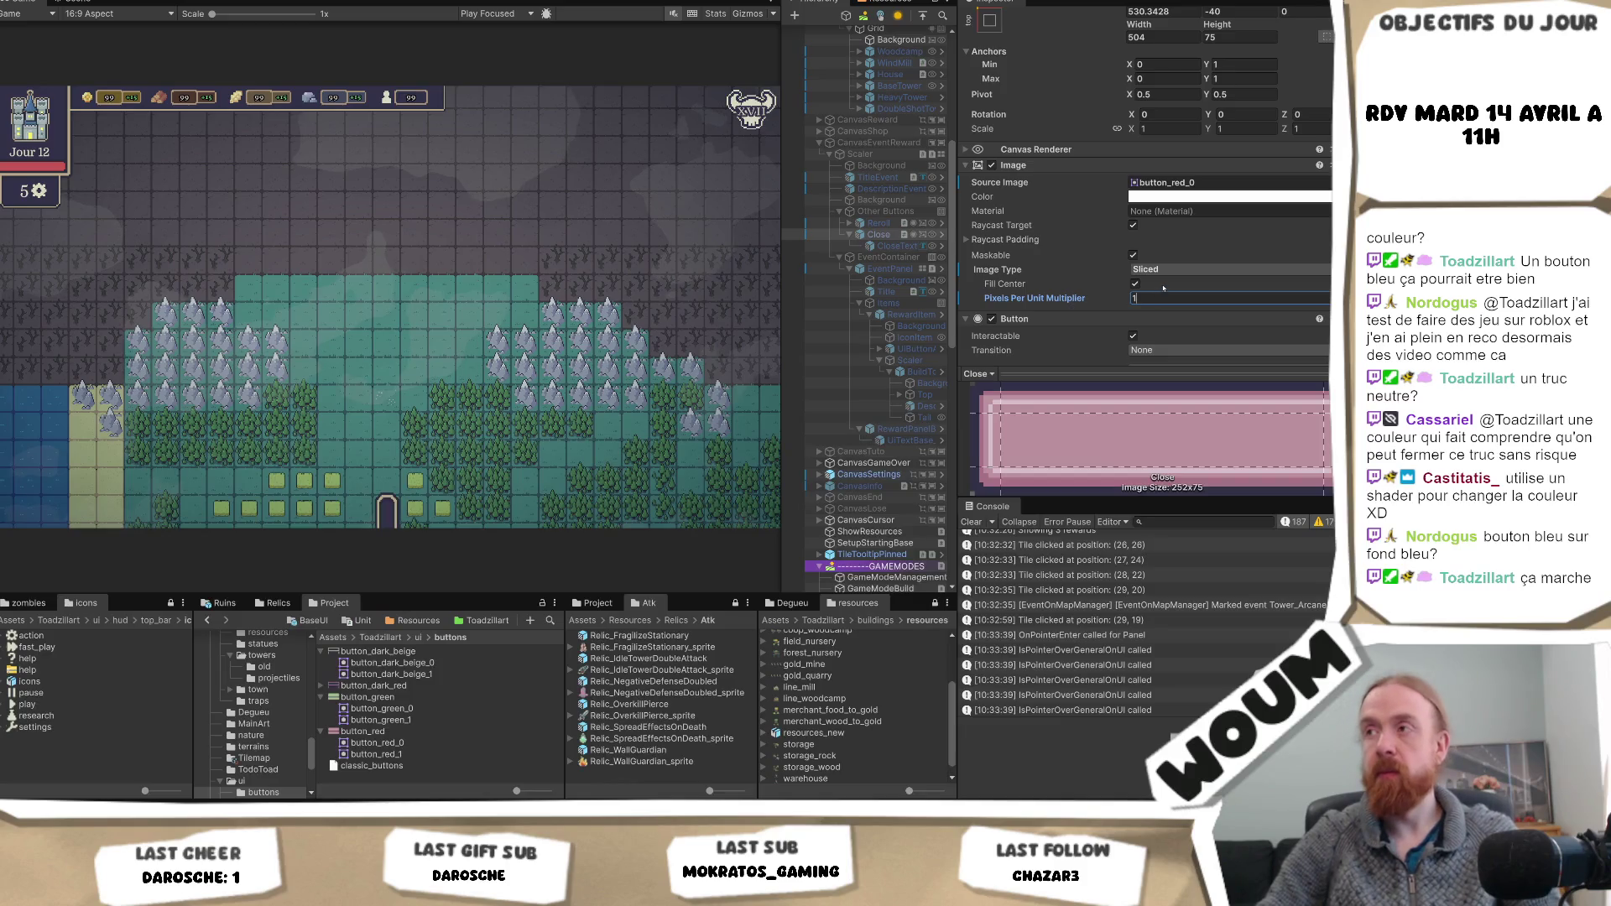
{"action": "left_click", "coordinate": [877, 238]}
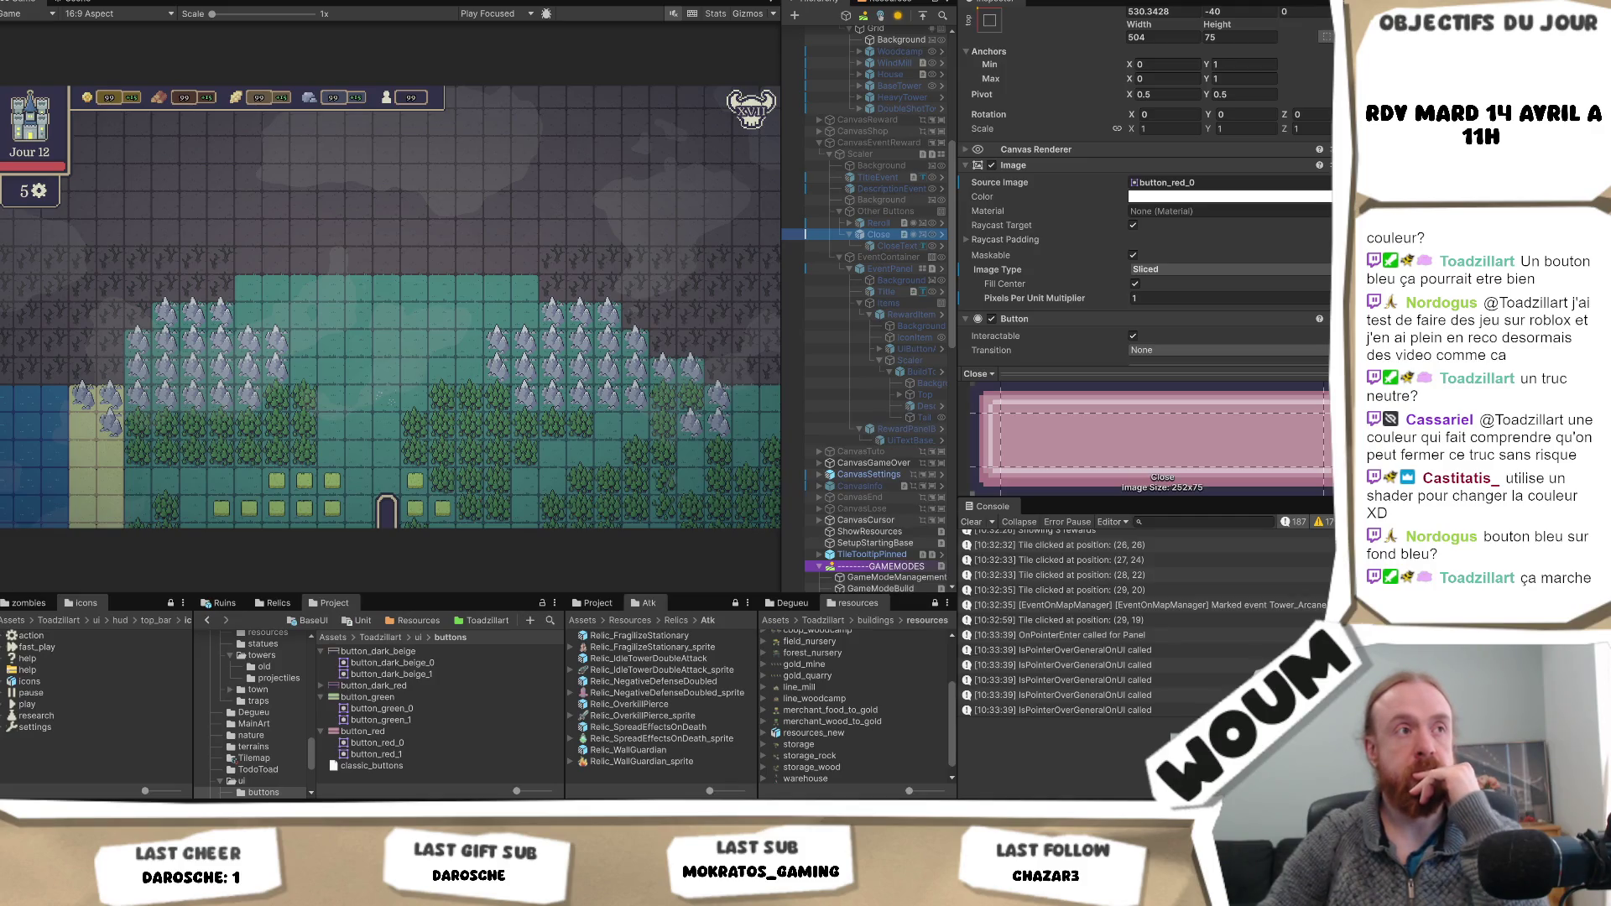
{"action": "key", "text": "alt+Tab"}
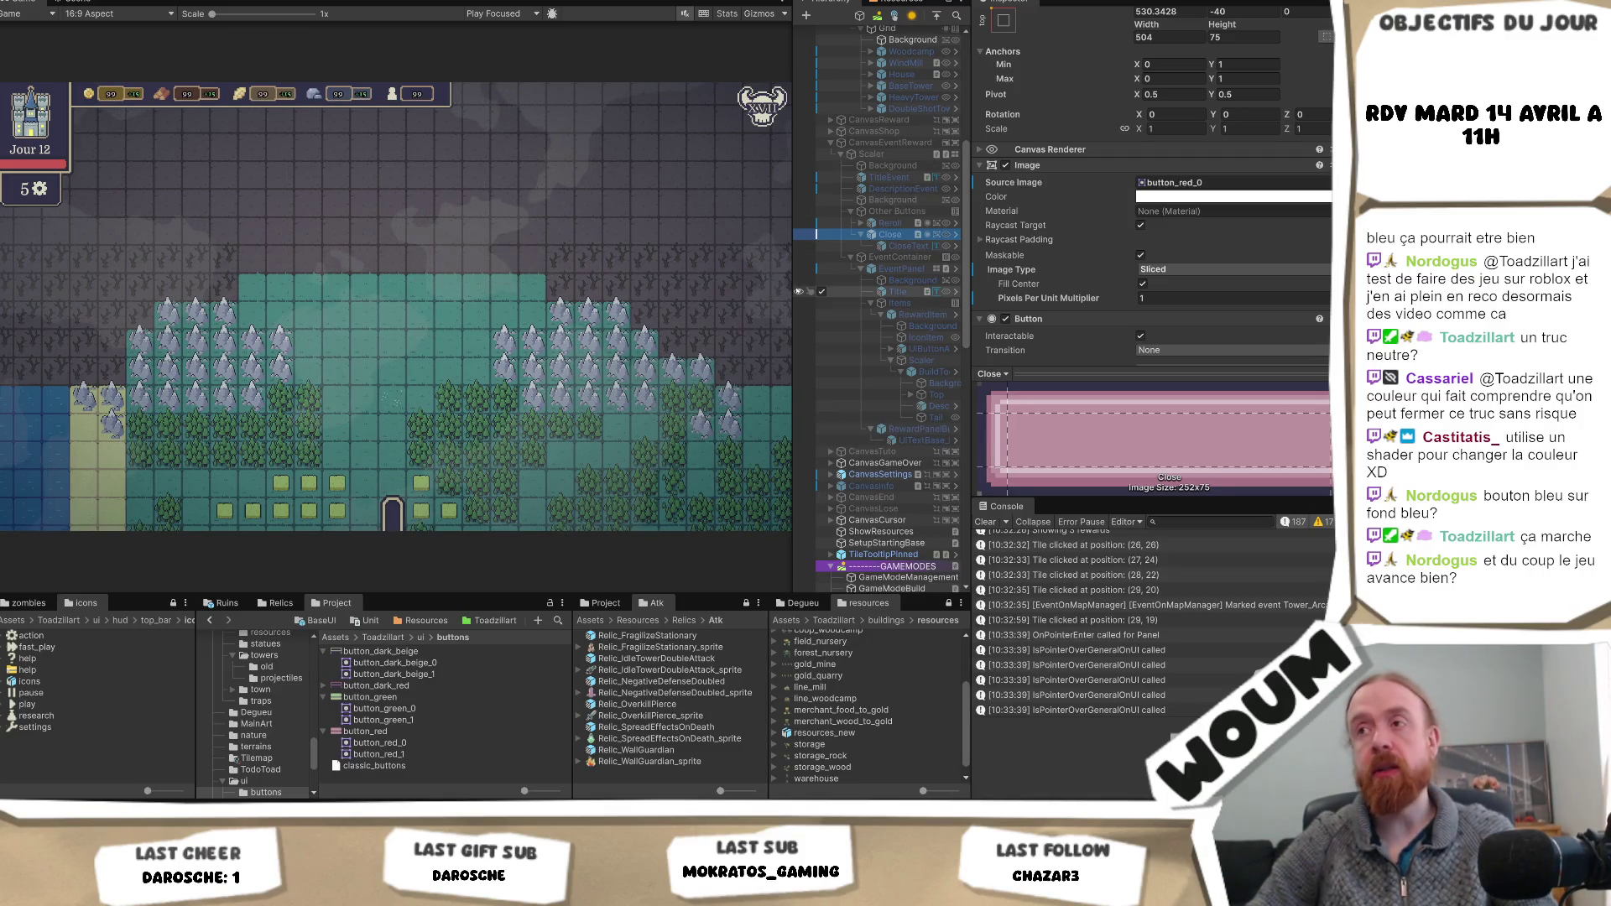
{"action": "left_click_drag", "start_coordinate": [793, 290], "coordinate": [752, 304]}
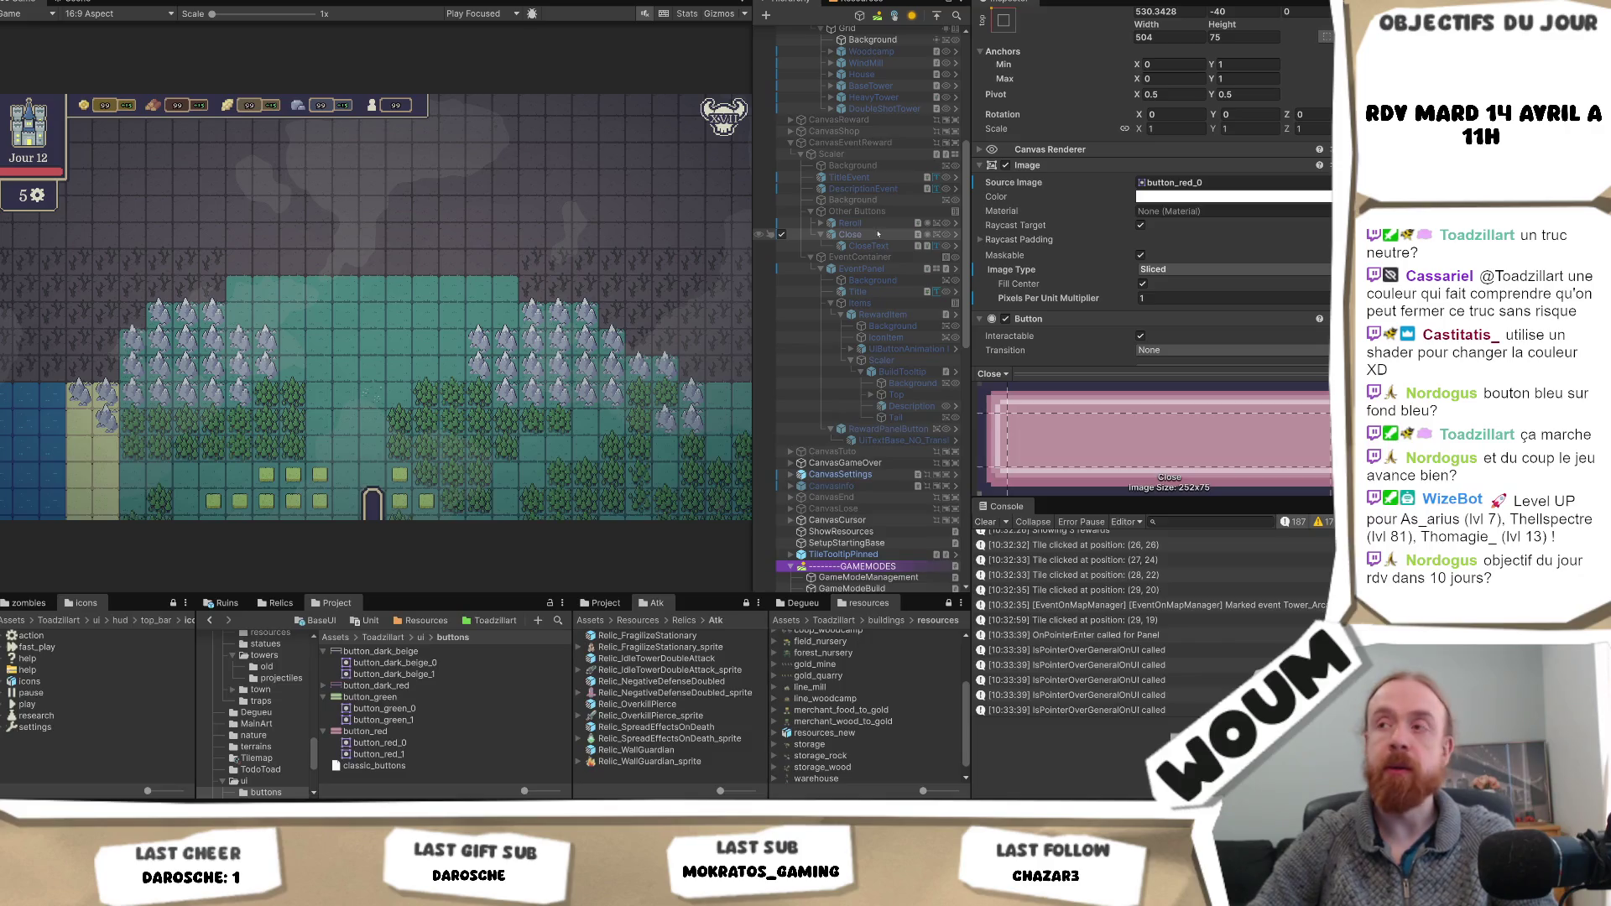
{"action": "left_click", "coordinate": [872, 235]}
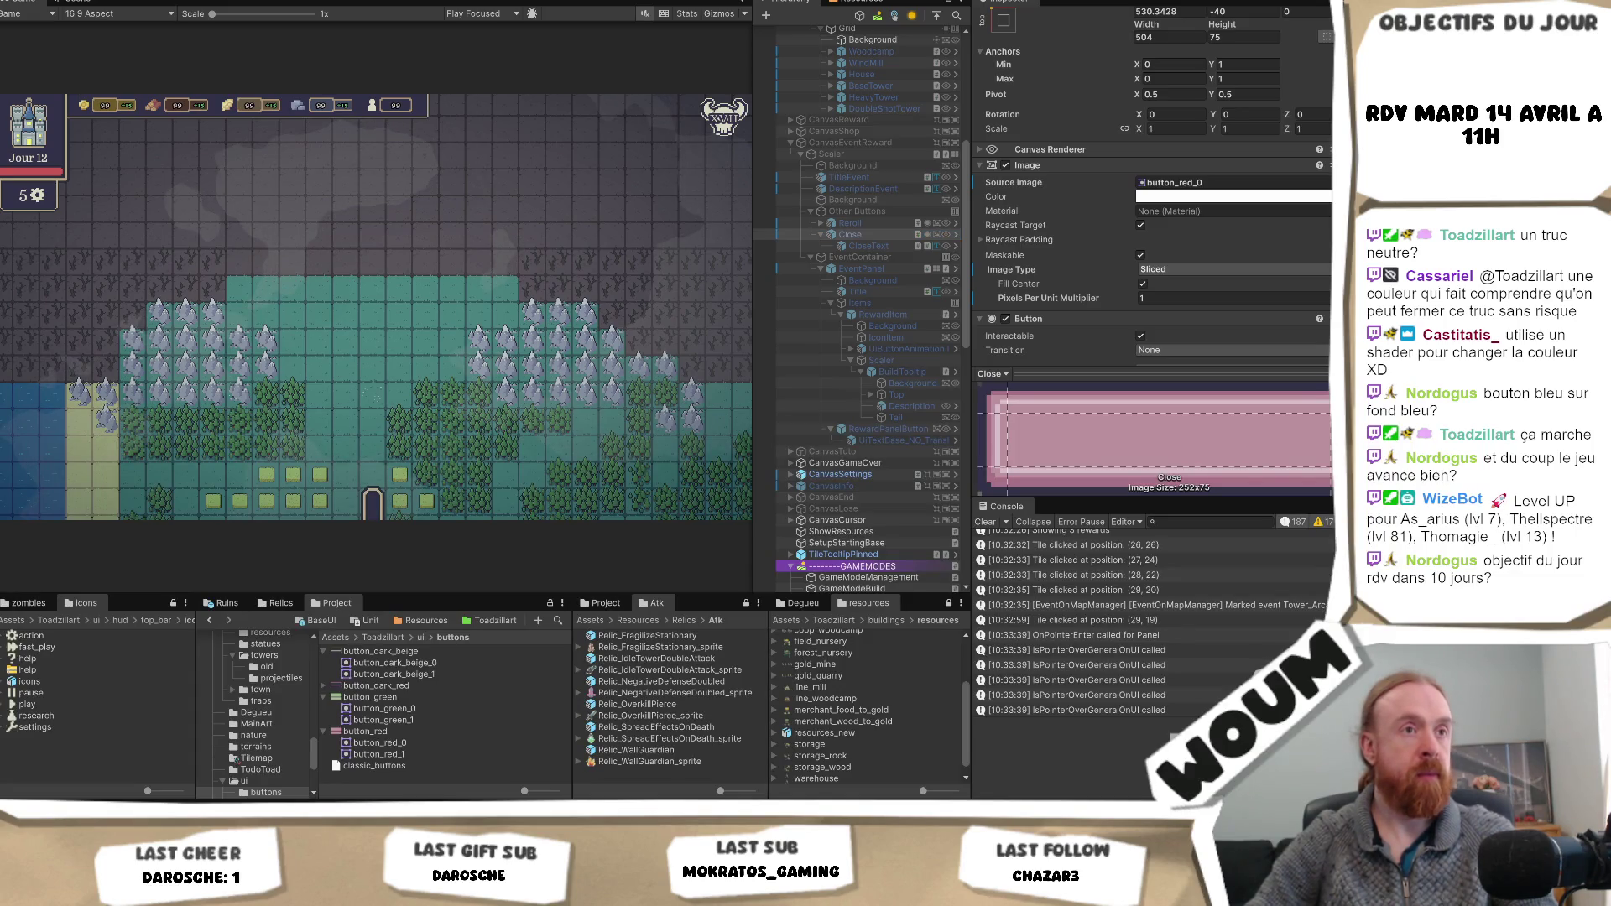
{"action": "type", "text": " POUR L'INTERVIEW"}
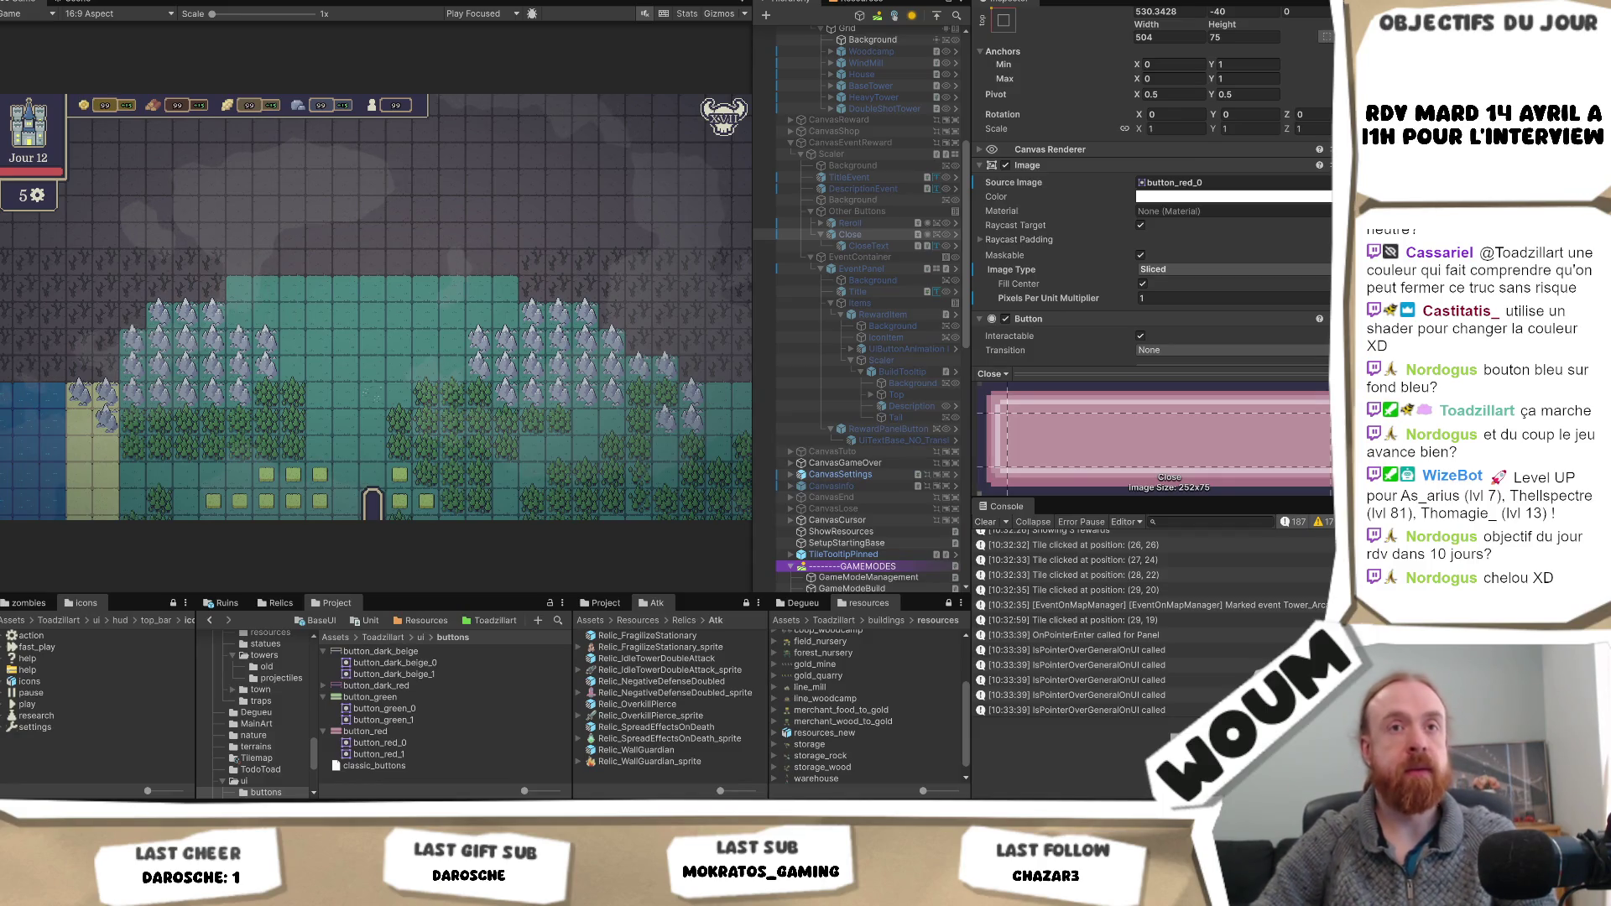
{"action": "left_click", "coordinate": [850, 234]}
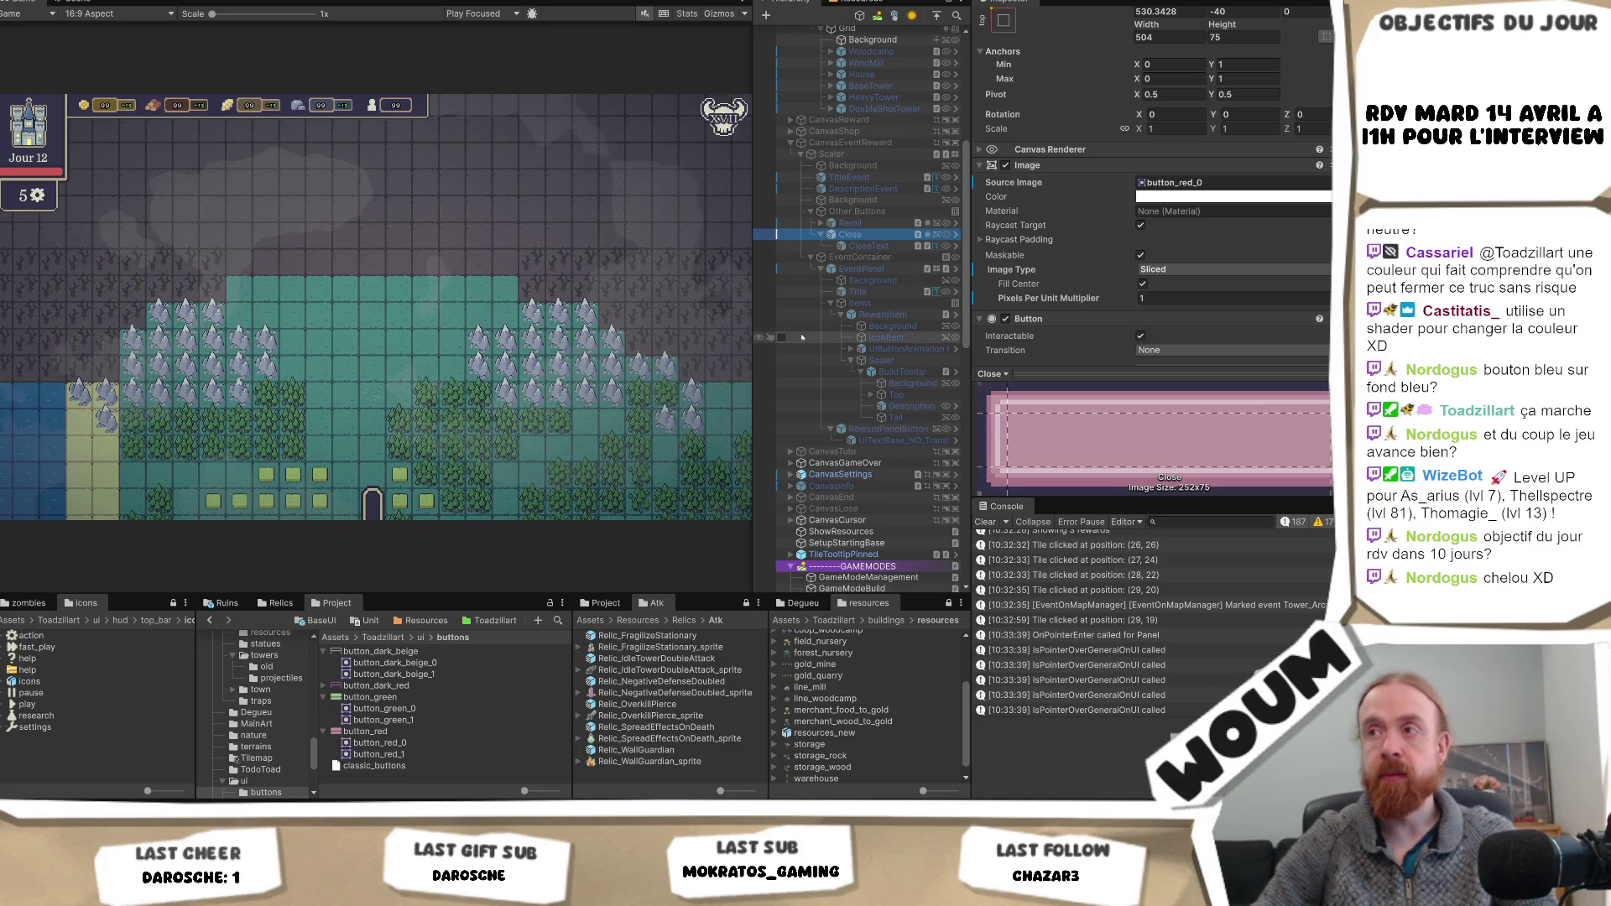
{"action": "left_click", "coordinate": [796, 223]}
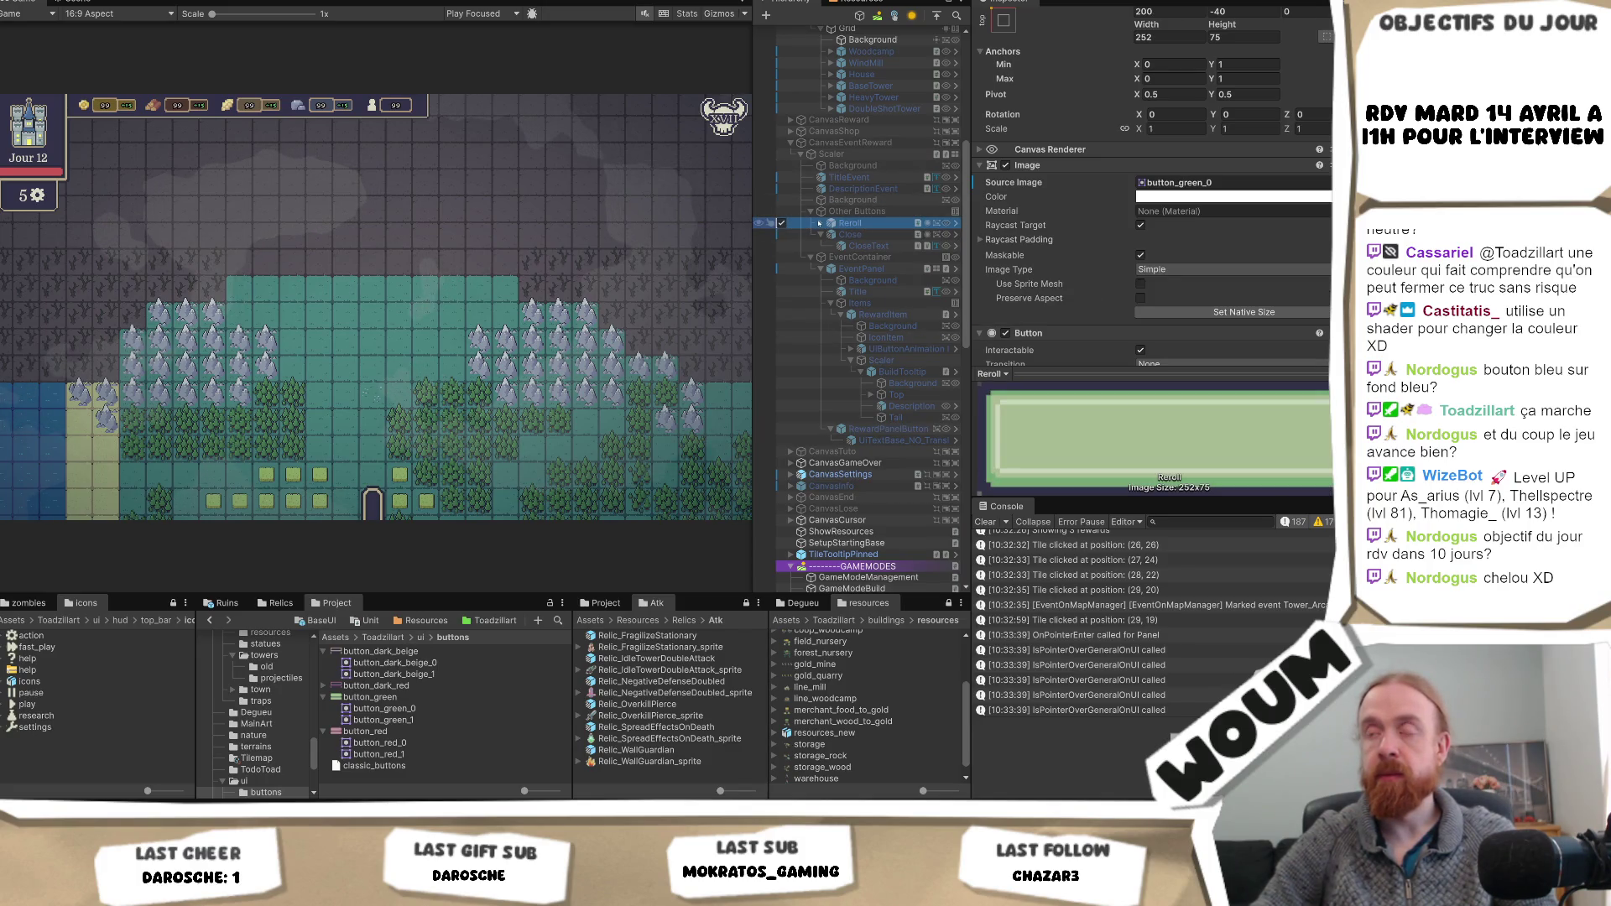
- Expand Reroll to show its RerollText child and reselect it, keeping its button_green_0 Simple image
{"action": "left_click", "coordinate": [820, 223]}
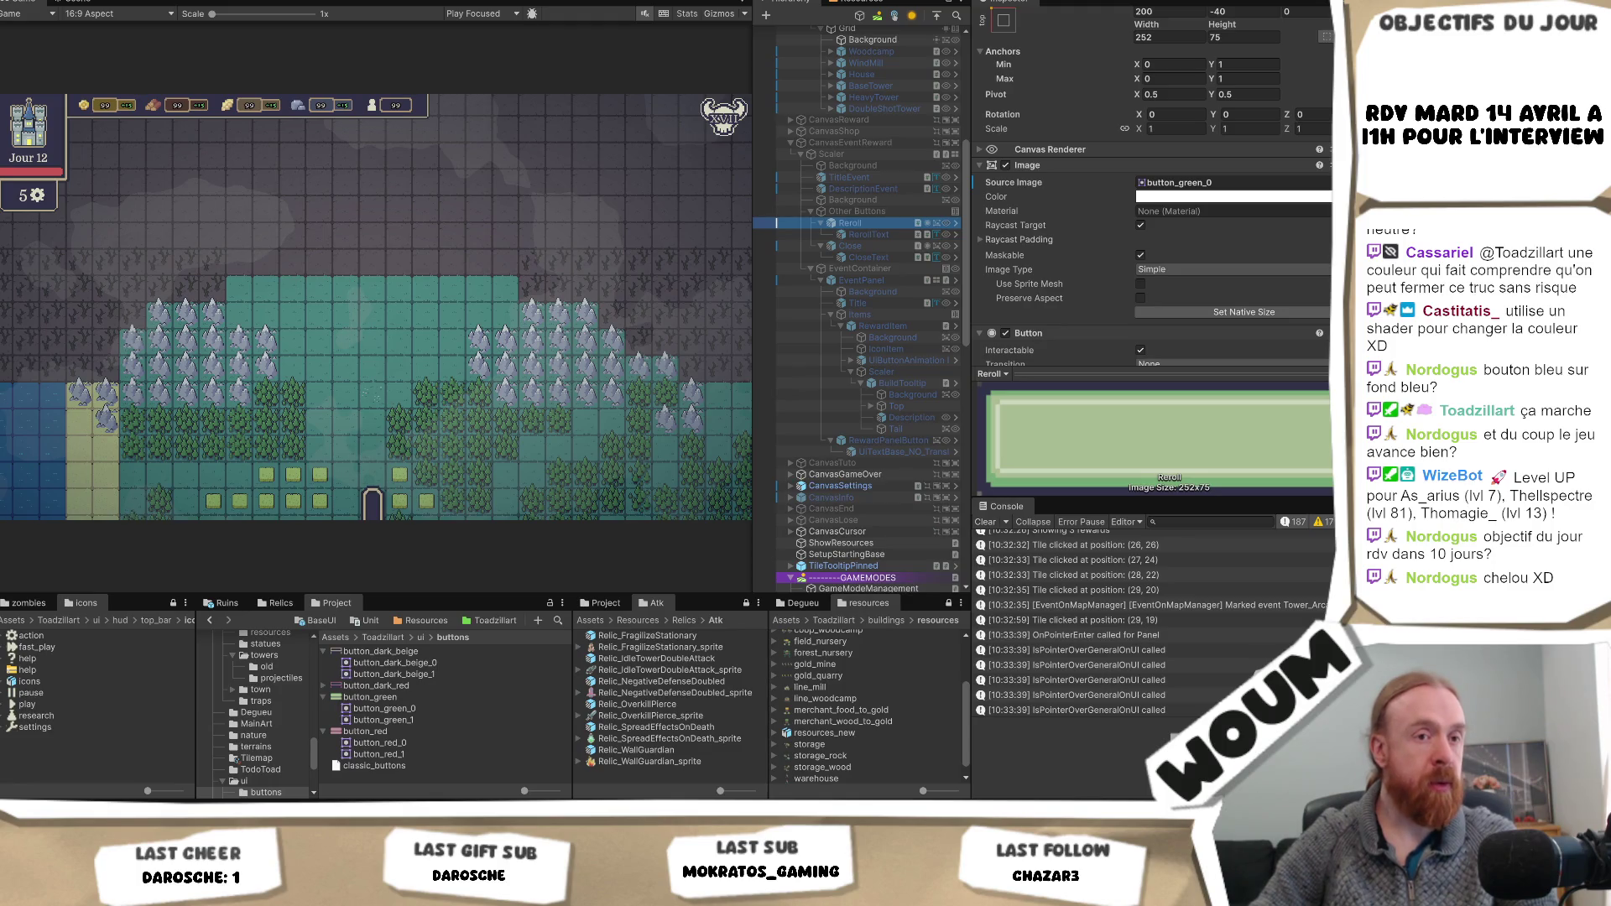
{"action": "left_click", "coordinate": [850, 222]}
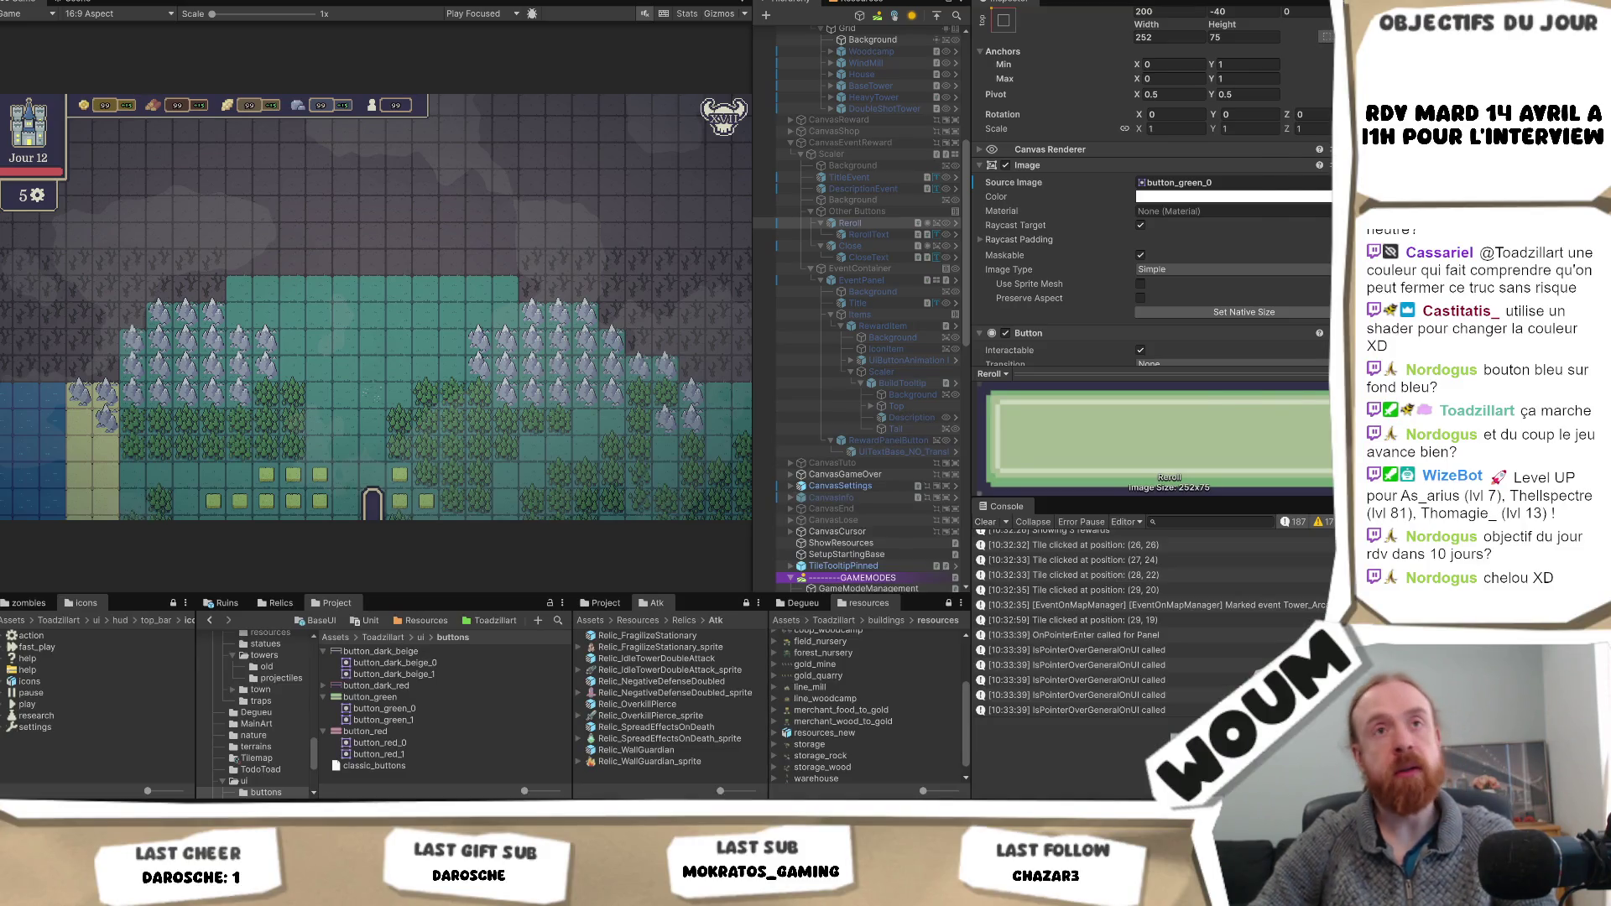
{"action": "key", "text": "alt+Tab"}
{"action": "left_click", "coordinate": [455, 276]}
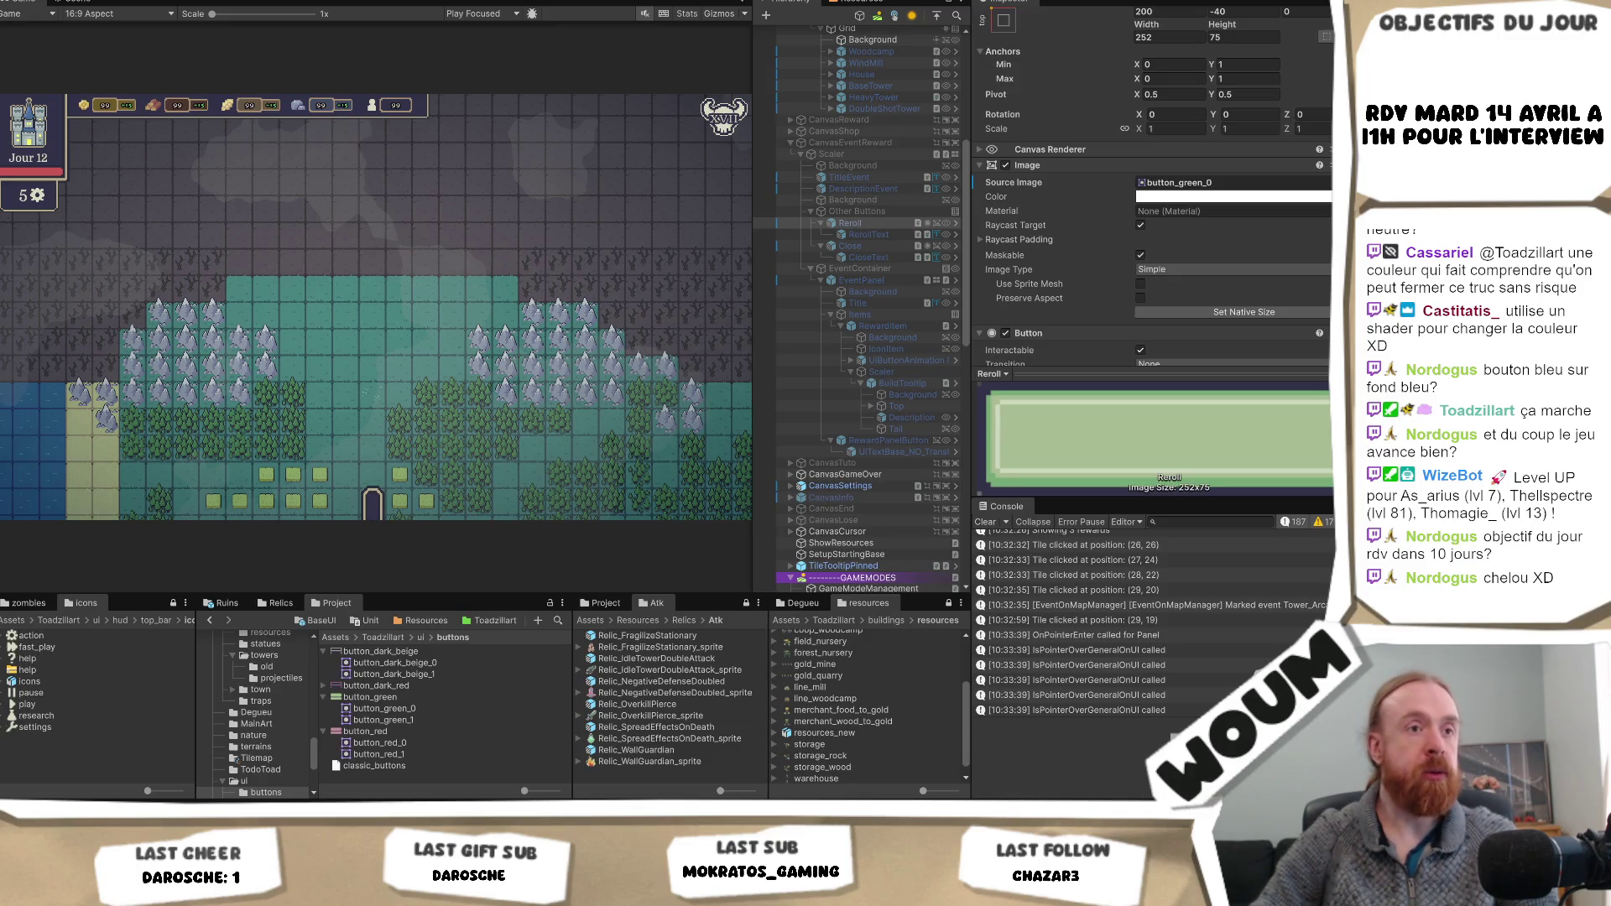
{"action": "right_click", "coordinate": [437, 731]}
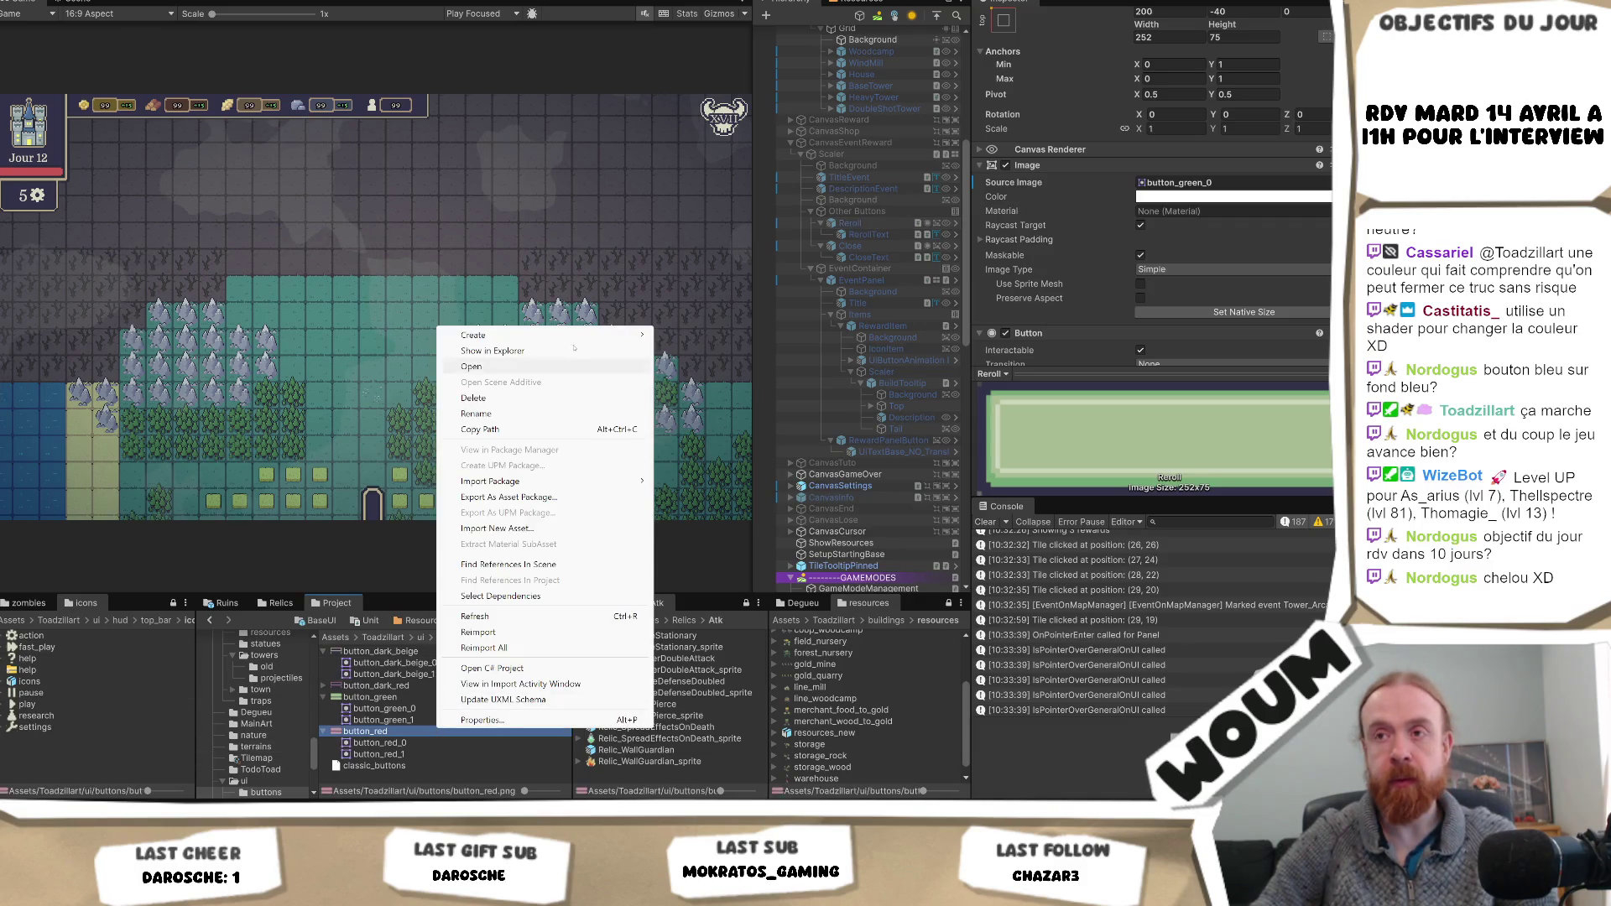
- View button_red's import settings, then select button_blue and expand it to reveal button_blue_0 and button_blue_1
{"action": "left_click", "coordinate": [574, 365]}
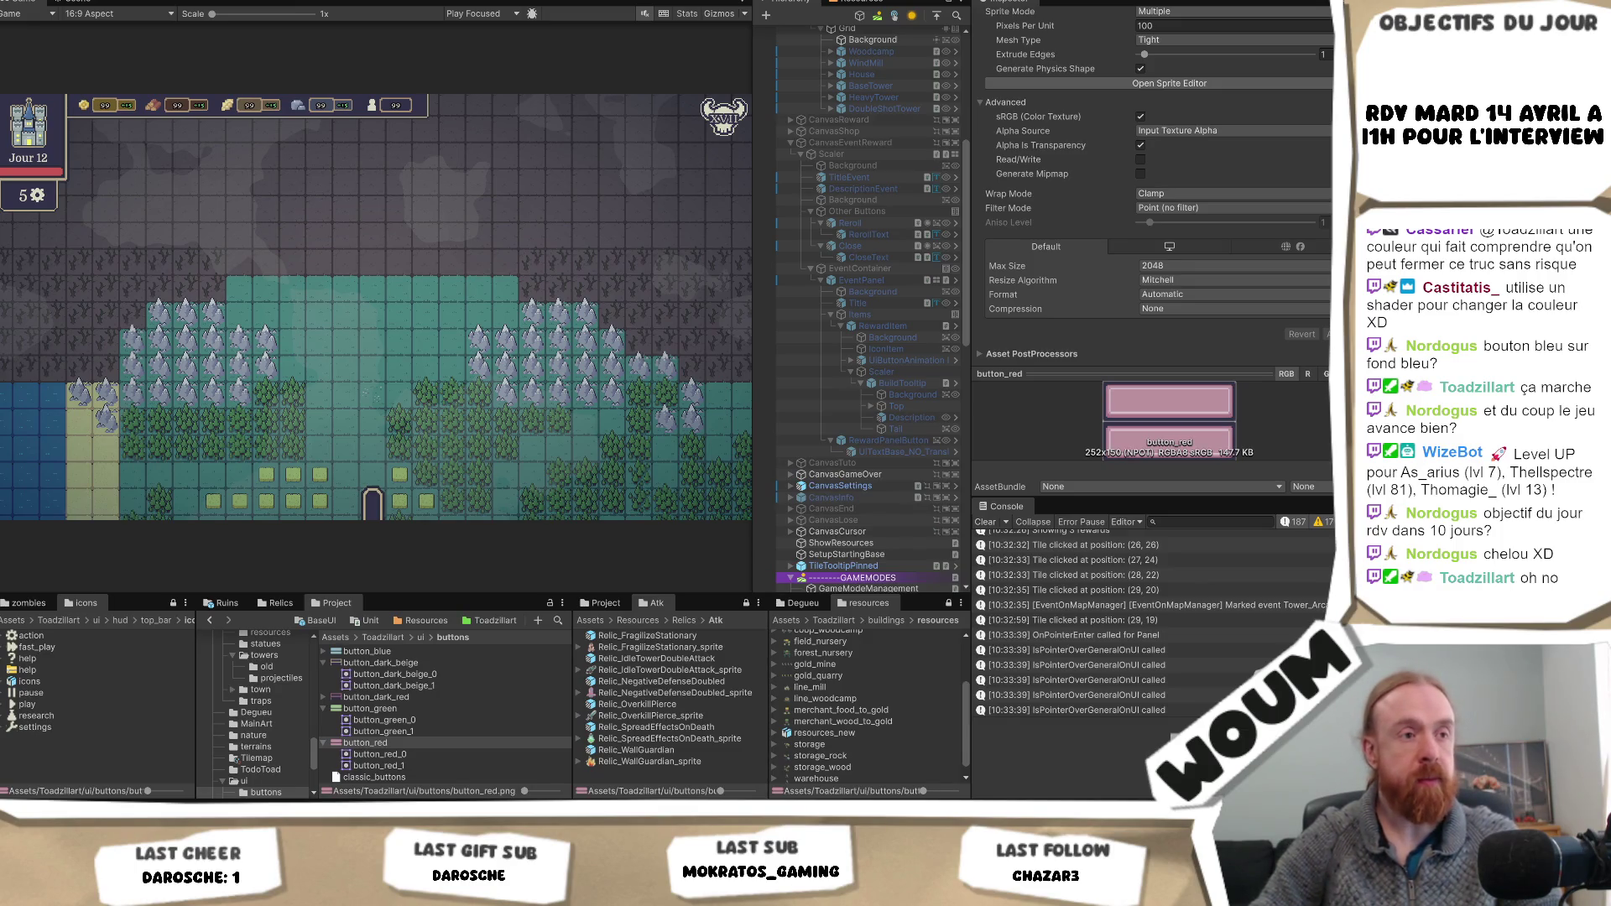
{"action": "left_click", "coordinate": [365, 743]}
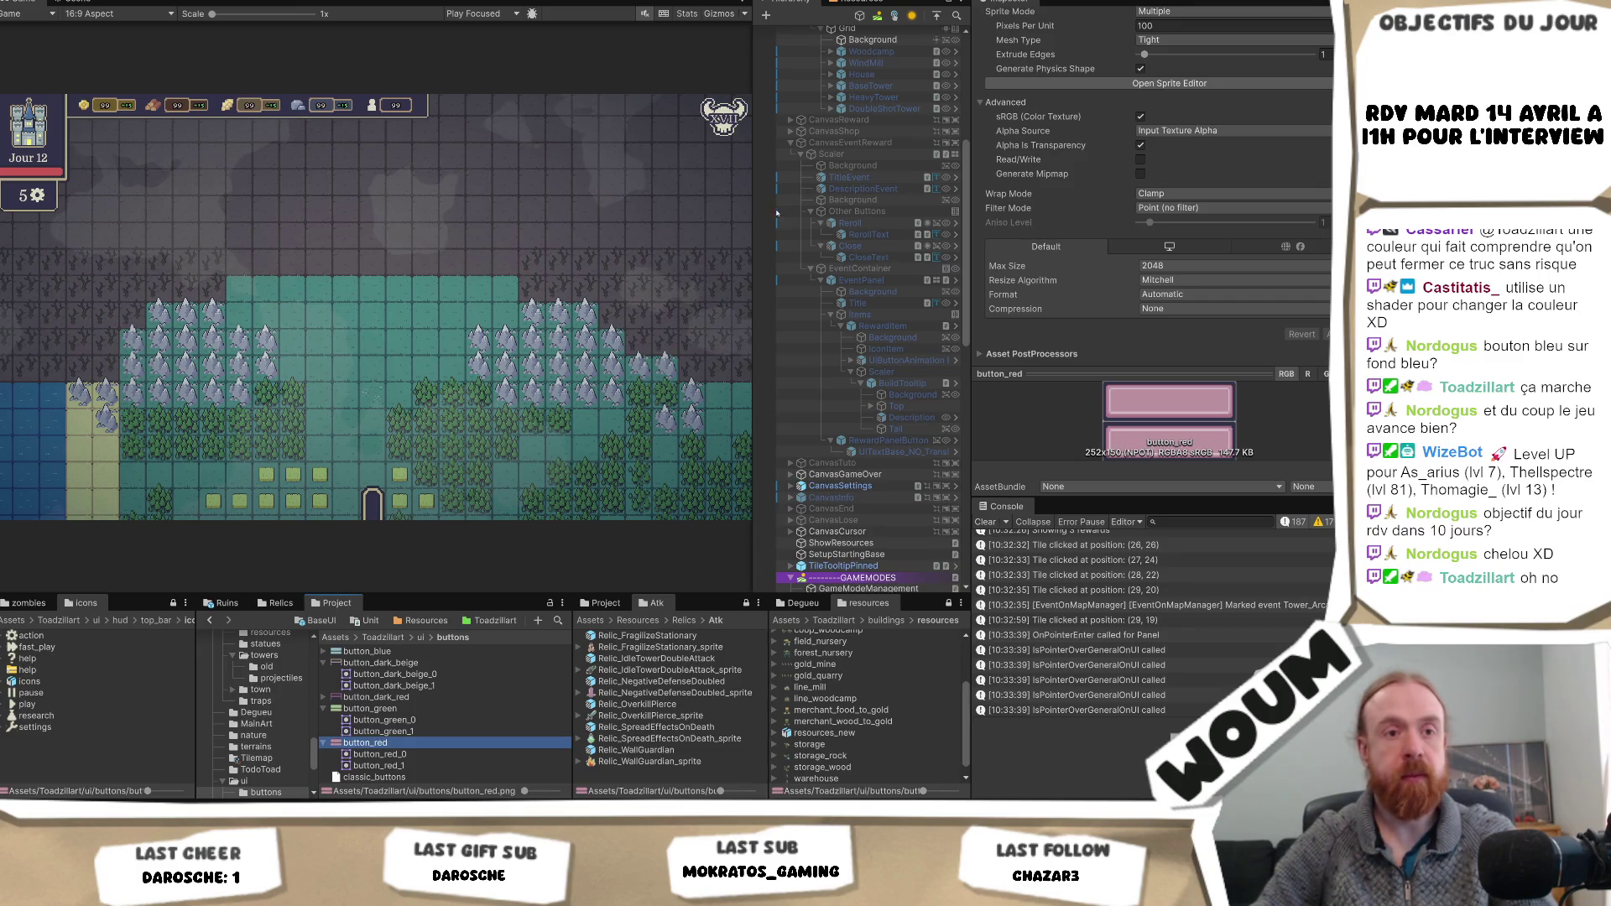
{"action": "left_click", "coordinate": [369, 709]}
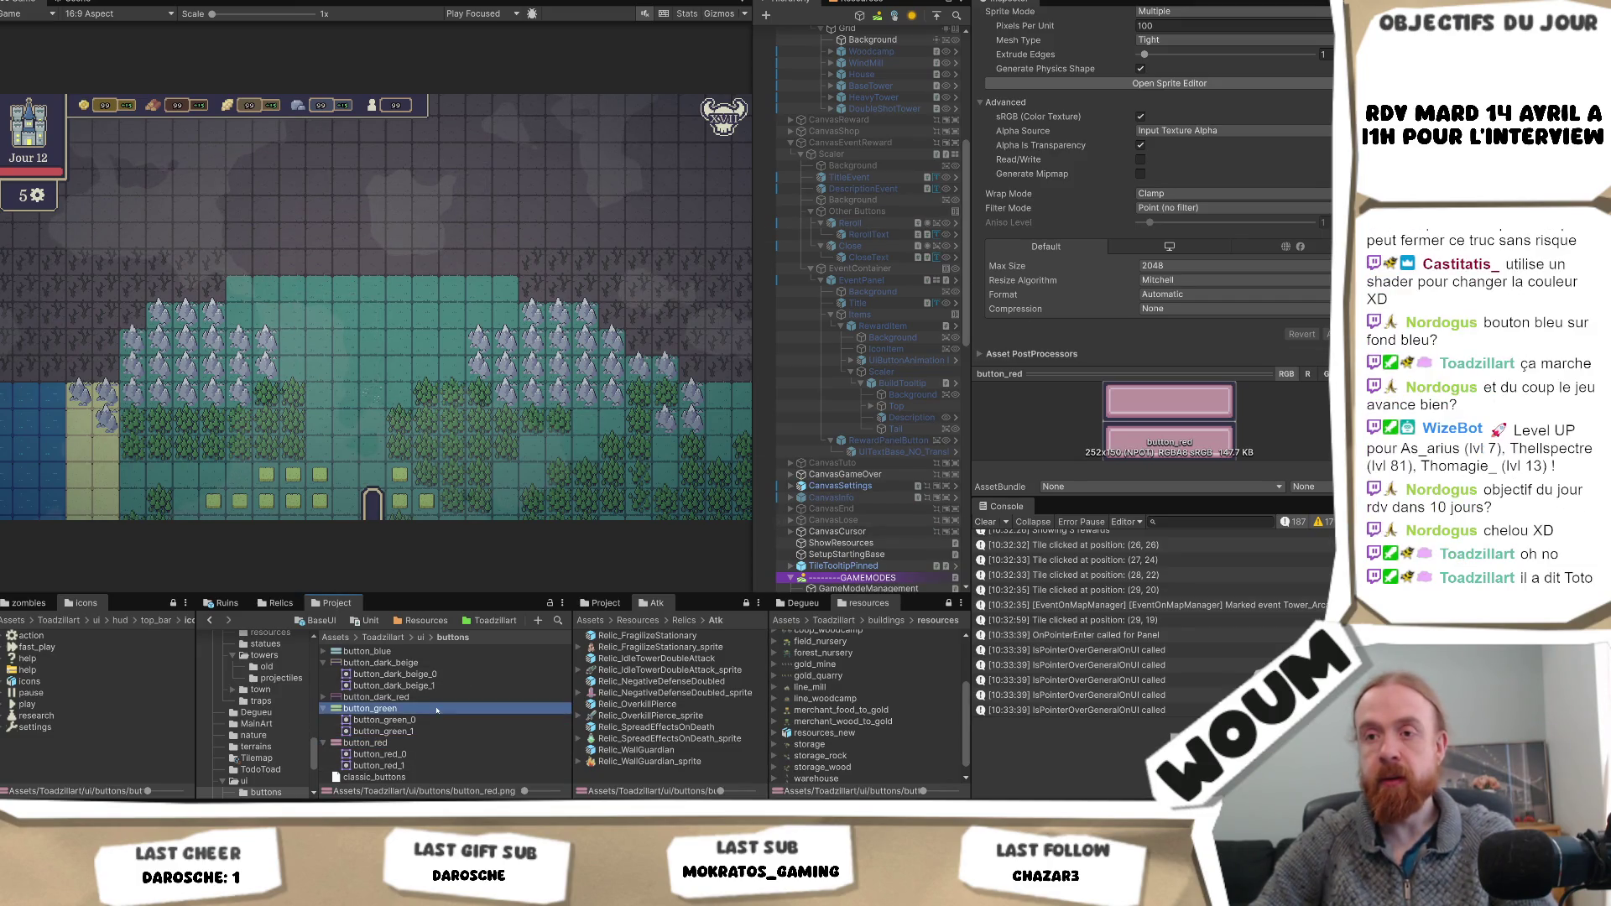
{"action": "left_click", "coordinate": [394, 651]}
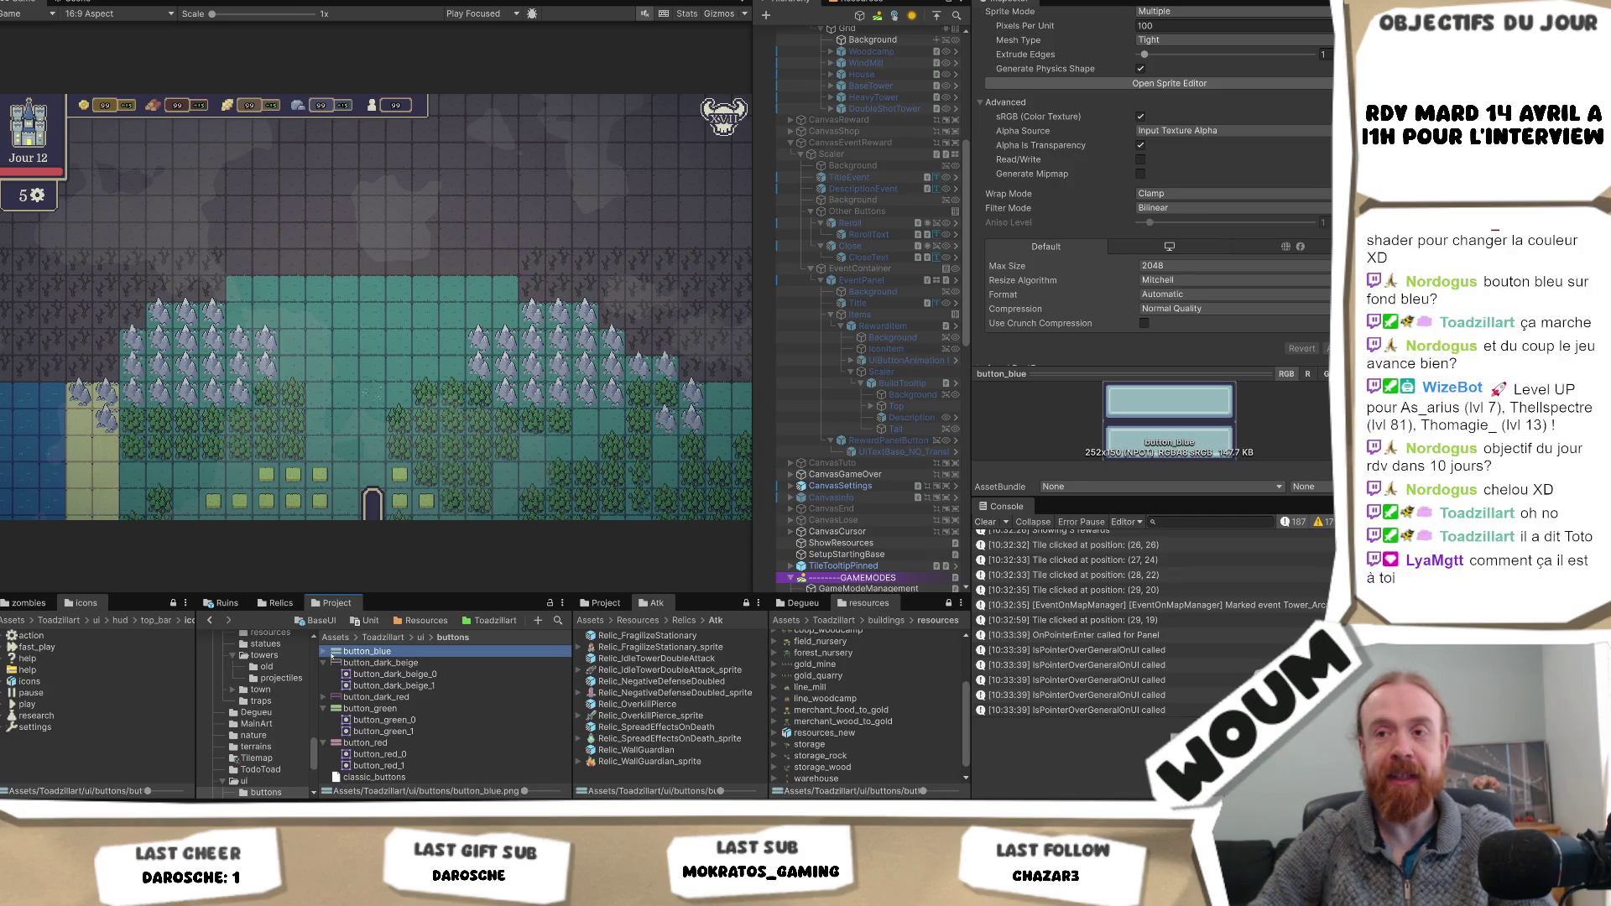
{"action": "left_click", "coordinate": [325, 652]}
{"action": "scroll", "coordinate": [1217, 171], "scroll_direction": "up", "scroll_amount": 3}
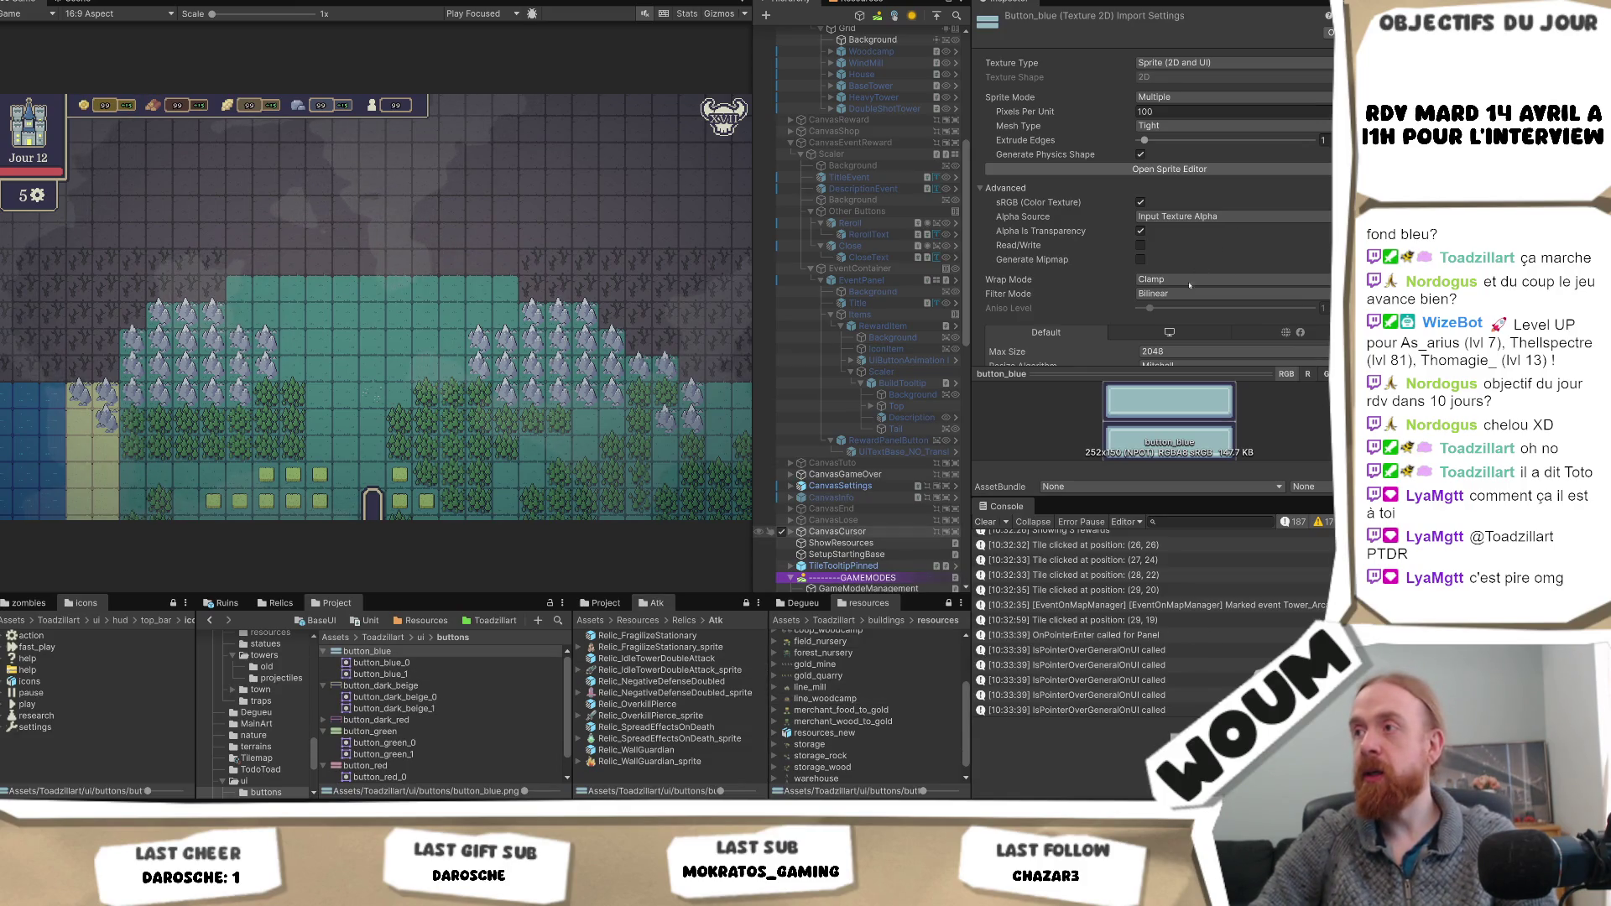
- Give button_blue Point (no filter) filtering and Compression None
{"action": "left_click", "coordinate": [1189, 293]}
{"action": "left_click", "coordinate": [1175, 309]}
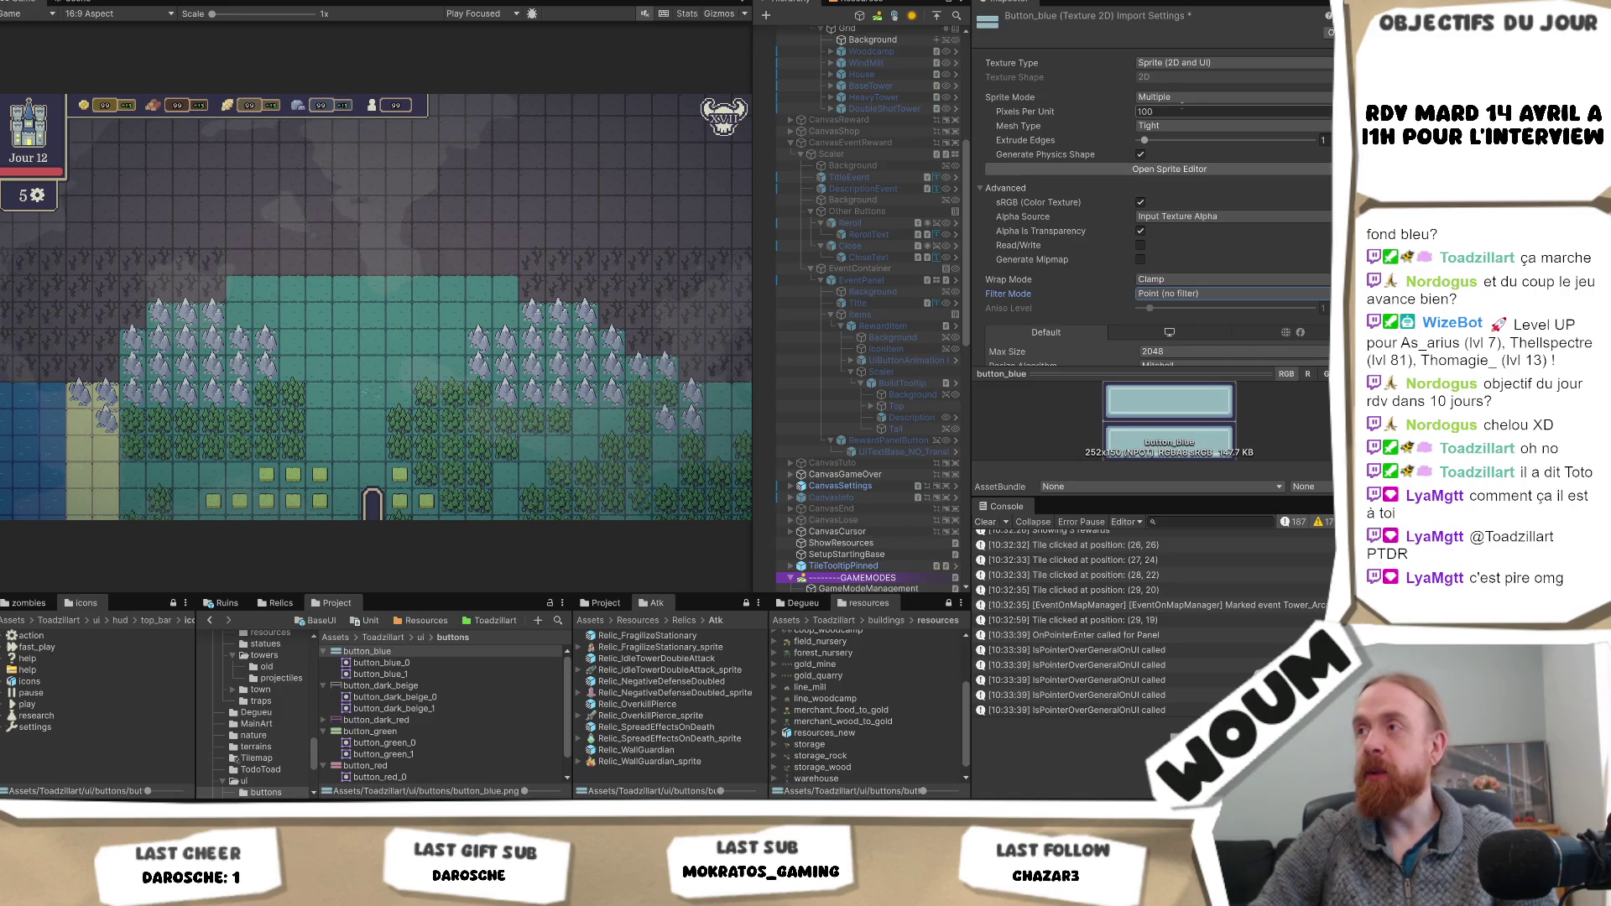
{"action": "scroll", "coordinate": [1178, 223], "scroll_direction": "down", "scroll_amount": 3}
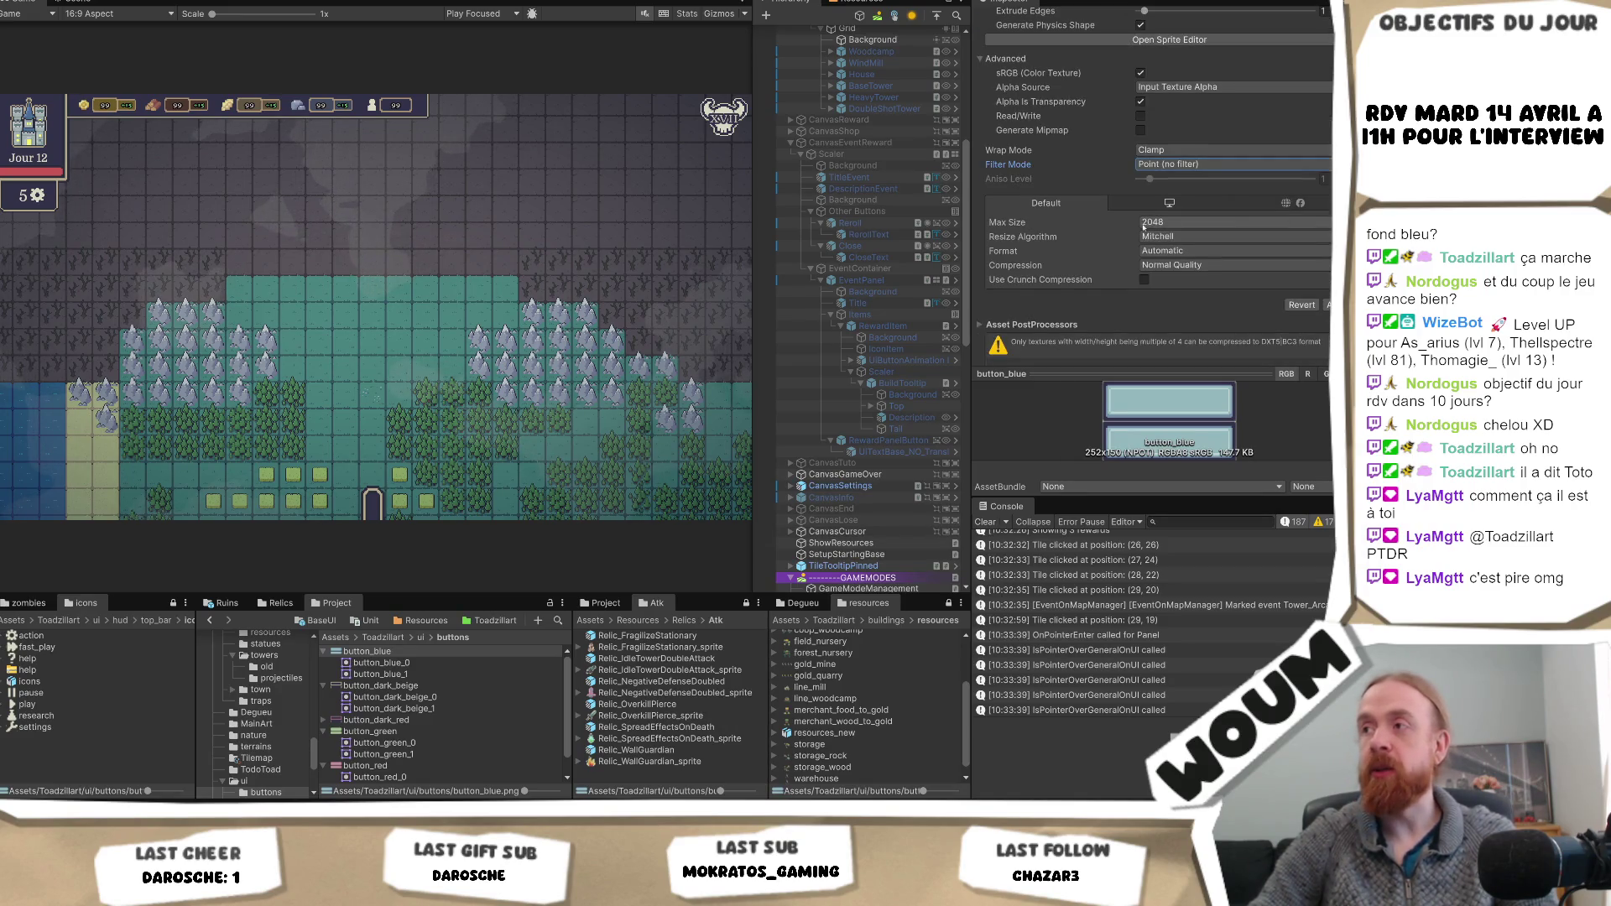
{"action": "left_click", "coordinate": [1174, 265]}
{"action": "left_click", "coordinate": [1174, 282]}
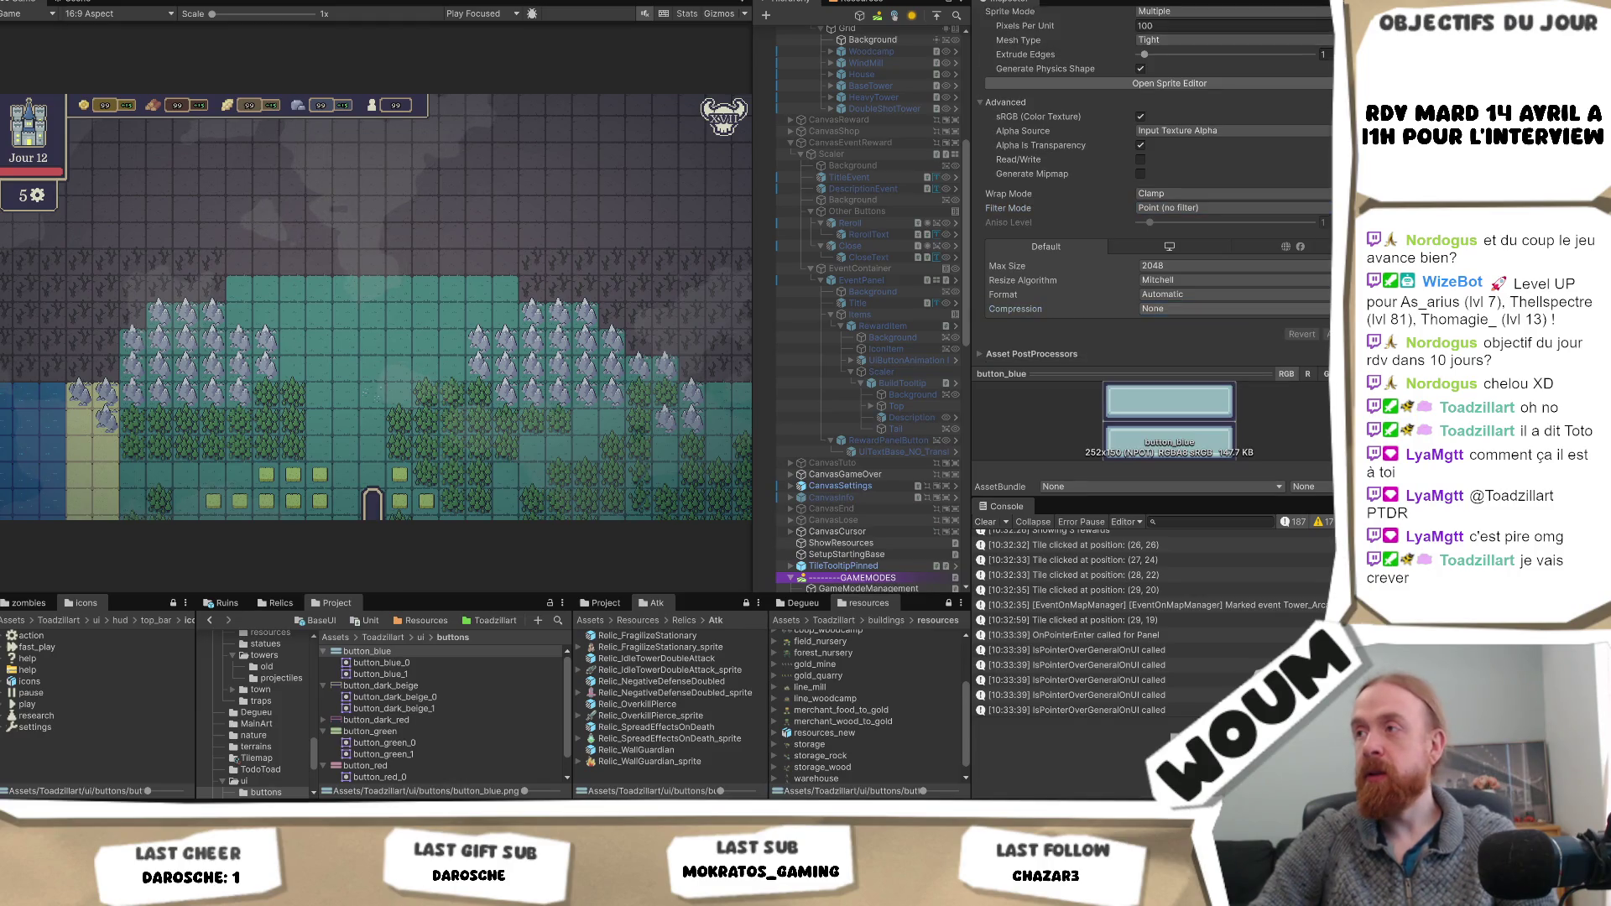
{"action": "left_click", "coordinate": [850, 246]}
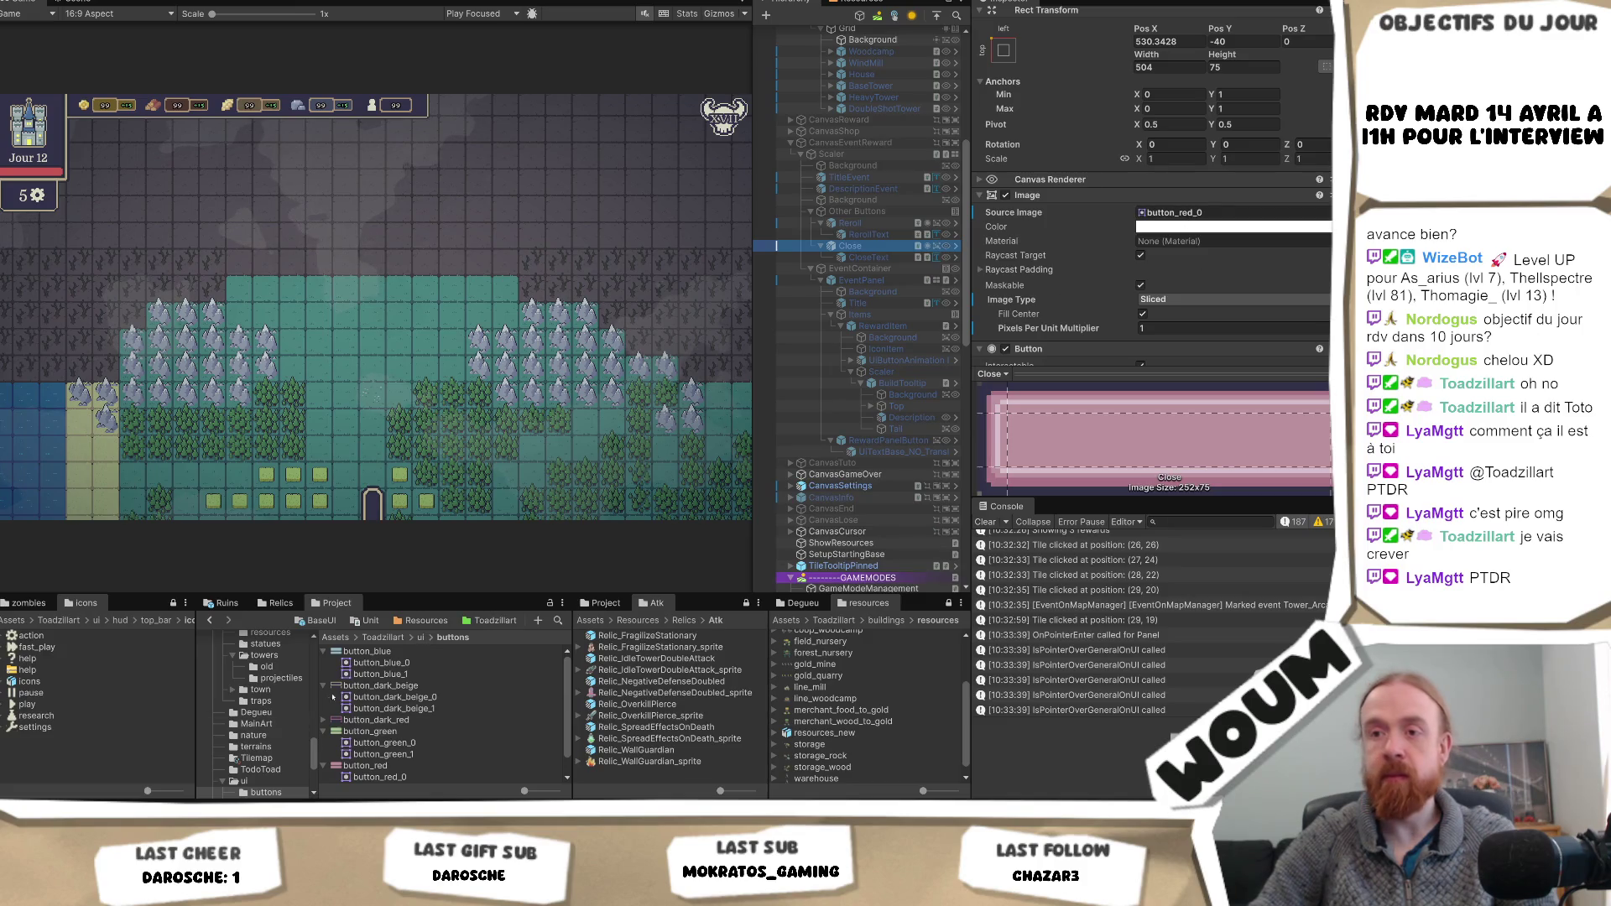
- Give Close button_blue_0 for its normal and hover sprites and button_blue_1 for pressed
{"action": "left_click_drag", "start_coordinate": [403, 669], "coordinate": [1218, 128]}
{"action": "scroll", "coordinate": [1218, 168], "scroll_direction": "down", "scroll_amount": 5}
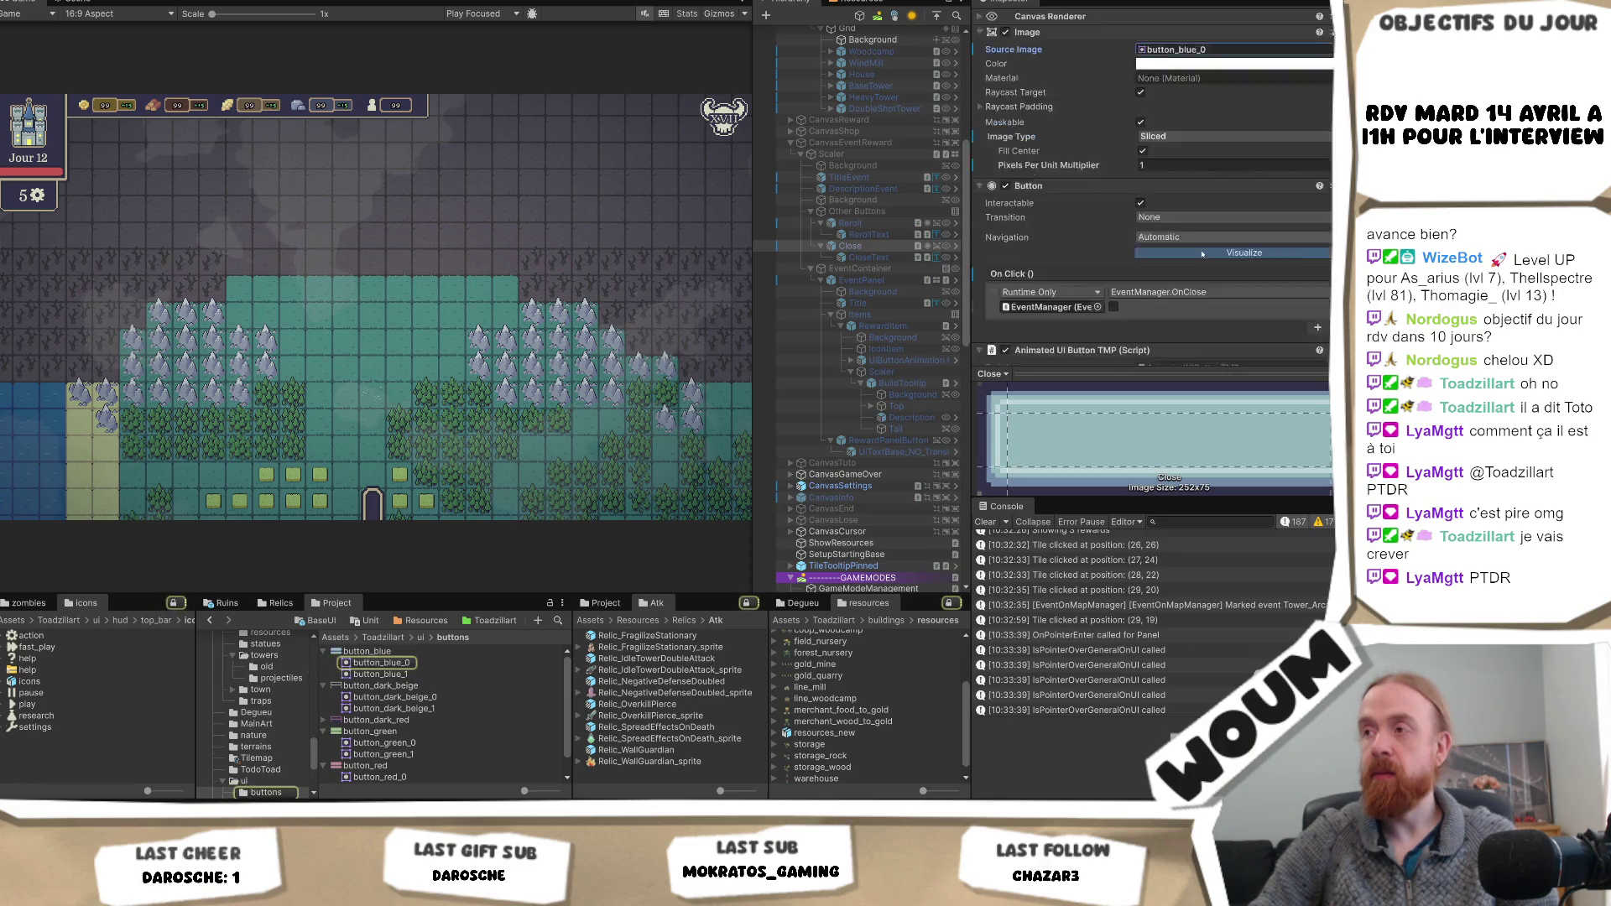
{"action": "left_click", "coordinate": [1217, 208]}
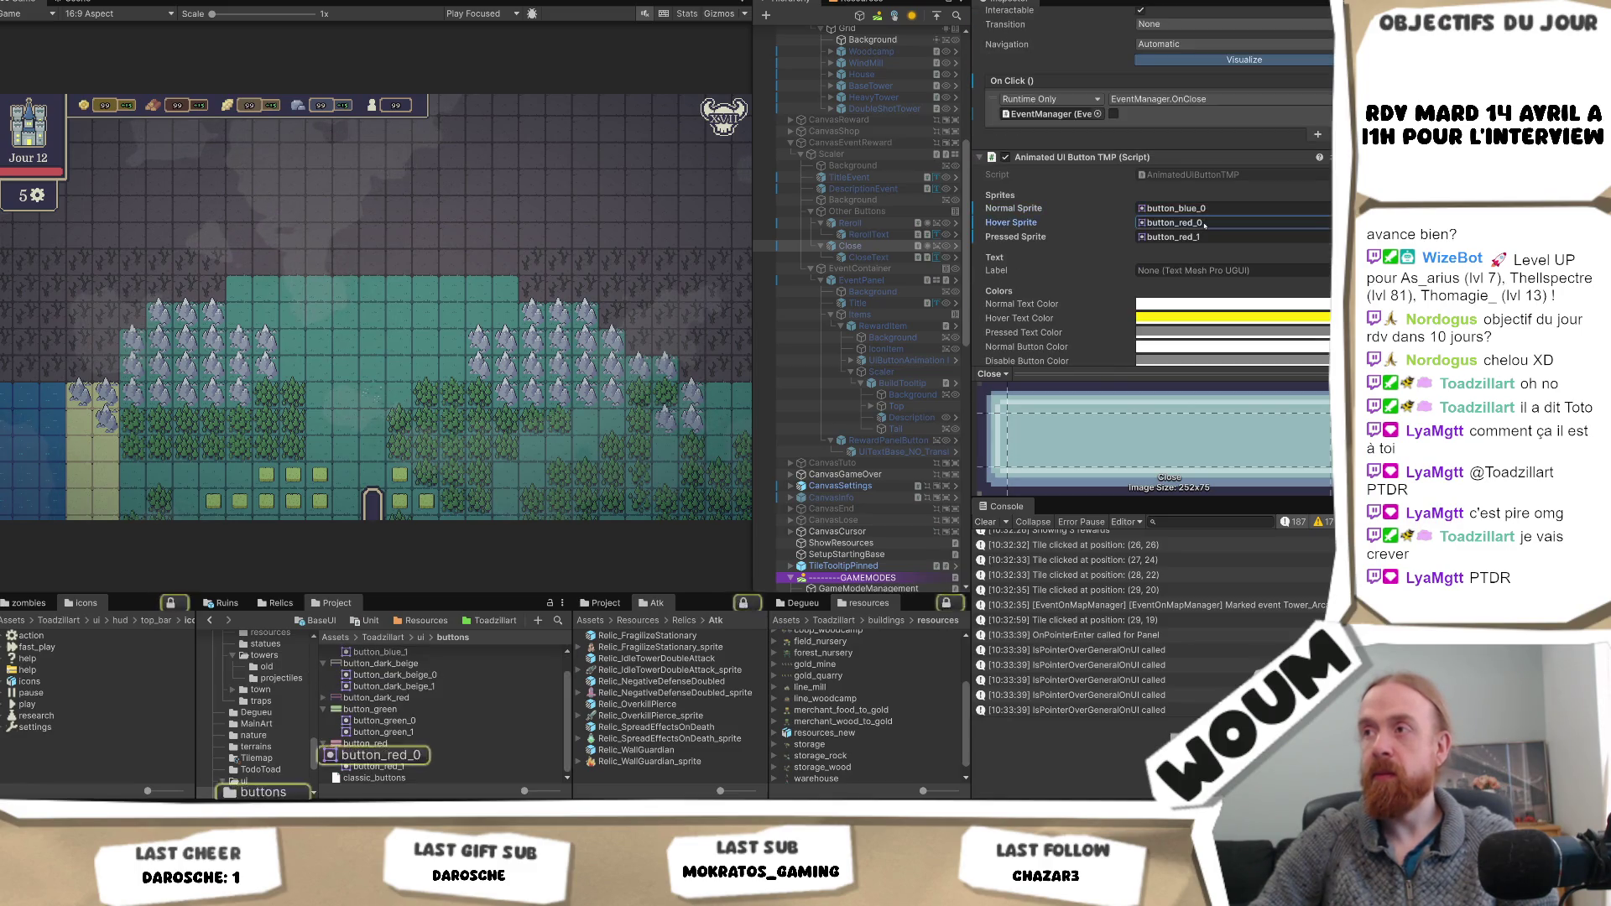
{"action": "left_click", "coordinate": [1217, 222]}
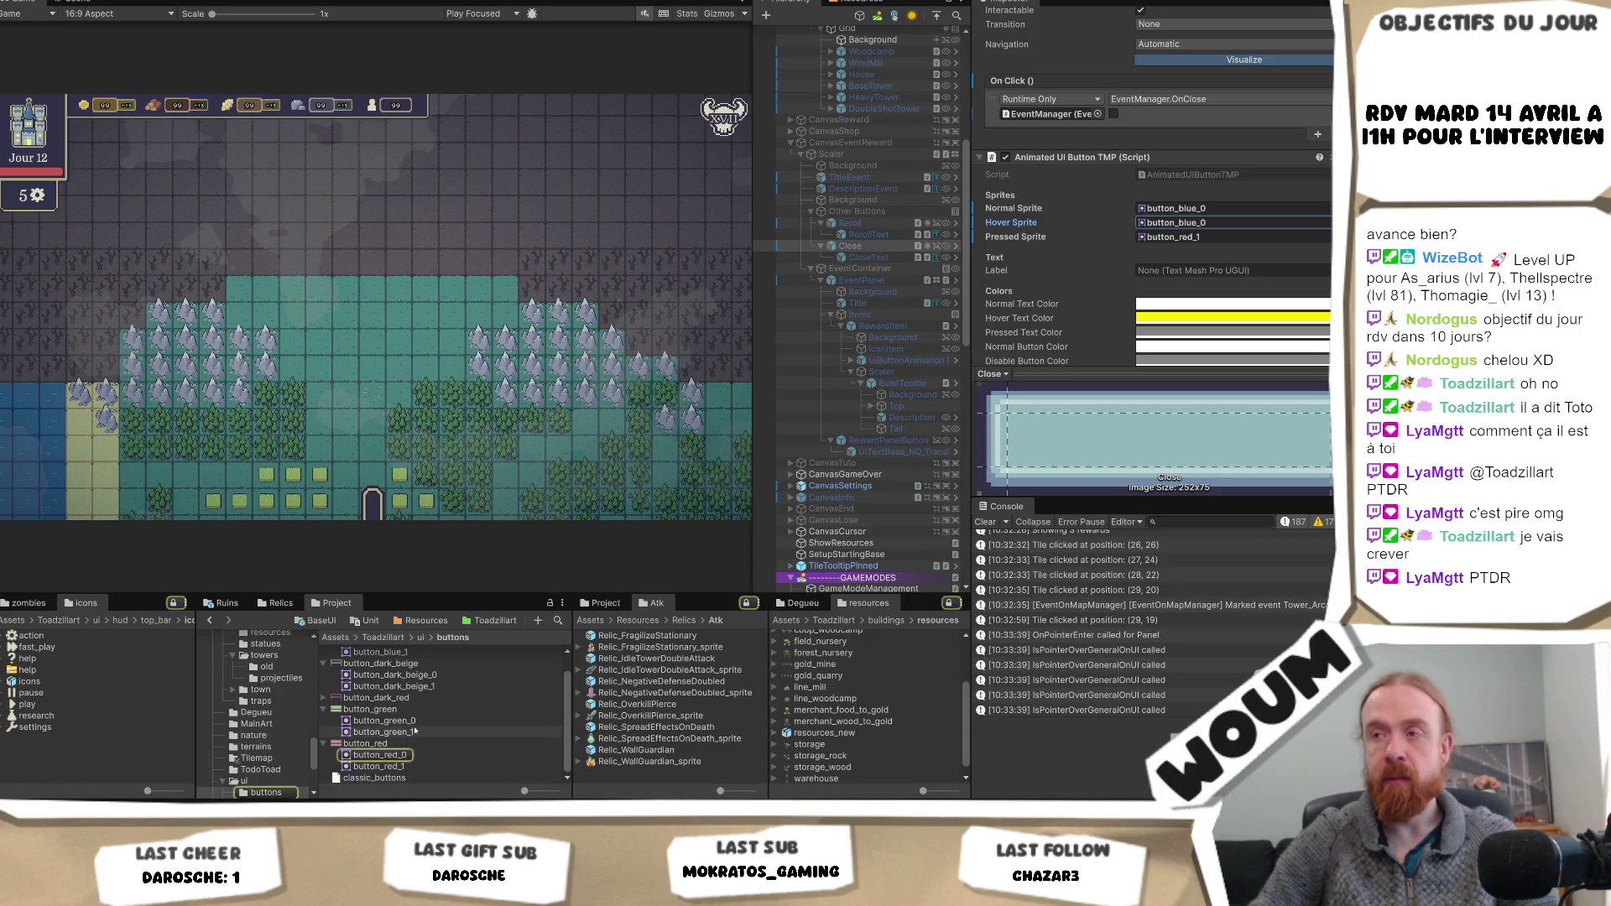
{"action": "scroll", "coordinate": [403, 688], "scroll_direction": "up", "scroll_amount": 1}
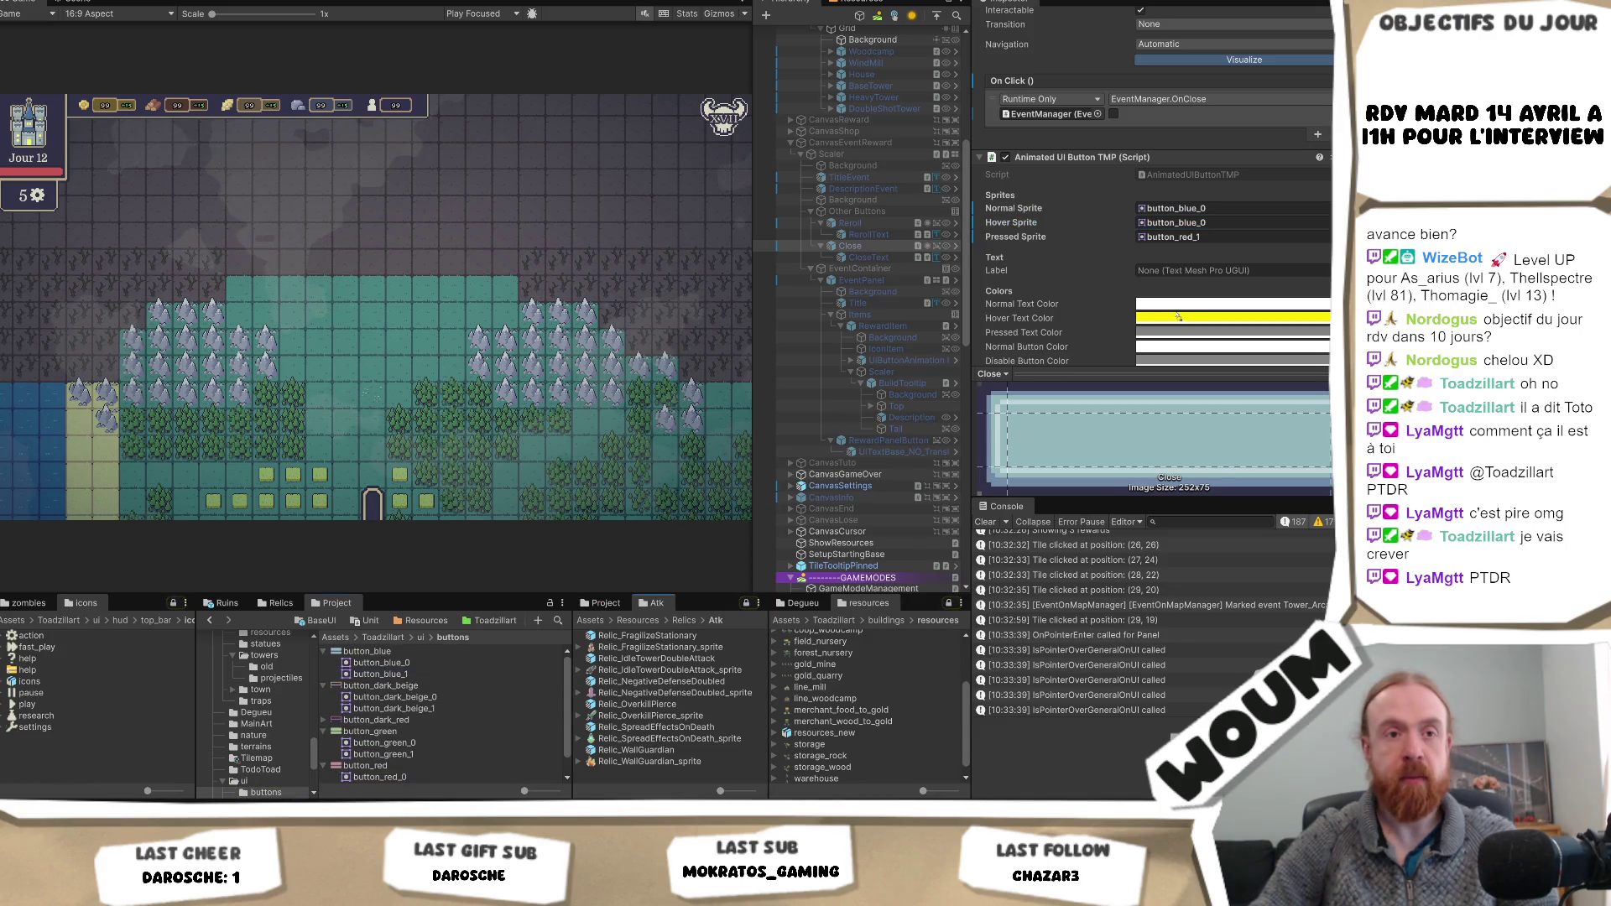
{"action": "left_click_drag", "start_coordinate": [380, 674], "coordinate": [1217, 236]}
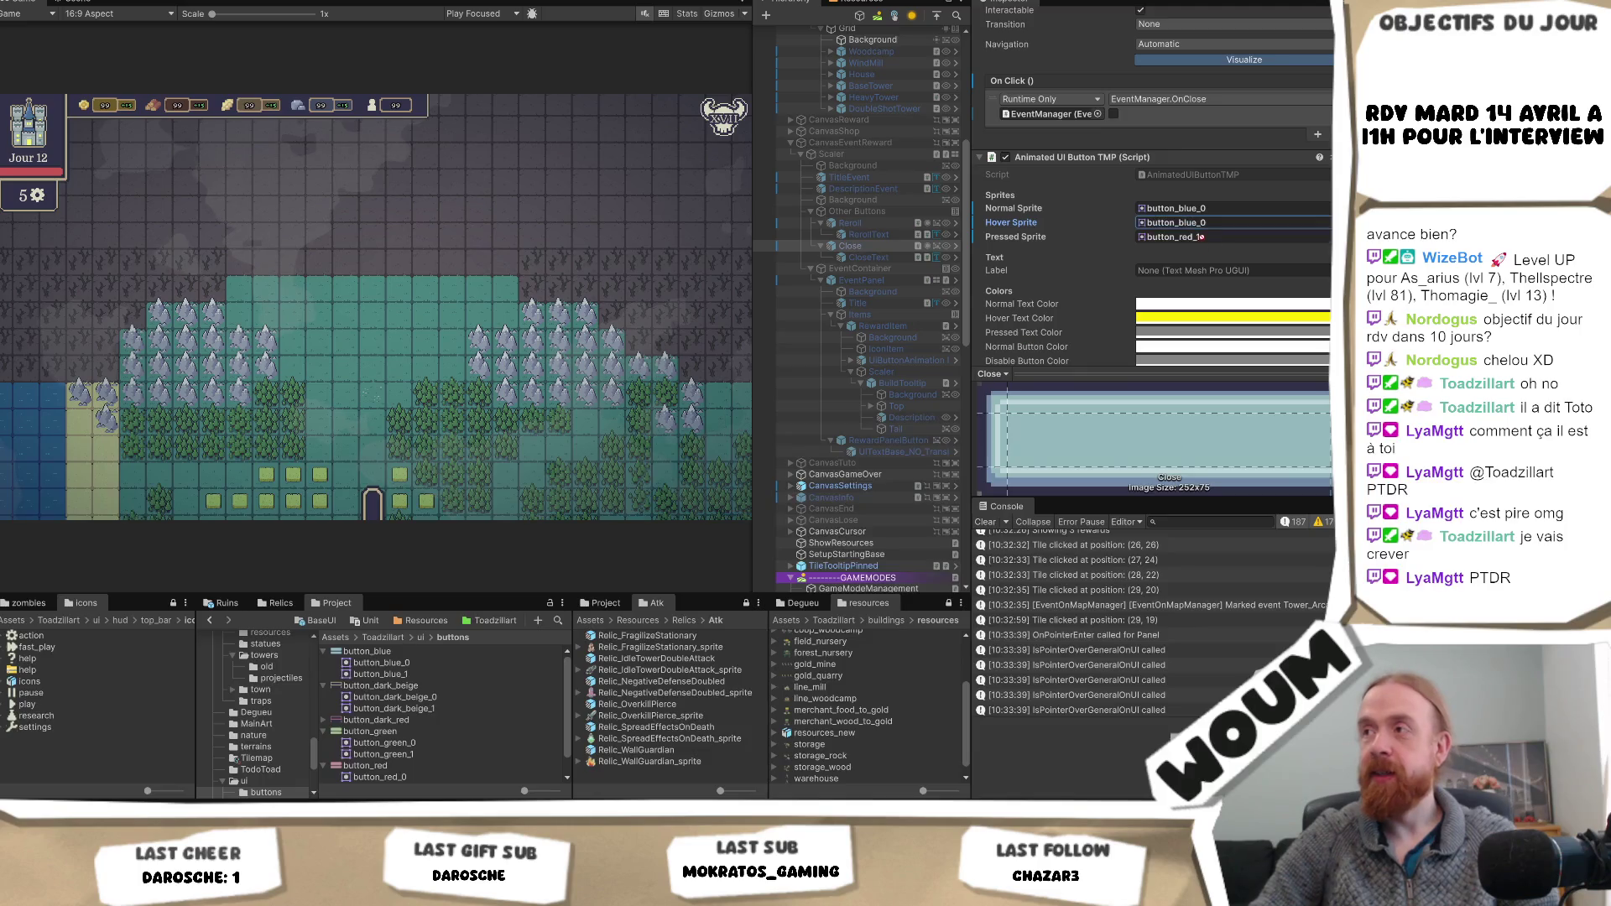
{"action": "scroll", "coordinate": [804, 283], "scroll_direction": "up", "scroll_amount": 8}
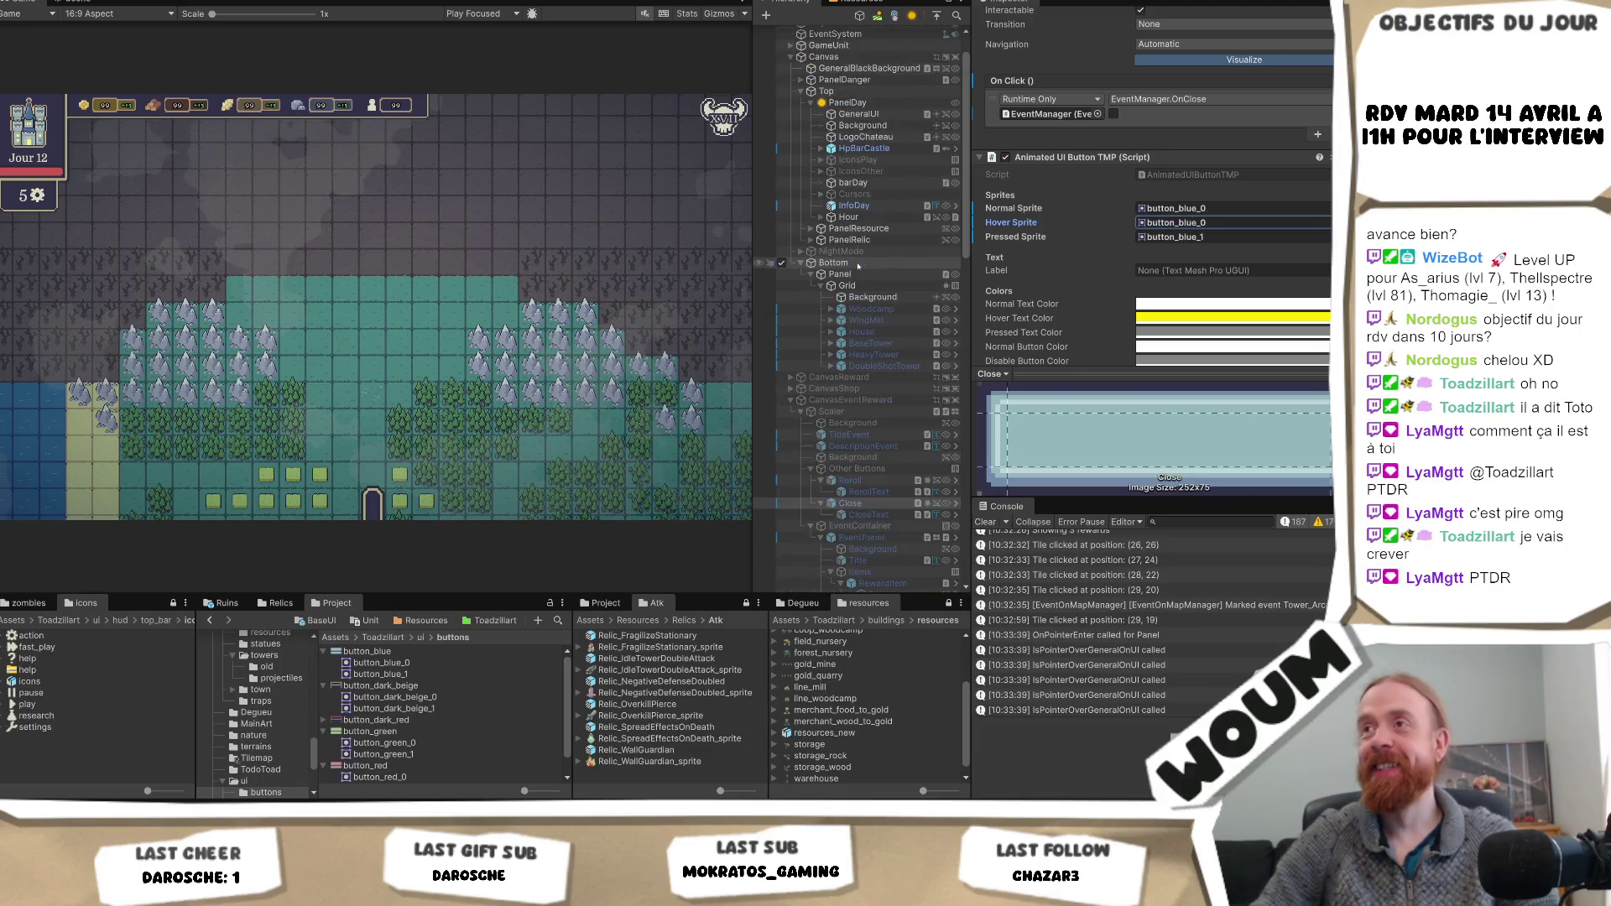
{"action": "key", "text": "ctrl+p"}
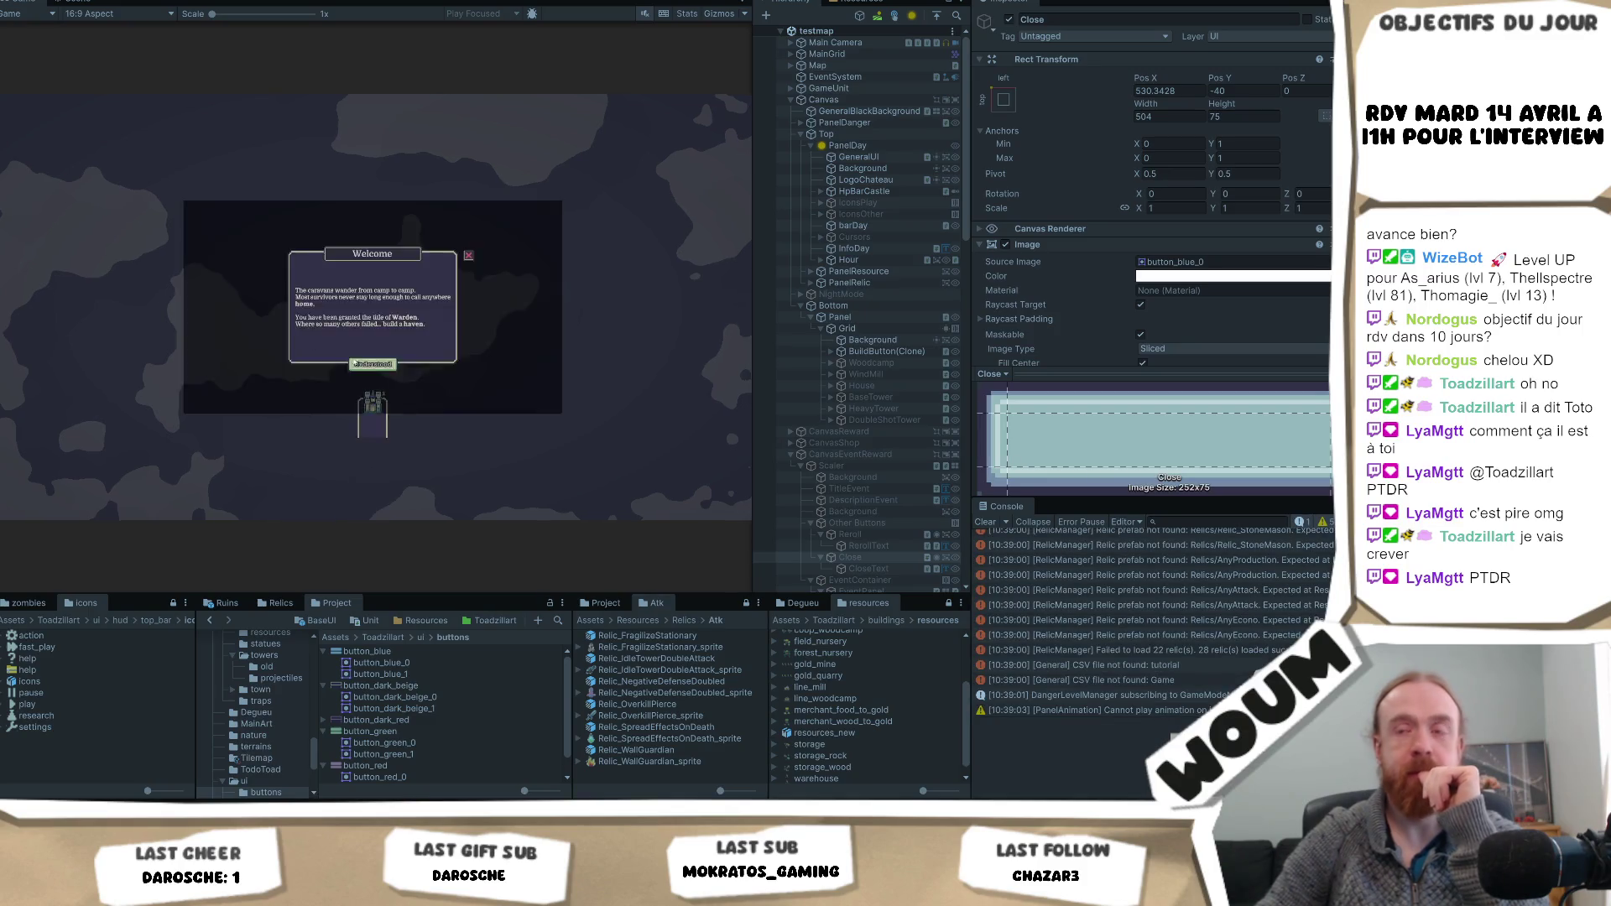
- Dismiss the Welcome dialog, build the town center, close the tutorial, and explore a map tile
{"action": "left_click", "coordinate": [331, 425]}
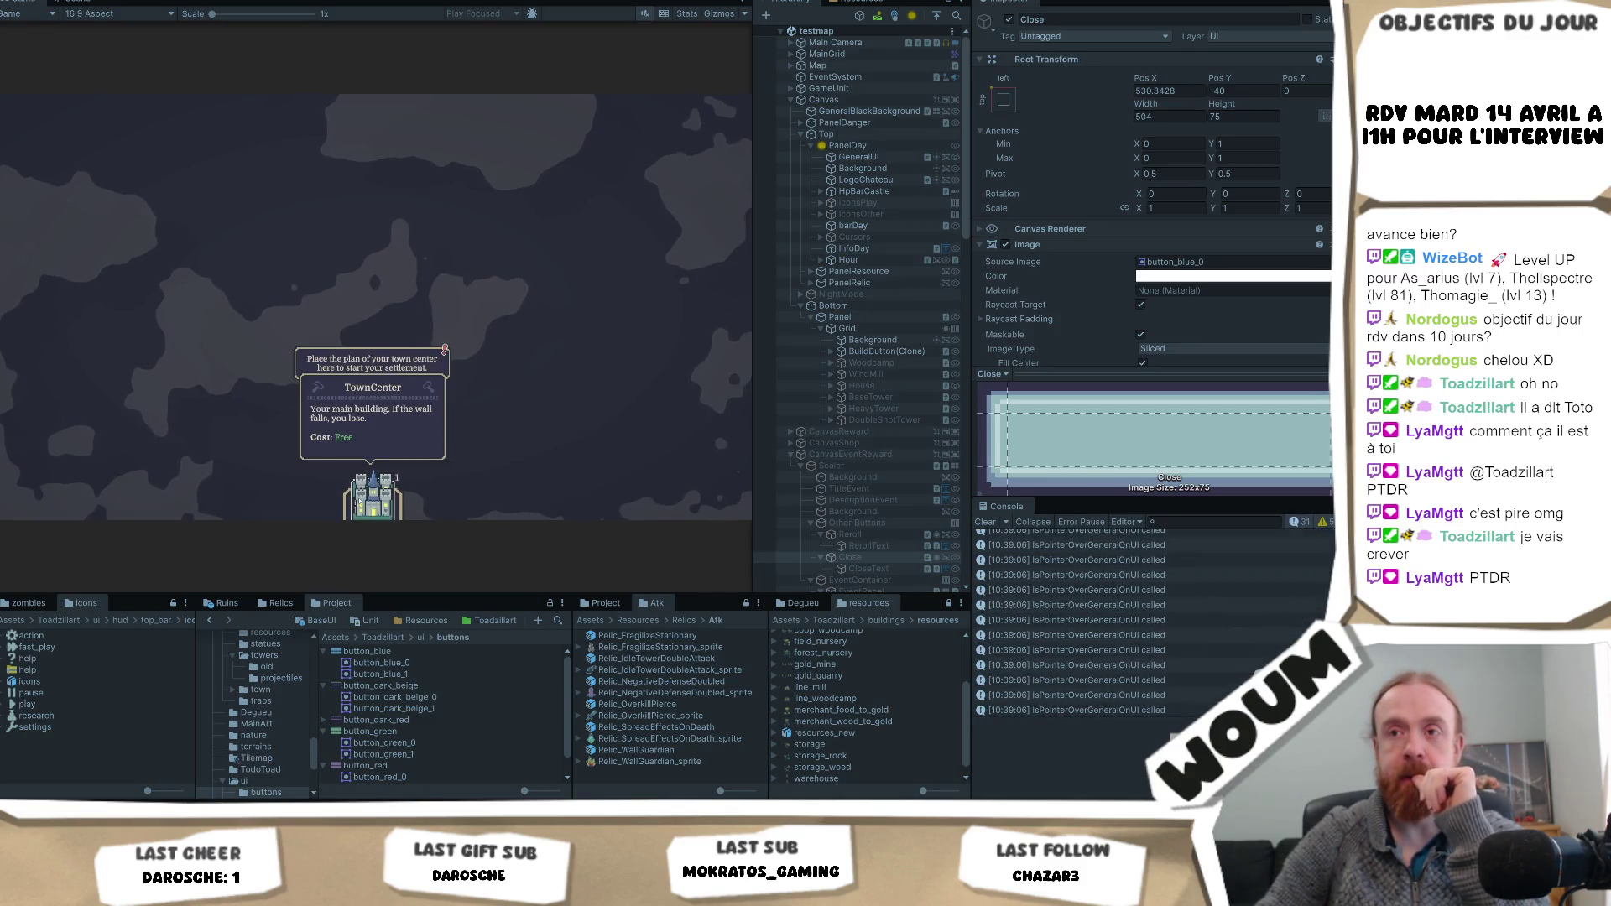
{"action": "left_click", "coordinate": [372, 396]}
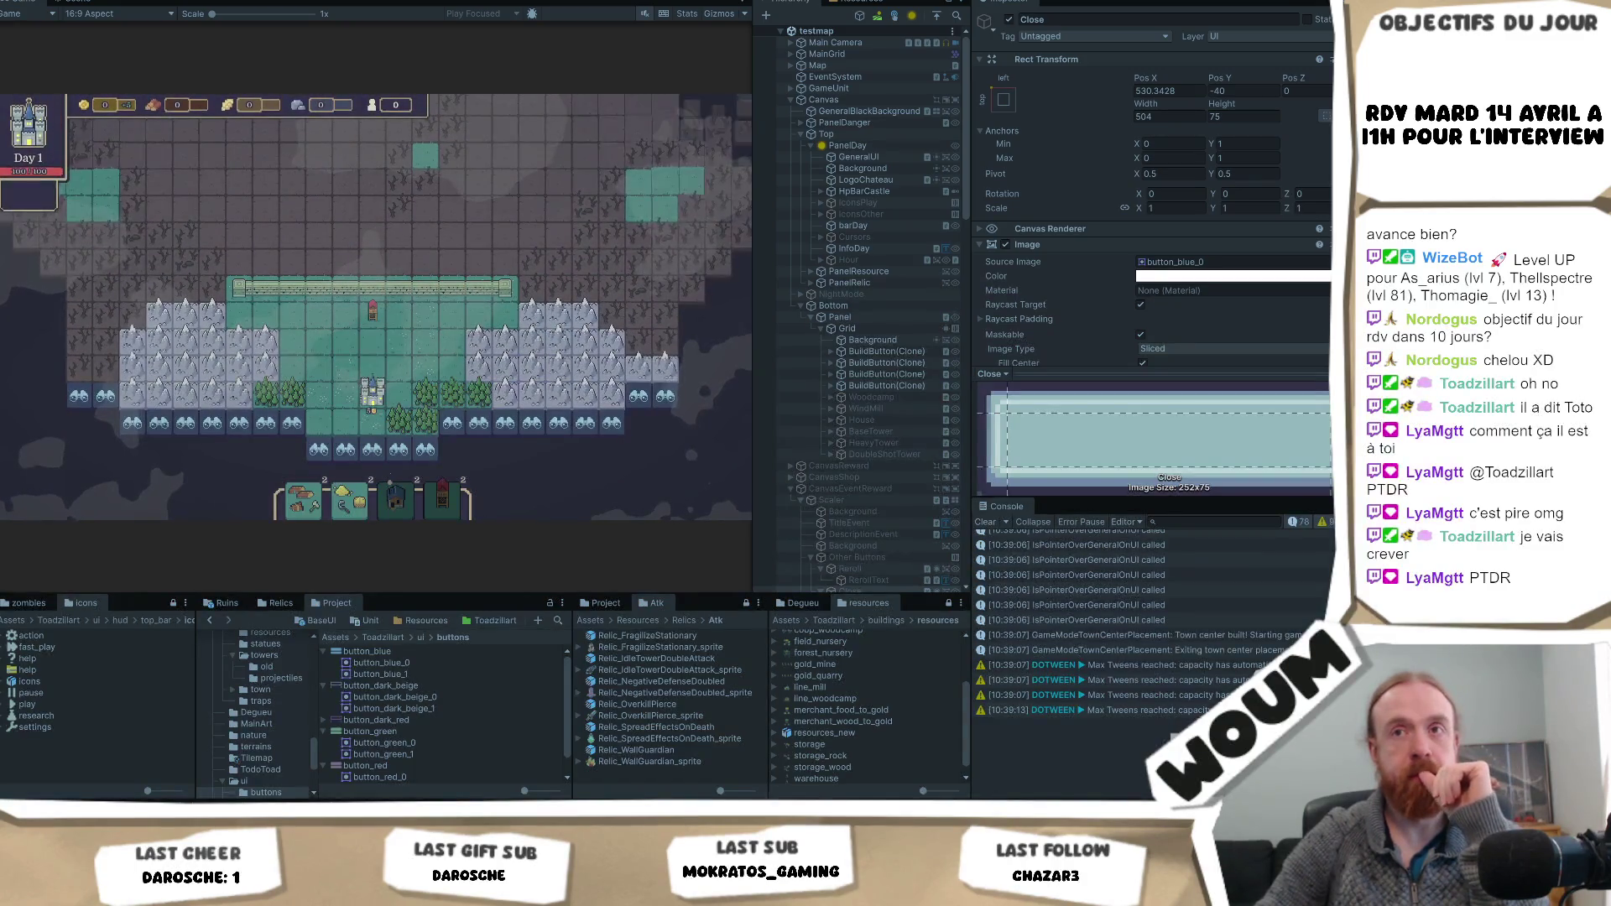
{"action": "left_click", "coordinate": [373, 421]}
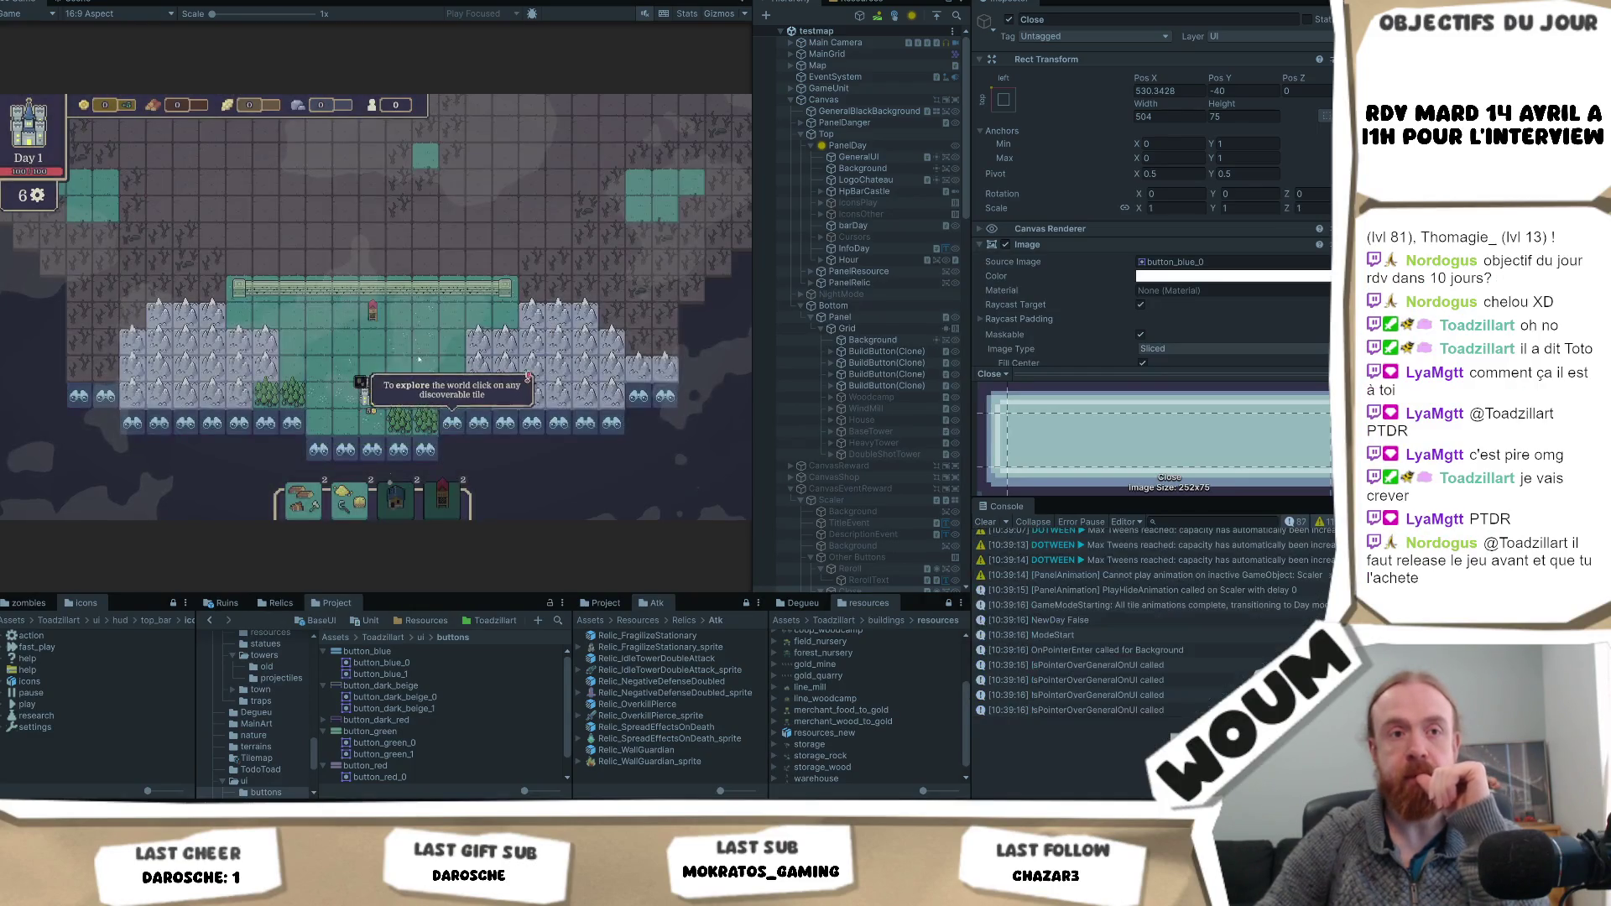
{"action": "left_click", "coordinate": [418, 328]}
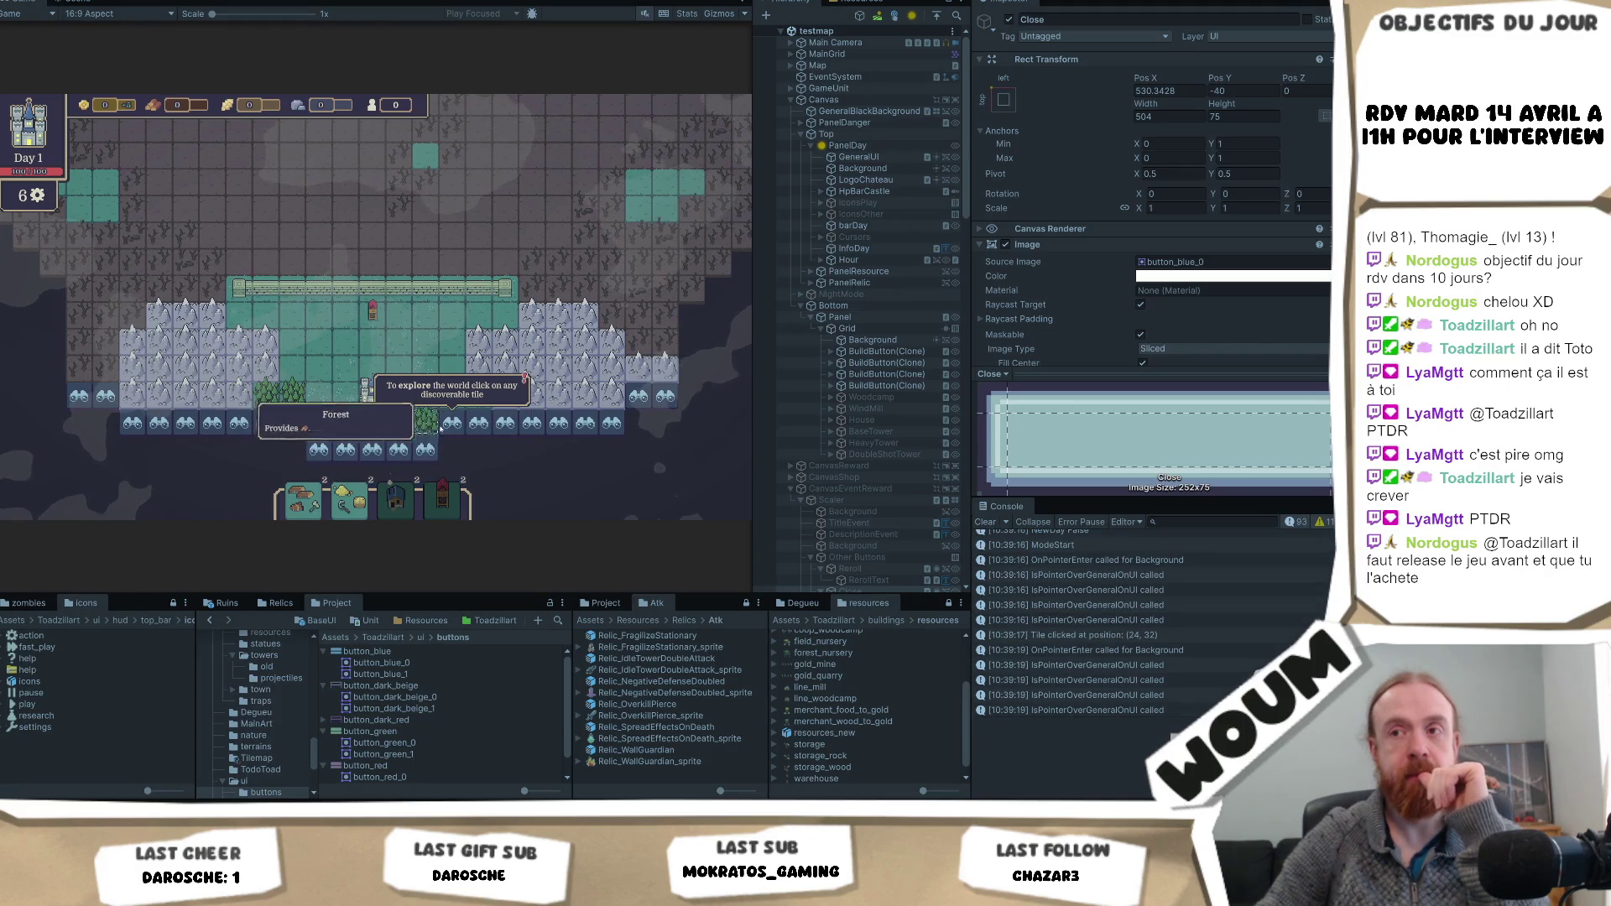
- Advance two days with F1, dismissing the Strategist's Plans and Explore dialogs and taking construction cards
{"action": "key", "text": "F1"}
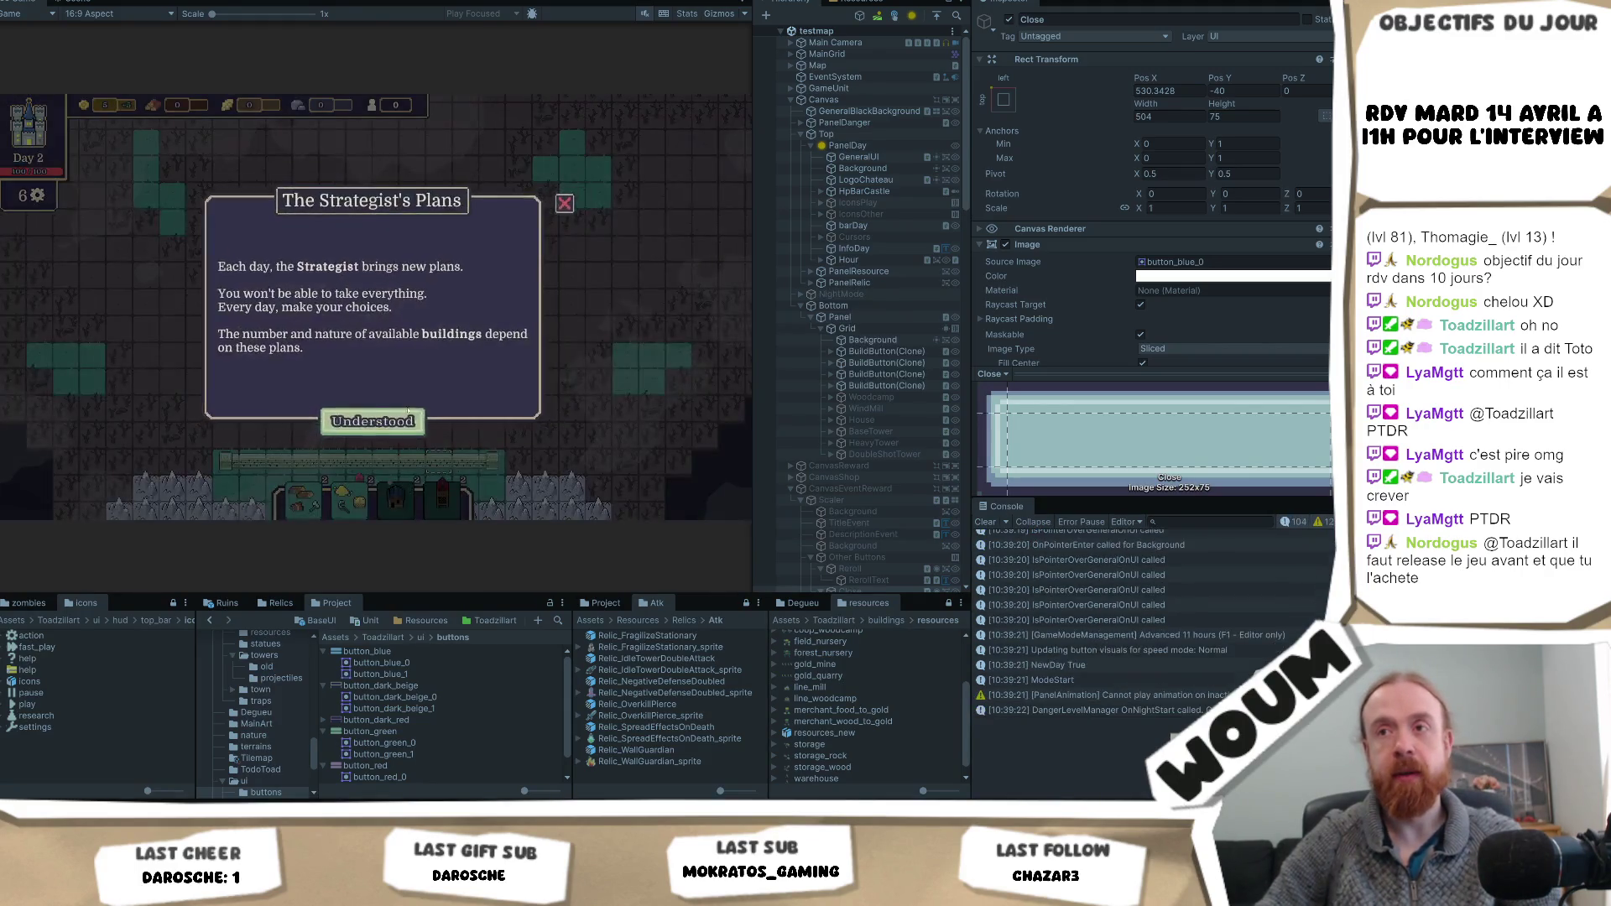
{"action": "left_click", "coordinate": [408, 413]}
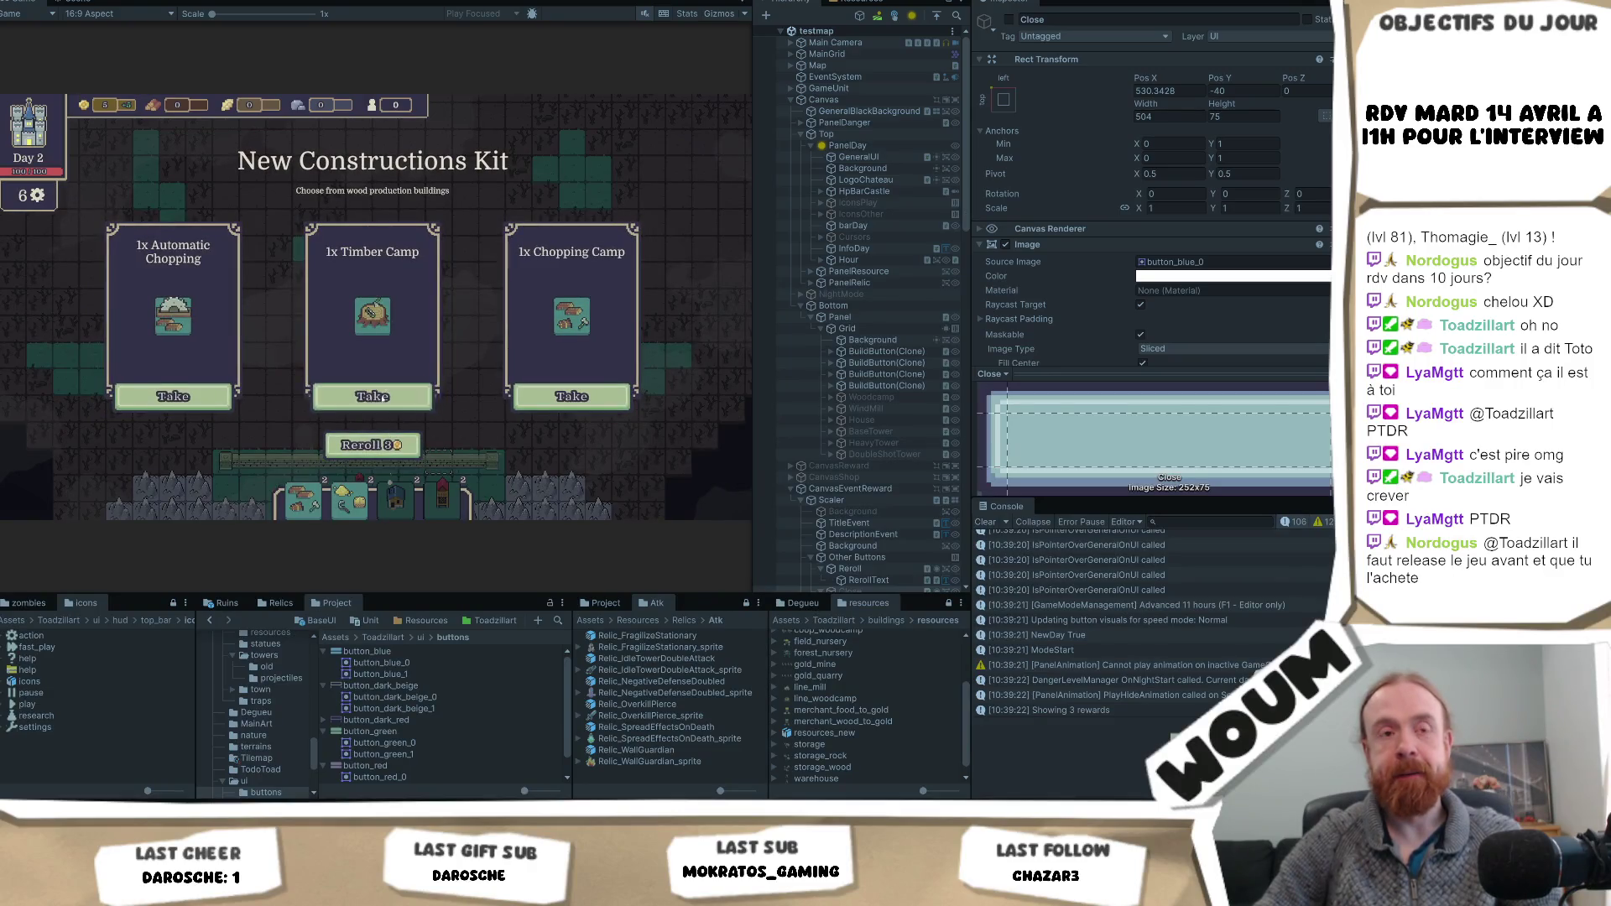
{"action": "left_click", "coordinate": [383, 397]}
{"action": "key", "text": "F1"}
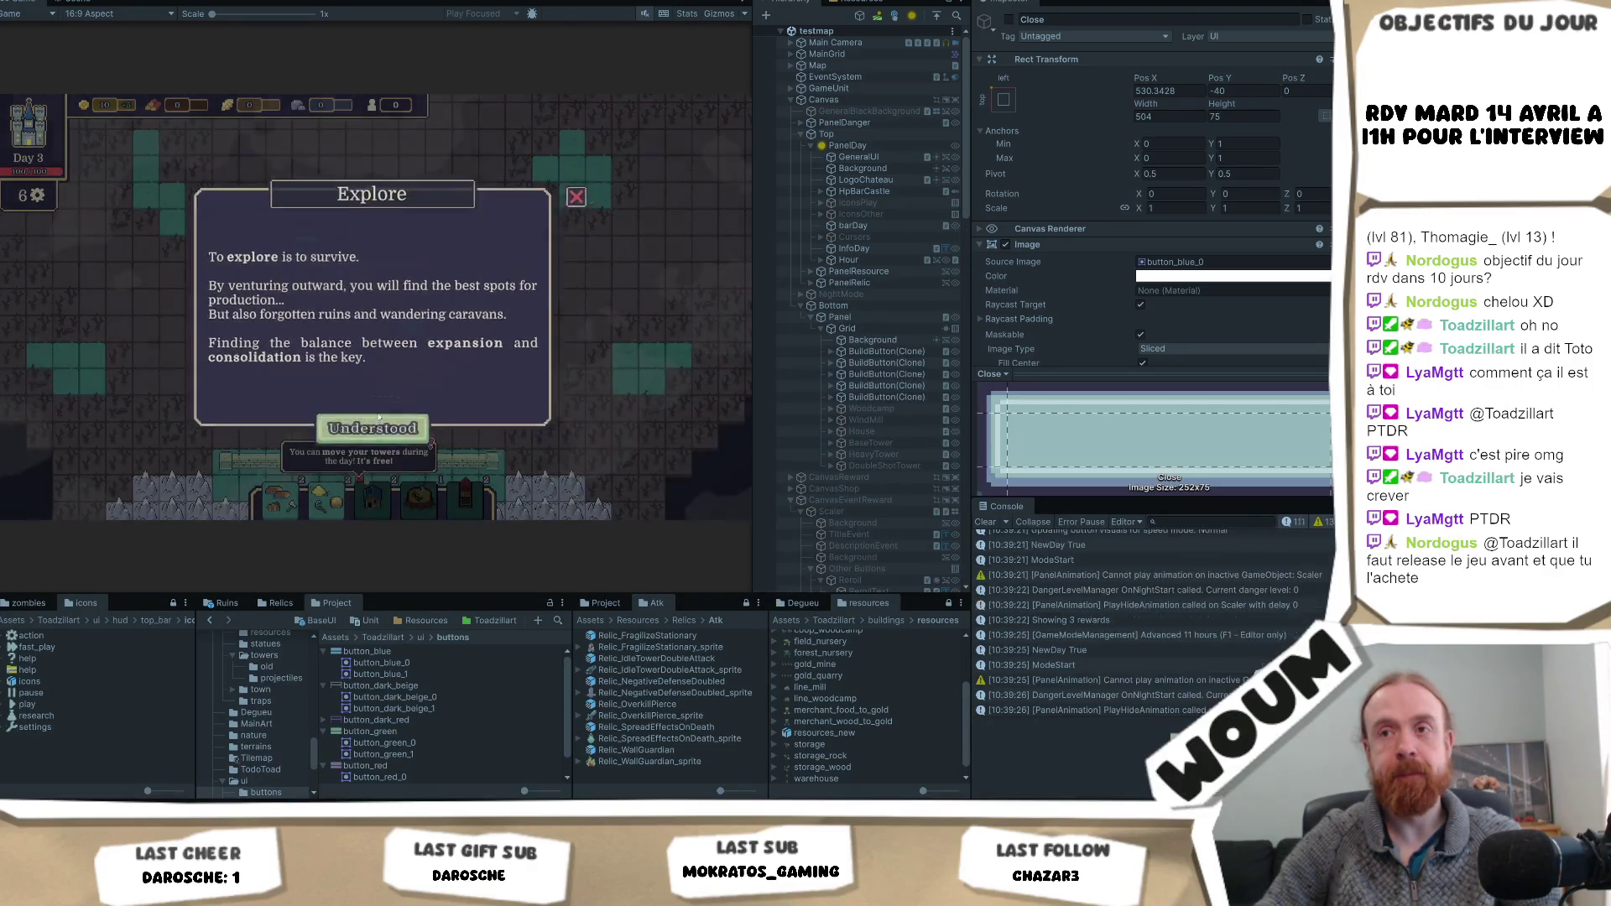
{"action": "left_click", "coordinate": [379, 417]}
{"action": "left_click", "coordinate": [384, 406]}
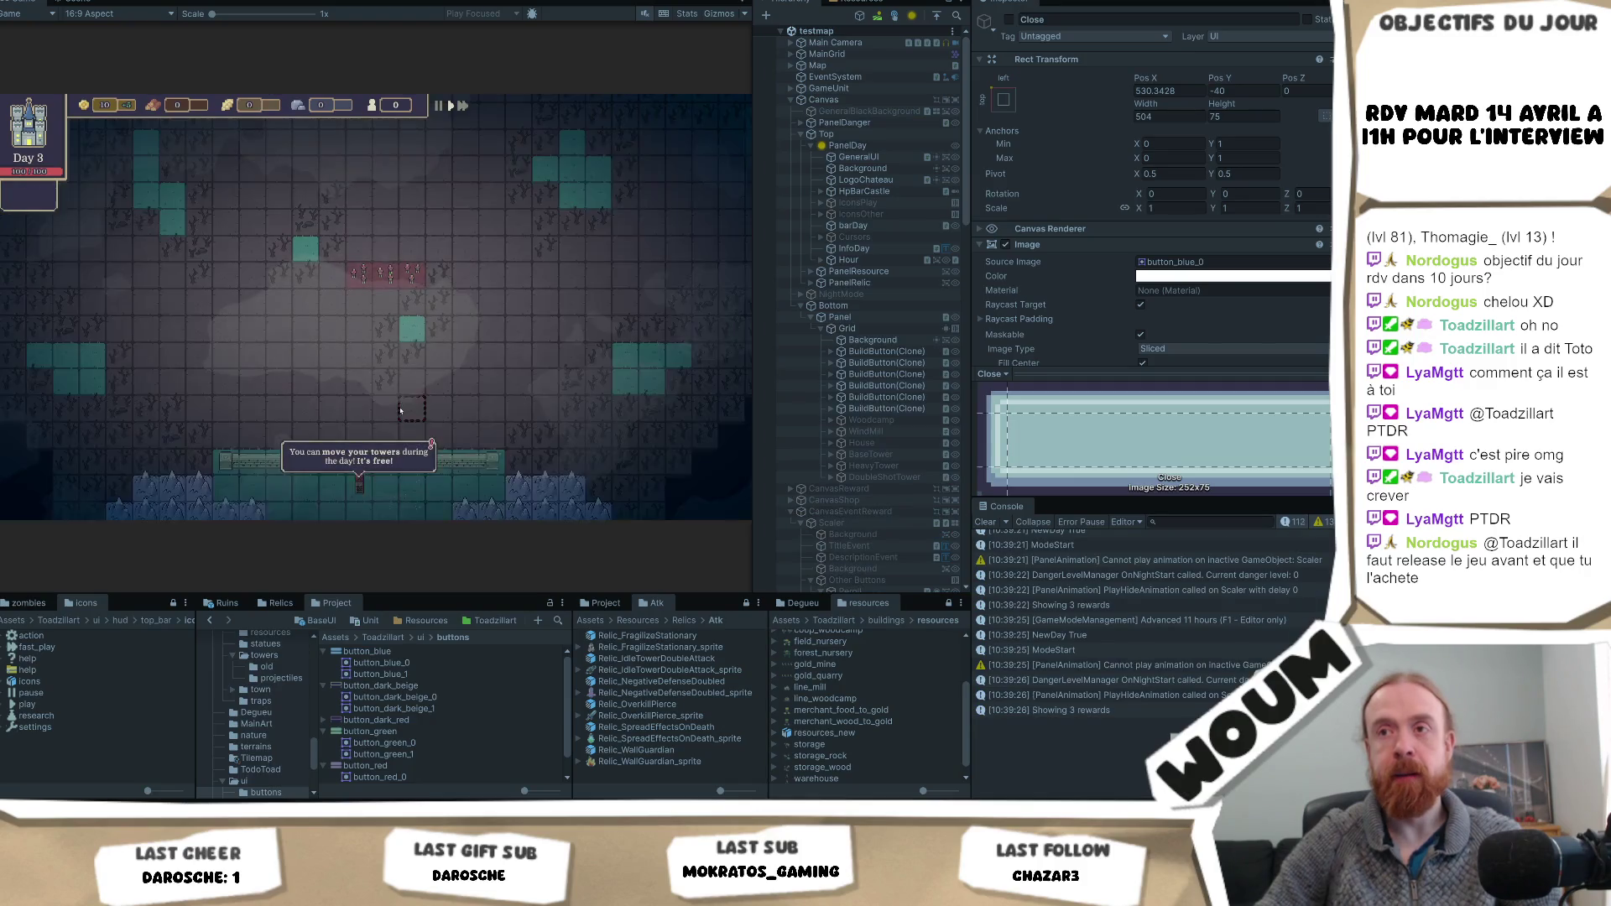
- Advance two more days past the Danger and Defense dialogs, taking buildings from the construction kits
{"action": "key", "text": "F1"}
{"action": "left_click", "coordinate": [390, 424]}
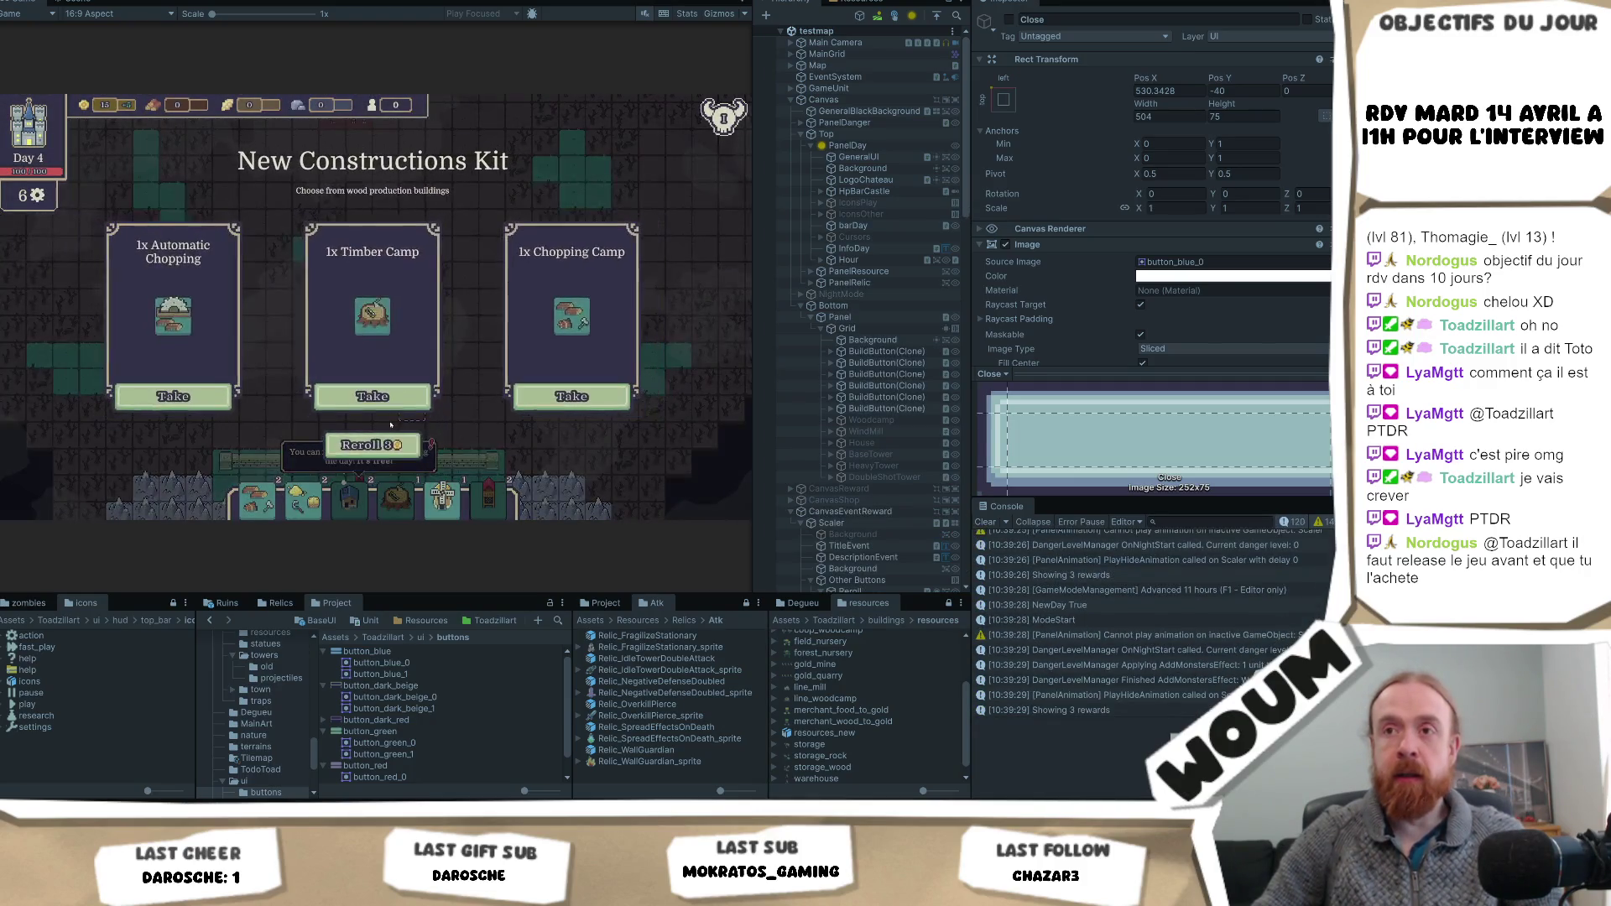
{"action": "left_click", "coordinate": [391, 401]}
{"action": "key", "text": "F1"}
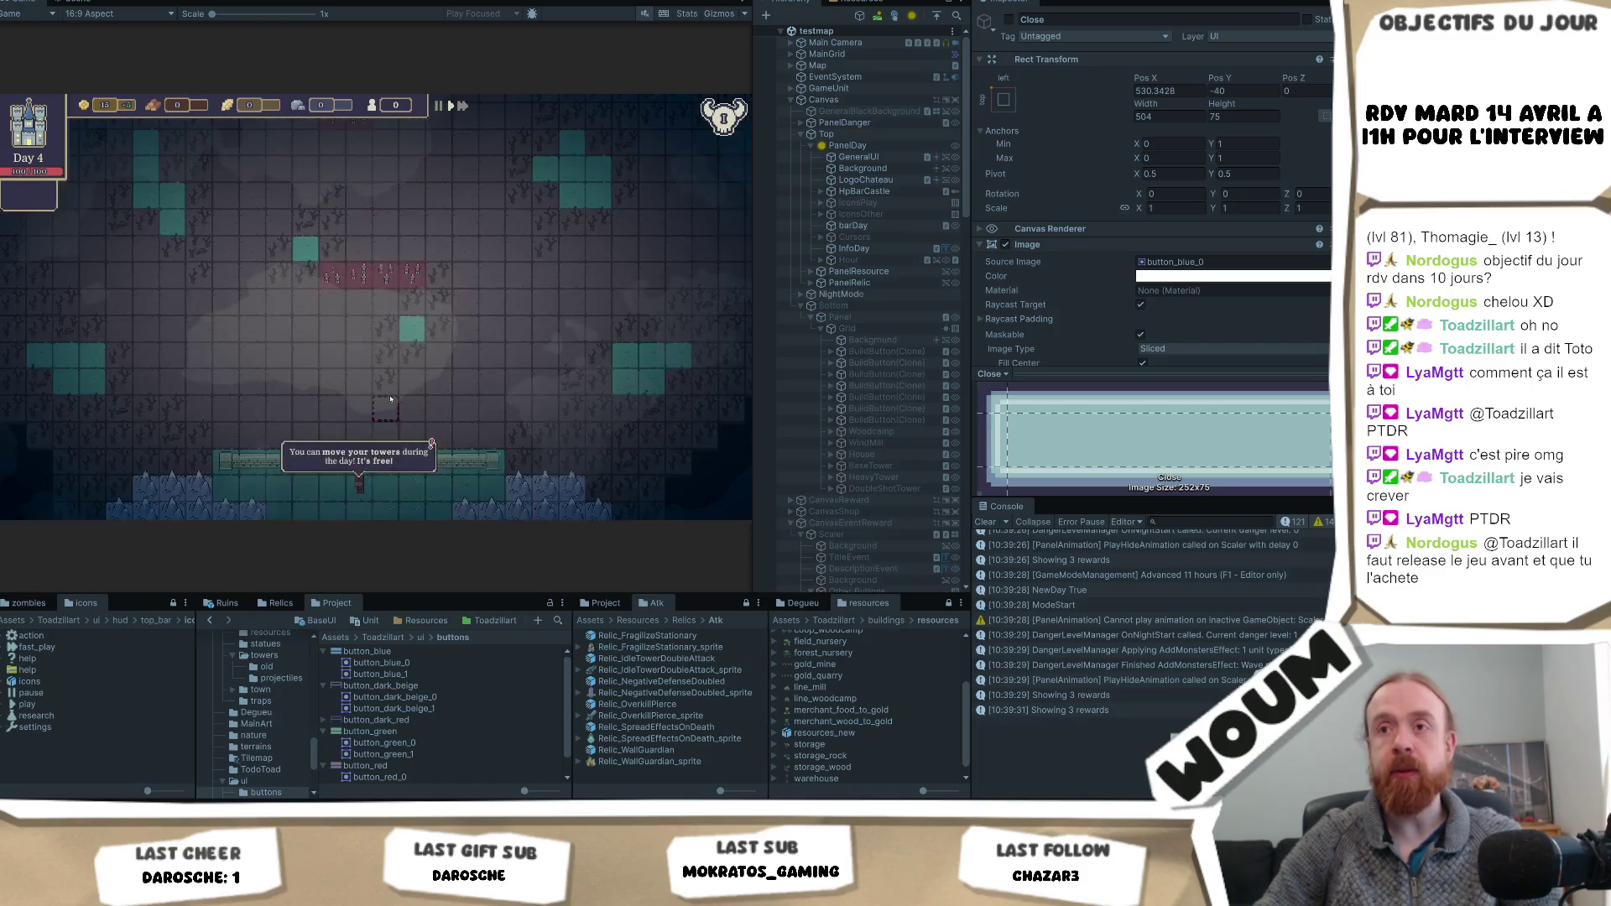
{"action": "left_click", "coordinate": [385, 420]}
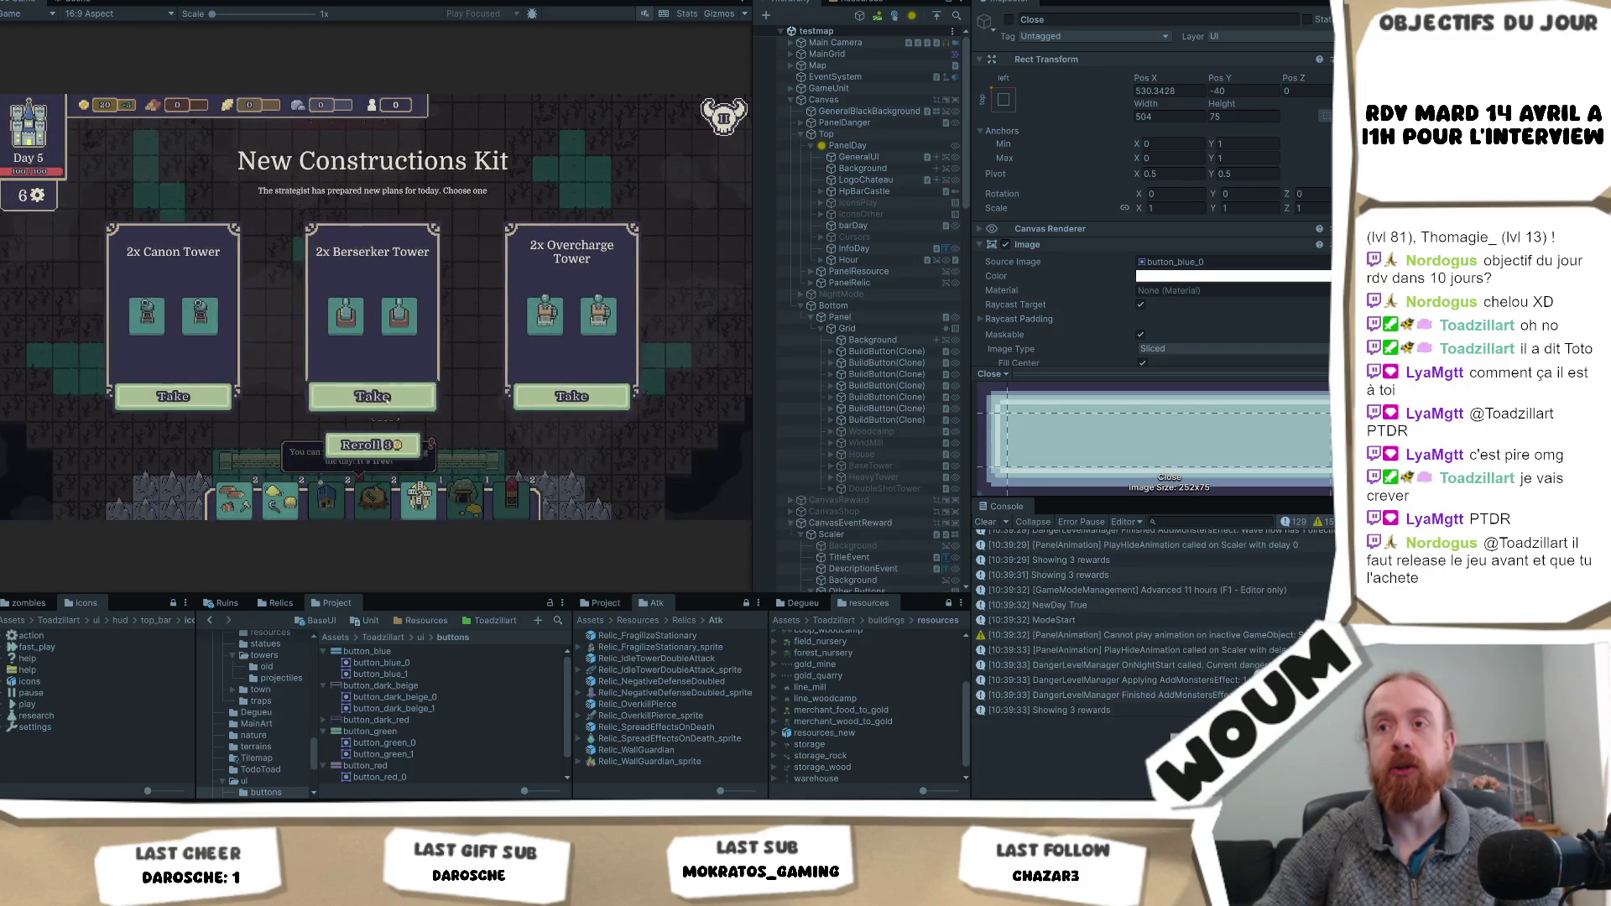
{"action": "left_click", "coordinate": [386, 401]}
{"action": "left_click", "coordinate": [383, 404]}
- Advance a day, take the Fragilized Trap and a second card, and reveal two fog tiles
{"action": "key", "text": "F1"}
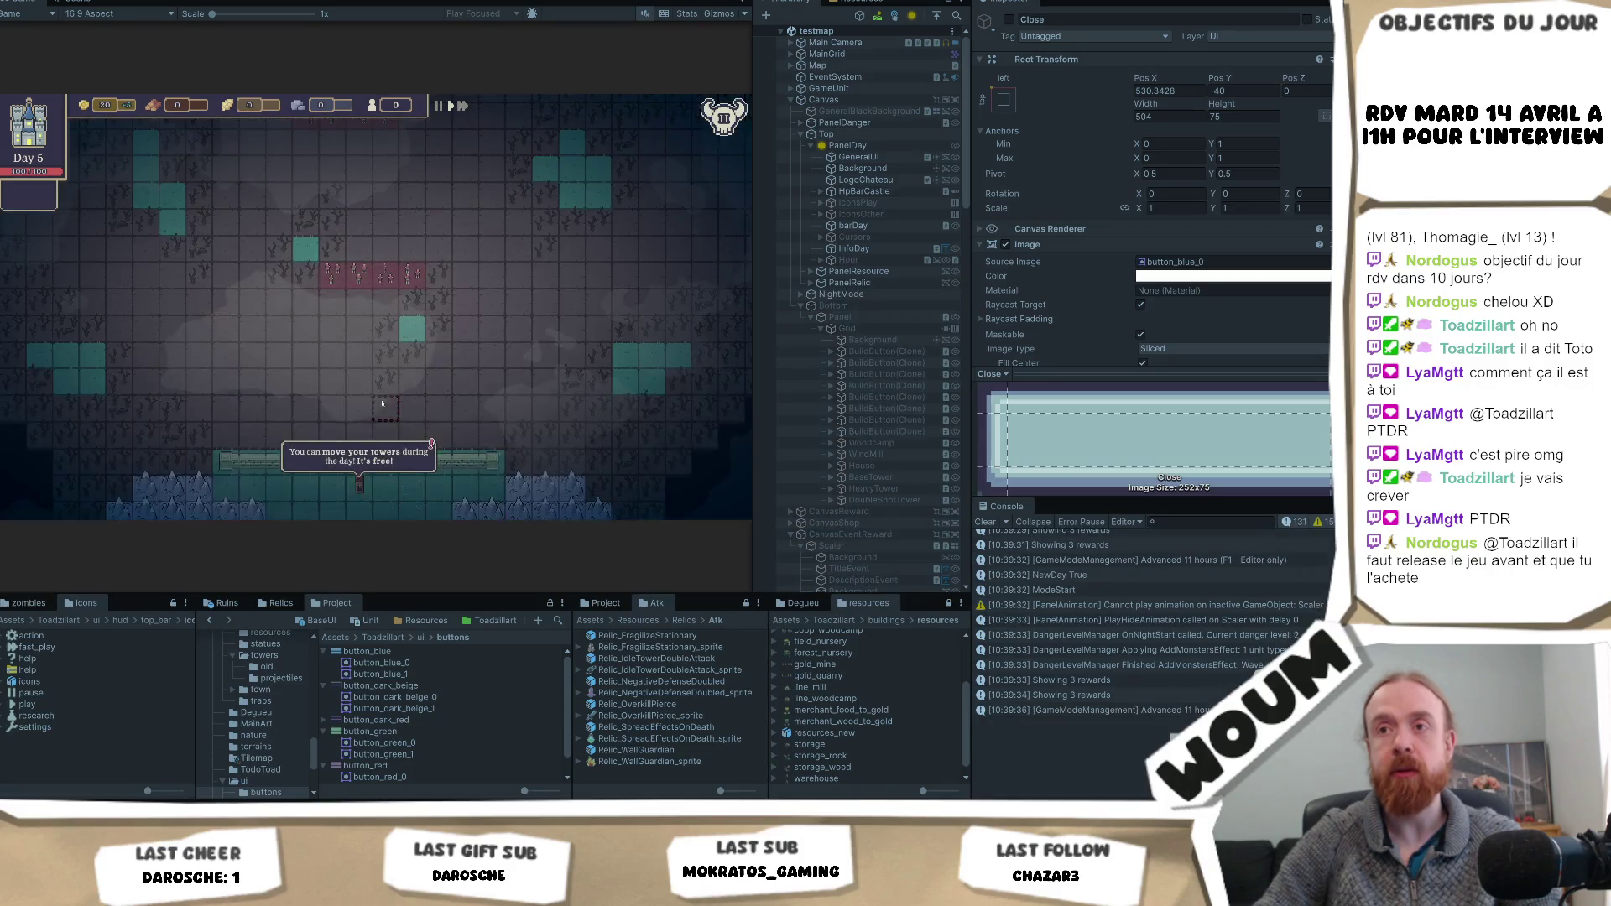
{"action": "left_click", "coordinate": [373, 432]}
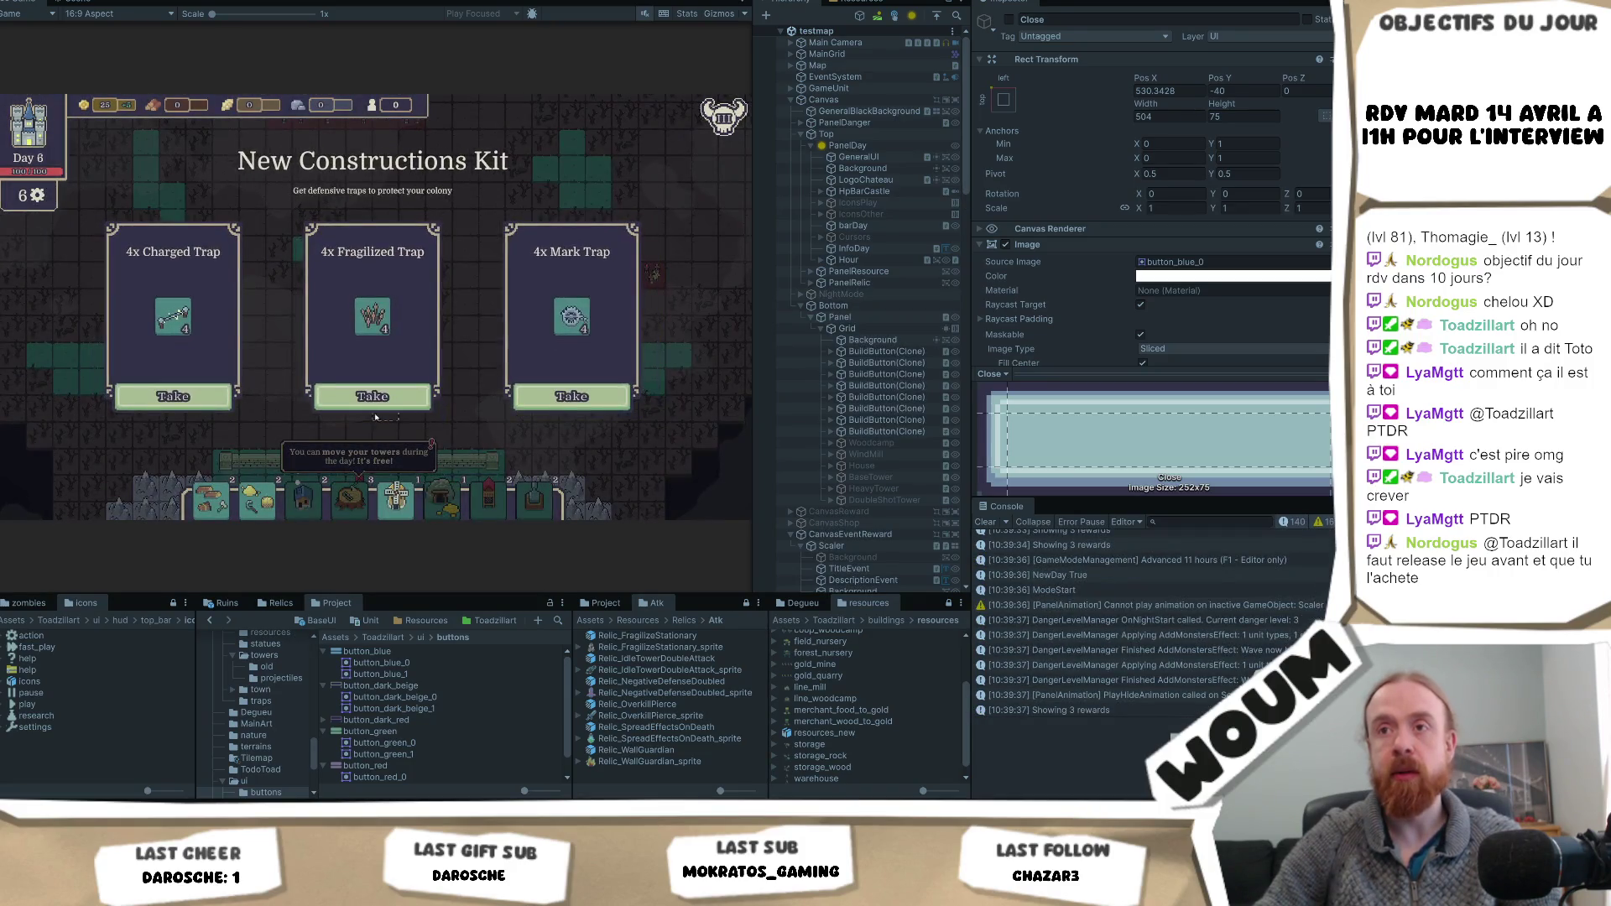
{"action": "left_click", "coordinate": [373, 396]}
{"action": "left_click", "coordinate": [619, 396]}
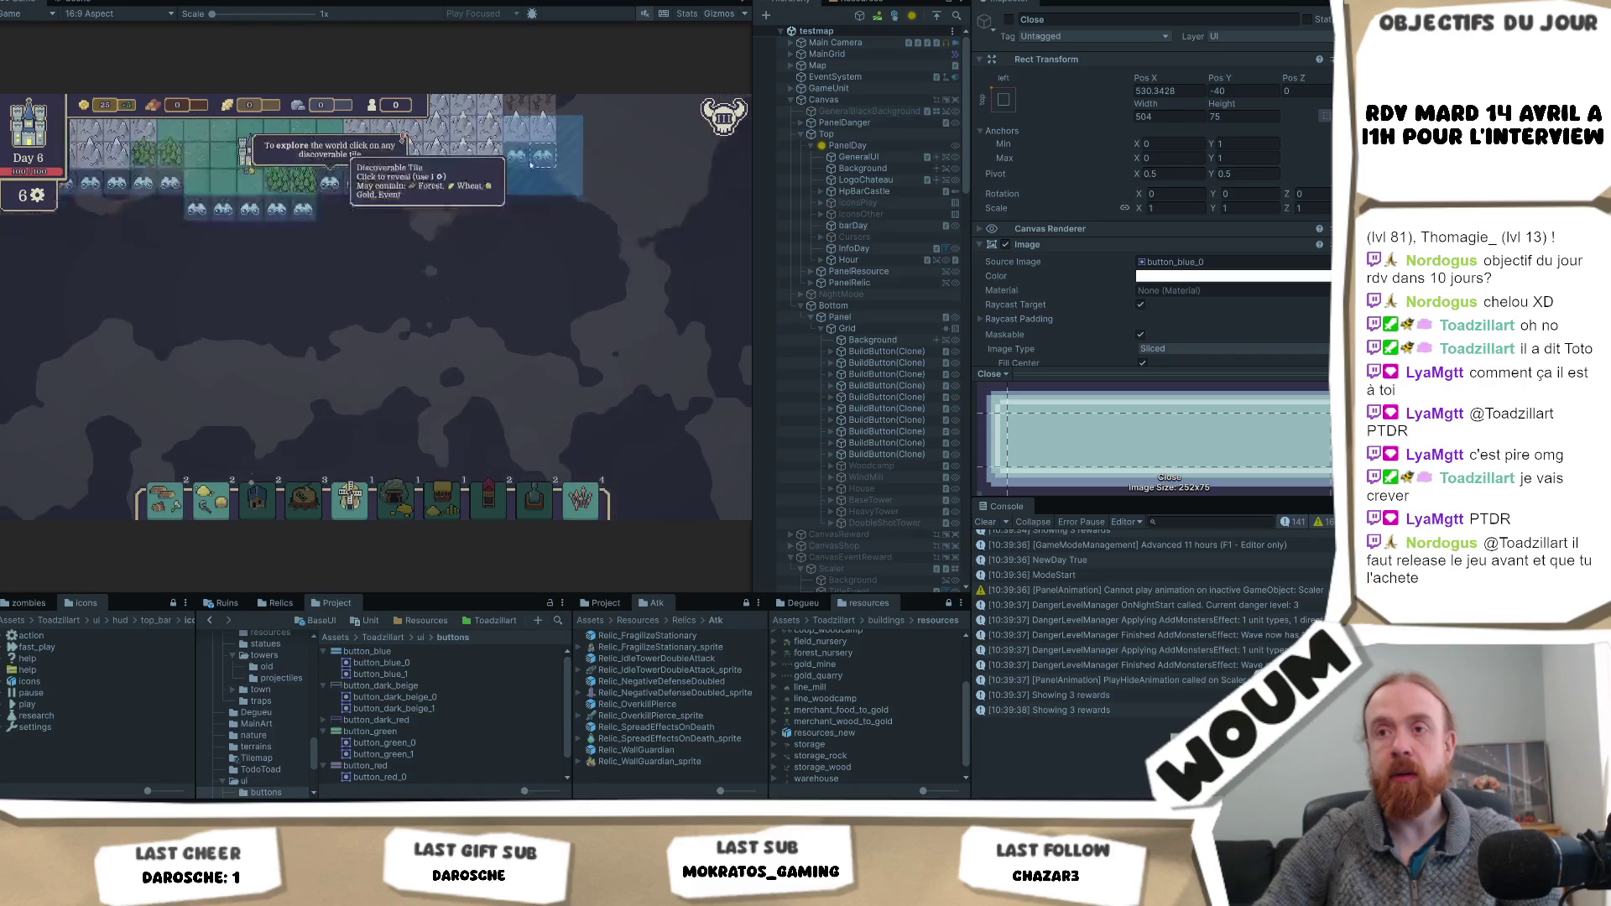
{"action": "left_click", "coordinate": [330, 183]}
{"action": "left_click", "coordinate": [356, 182]}
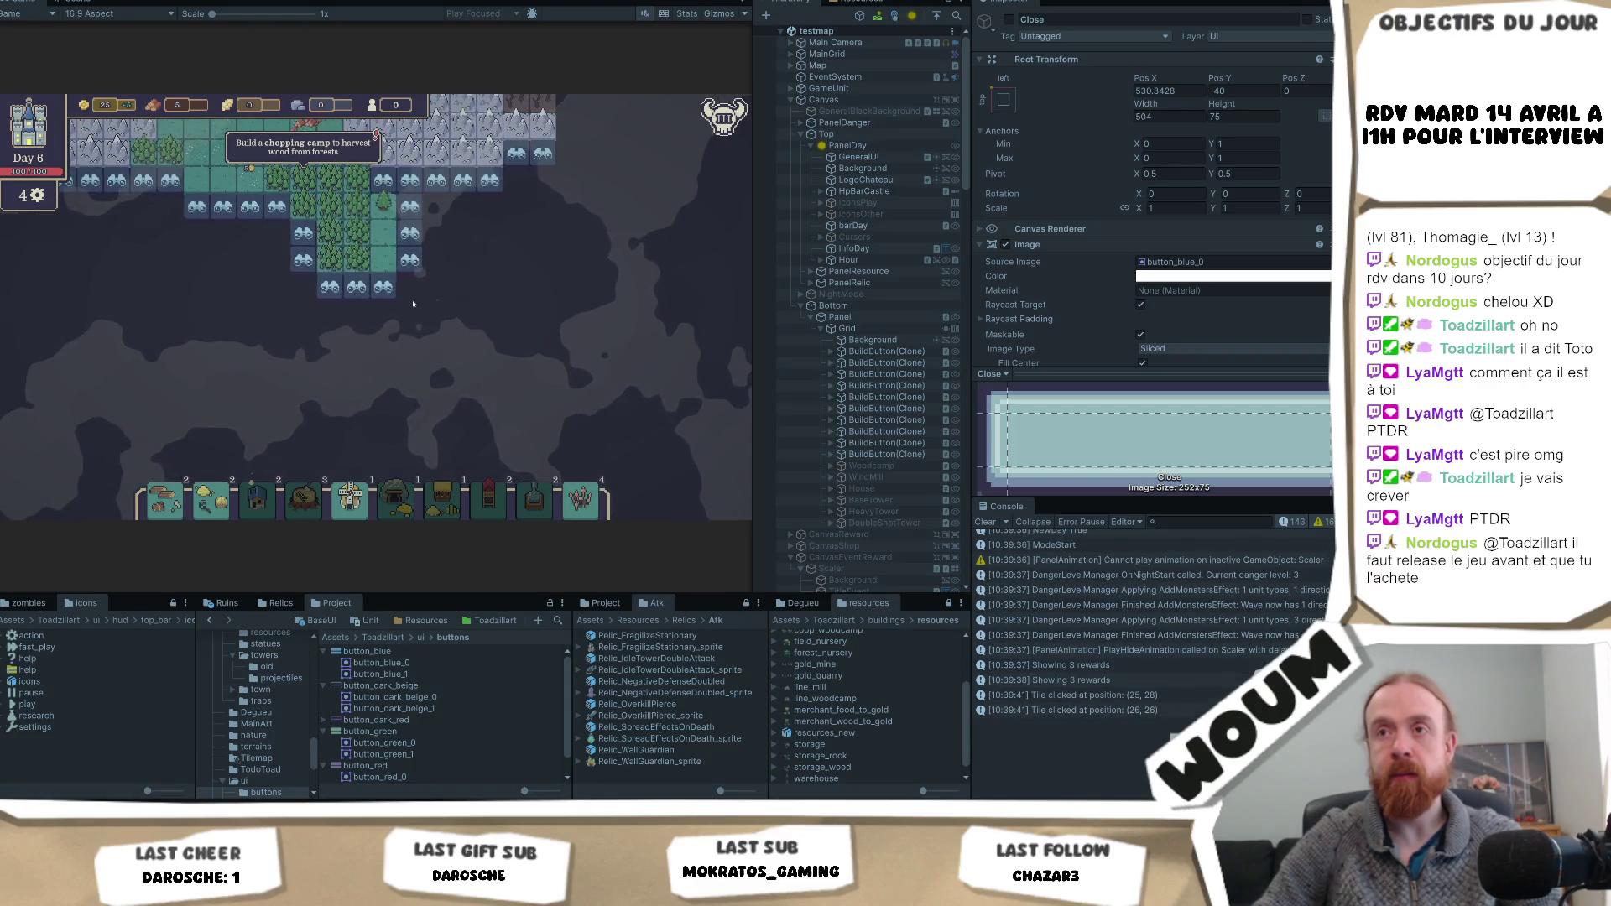
- Advance to Day 7, take the Crippling Stillness relic and a construction card, and reveal three fog tiles
{"action": "key", "text": "F1"}
{"action": "left_click", "coordinate": [386, 431]}
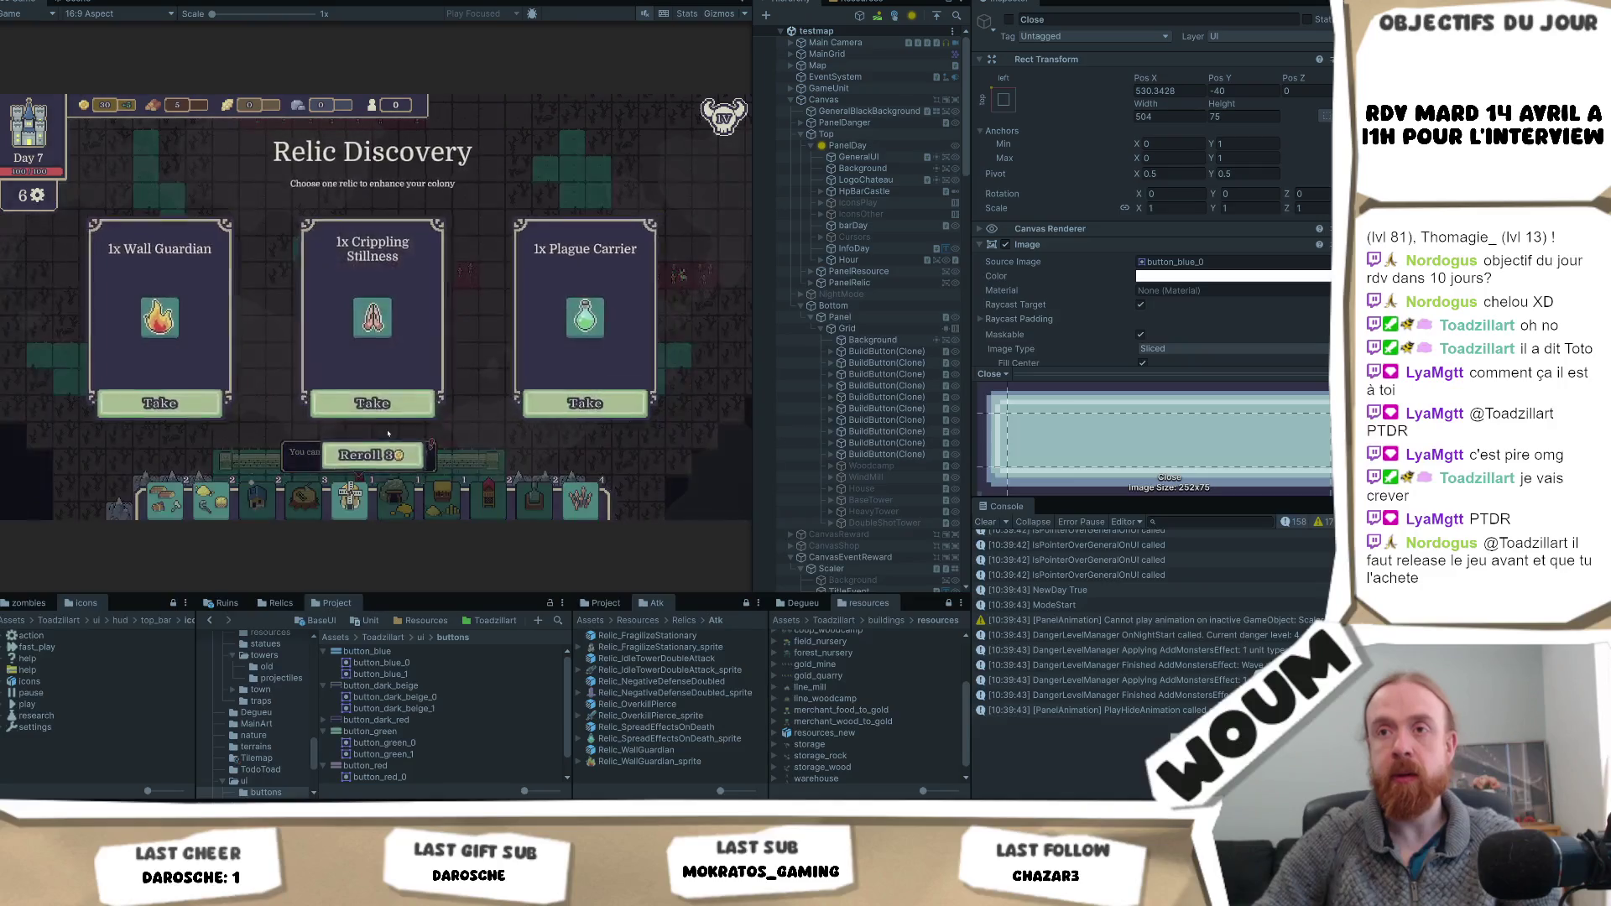
{"action": "left_click", "coordinate": [387, 402]}
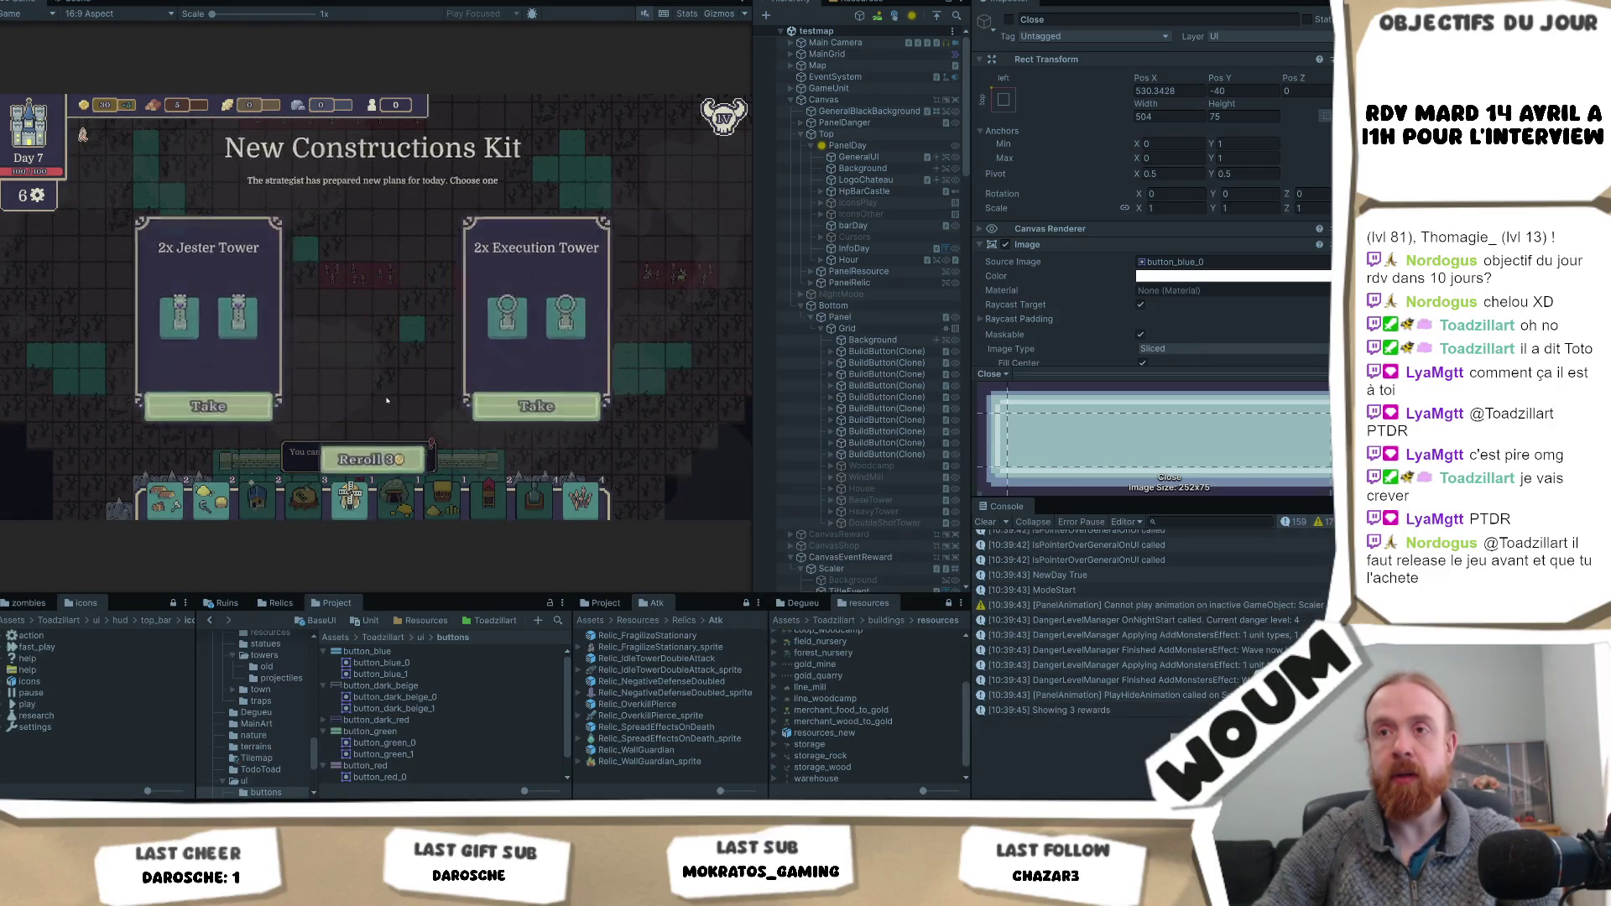
{"action": "left_click", "coordinate": [387, 406]}
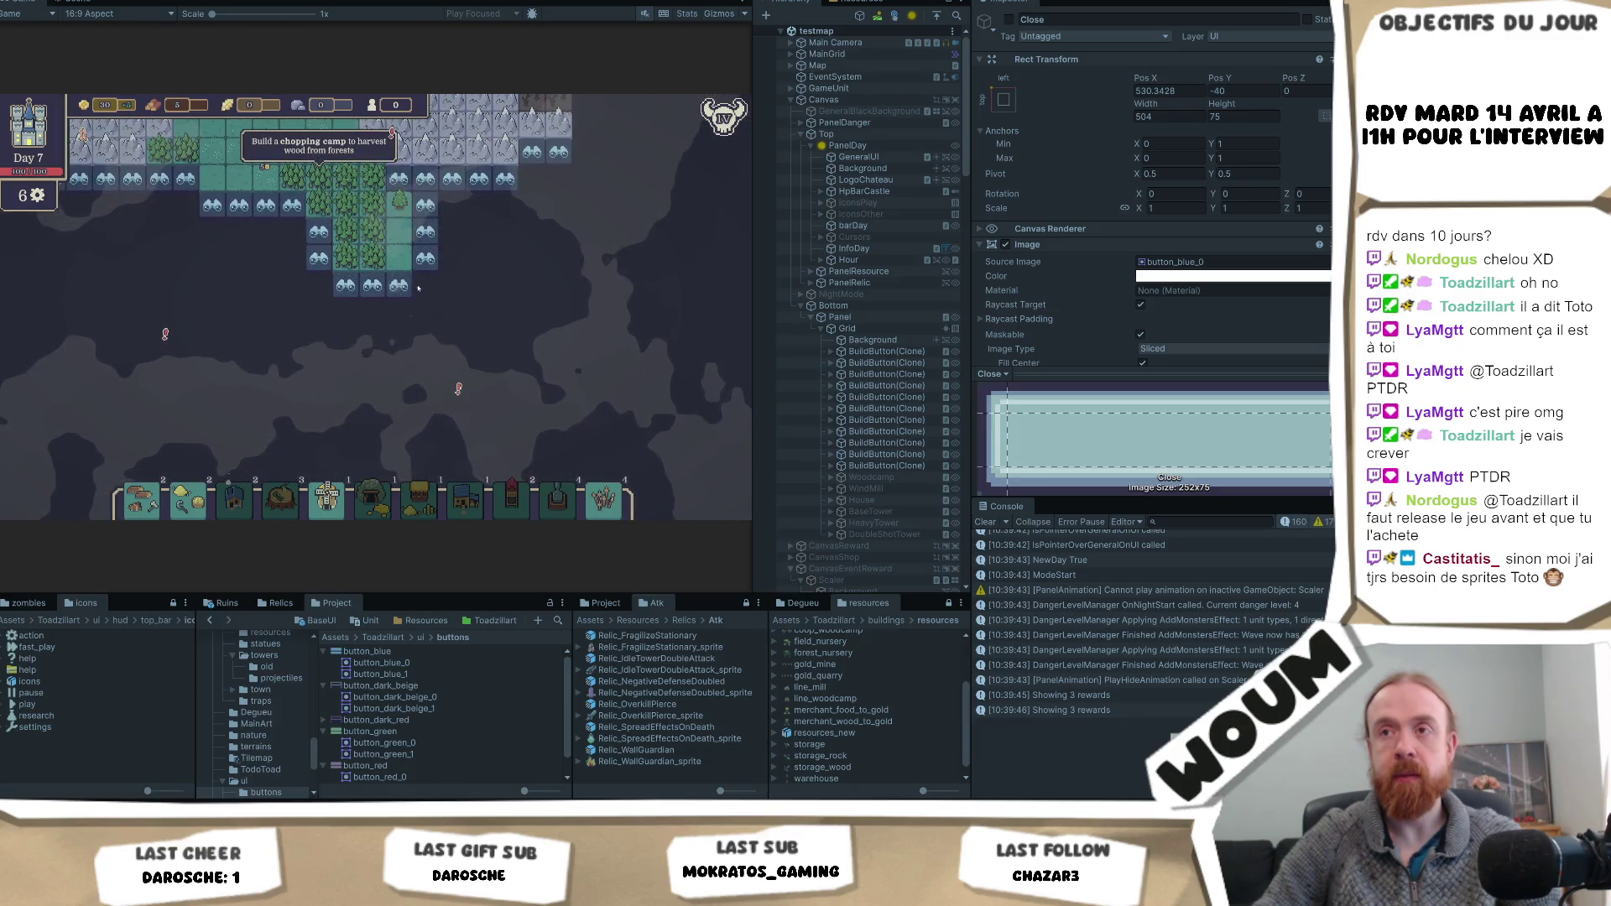
{"action": "left_click", "coordinate": [398, 285]}
{"action": "left_click", "coordinate": [425, 339]}
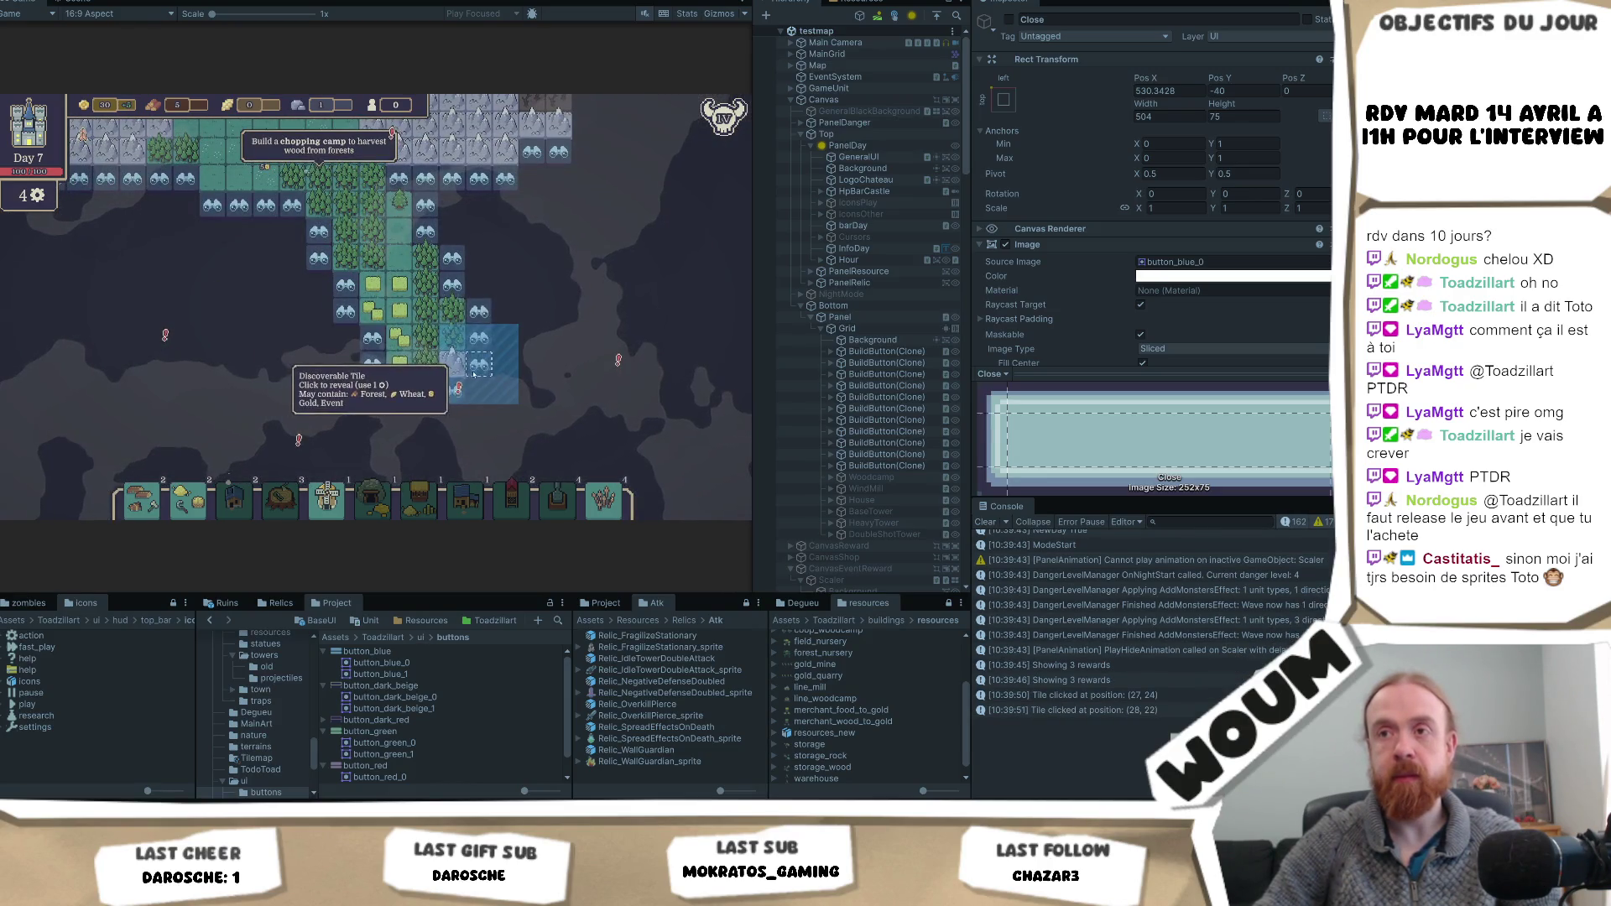
{"action": "left_click", "coordinate": [474, 373]}
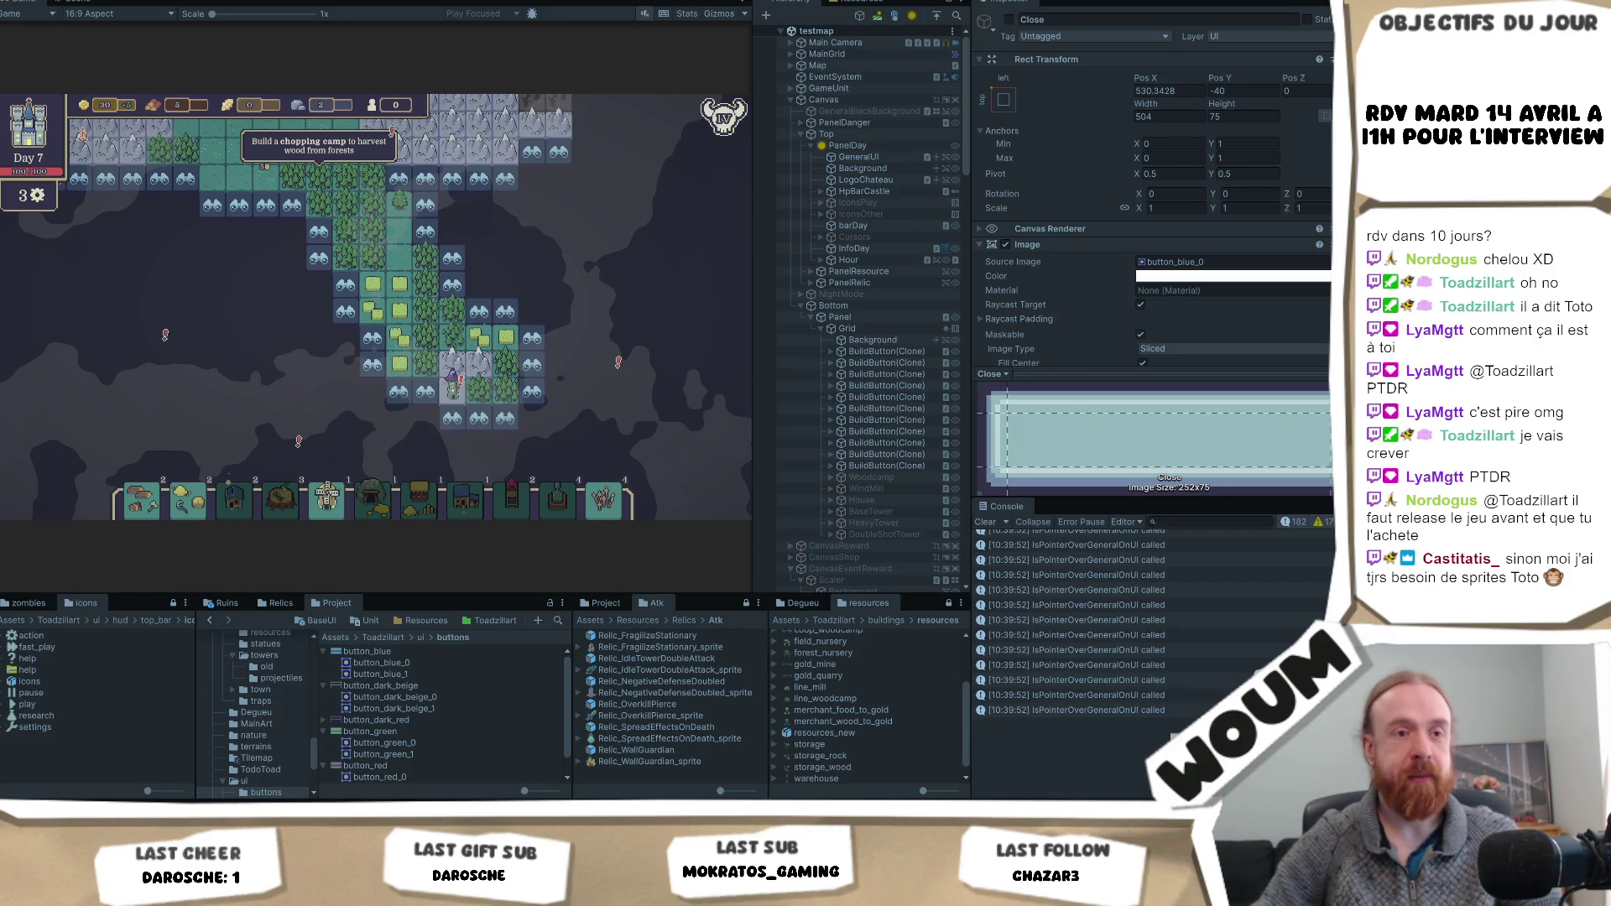
- Reveal a fog tile to raise the Mystical Tower Beacon popup, check its blue Close button, then stop play mode
{"action": "left_click", "coordinate": [453, 388]}
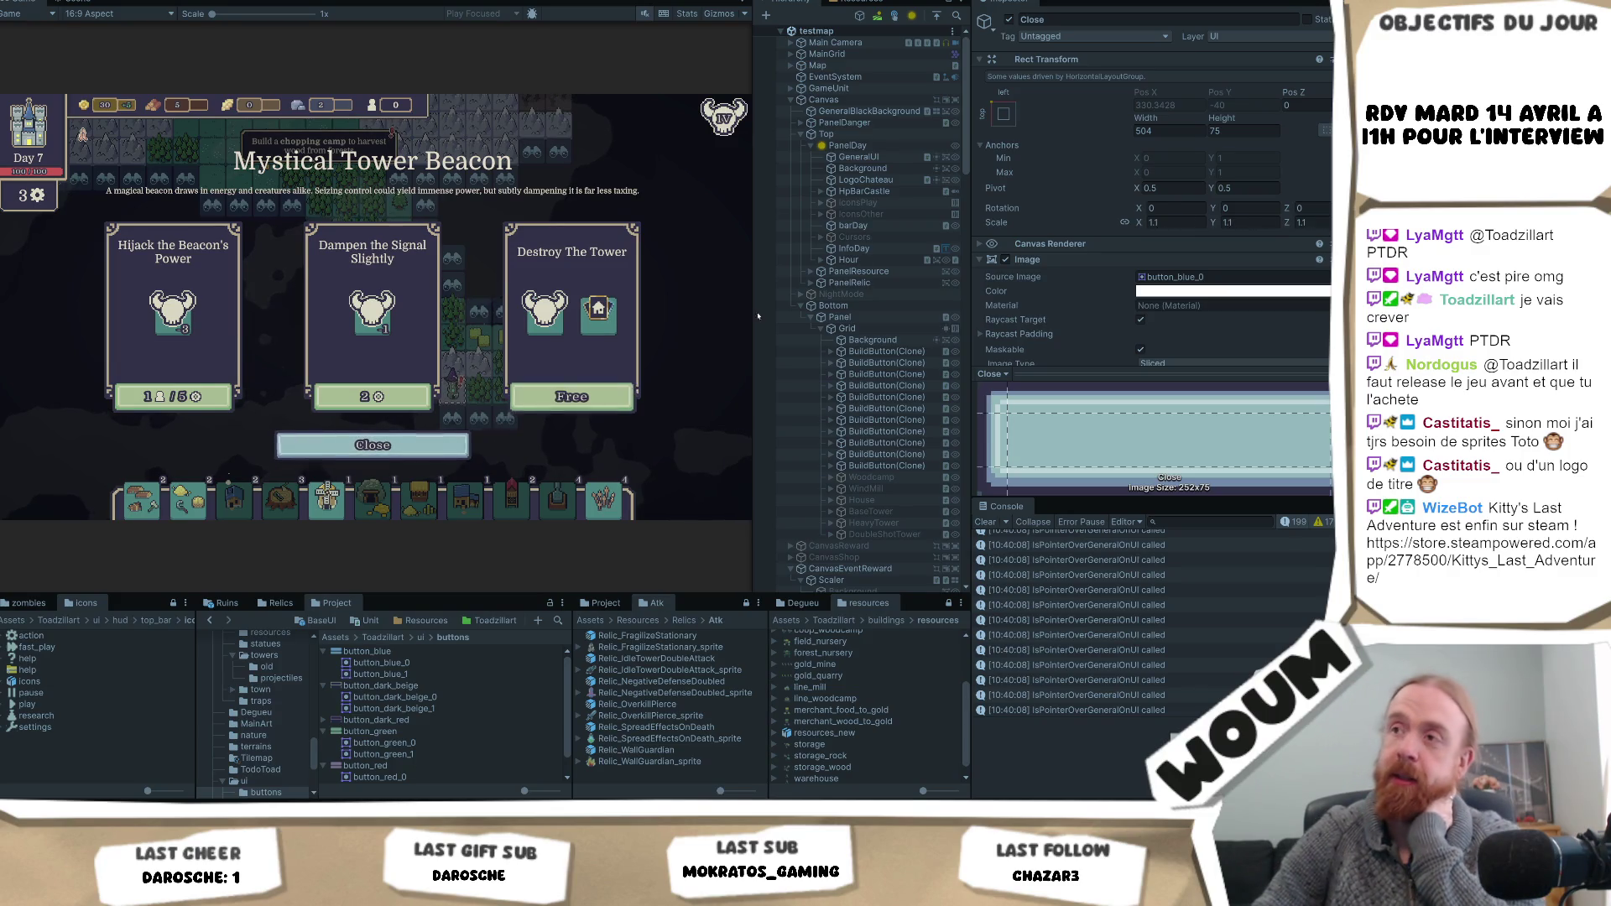
{"action": "key", "text": "ctrl+p"}
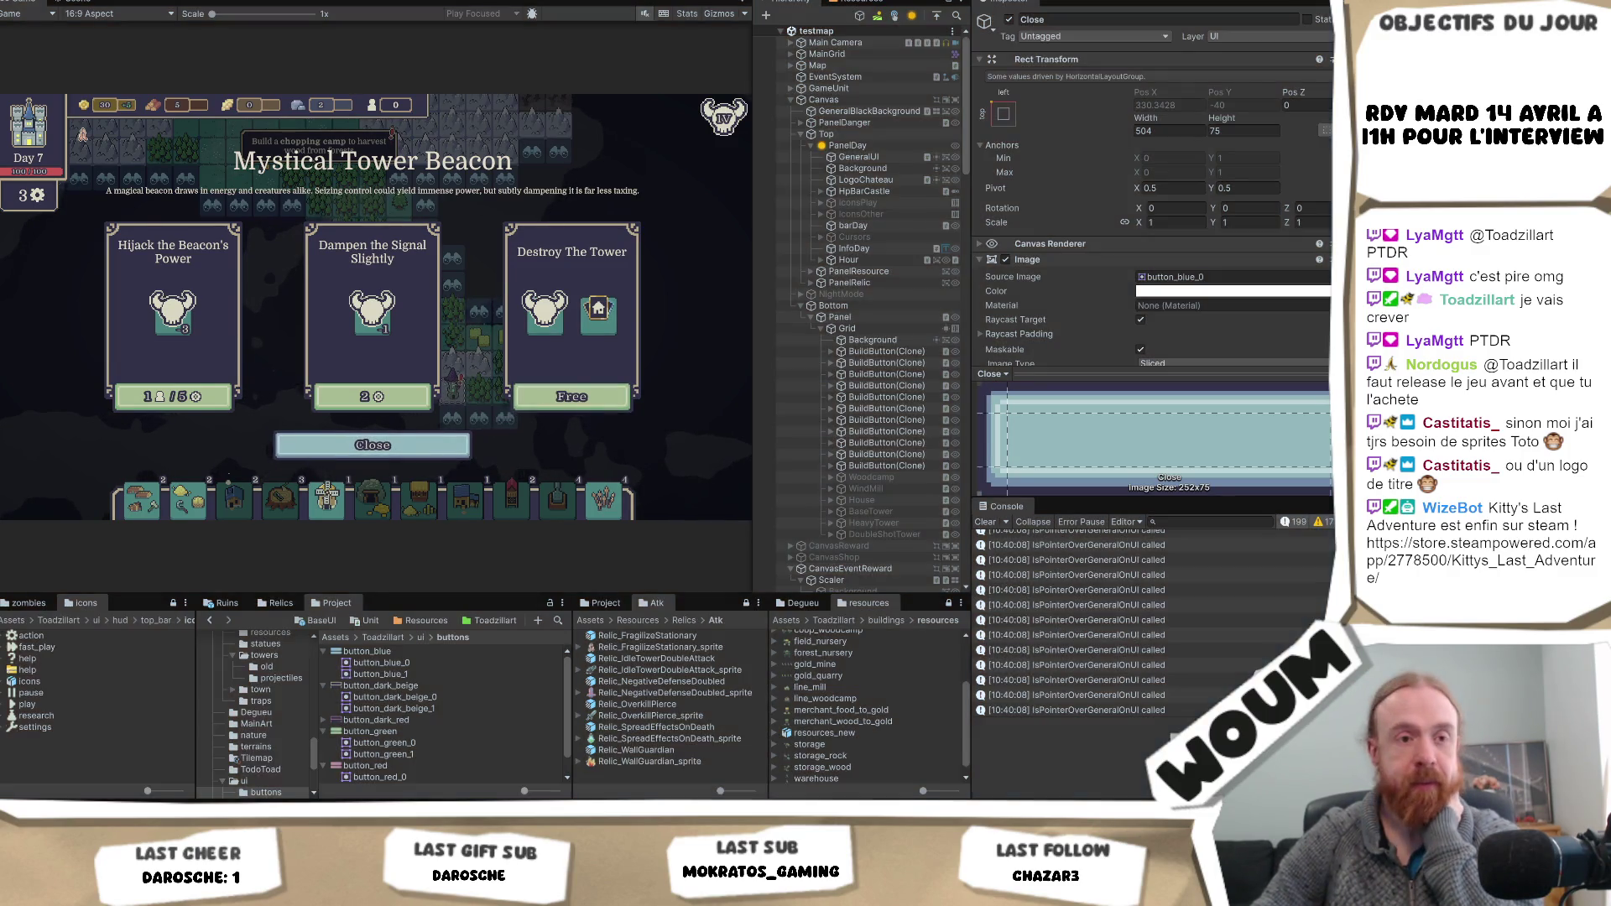
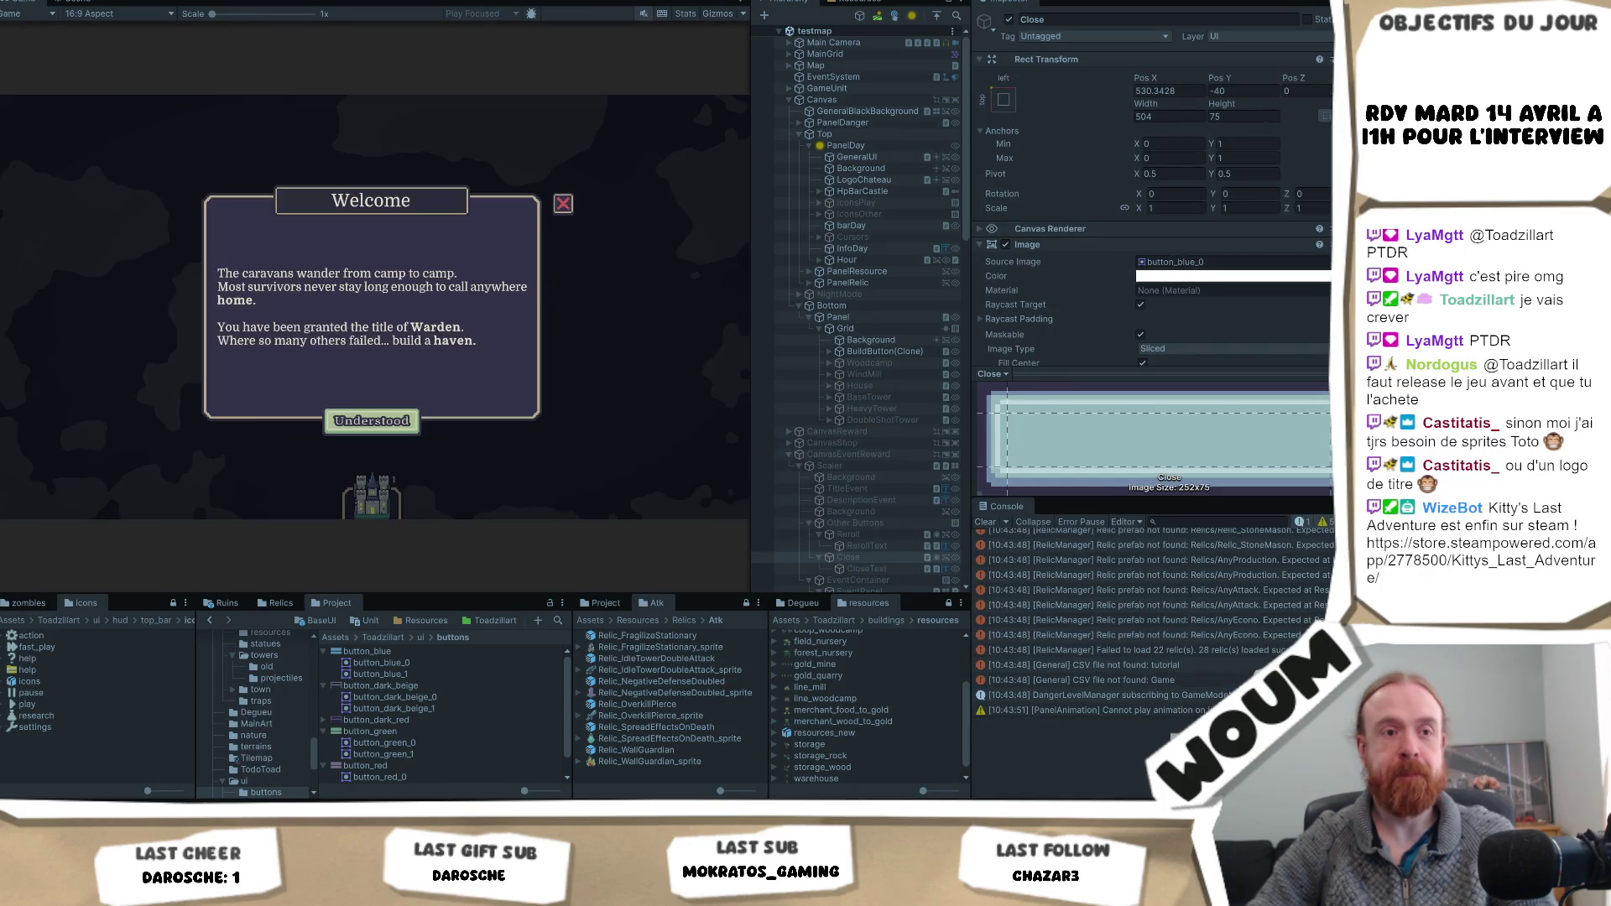
- Dismiss the welcome message, place the town centre on the map, and exit Play mode
{"action": "left_click", "coordinate": [391, 420]}
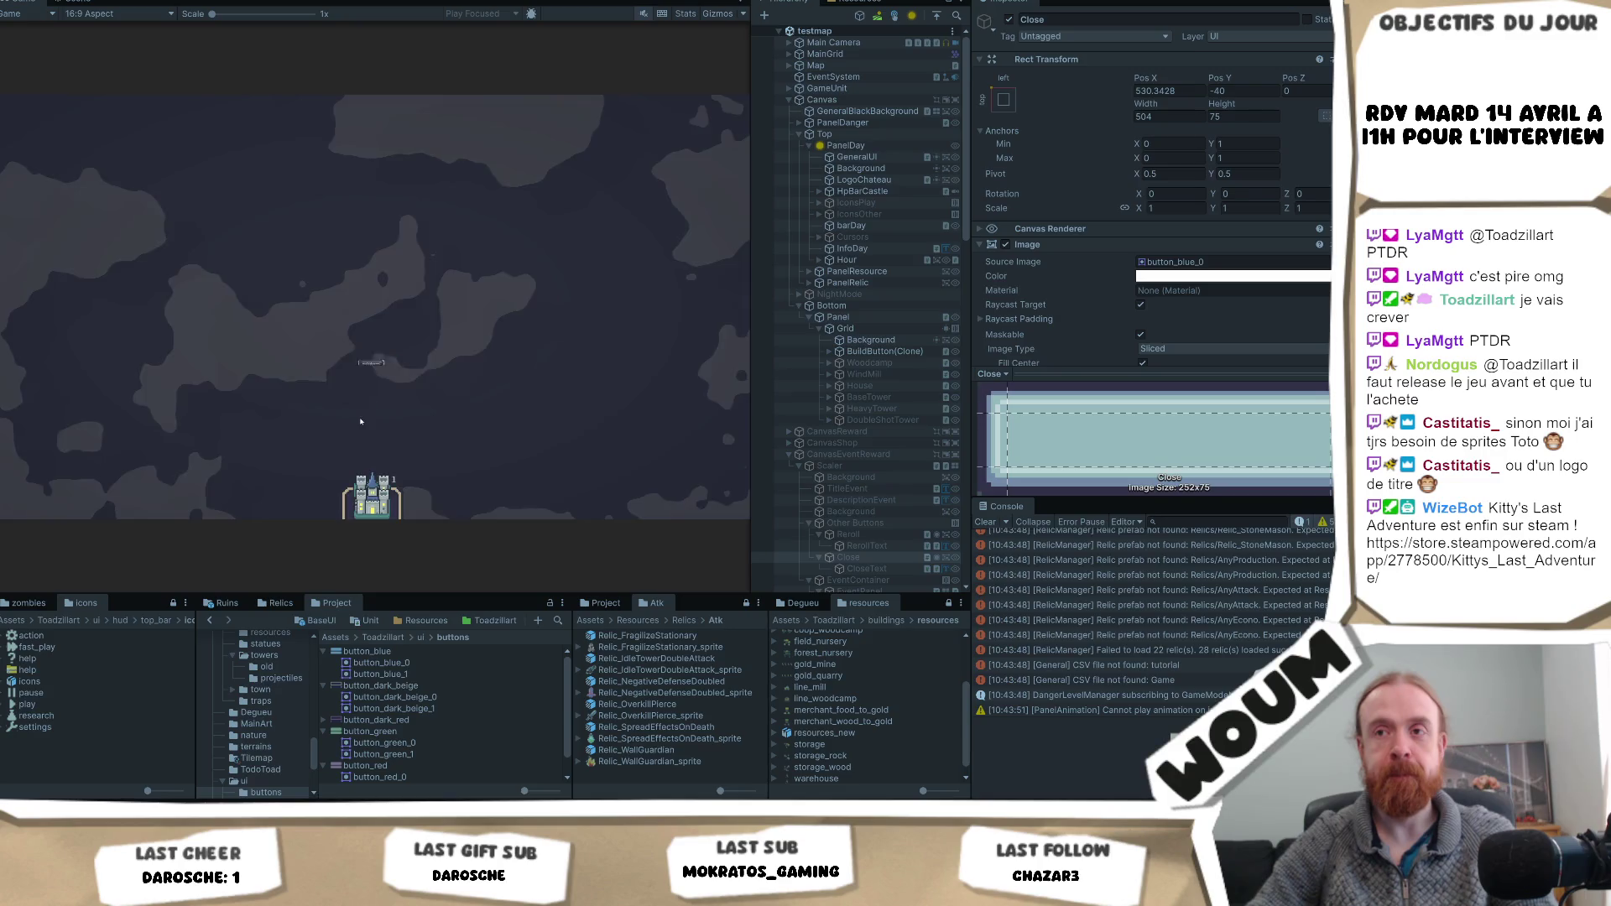
{"action": "left_click", "coordinate": [371, 386]}
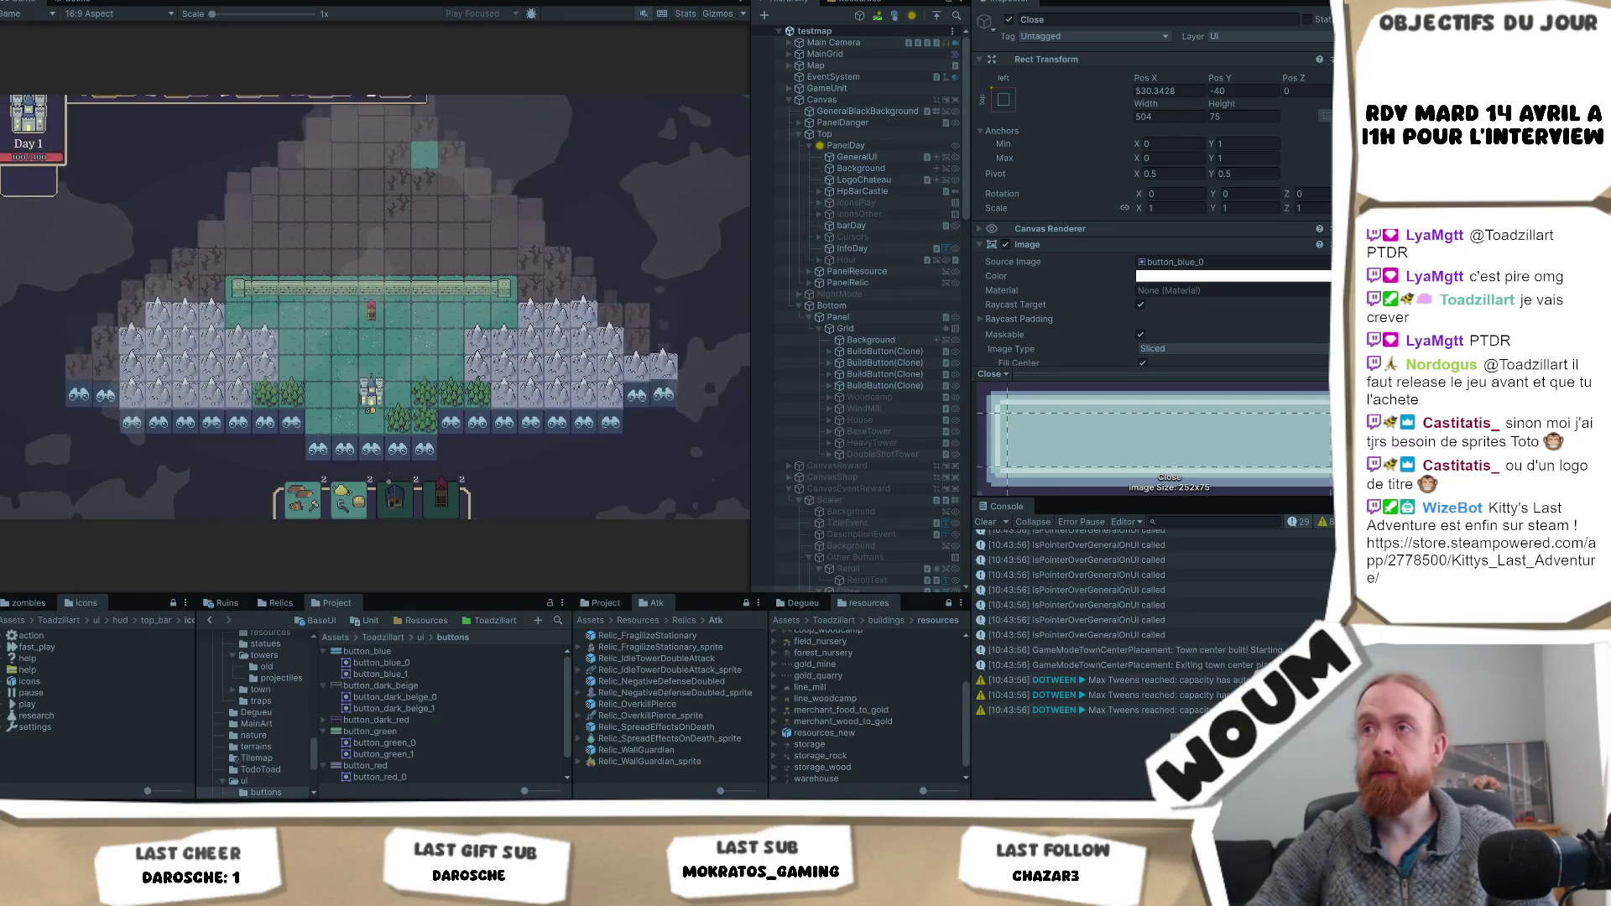
{"action": "key", "text": "ctrl+p"}
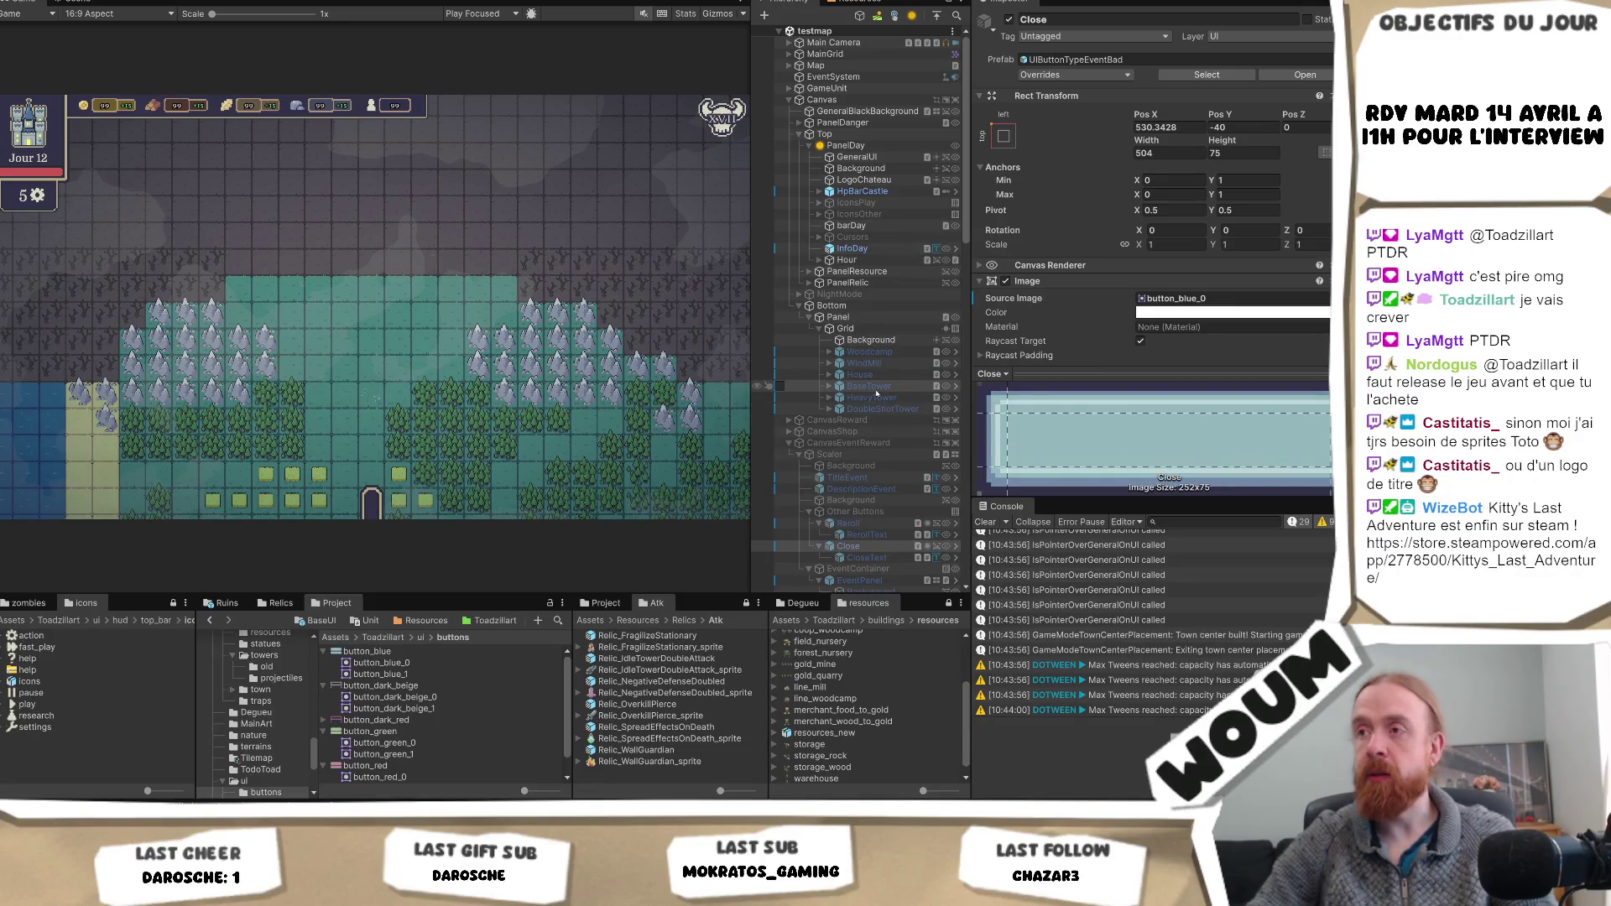
- Set CloseText's Translate Text Type to Menu Shop_Close, then restart the game in Play mode
{"action": "scroll", "coordinate": [814, 443], "scroll_direction": "down", "scroll_amount": 3}
{"action": "left_click", "coordinate": [864, 472]}
{"action": "scroll", "coordinate": [1297, 306], "scroll_direction": "down", "scroll_amount": 10}
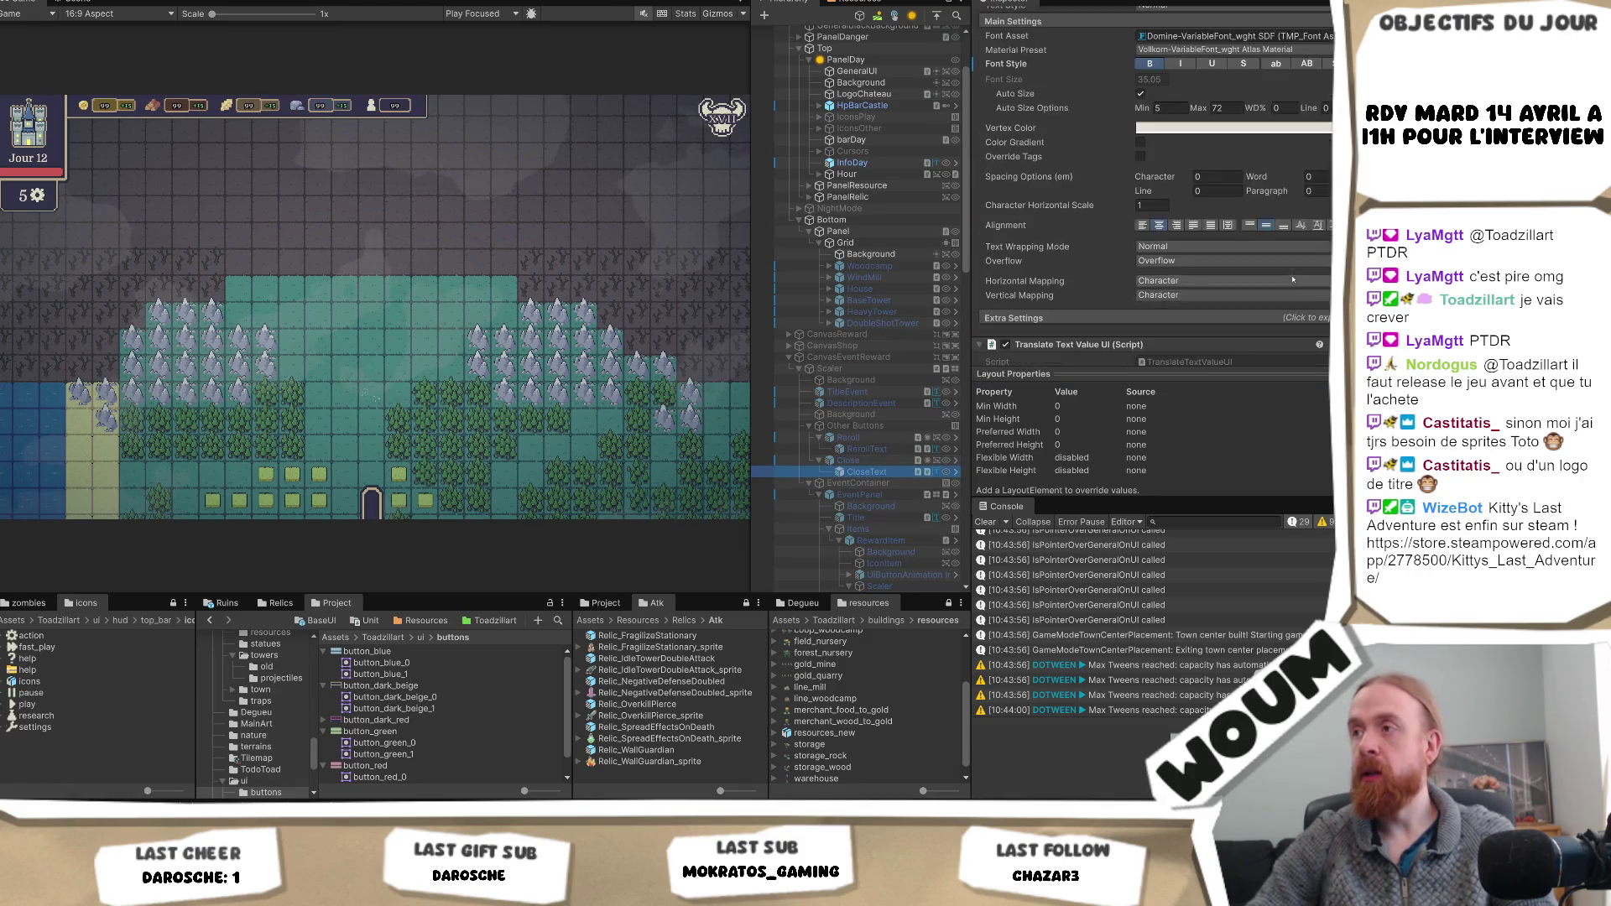
{"action": "left_click", "coordinate": [1230, 235]}
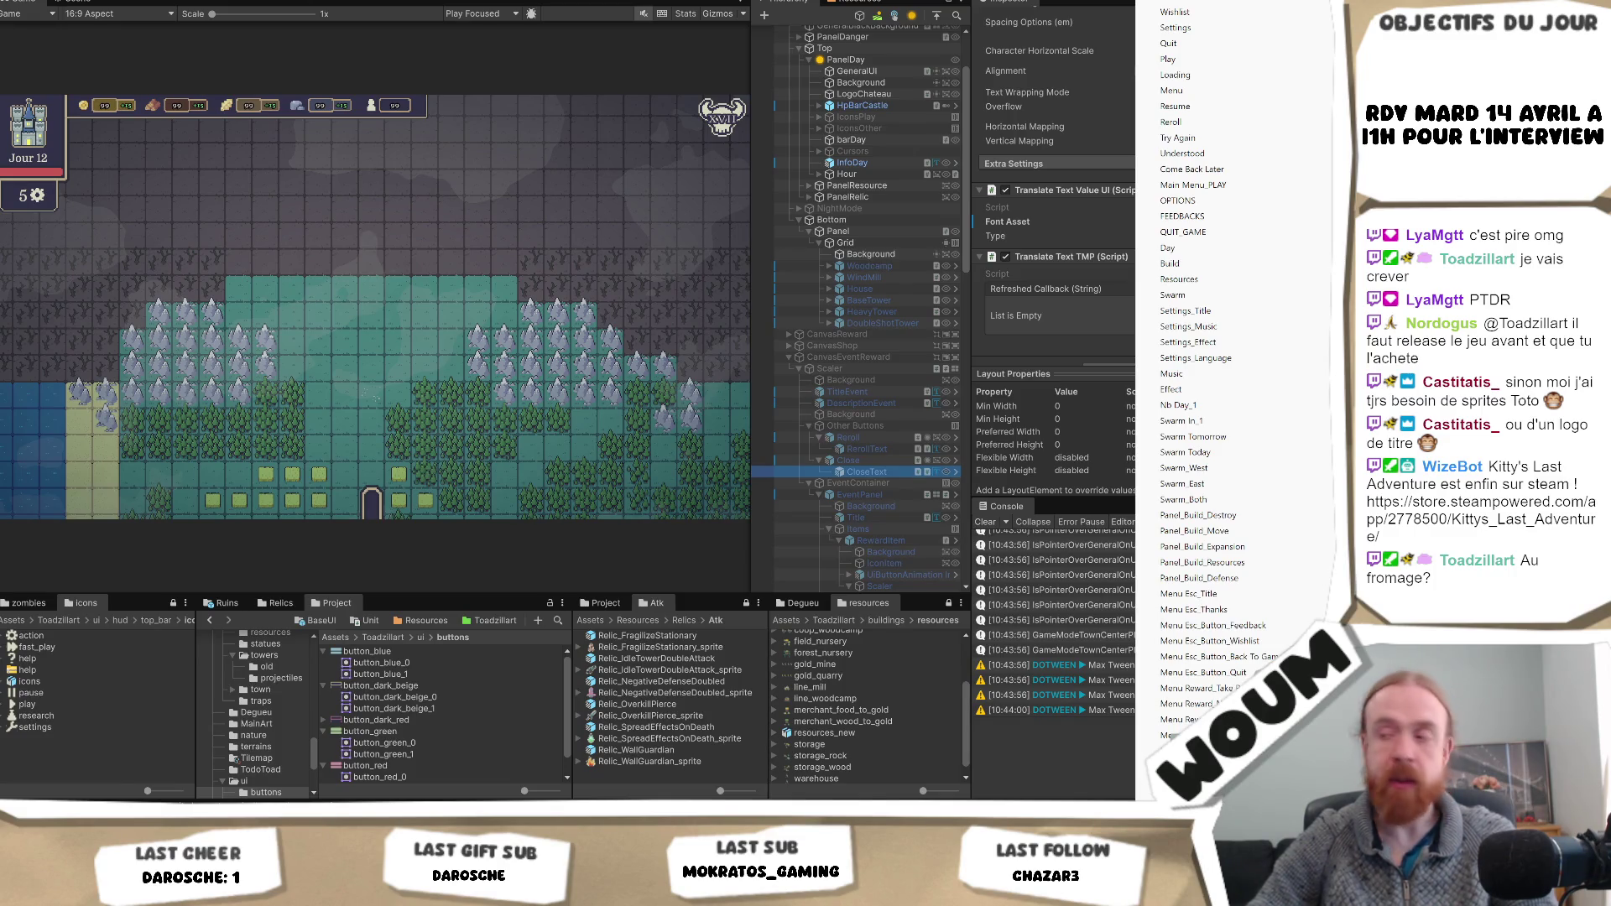
{"action": "key", "text": "Return"}
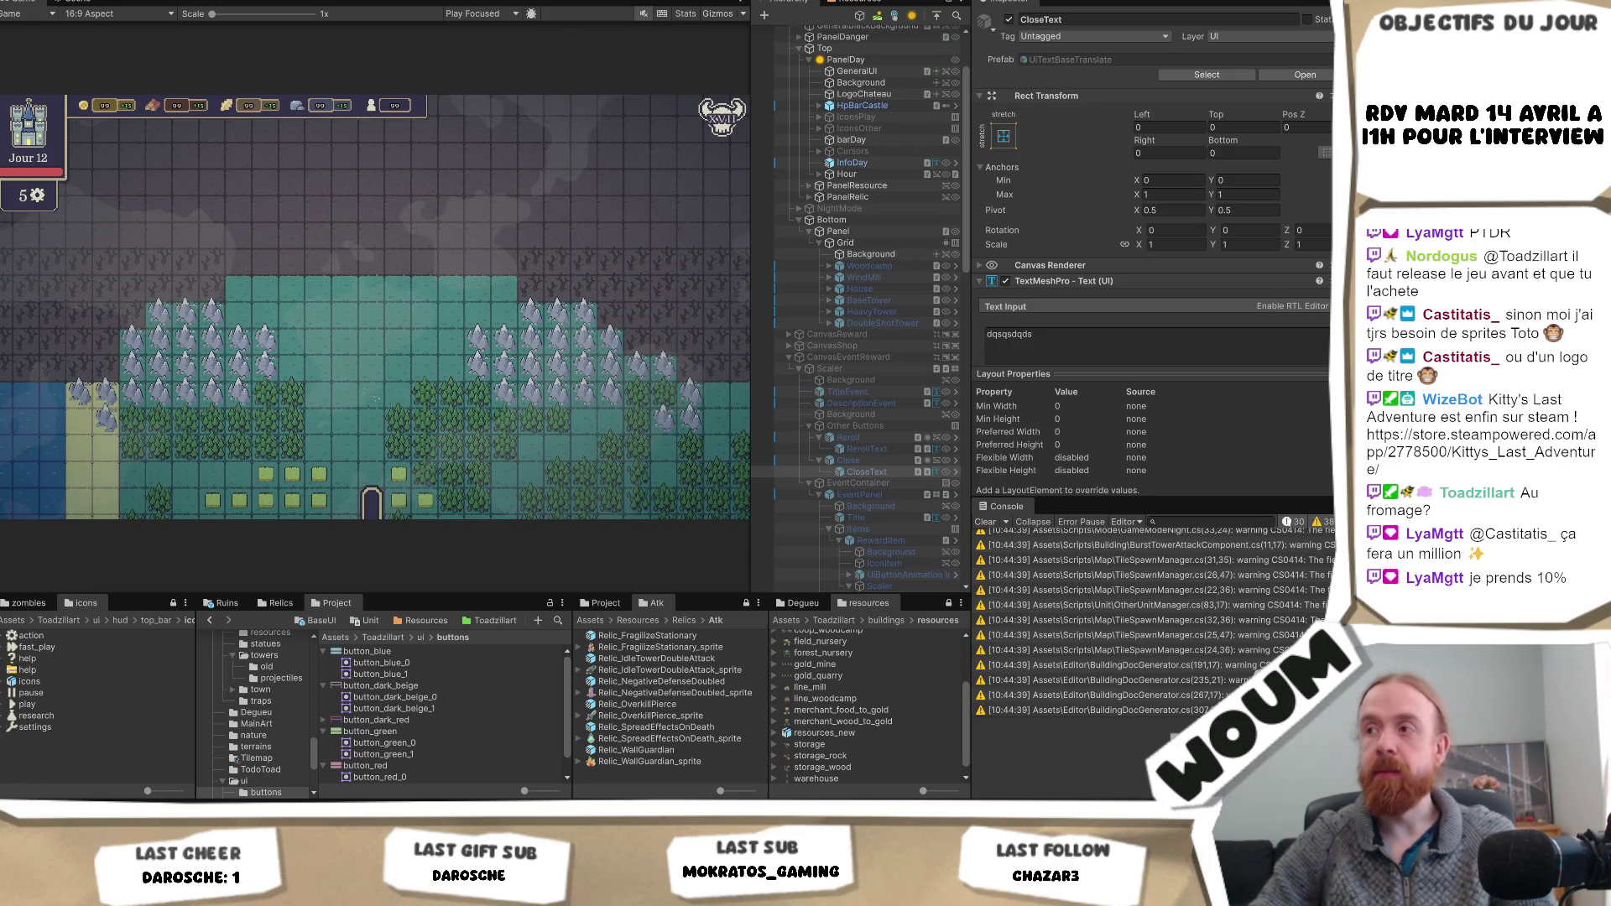
{"action": "key", "text": "ctrl+p"}
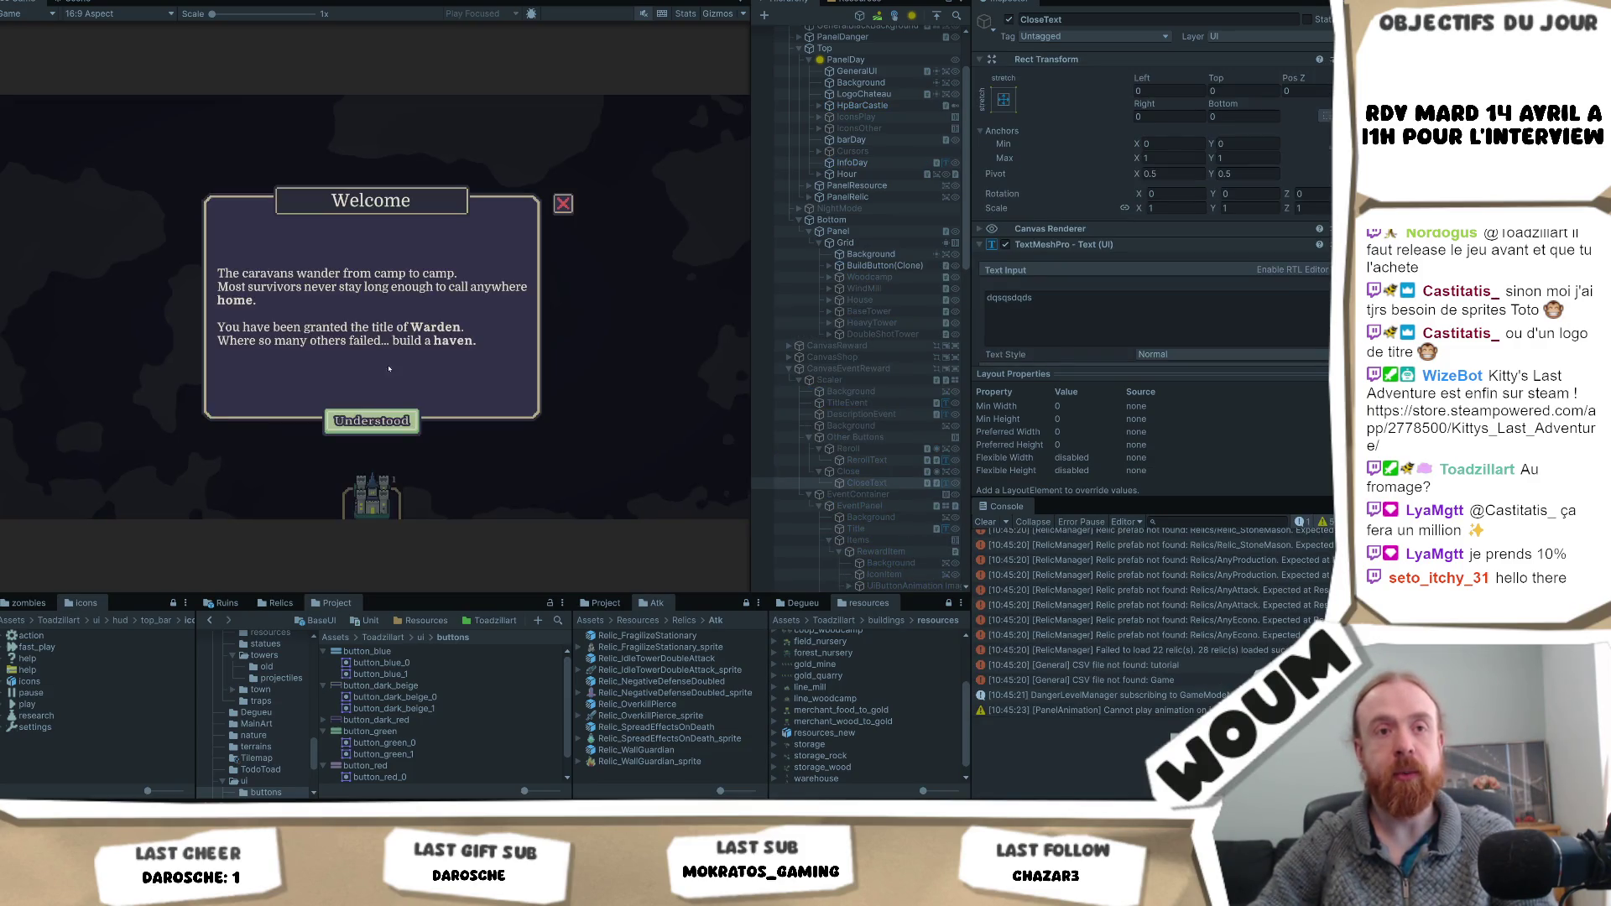
- Dismiss the welcome message and place the TownCenter on the map from the castle build button
{"action": "left_click", "coordinate": [409, 422]}
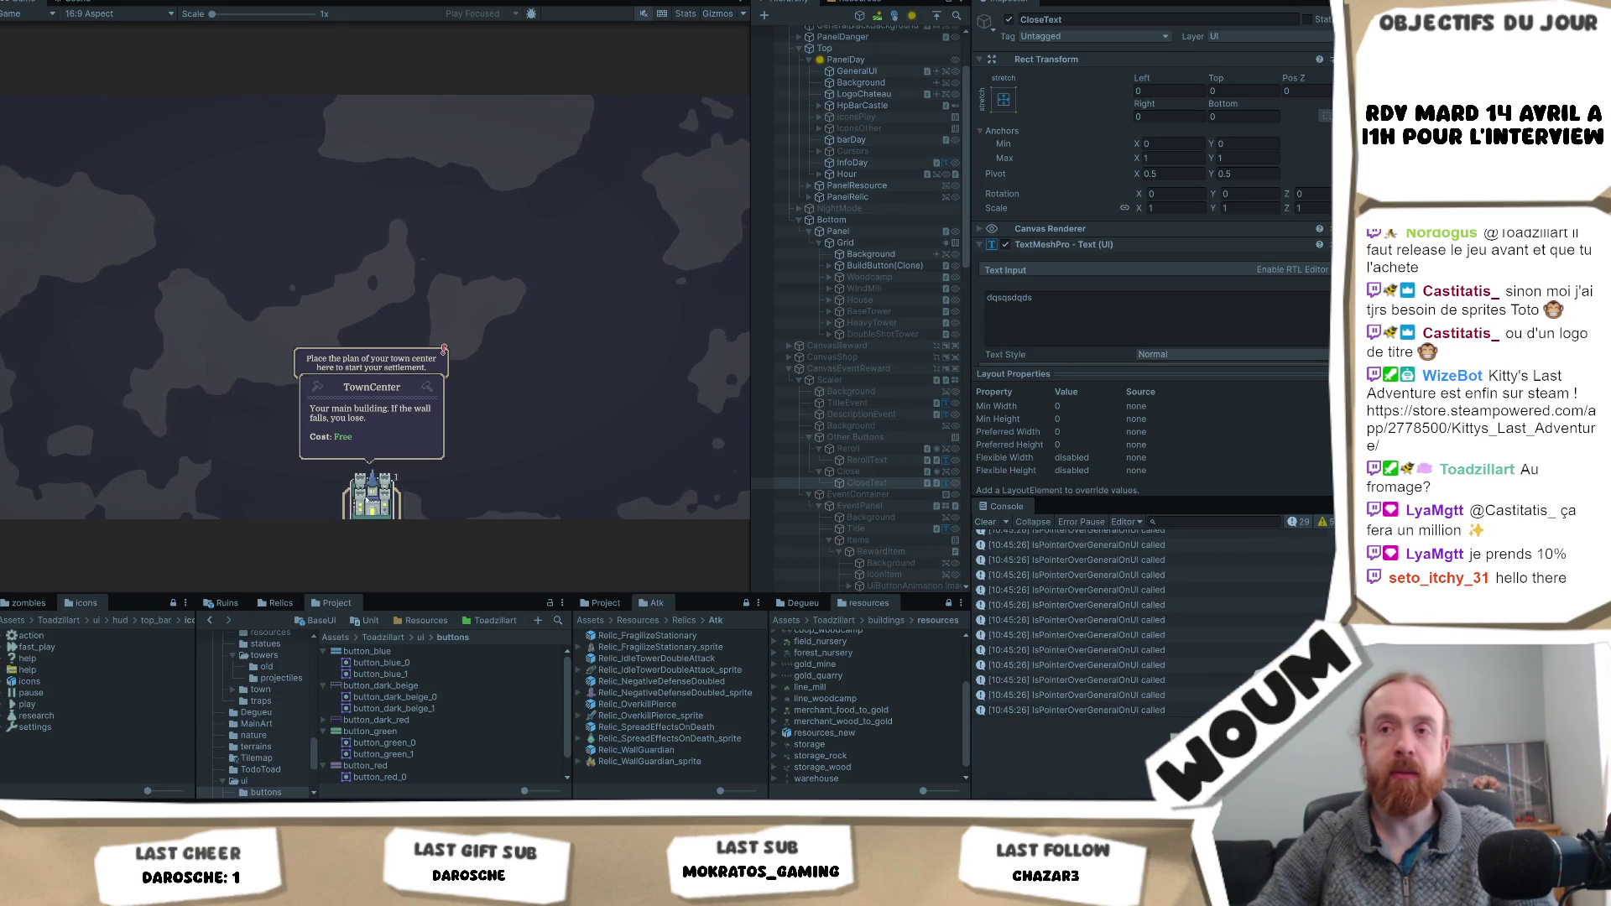
{"action": "left_click", "coordinate": [369, 499]}
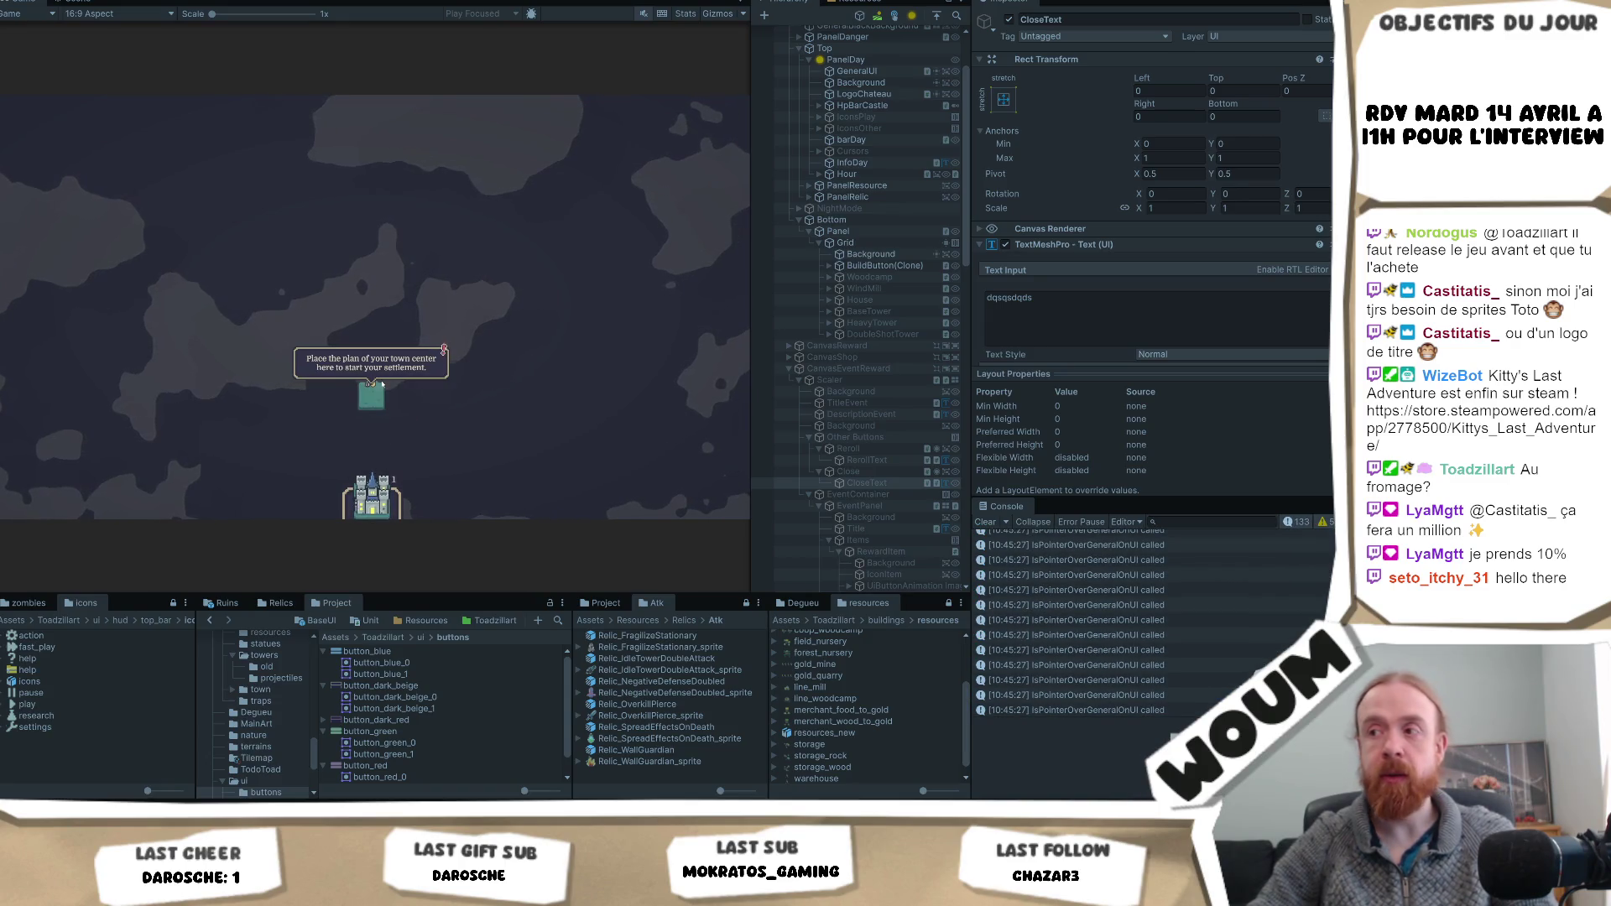
{"action": "left_click", "coordinate": [376, 397]}
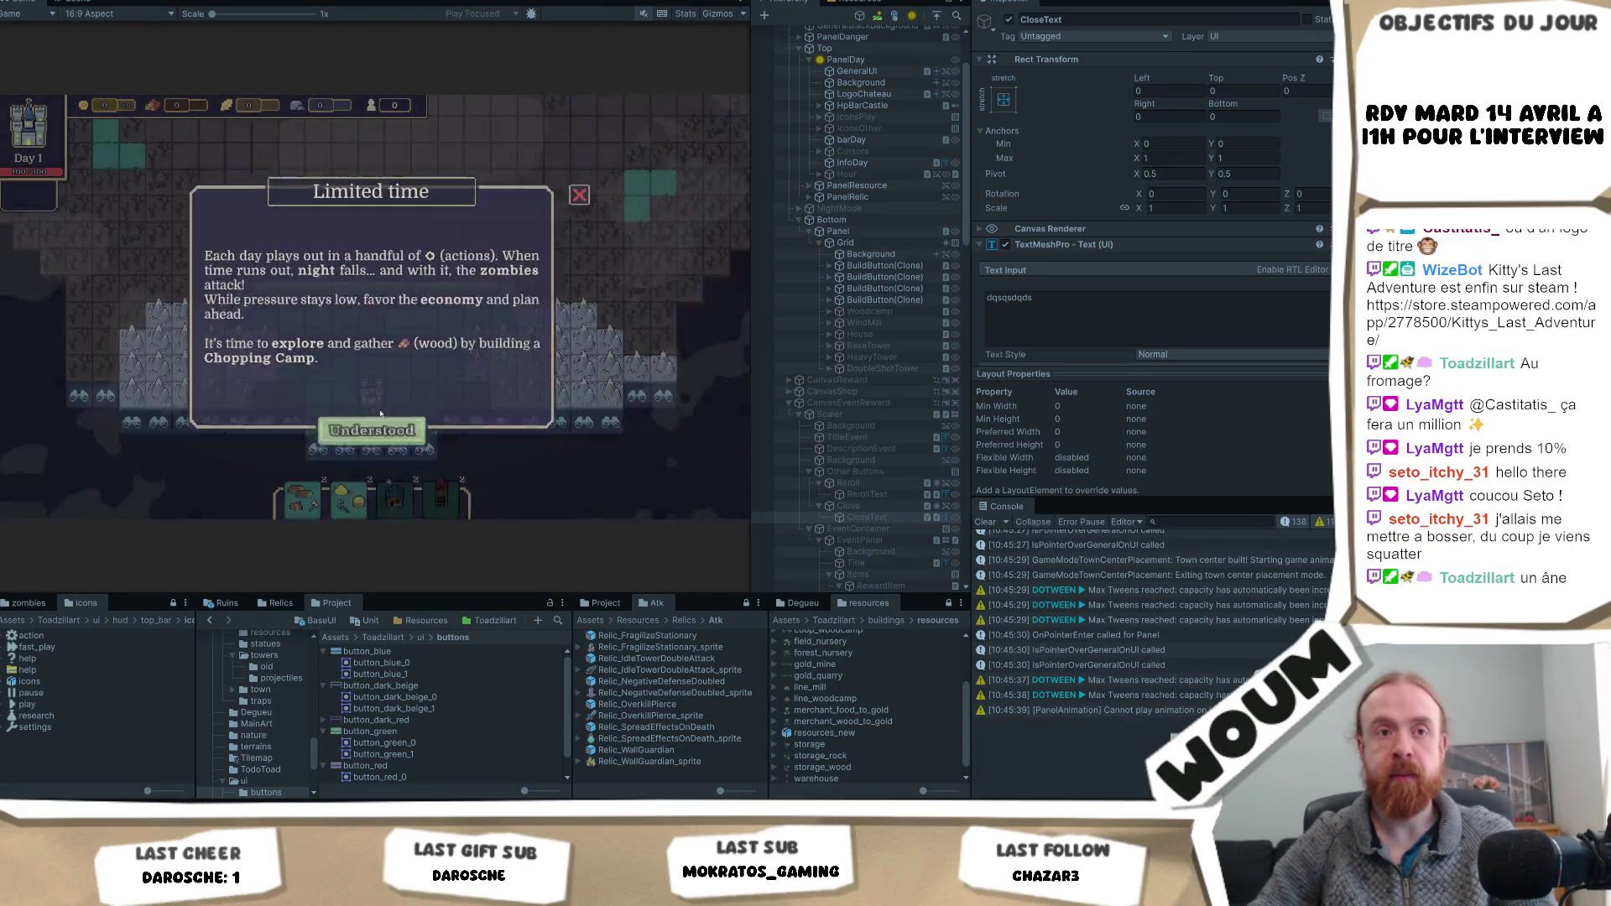
- Dismiss the Limited time and Explore tutorials, advancing days and taking each construction kit building
{"action": "left_click", "coordinate": [374, 429]}
{"action": "left_click", "coordinate": [541, 463]}
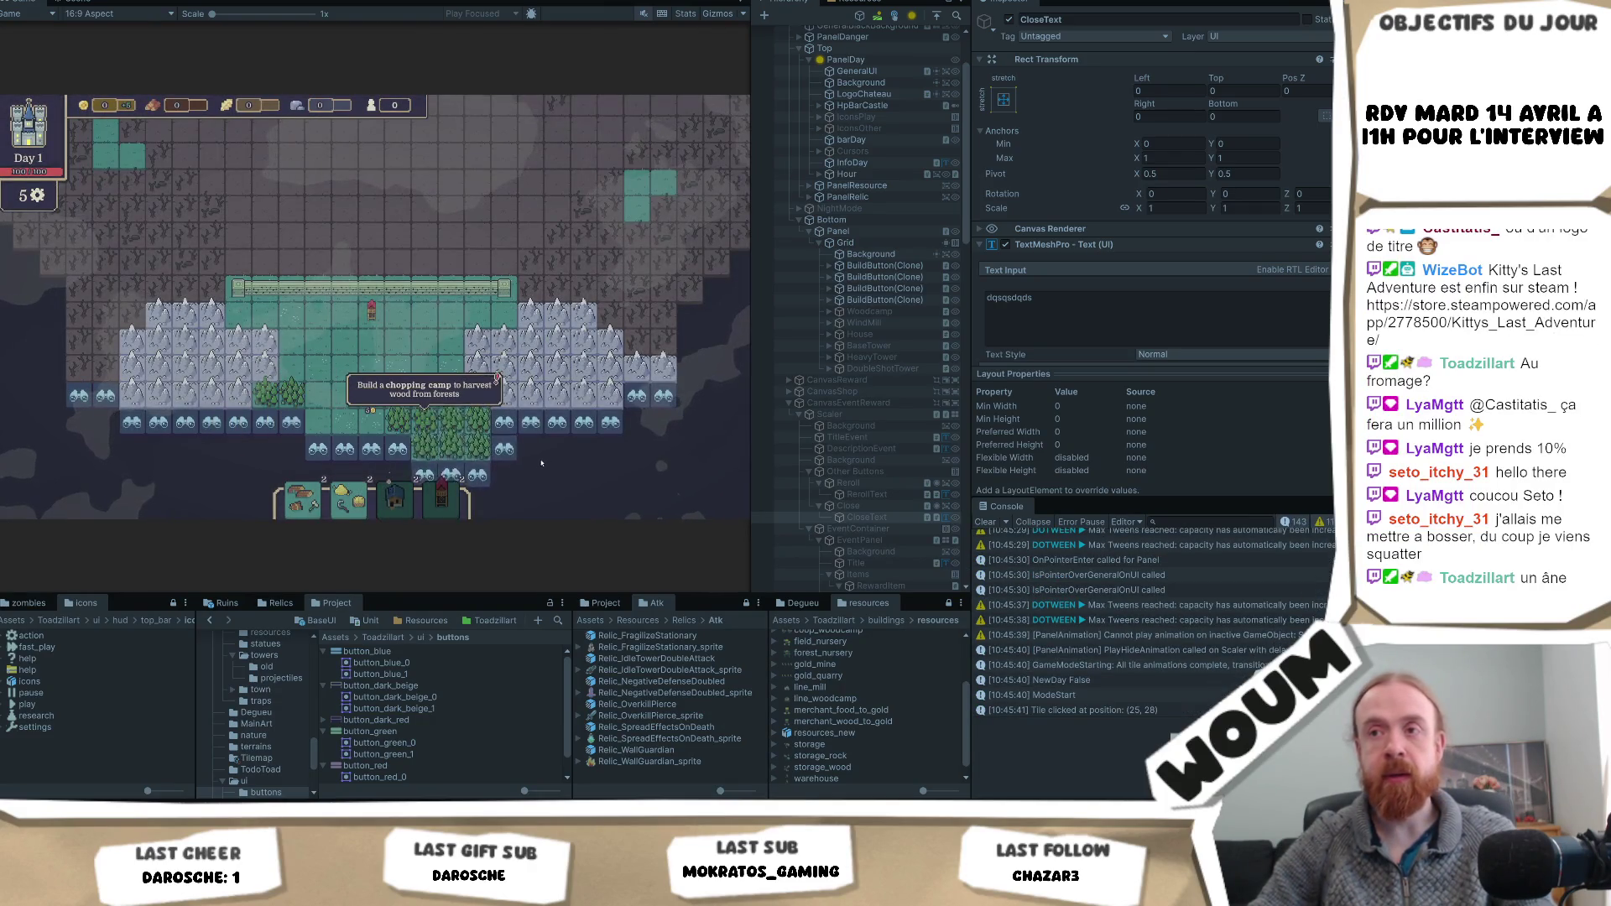
{"action": "left_click", "coordinate": [376, 428]}
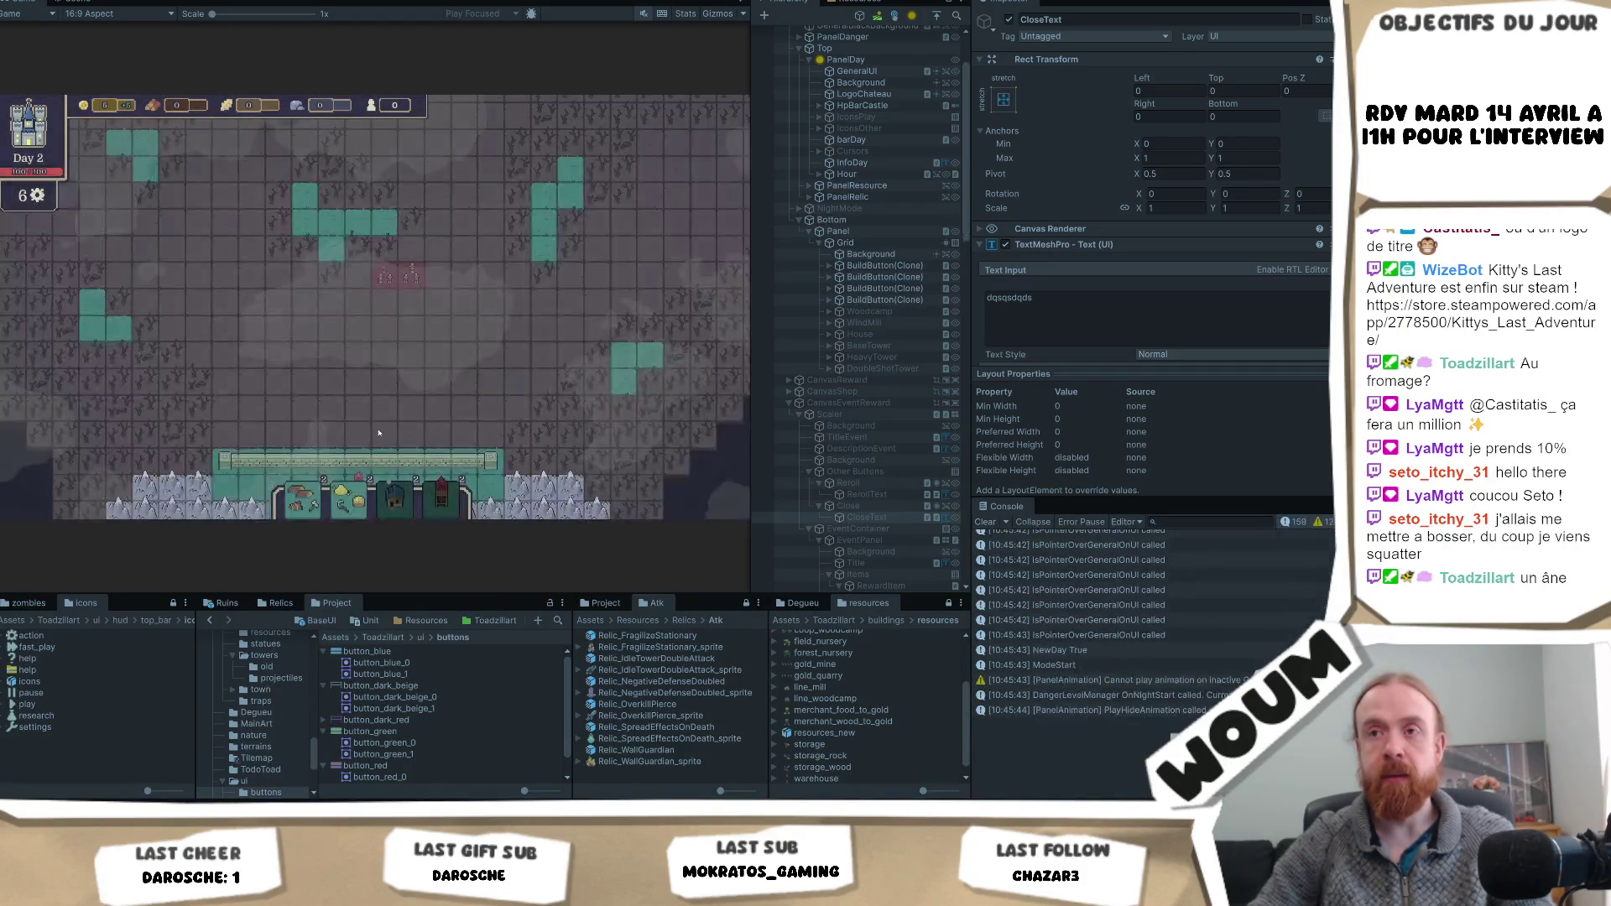
{"action": "left_click", "coordinate": [397, 393]}
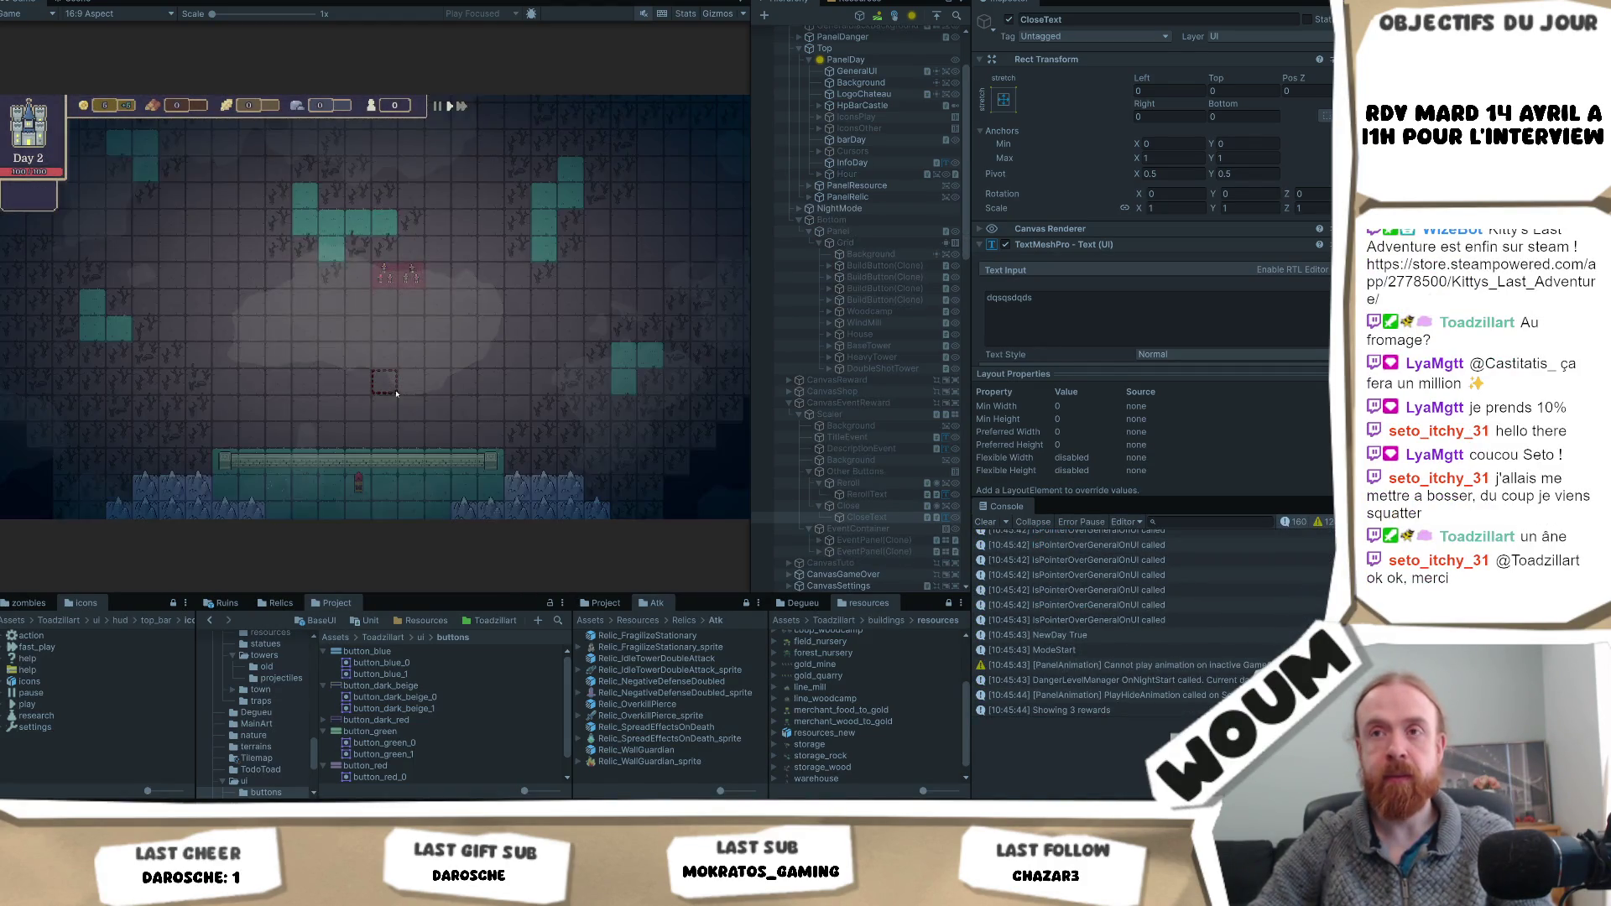
{"action": "key", "text": "F1"}
{"action": "left_click", "coordinate": [395, 421]}
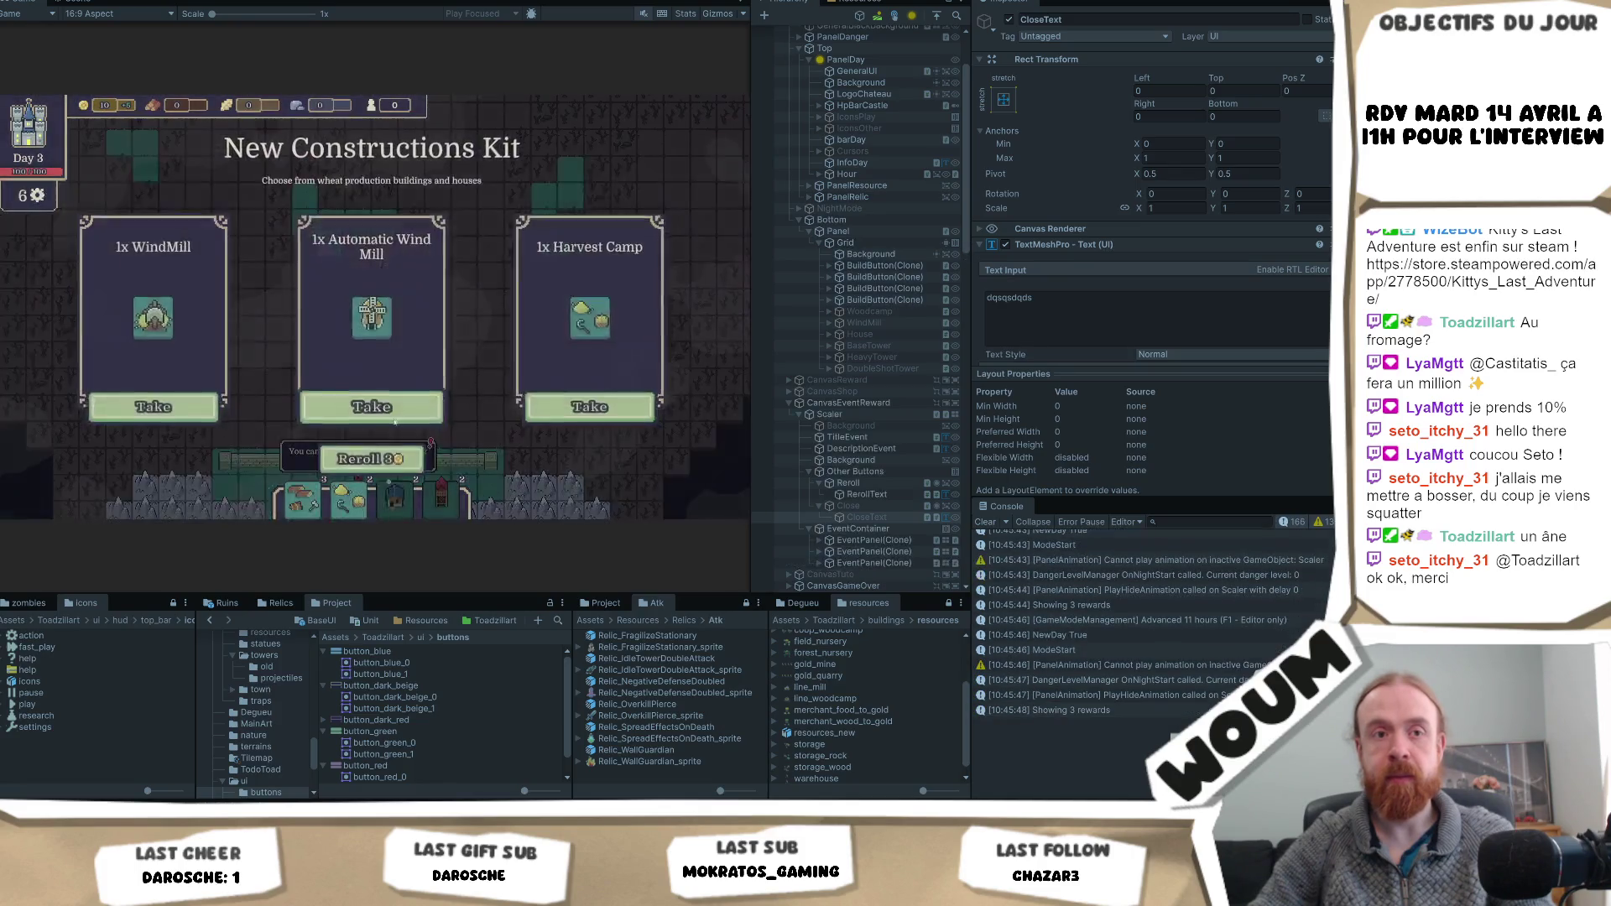
{"action": "left_click", "coordinate": [395, 400]}
{"action": "key", "text": "F1"}
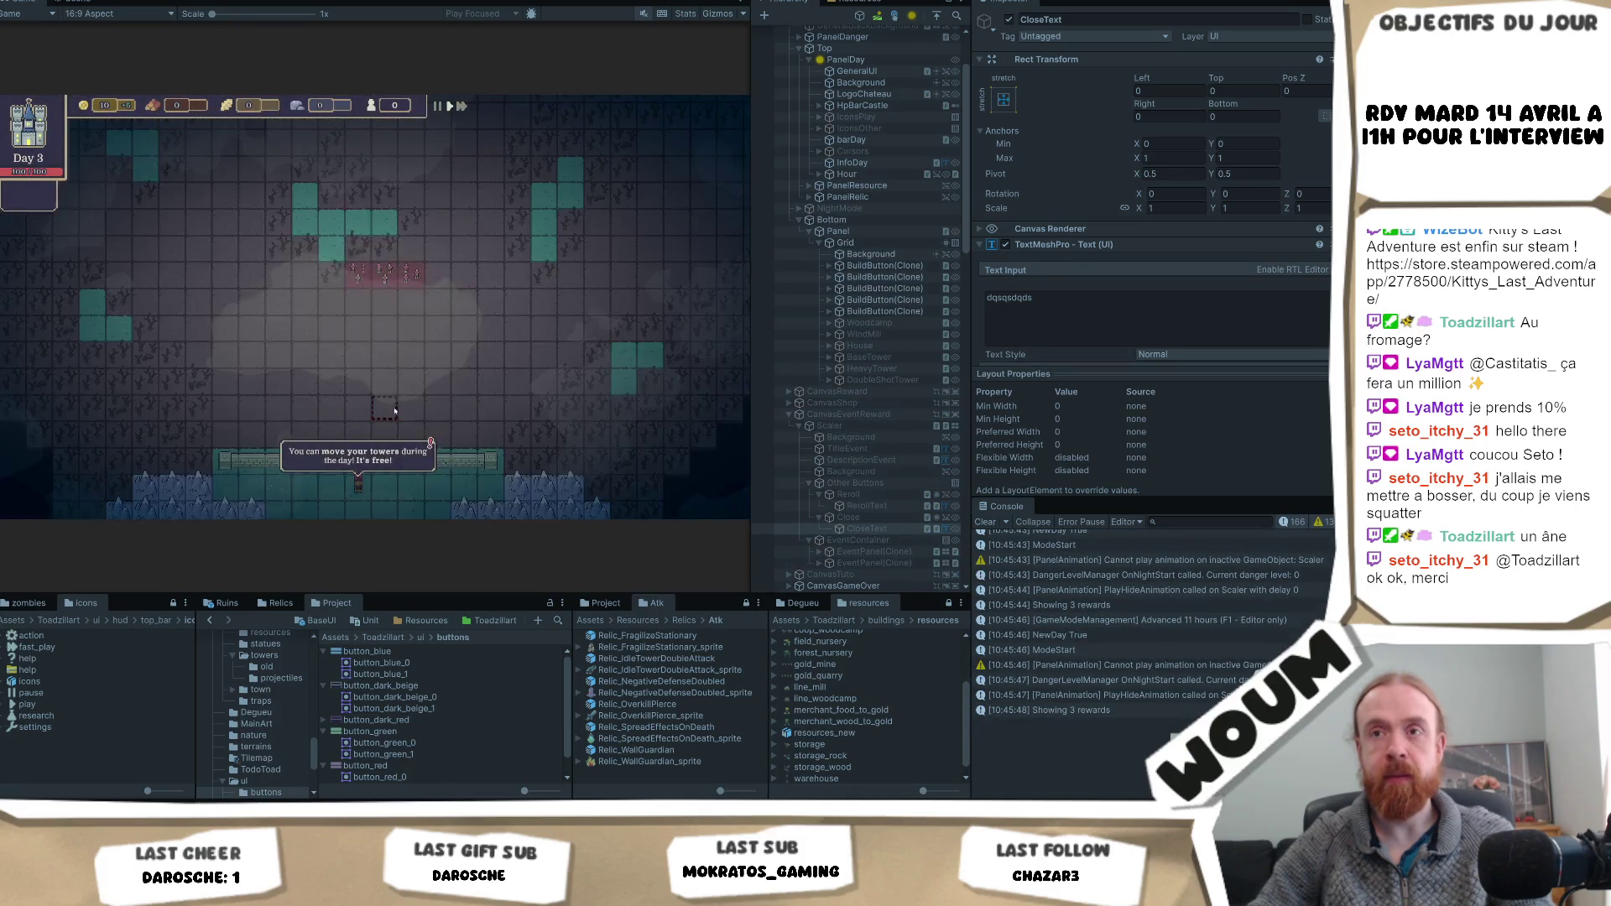
- Skip past the Danger and Defense tutorials, taking buildings from each construction kit
{"action": "left_click", "coordinate": [385, 431]}
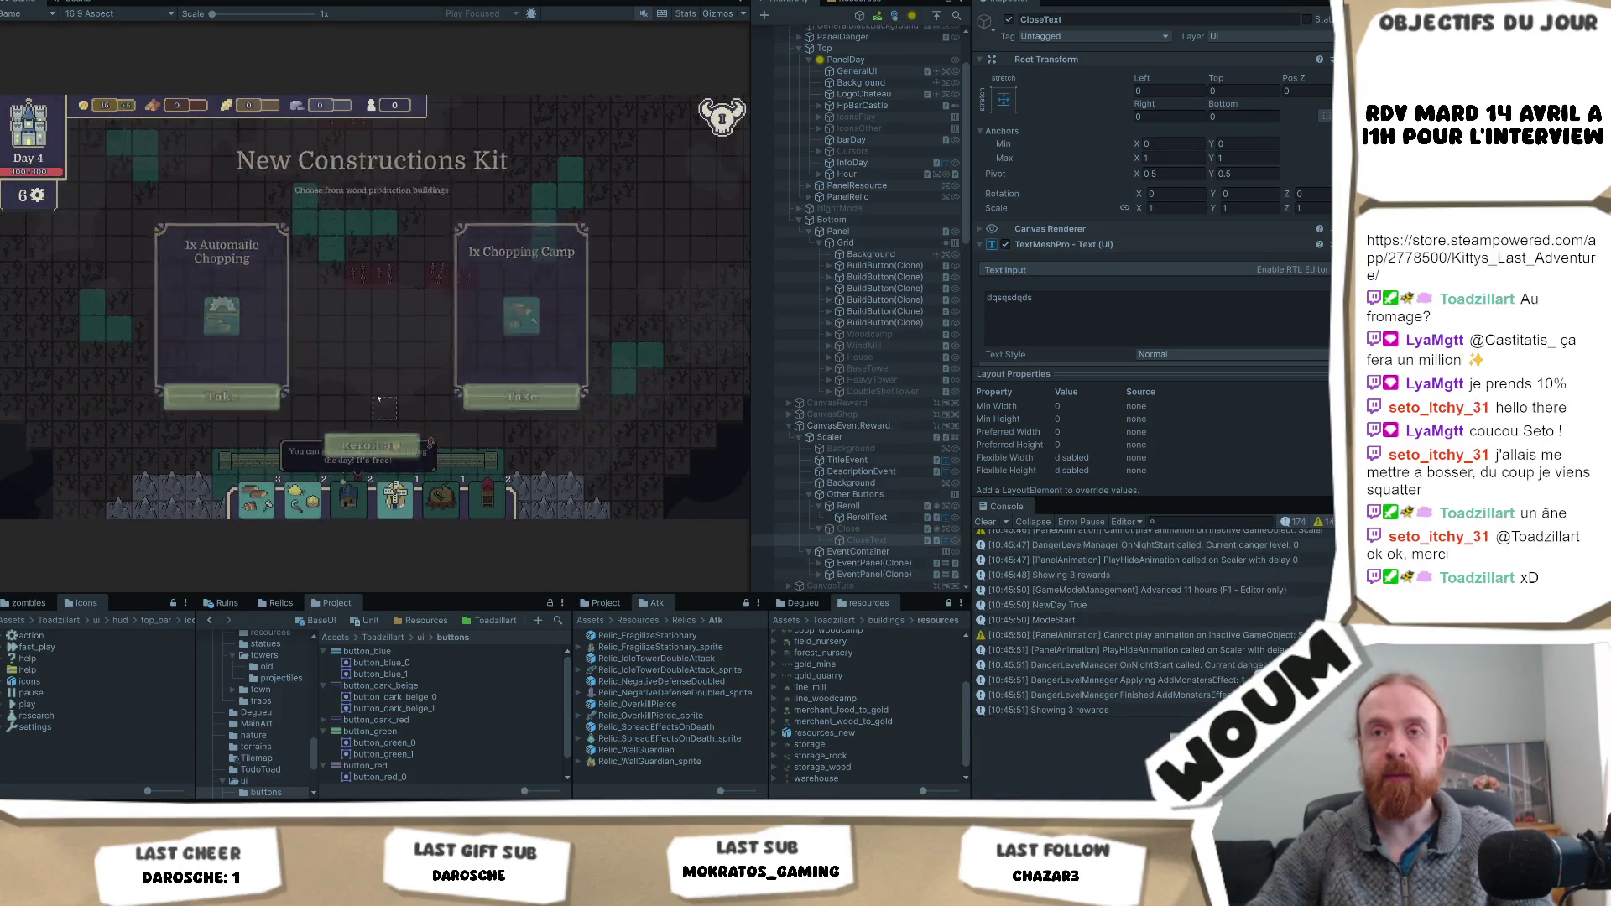
{"action": "left_click", "coordinate": [378, 399]}
{"action": "key", "text": "F1"}
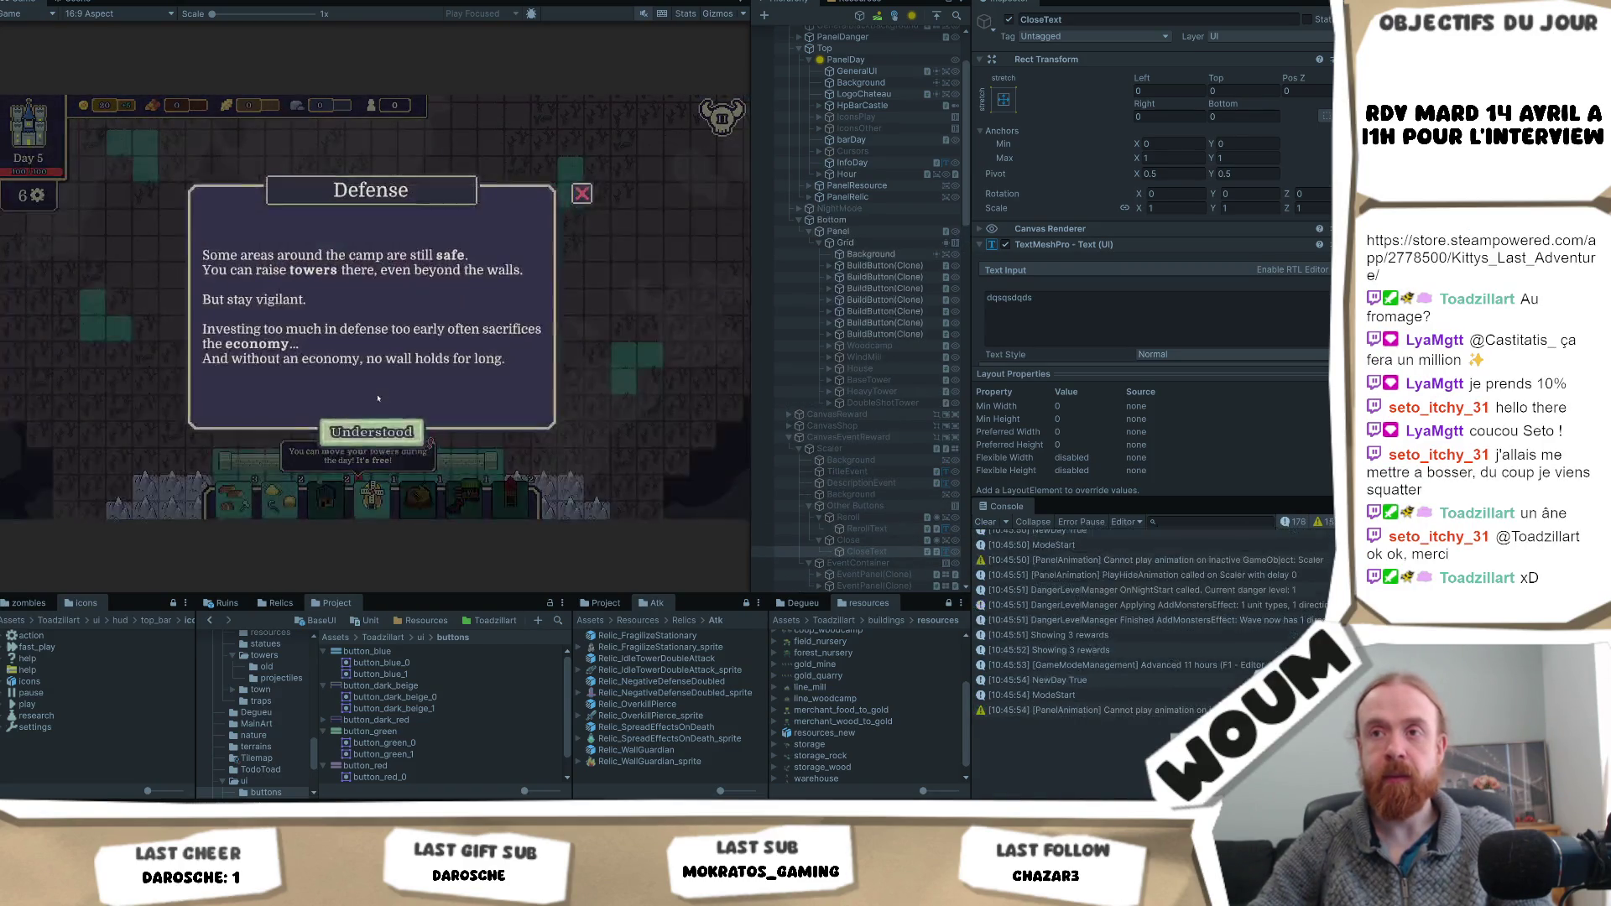
{"action": "left_click", "coordinate": [372, 428]}
{"action": "left_click", "coordinate": [363, 403]}
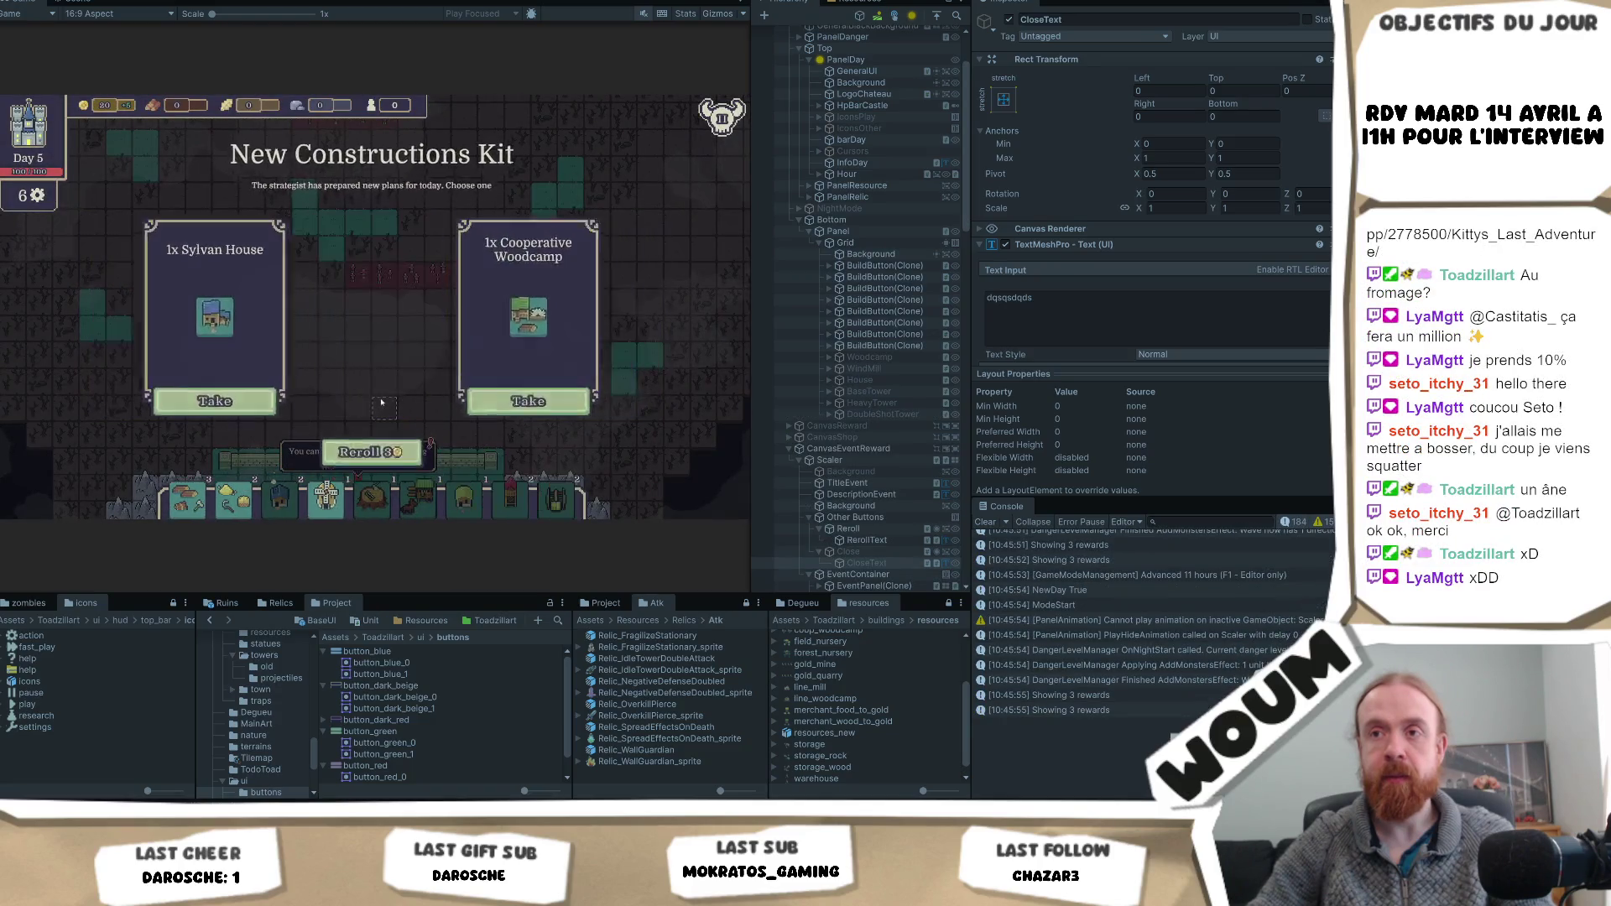
{"action": "left_click", "coordinate": [532, 403]}
{"action": "key", "text": "F1"}
- Take the Scout Post, advance to Day 7, then take a relic and the Sylvan House
{"action": "left_click", "coordinate": [382, 418]}
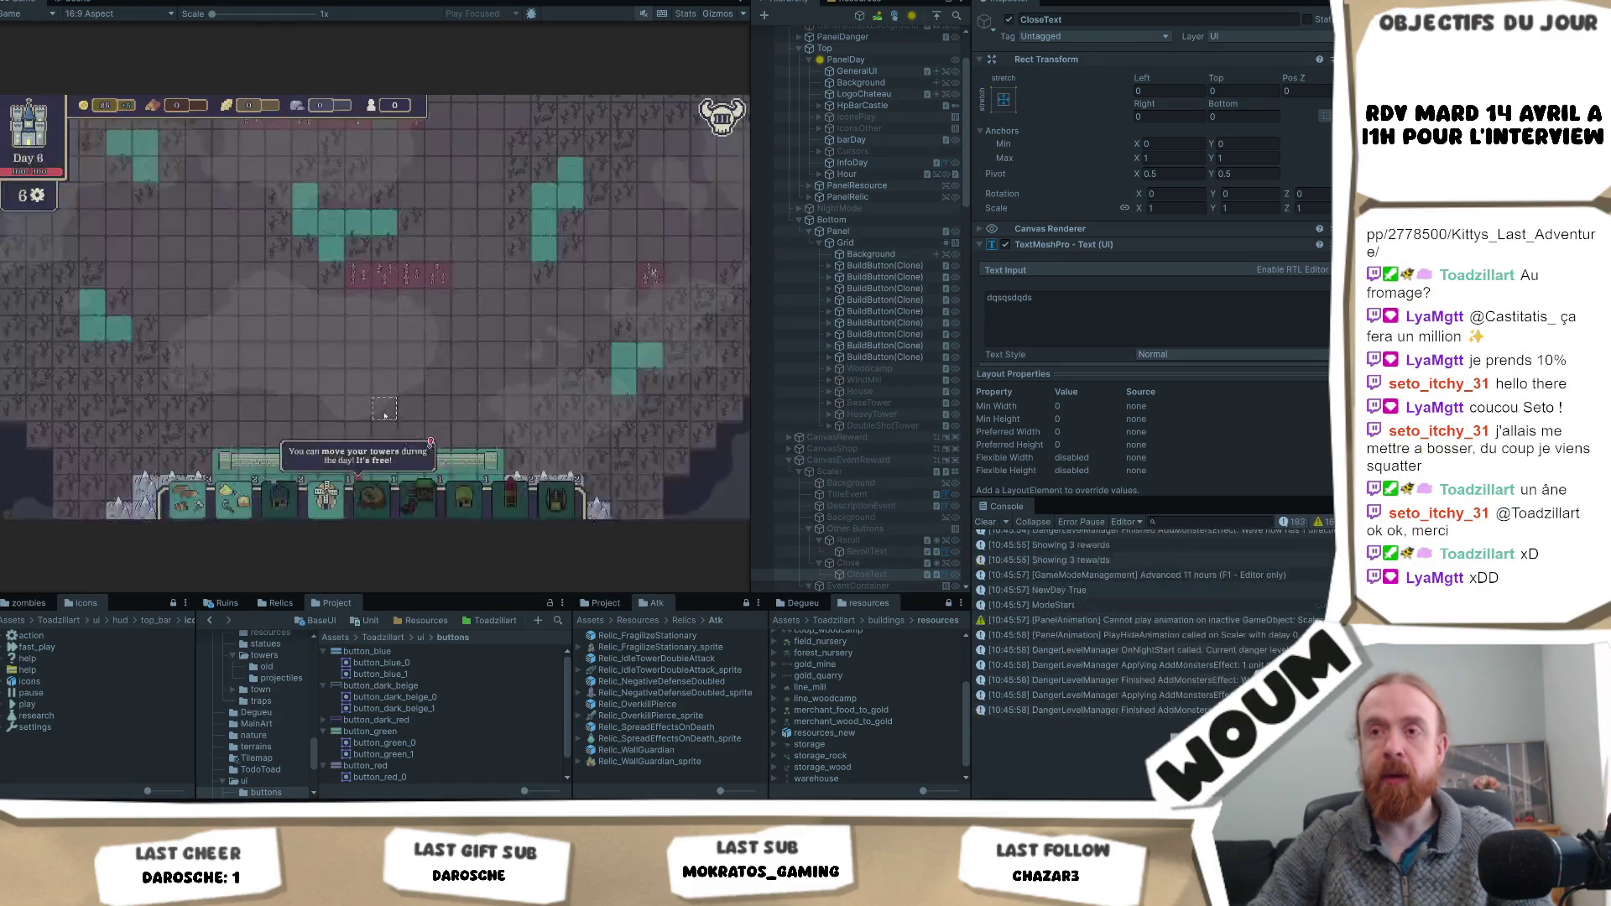
{"action": "left_click", "coordinate": [389, 407]}
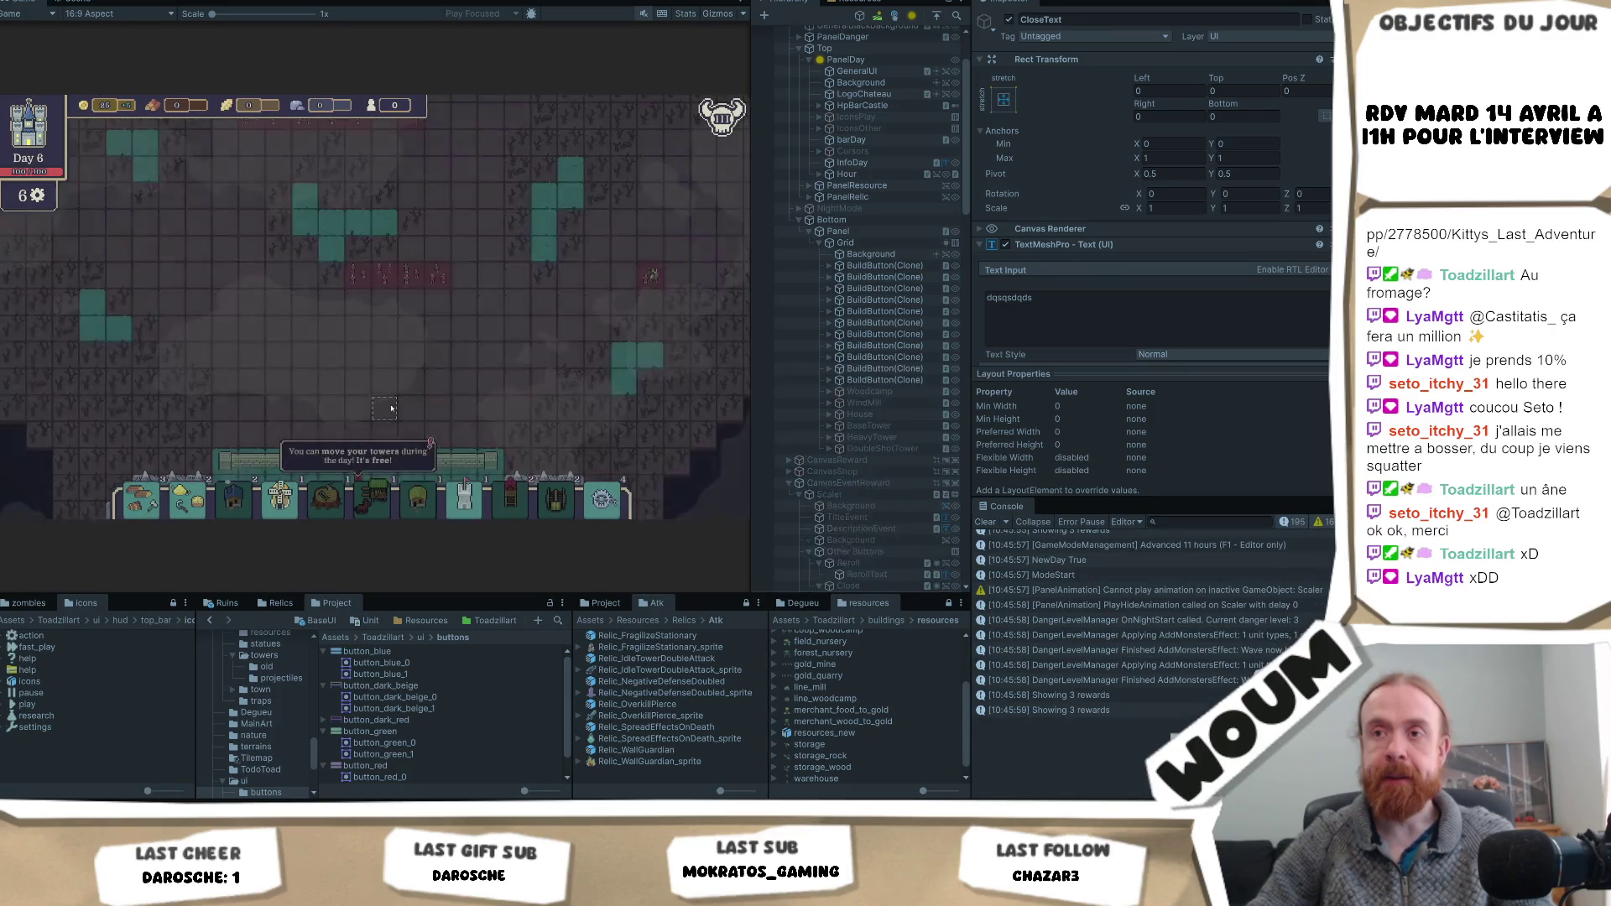
{"action": "key", "text": "F1"}
{"action": "left_click", "coordinate": [385, 417]}
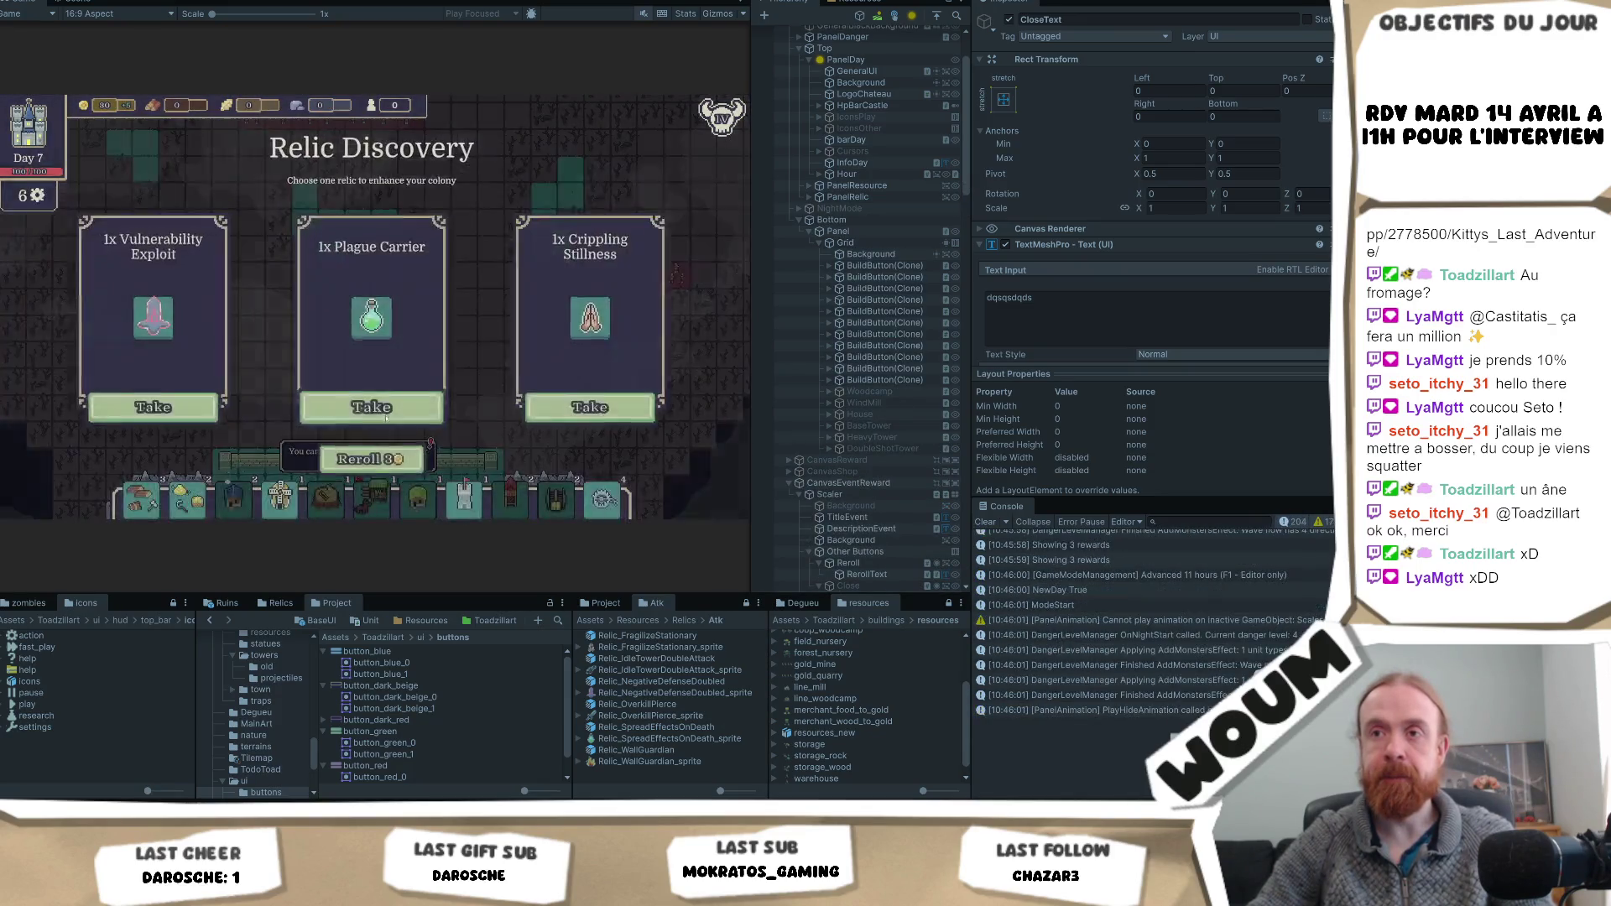
{"action": "left_click", "coordinate": [392, 409]}
{"action": "left_click", "coordinate": [391, 409]}
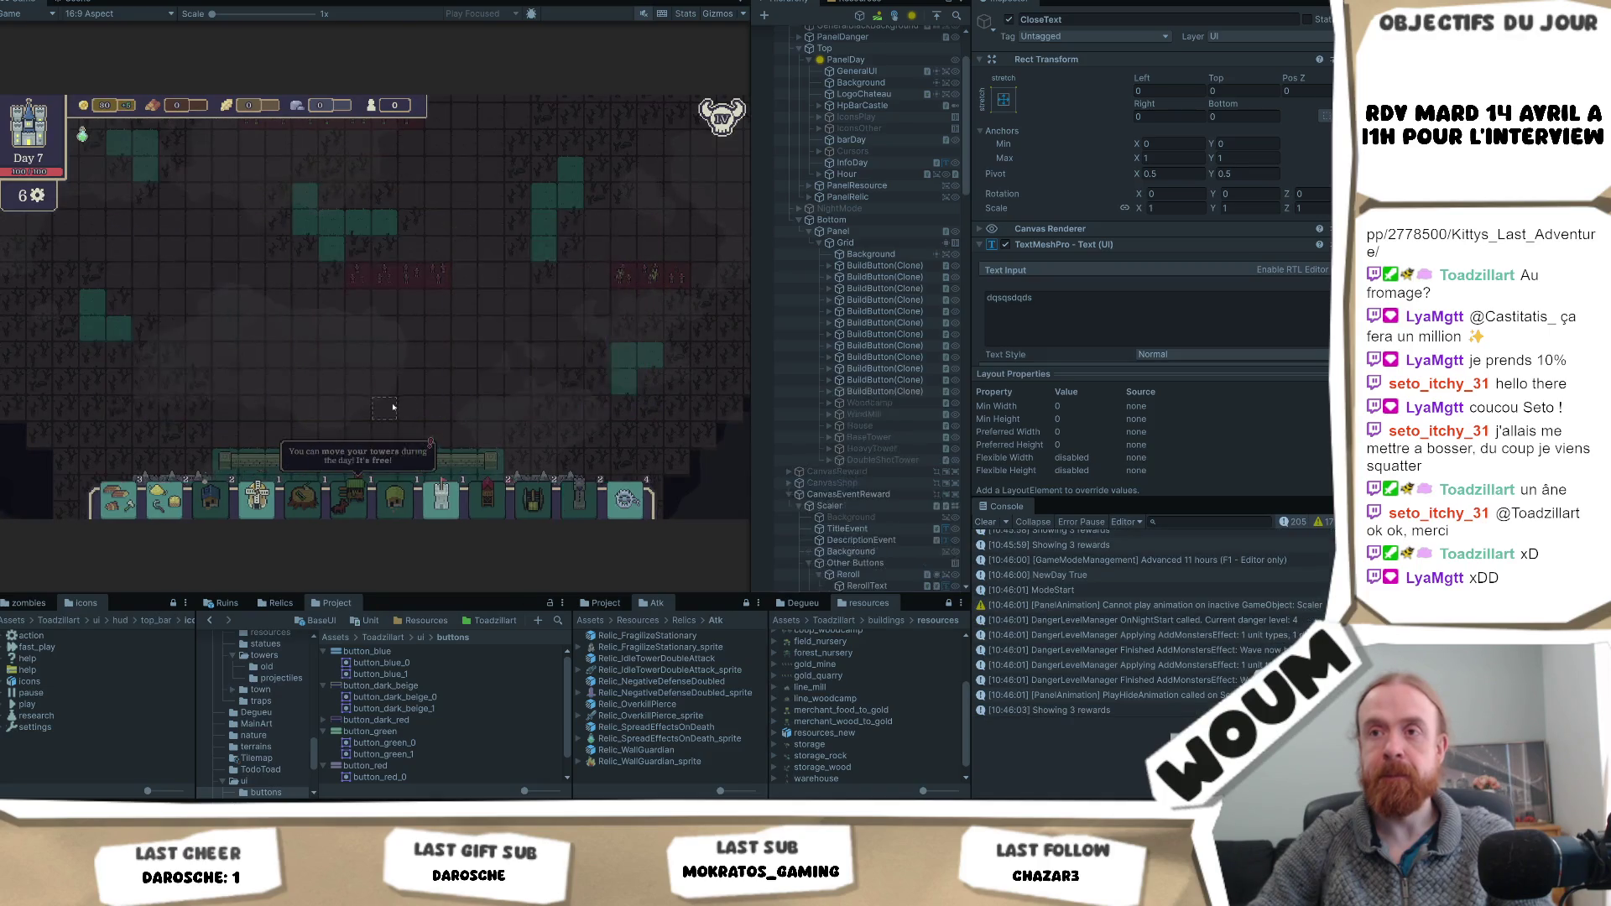
{"action": "left_click", "coordinate": [393, 407]}
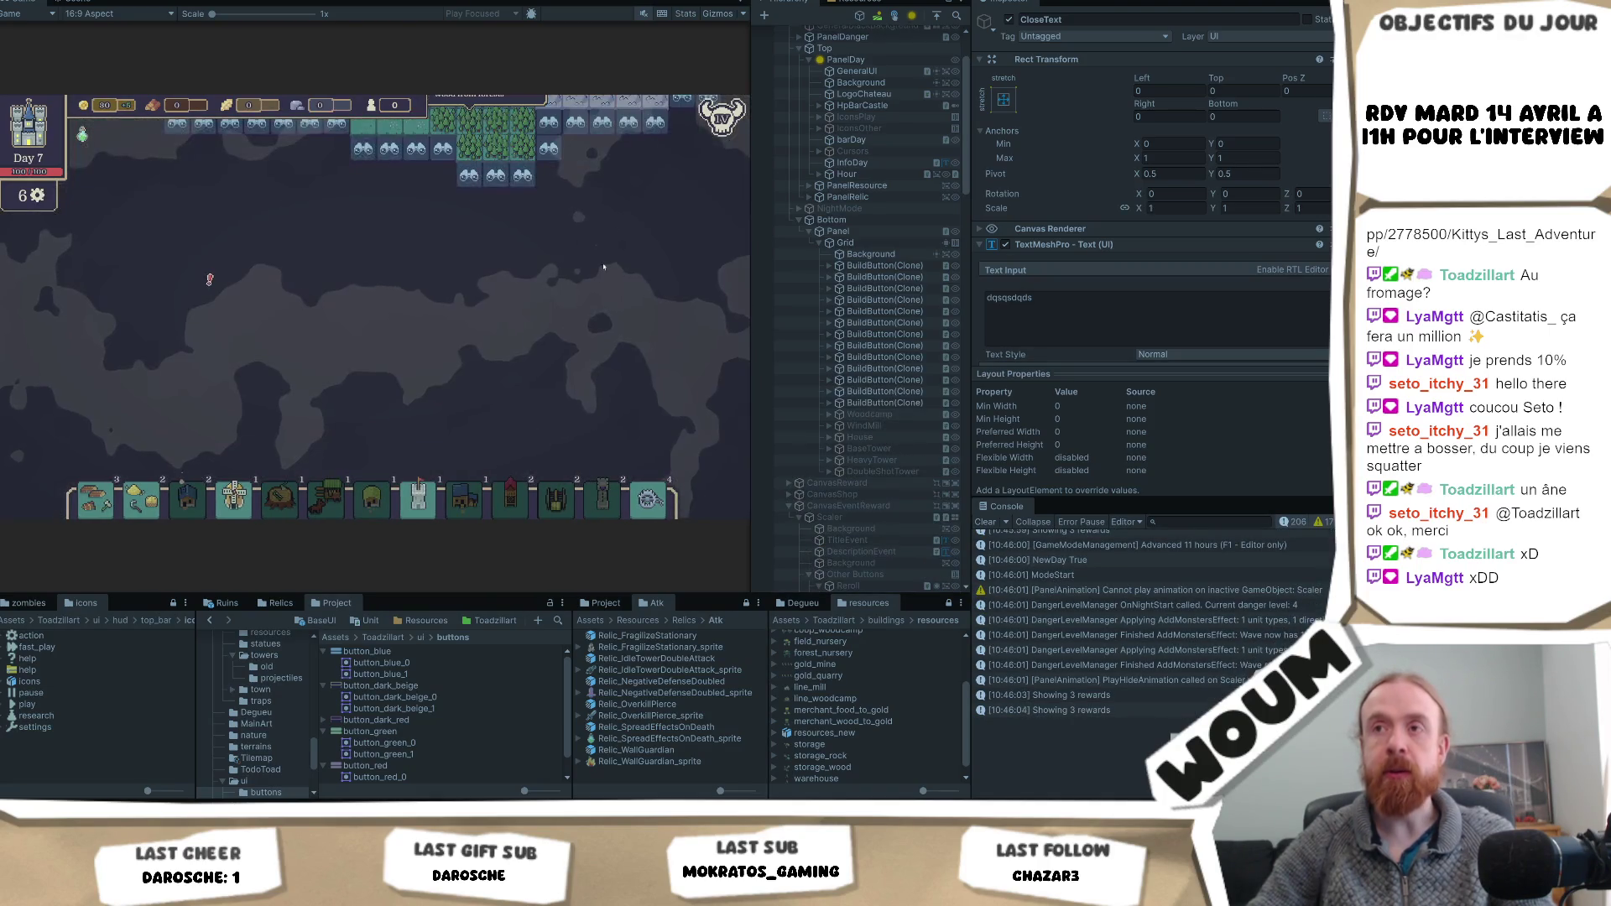
- Reveal four discoverable tiles around the camp, uncovering forest and wheat and the Spellbound Tower Ruins
{"action": "left_click", "coordinate": [475, 252]}
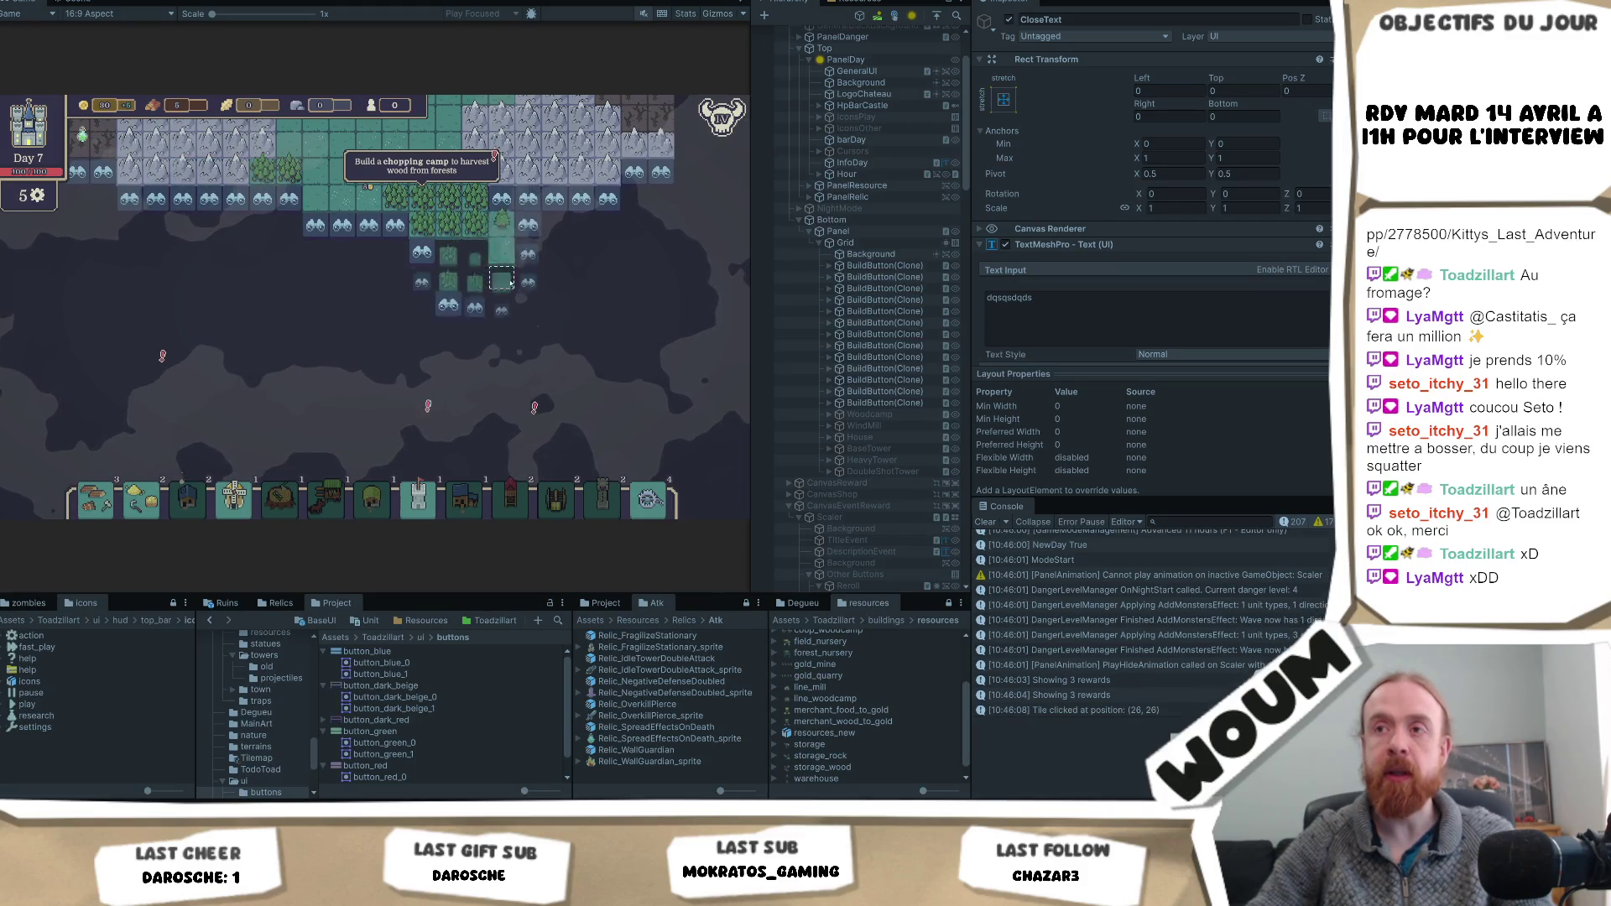
{"action": "left_click", "coordinate": [515, 313]}
{"action": "left_click", "coordinate": [529, 359]}
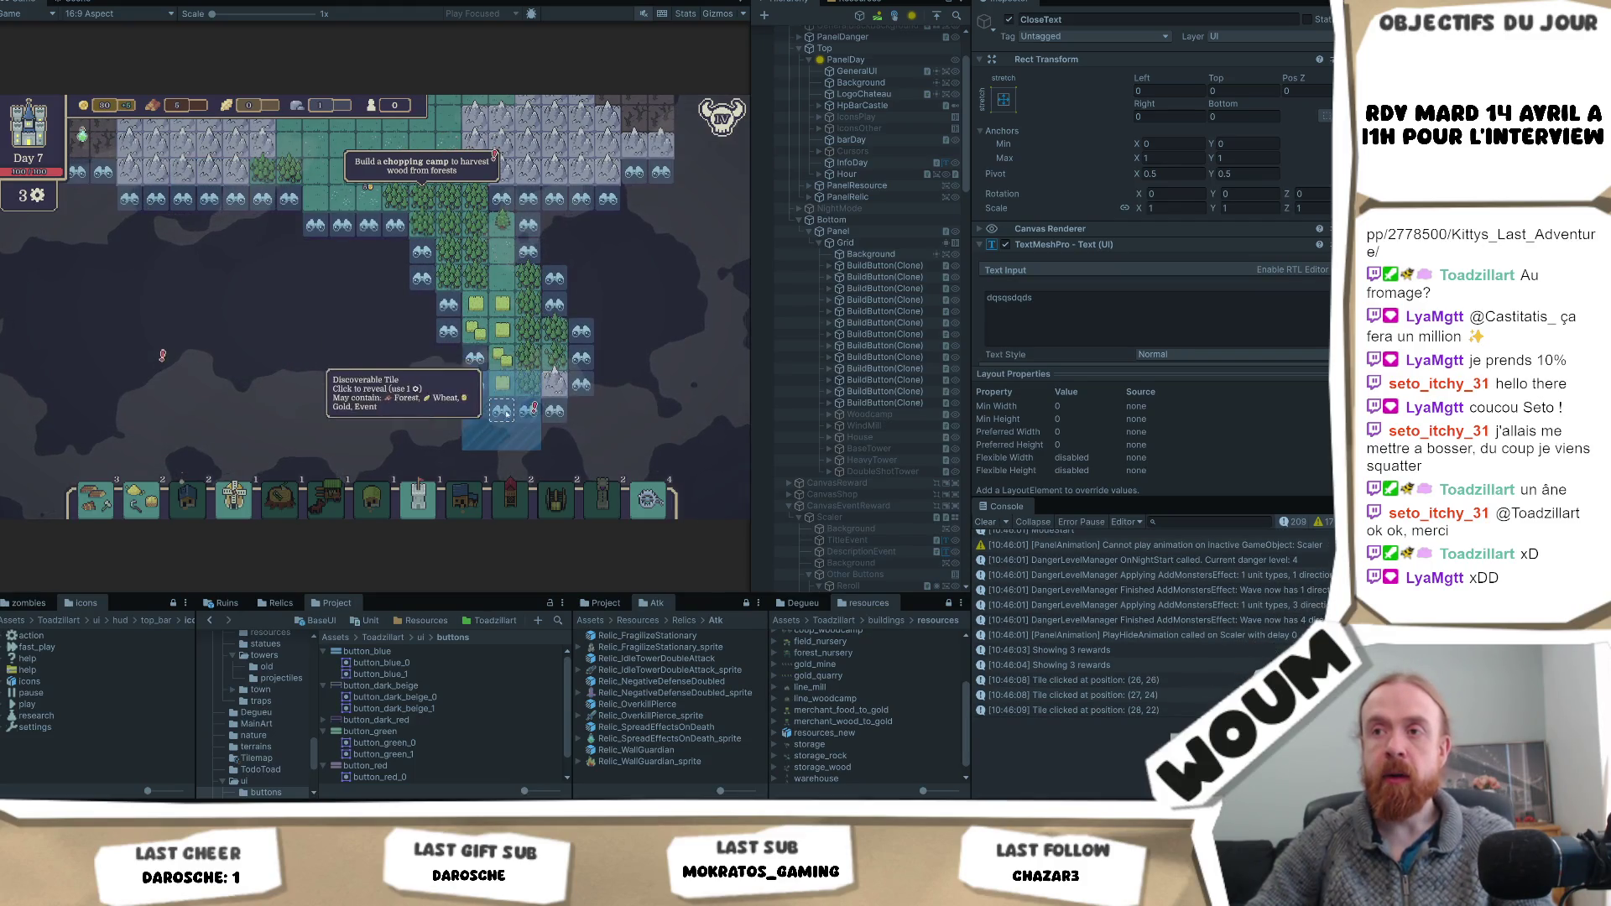
{"action": "left_click", "coordinate": [504, 411]}
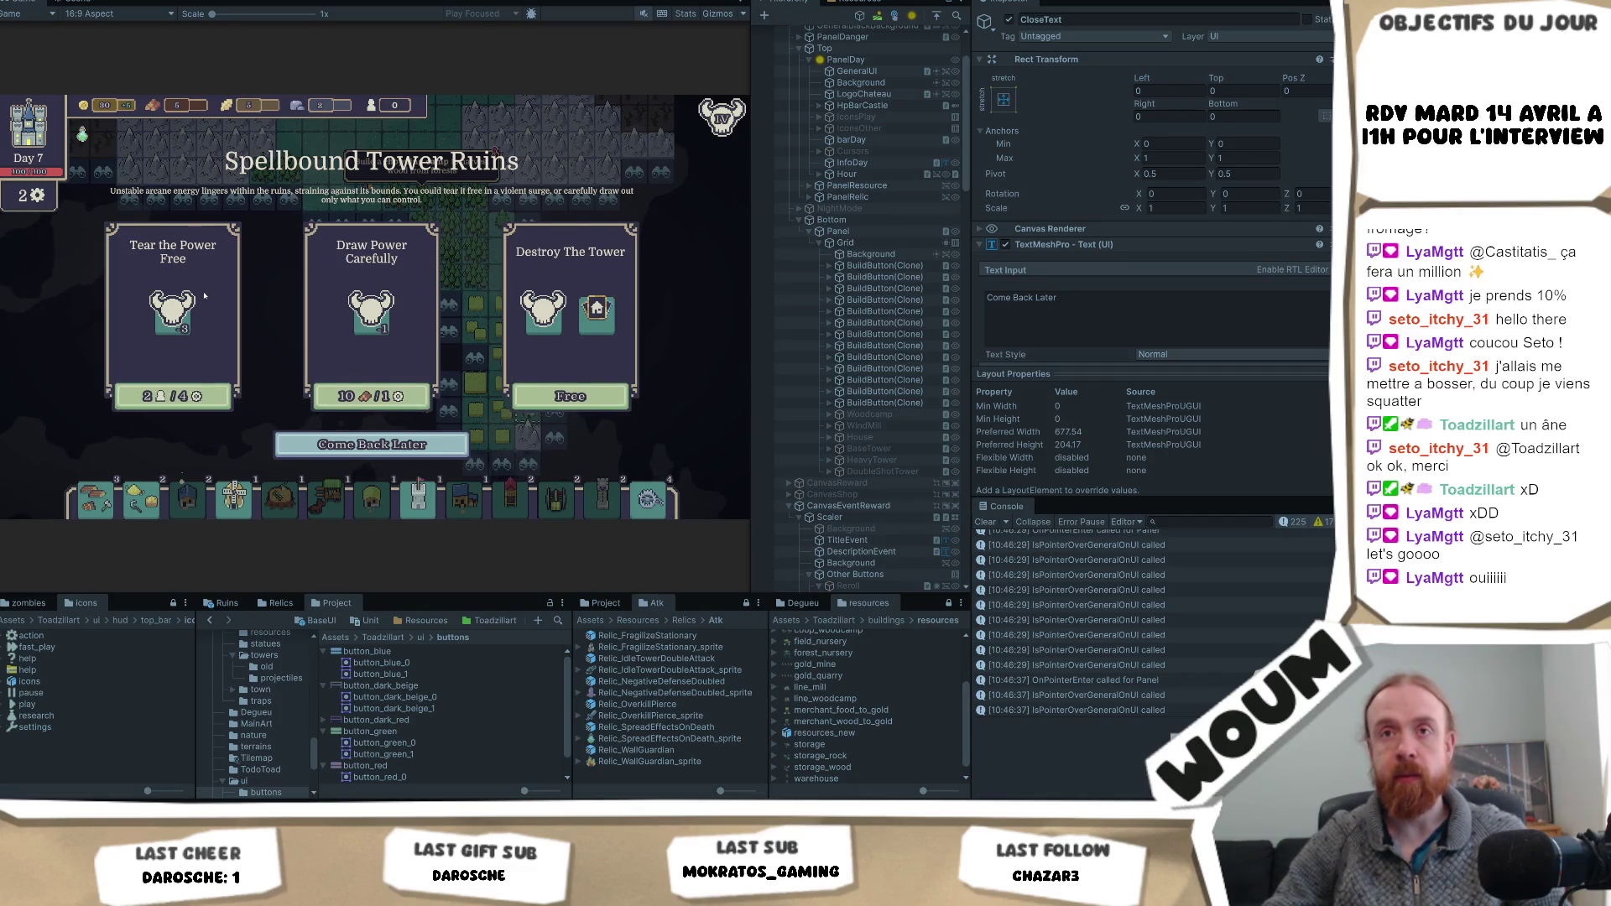
{"action": "left_click", "coordinate": [369, 451]}
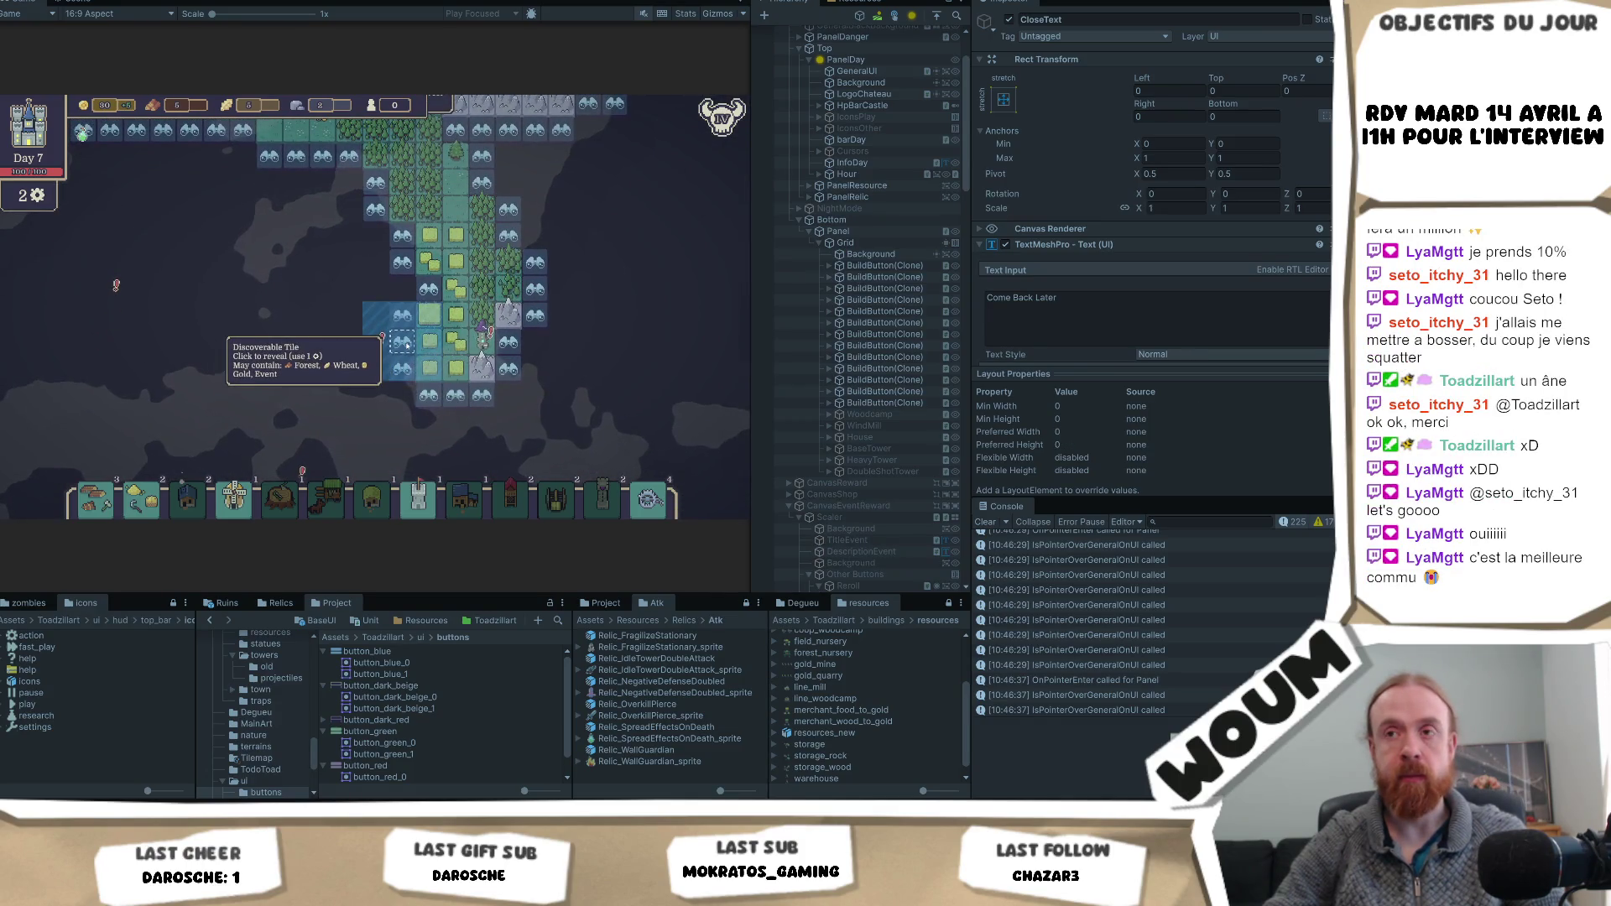
{"action": "left_click", "coordinate": [406, 344]}
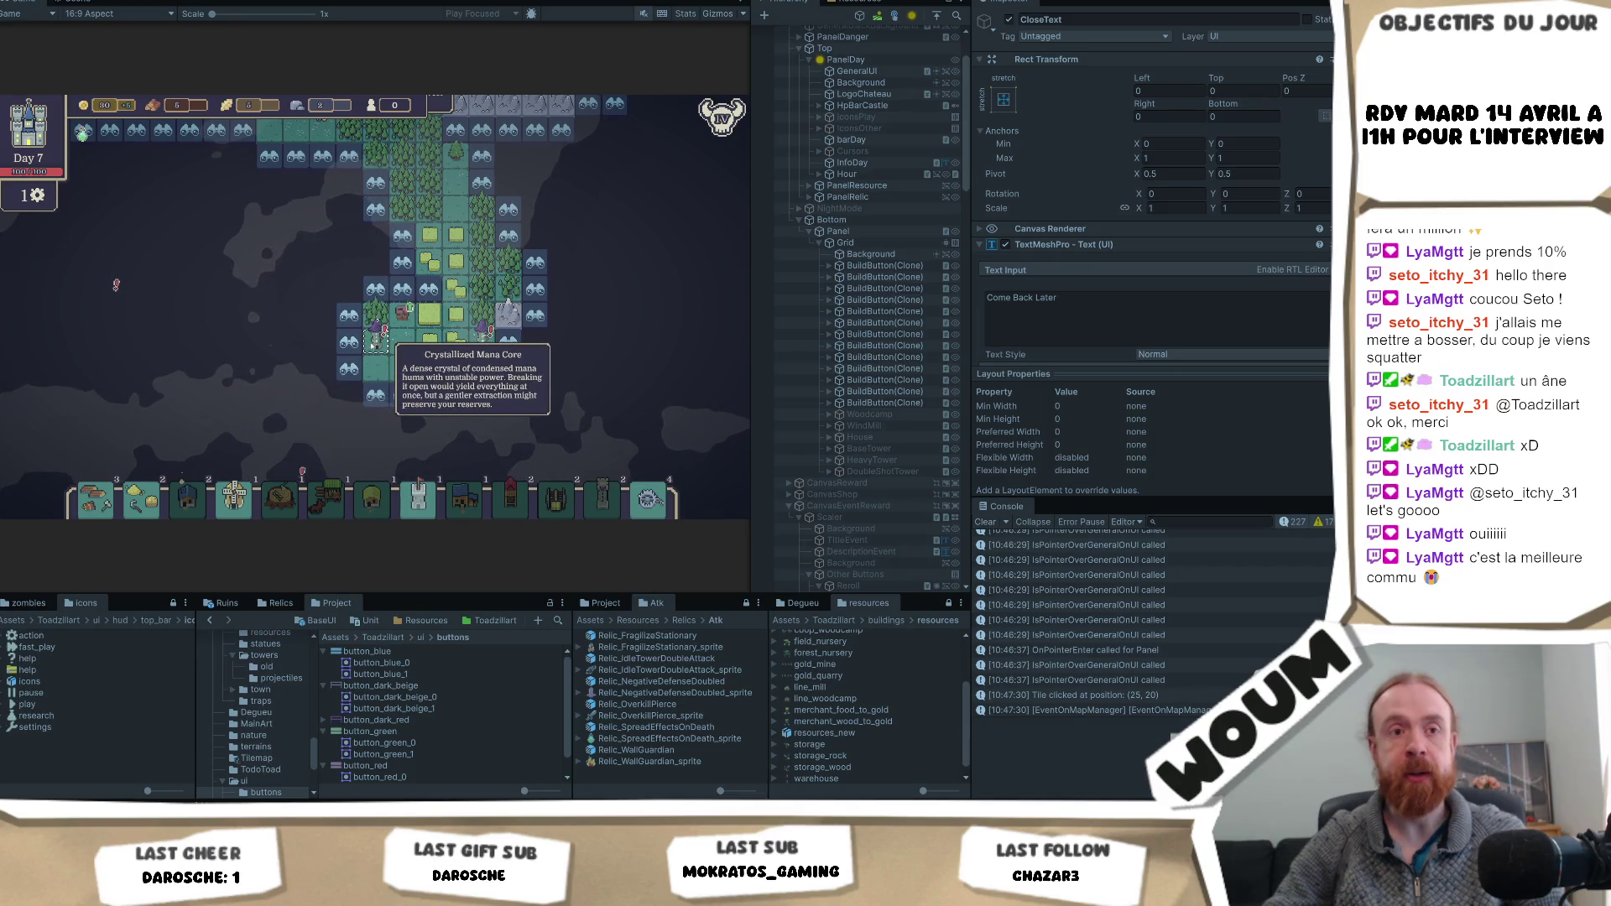
{"action": "left_click", "coordinate": [376, 340]}
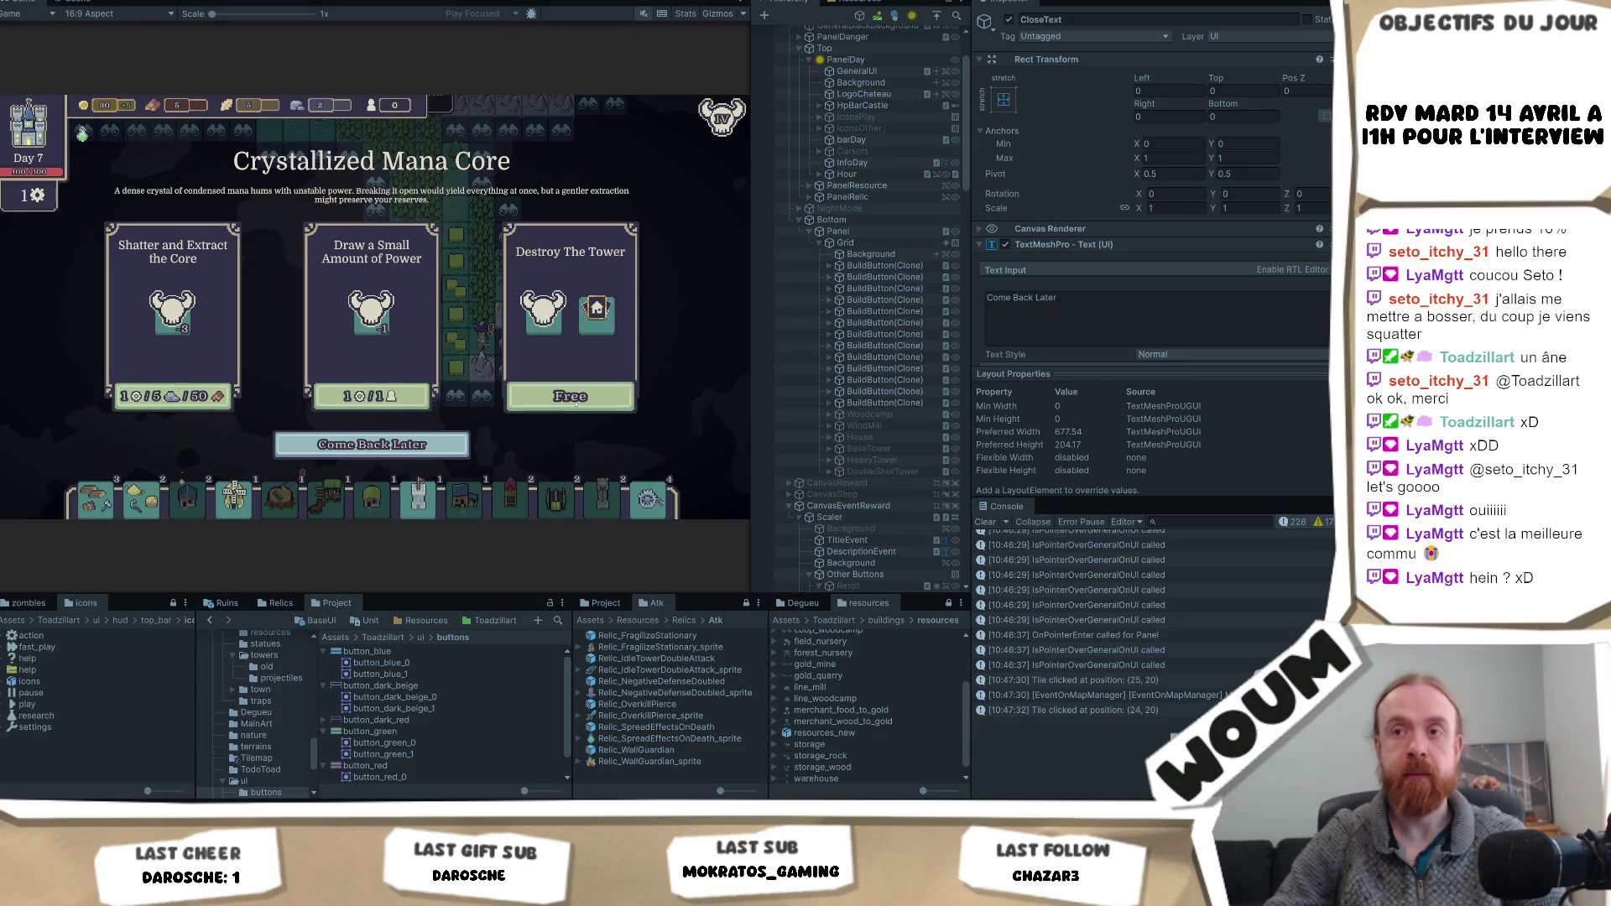
{"action": "mouse_move", "coordinate": [543, 315]}
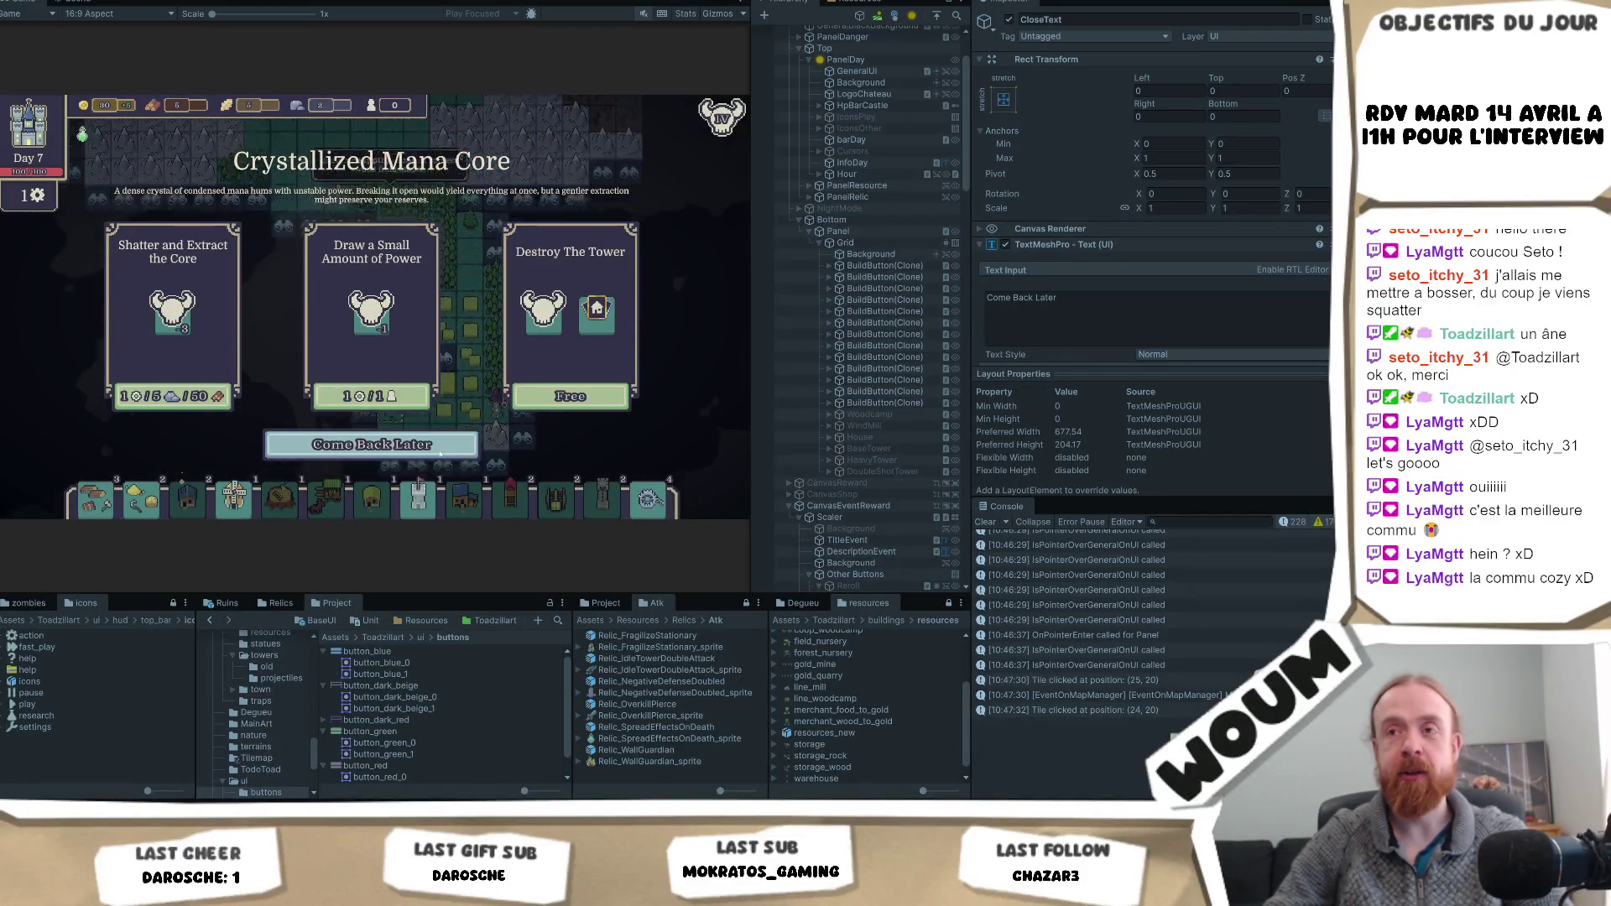
{"action": "left_click", "coordinate": [440, 453]}
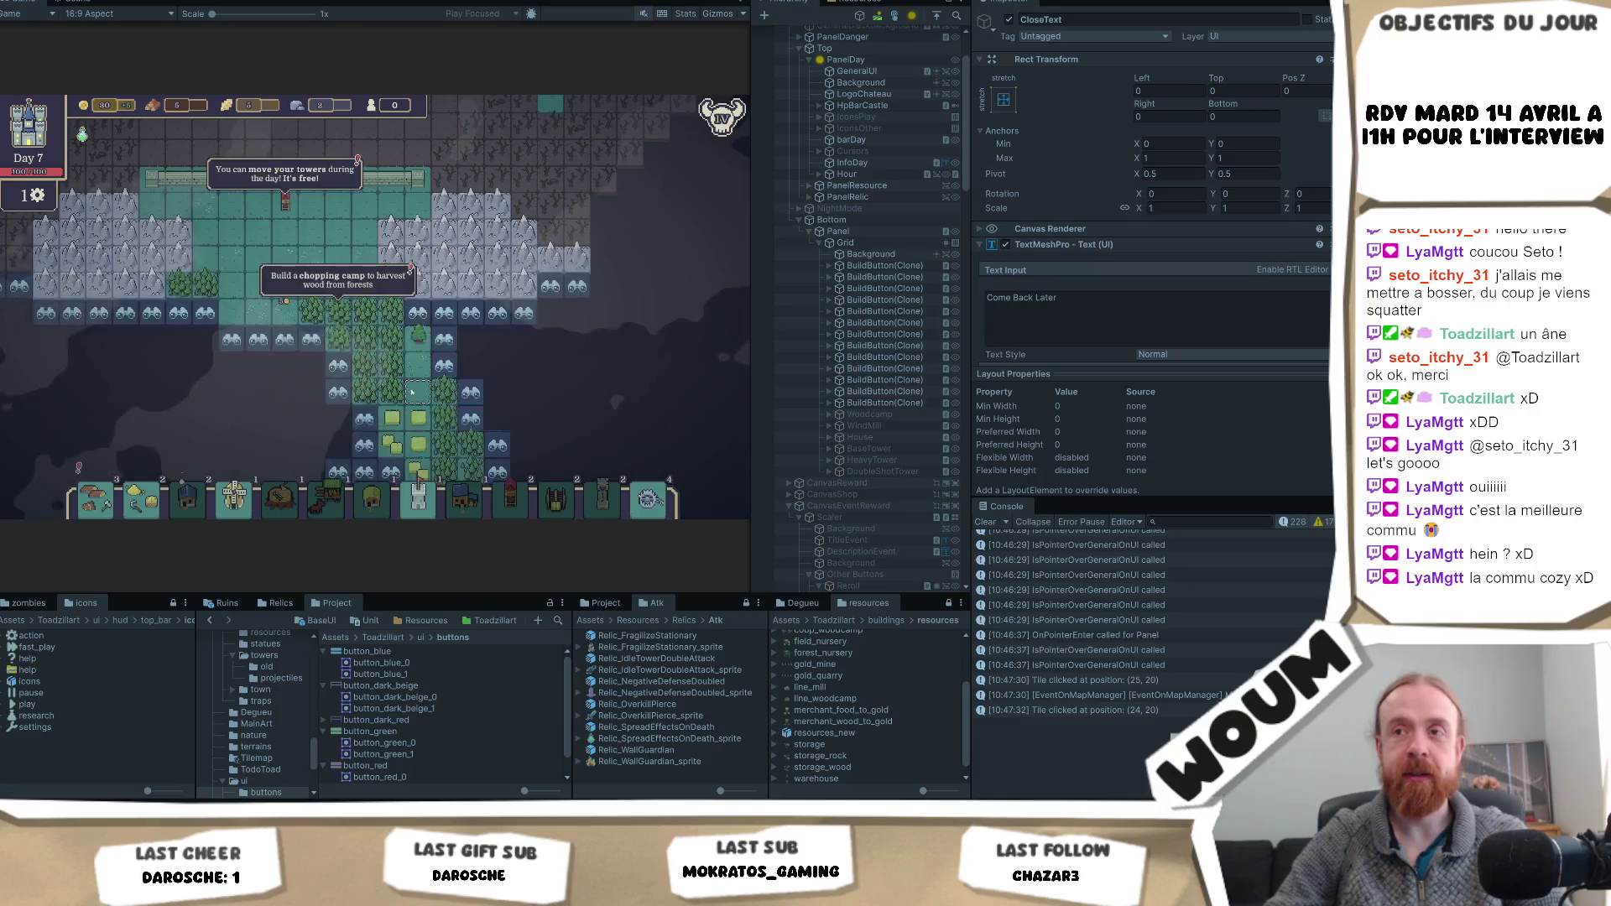
- Pan across the Day 7 map and select a discoverable tile beside the fields
{"action": "scroll", "coordinate": [327, 389], "scroll_direction": "down", "scroll_amount": 2}
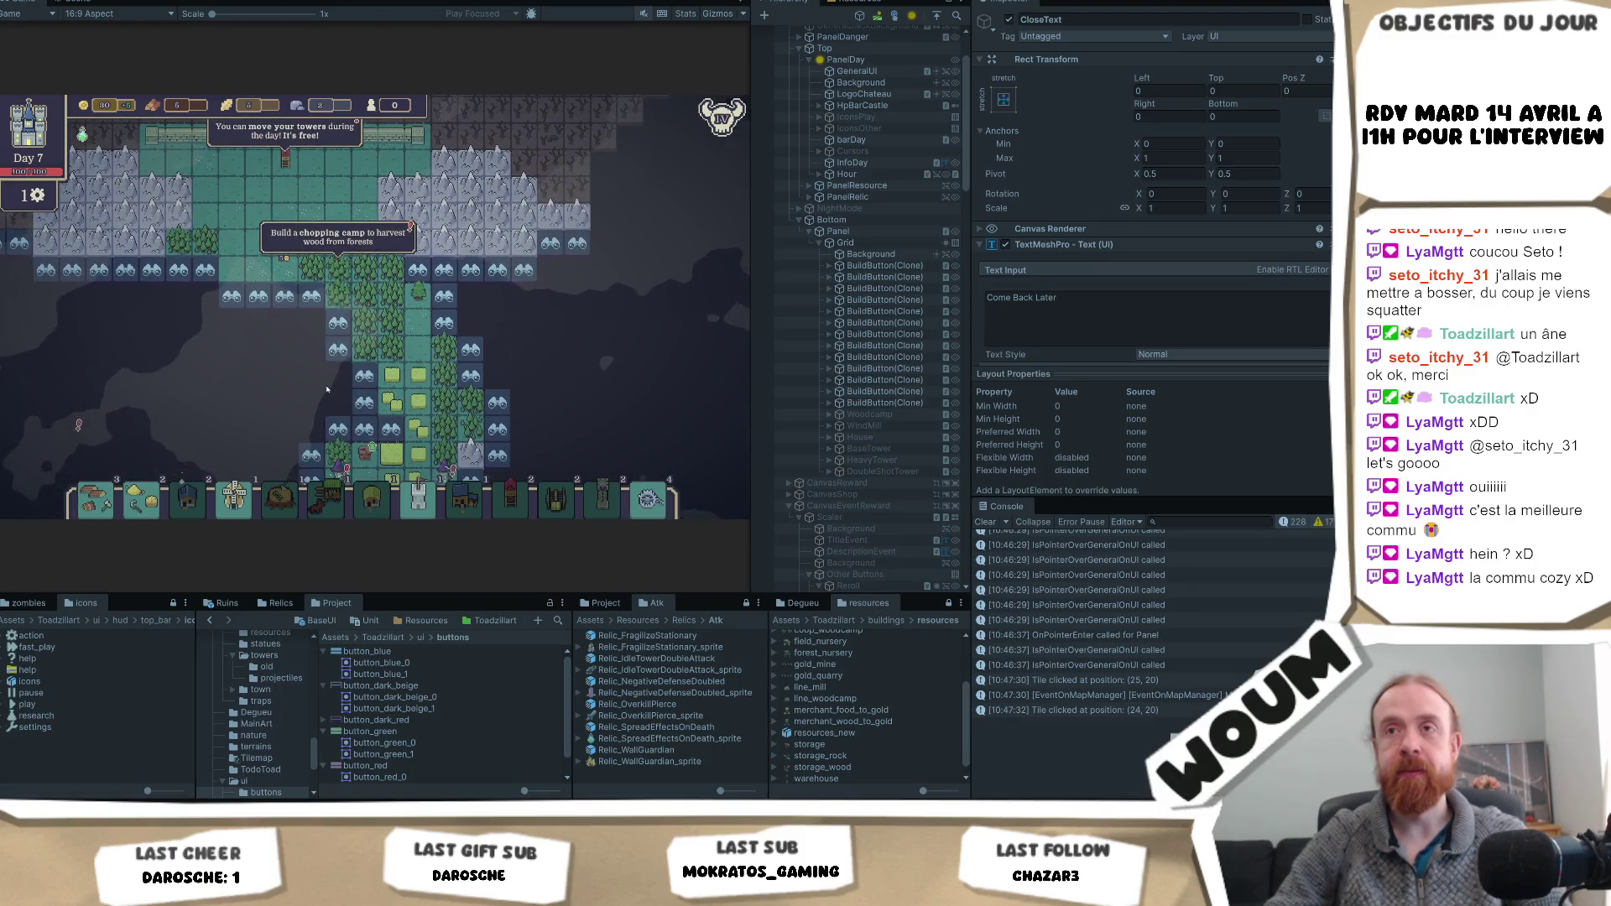
{"action": "scroll", "coordinate": [241, 435], "scroll_direction": "down", "scroll_amount": 4}
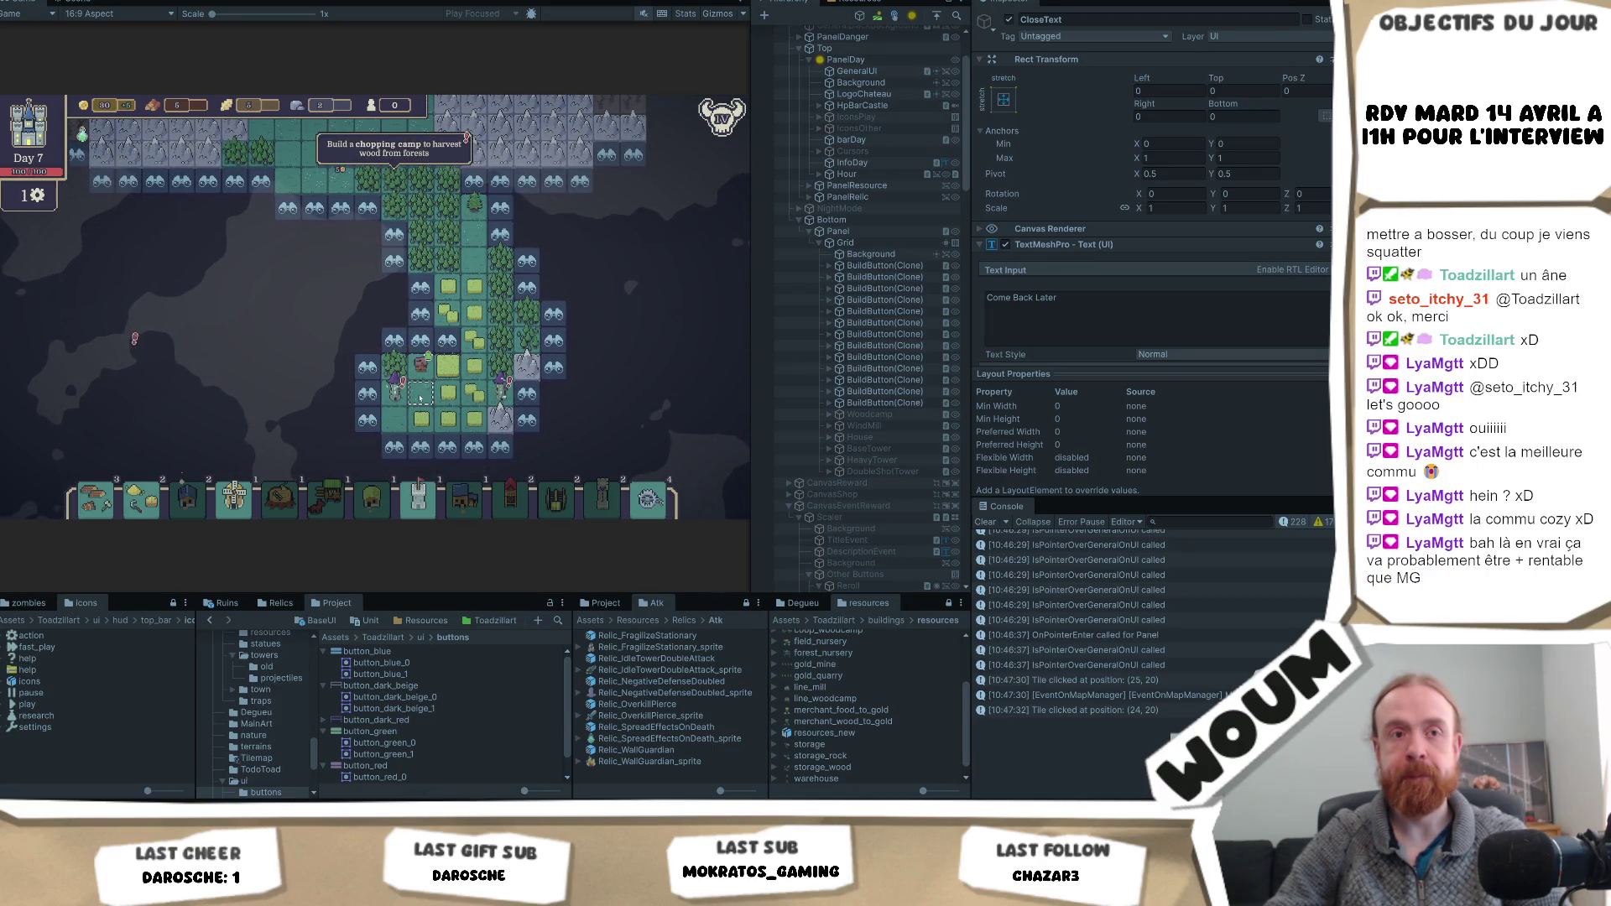
{"action": "scroll", "coordinate": [591, 333], "scroll_direction": "right", "scroll_amount": 2}
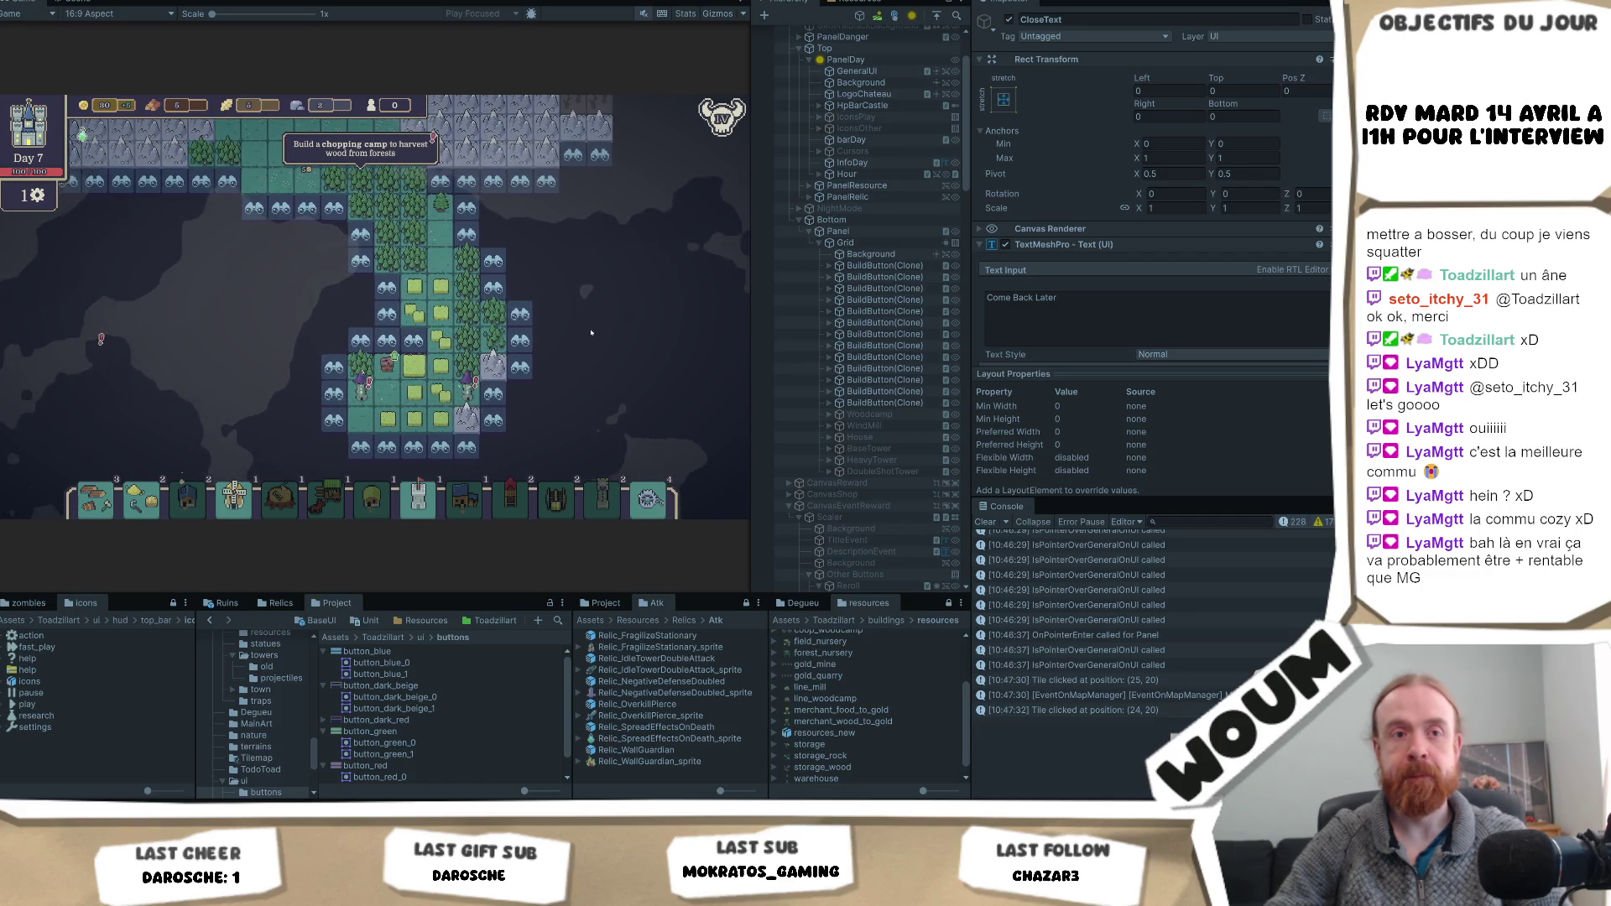
{"action": "scroll", "coordinate": [590, 333], "scroll_direction": "left", "scroll_amount": 3}
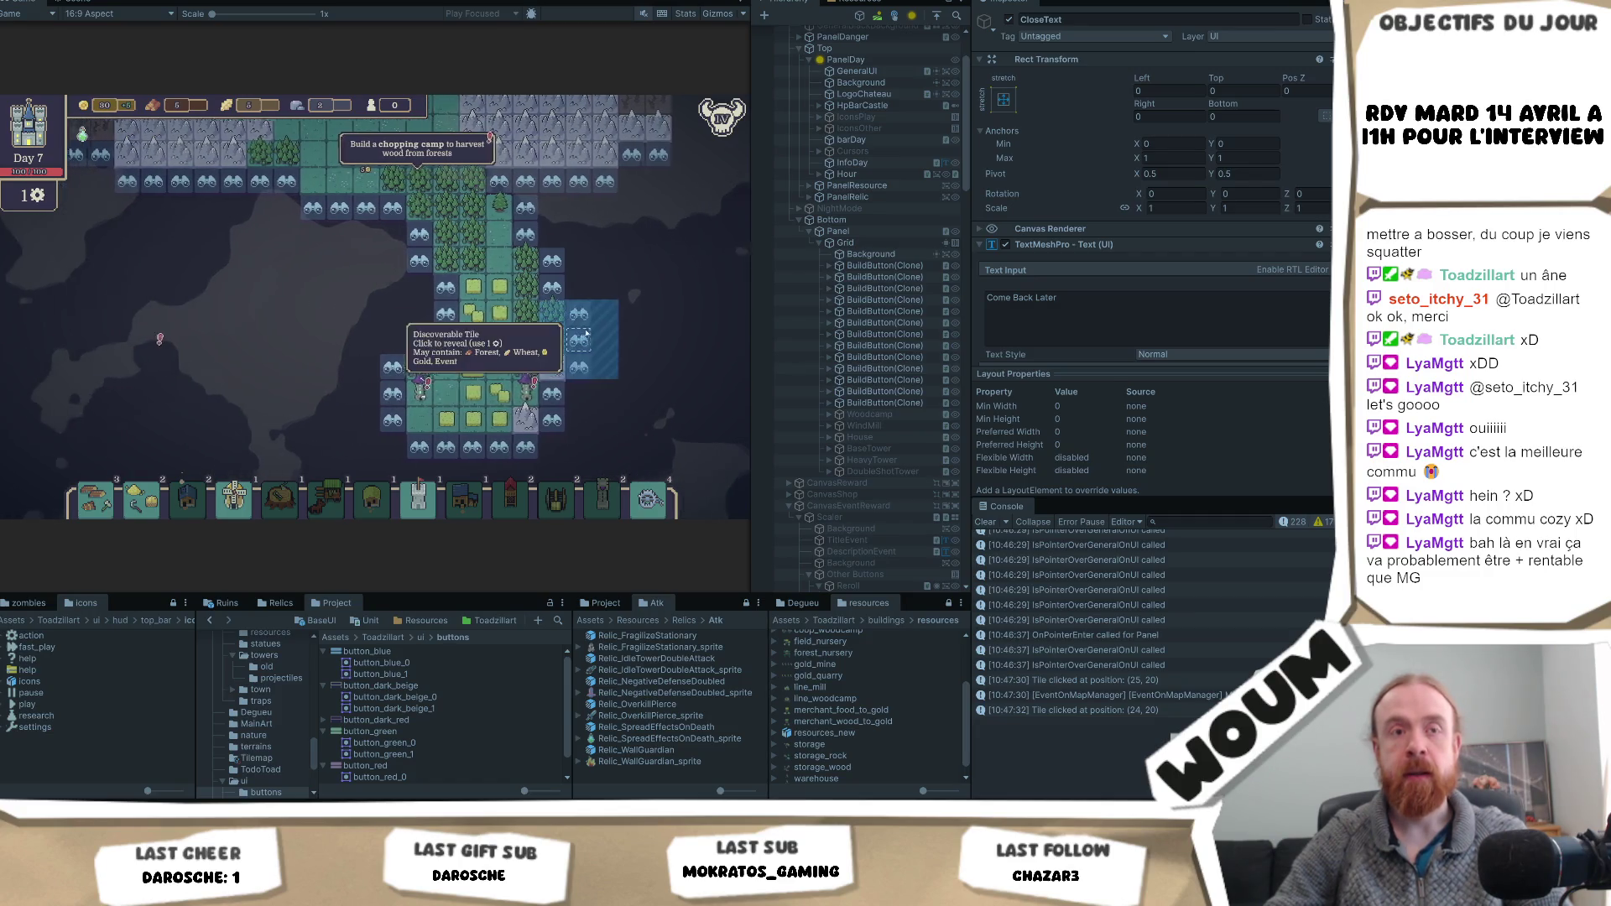
{"action": "scroll", "coordinate": [585, 333], "scroll_direction": "left", "scroll_amount": 2}
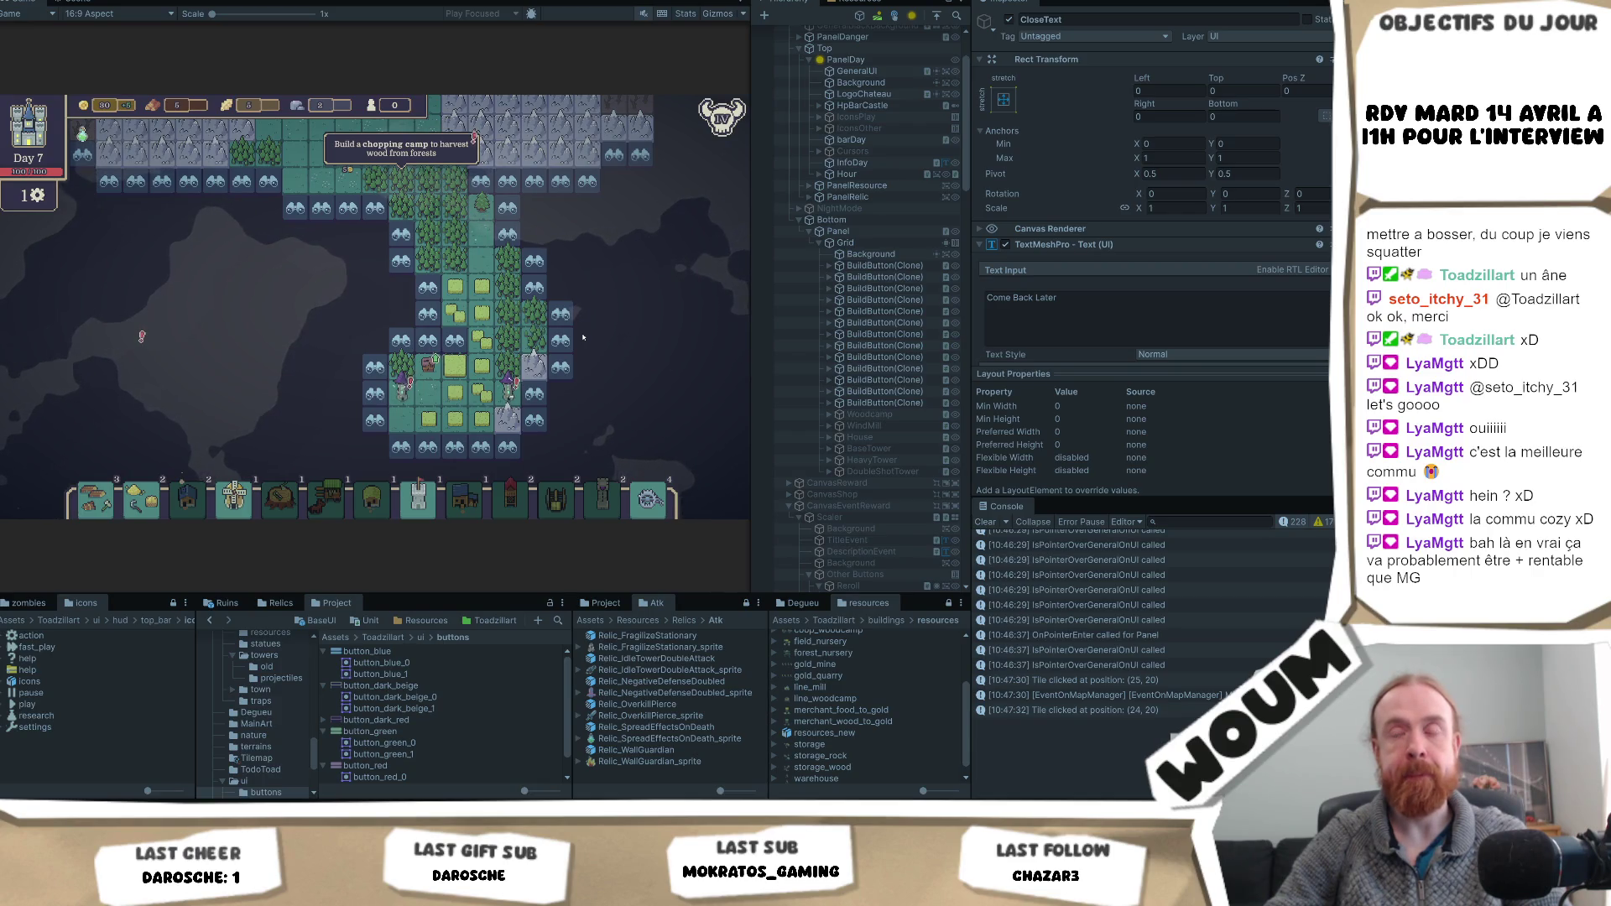
{"action": "scroll", "coordinate": [583, 337], "scroll_direction": "right", "scroll_amount": 5}
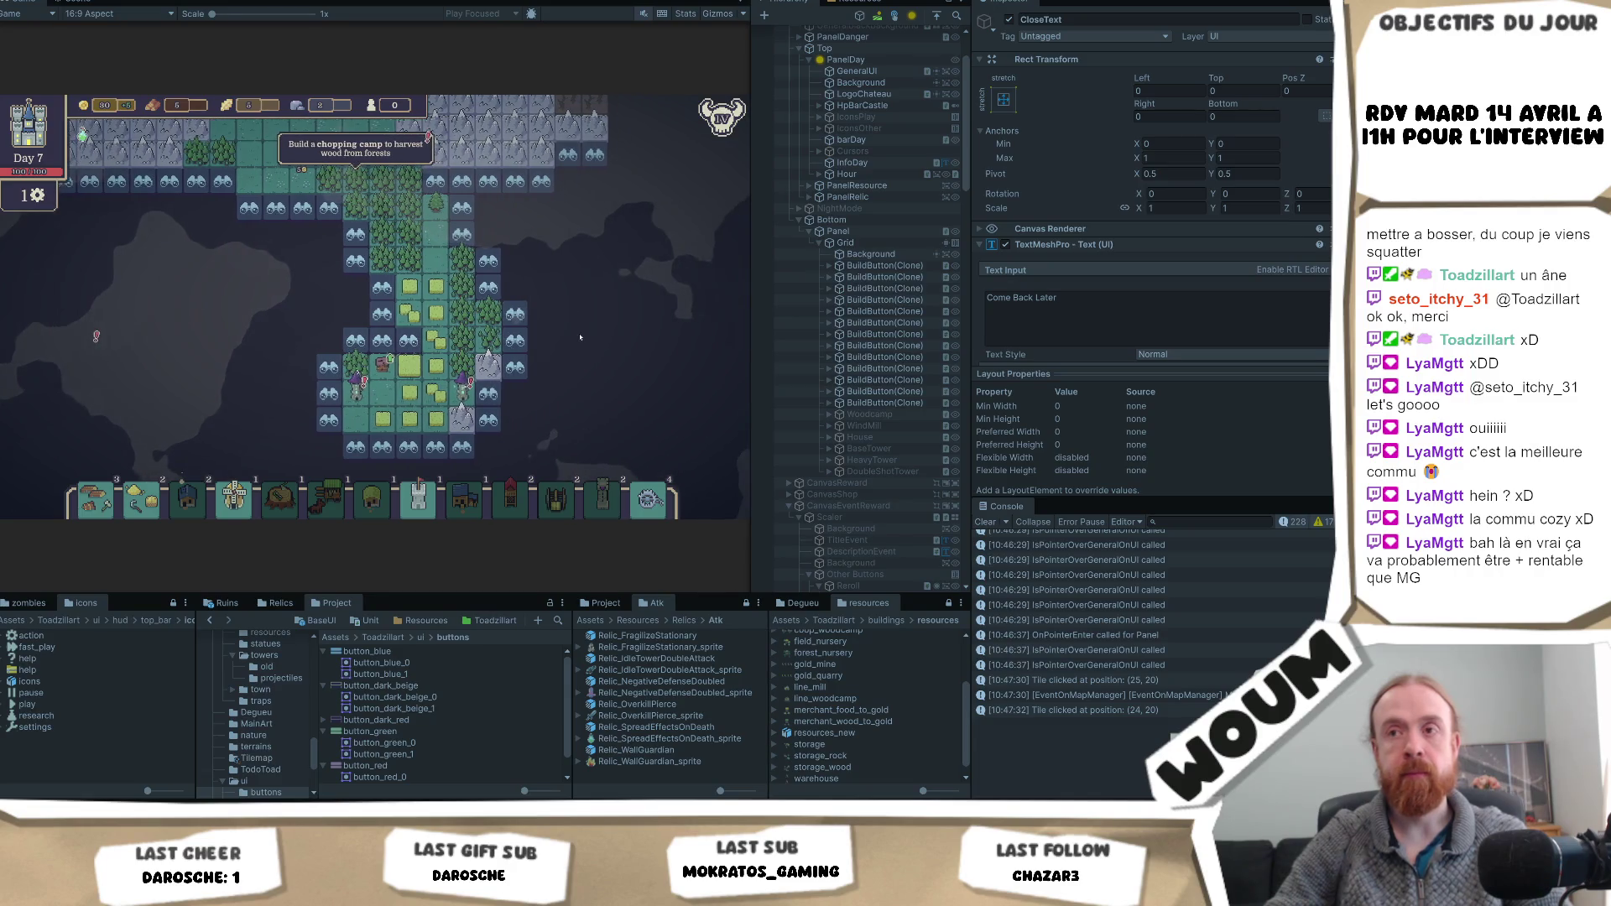
{"action": "scroll", "coordinate": [579, 338], "scroll_direction": "right", "scroll_amount": 5}
{"action": "scroll", "coordinate": [580, 338], "scroll_direction": "left", "scroll_amount": 4}
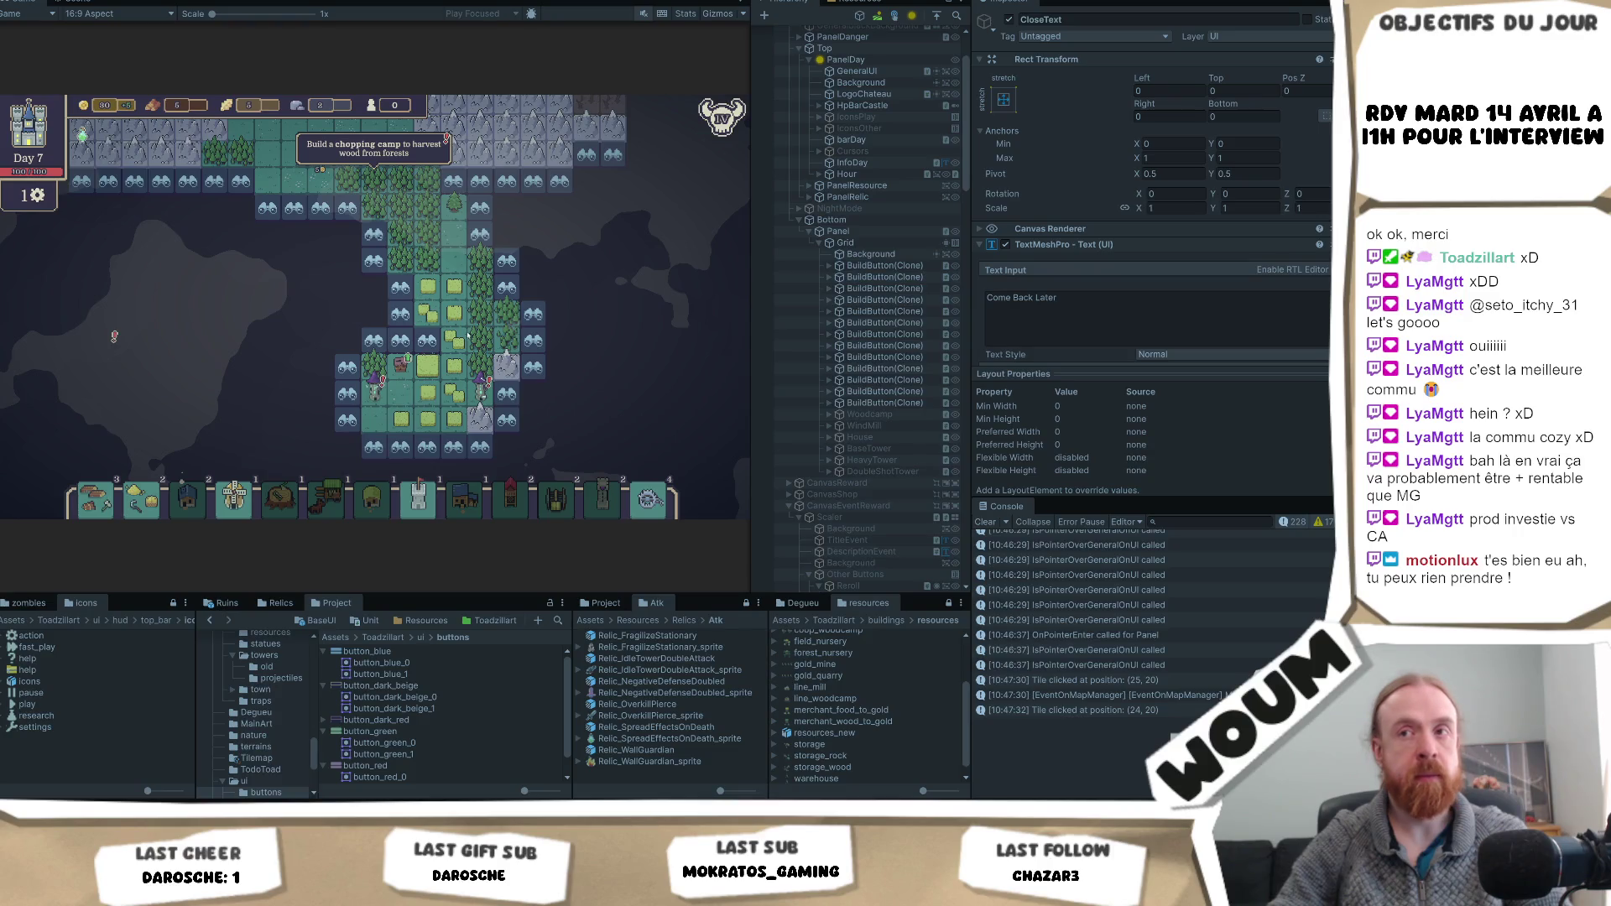
{"action": "left_click", "coordinate": [503, 338]}
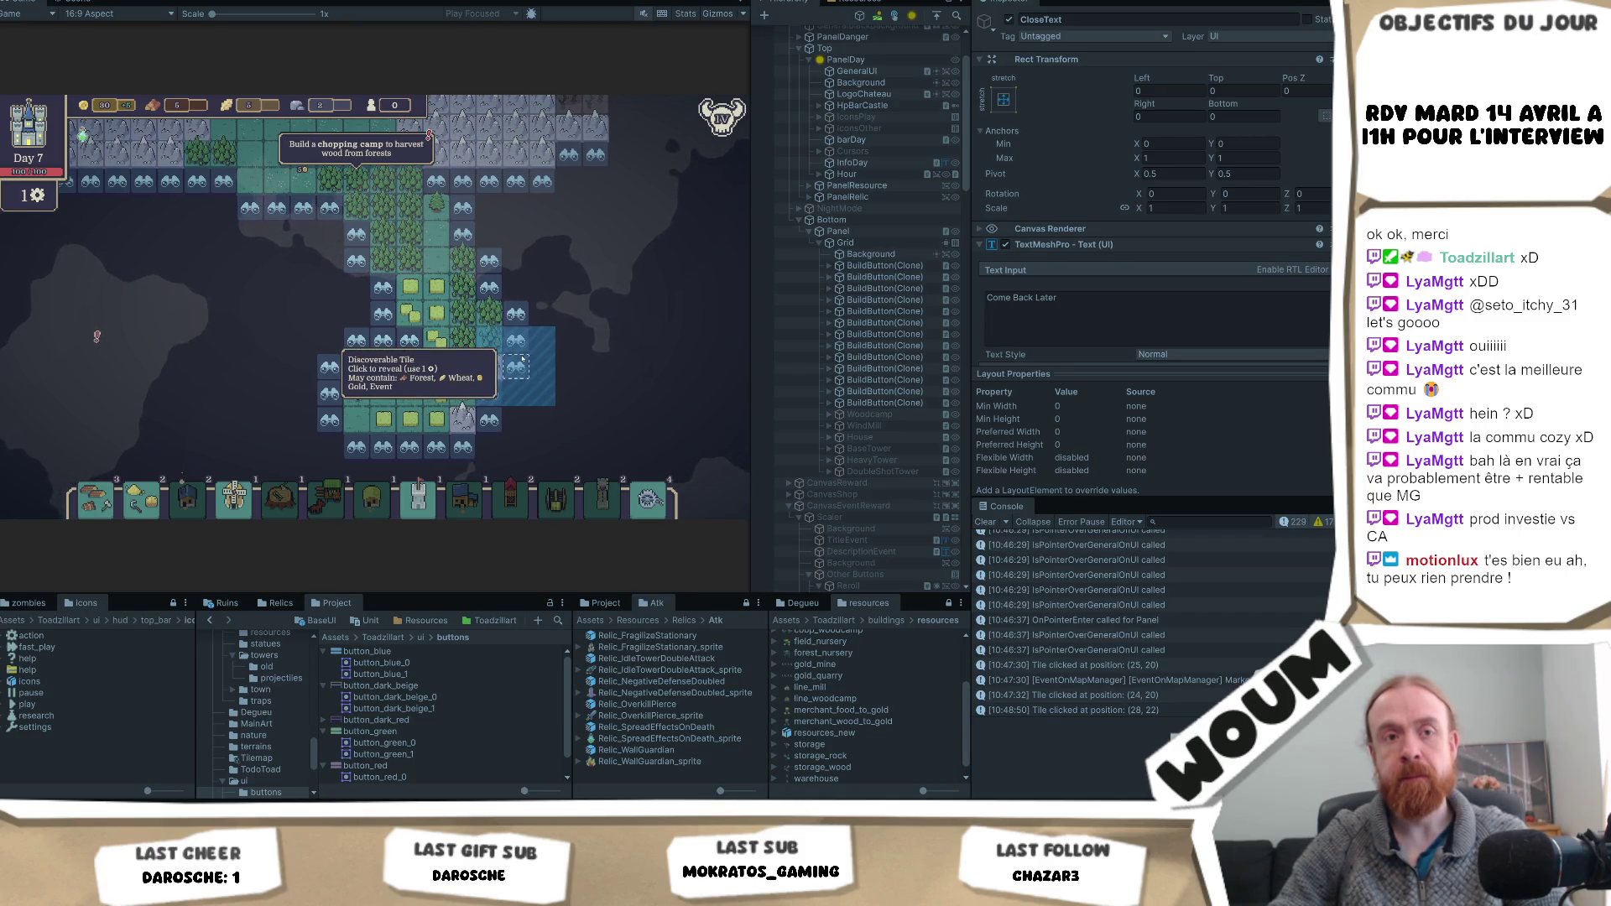
- End the day and take the Scout Post from the New Constructions Kit on Day 8
{"action": "left_click", "coordinate": [406, 342]}
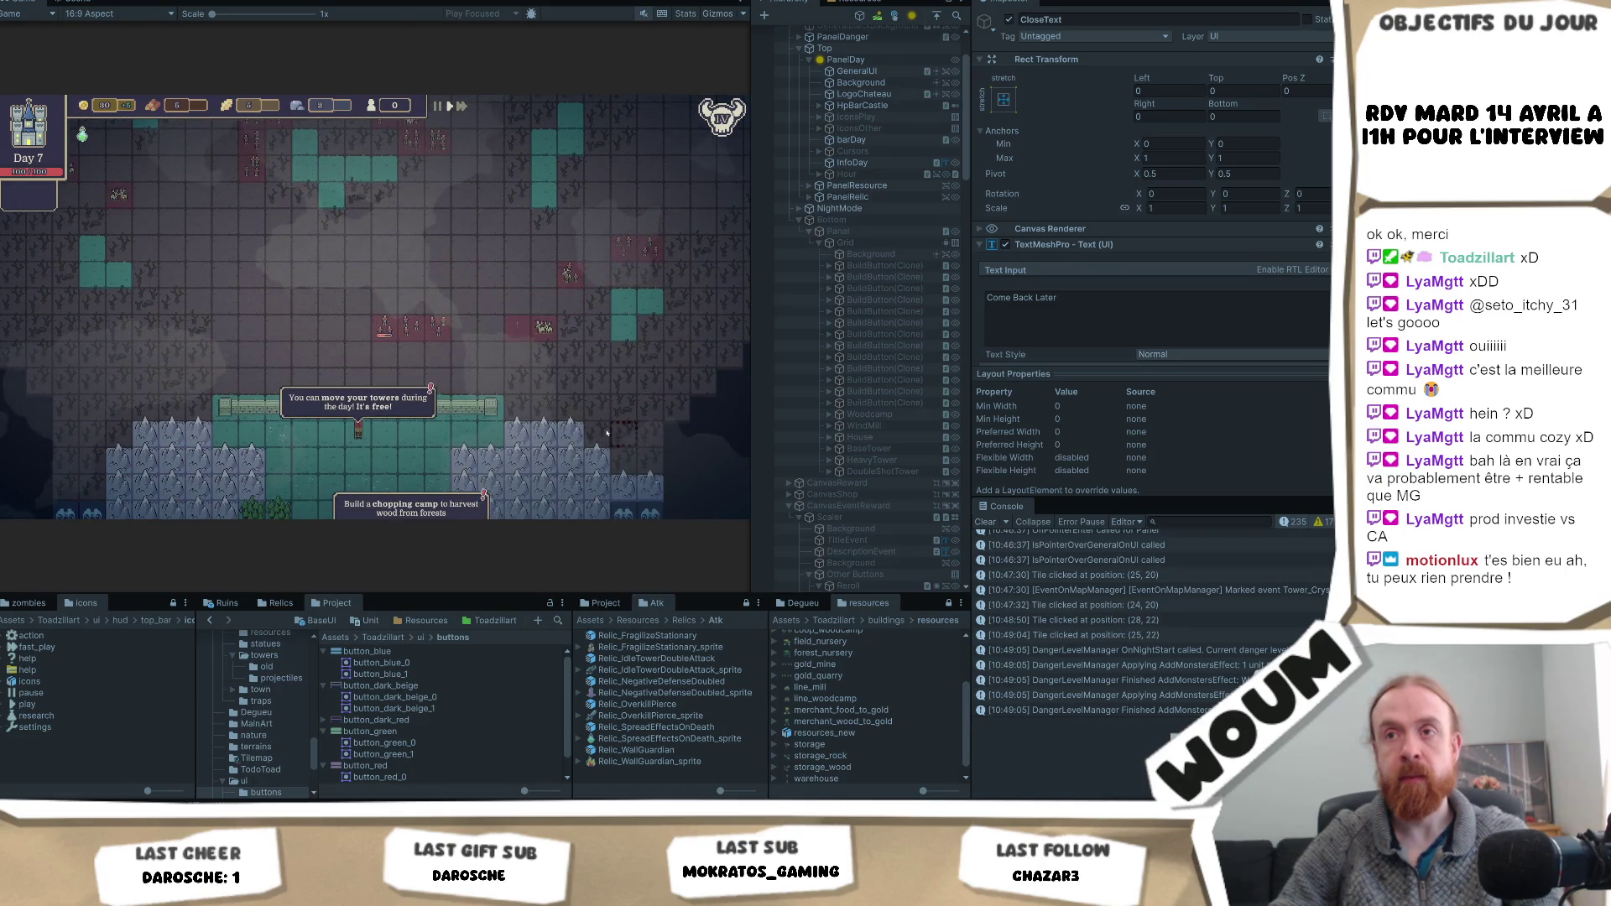
{"action": "left_click", "coordinate": [382, 401]}
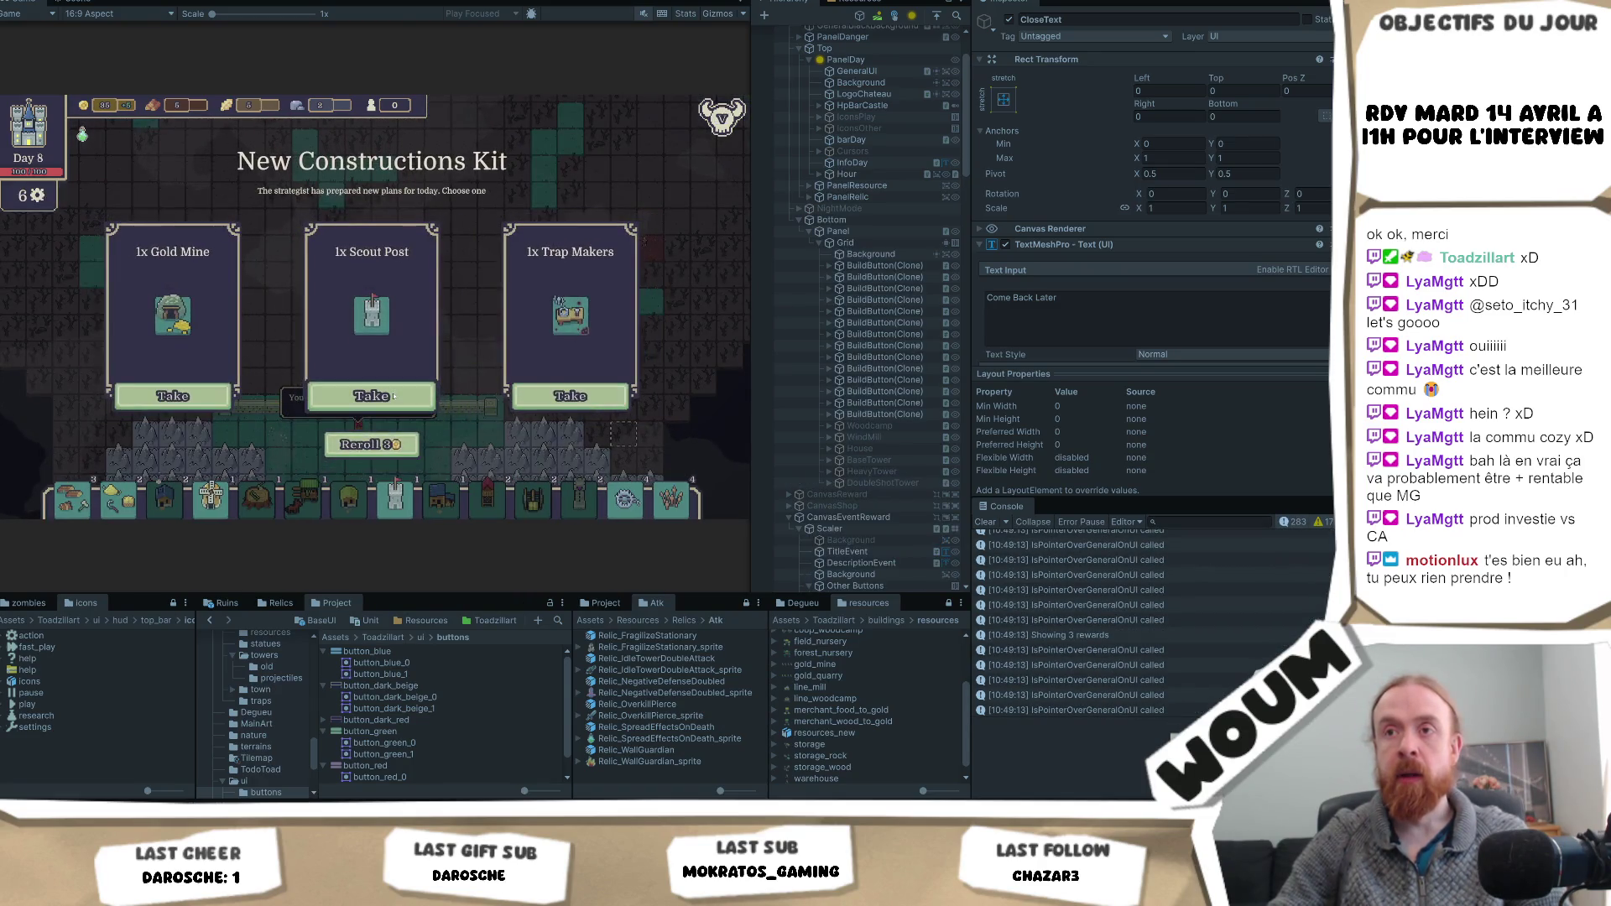
{"action": "left_click", "coordinate": [381, 400]}
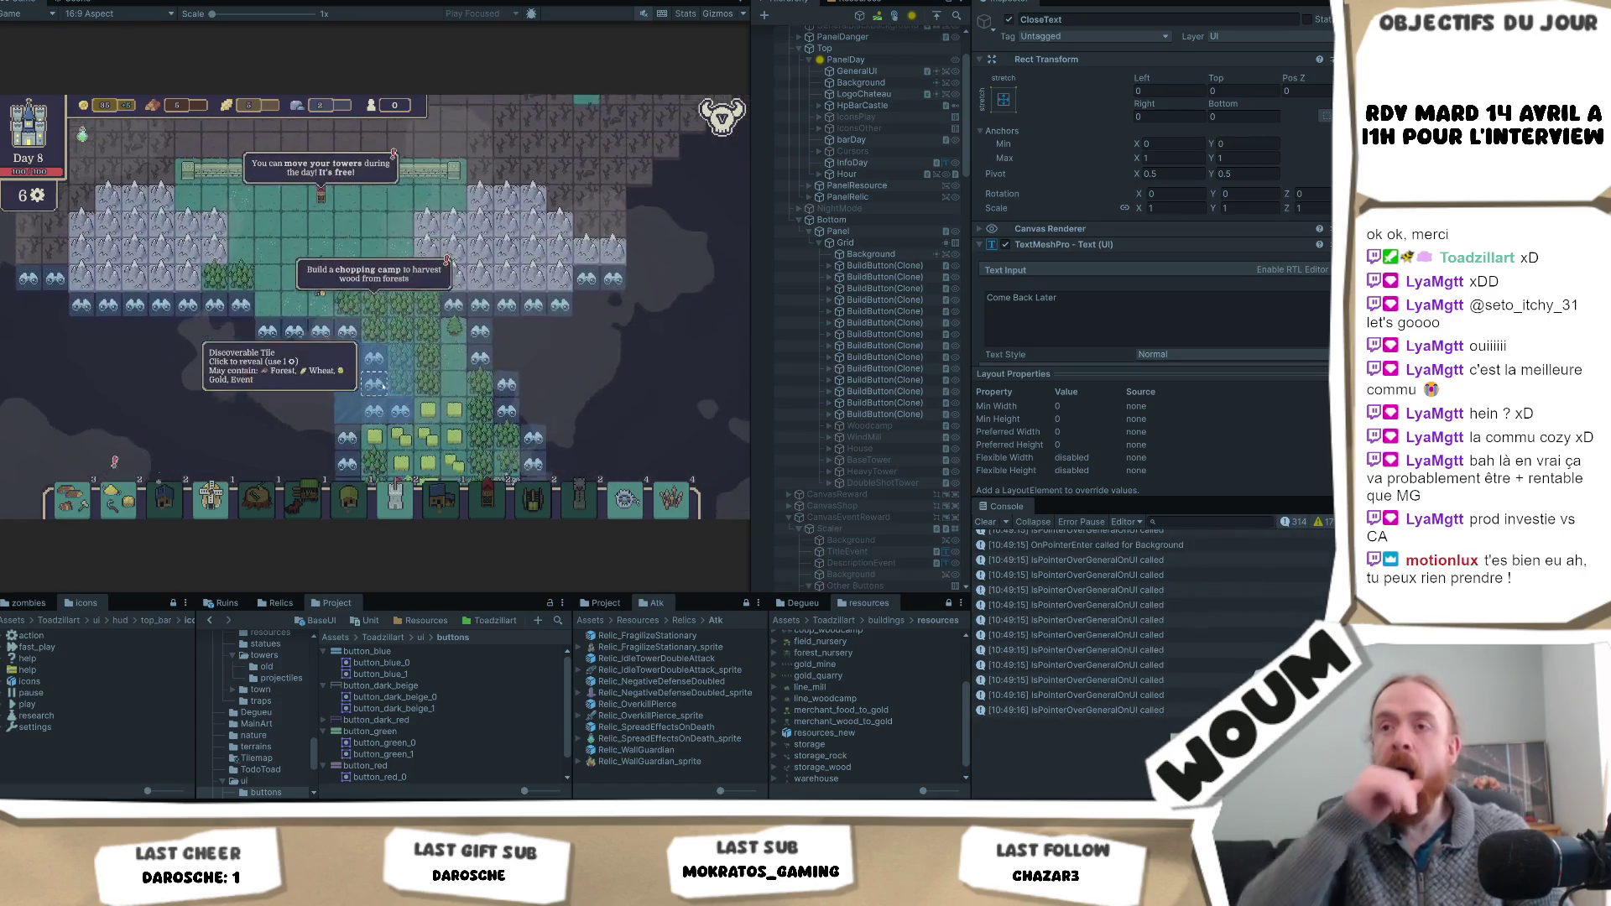
- Reveal four fog tiles around the fields' edge, leaving 3 reveals and 10 wood
{"action": "left_click_drag", "start_coordinate": [74, 411], "coordinate": [66, 392]}
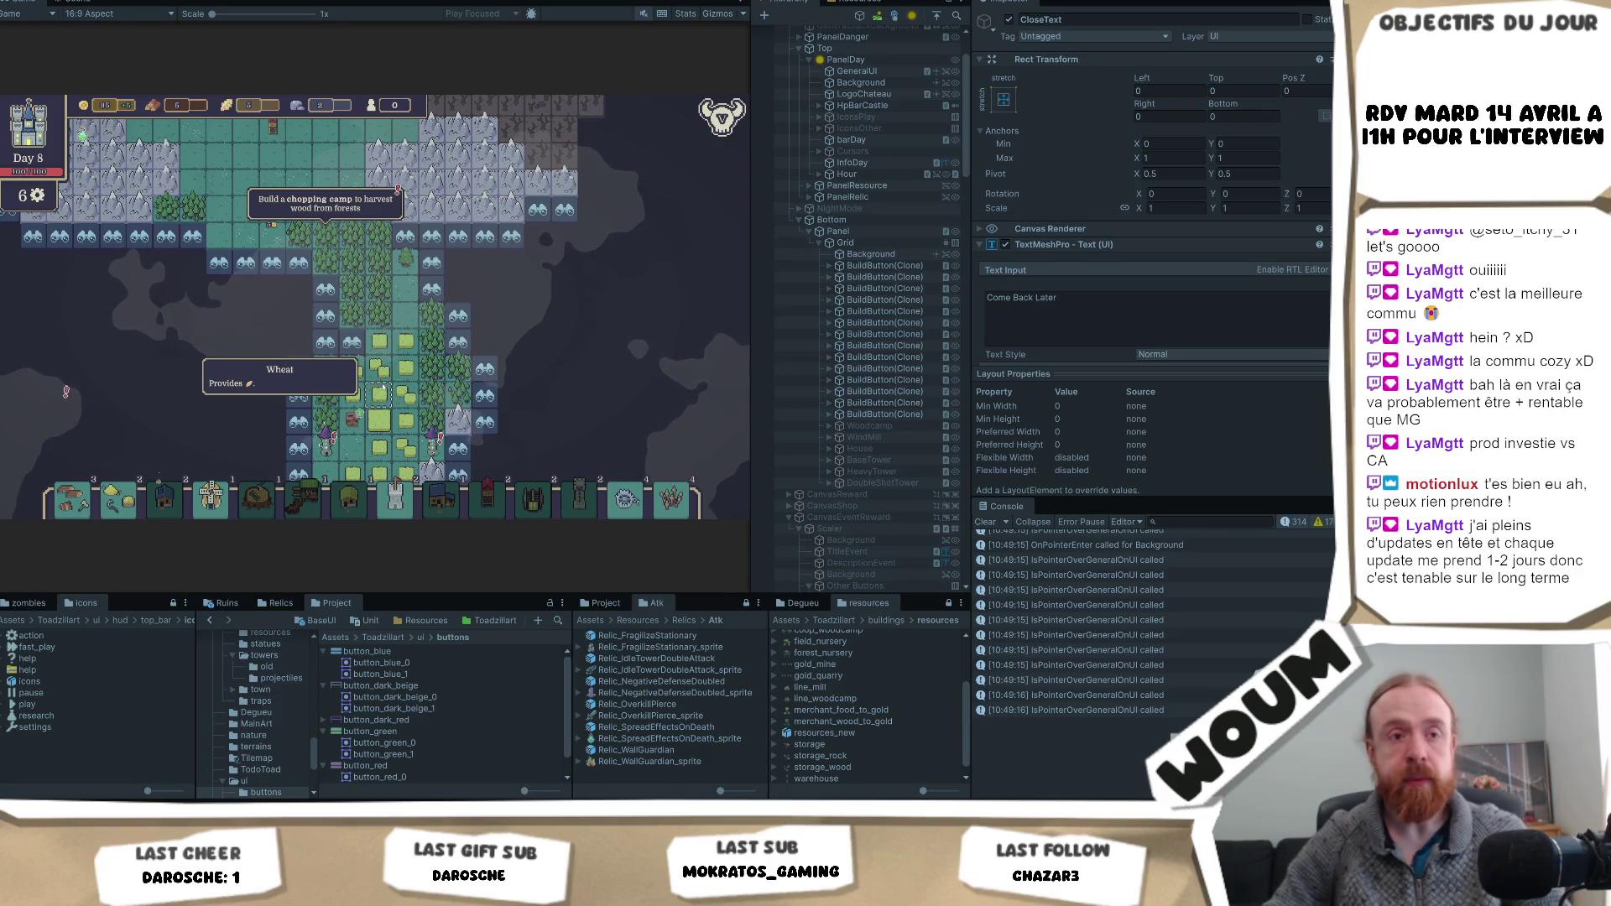
{"action": "left_click_drag", "start_coordinate": [591, 440], "coordinate": [591, 368]}
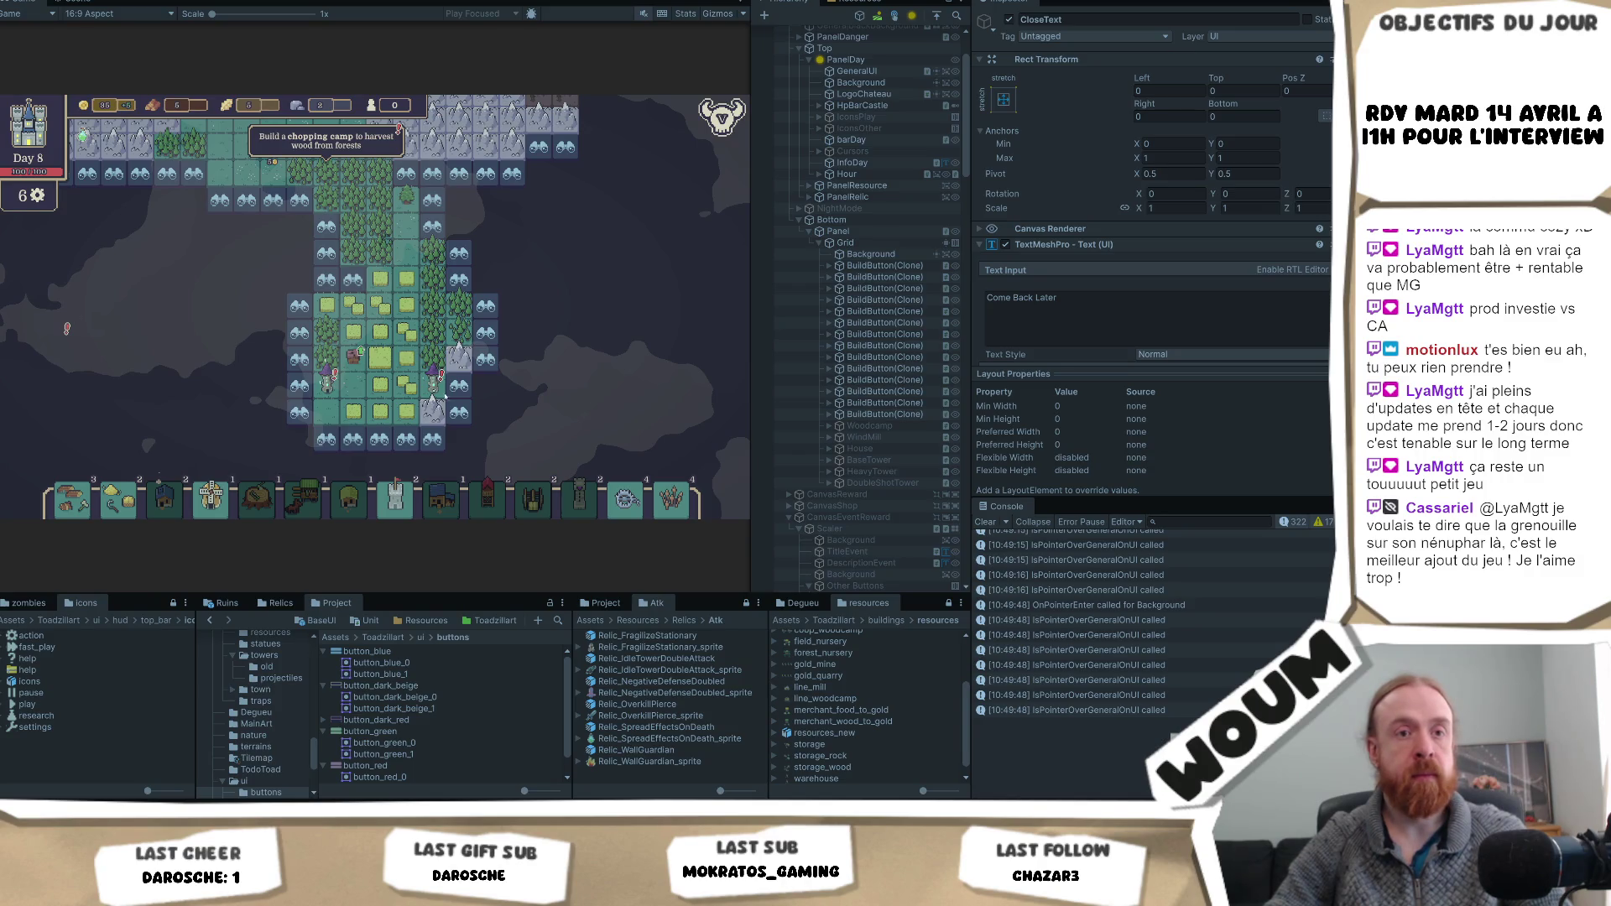
{"action": "left_click", "coordinate": [505, 374]}
{"action": "key", "text": "w"}
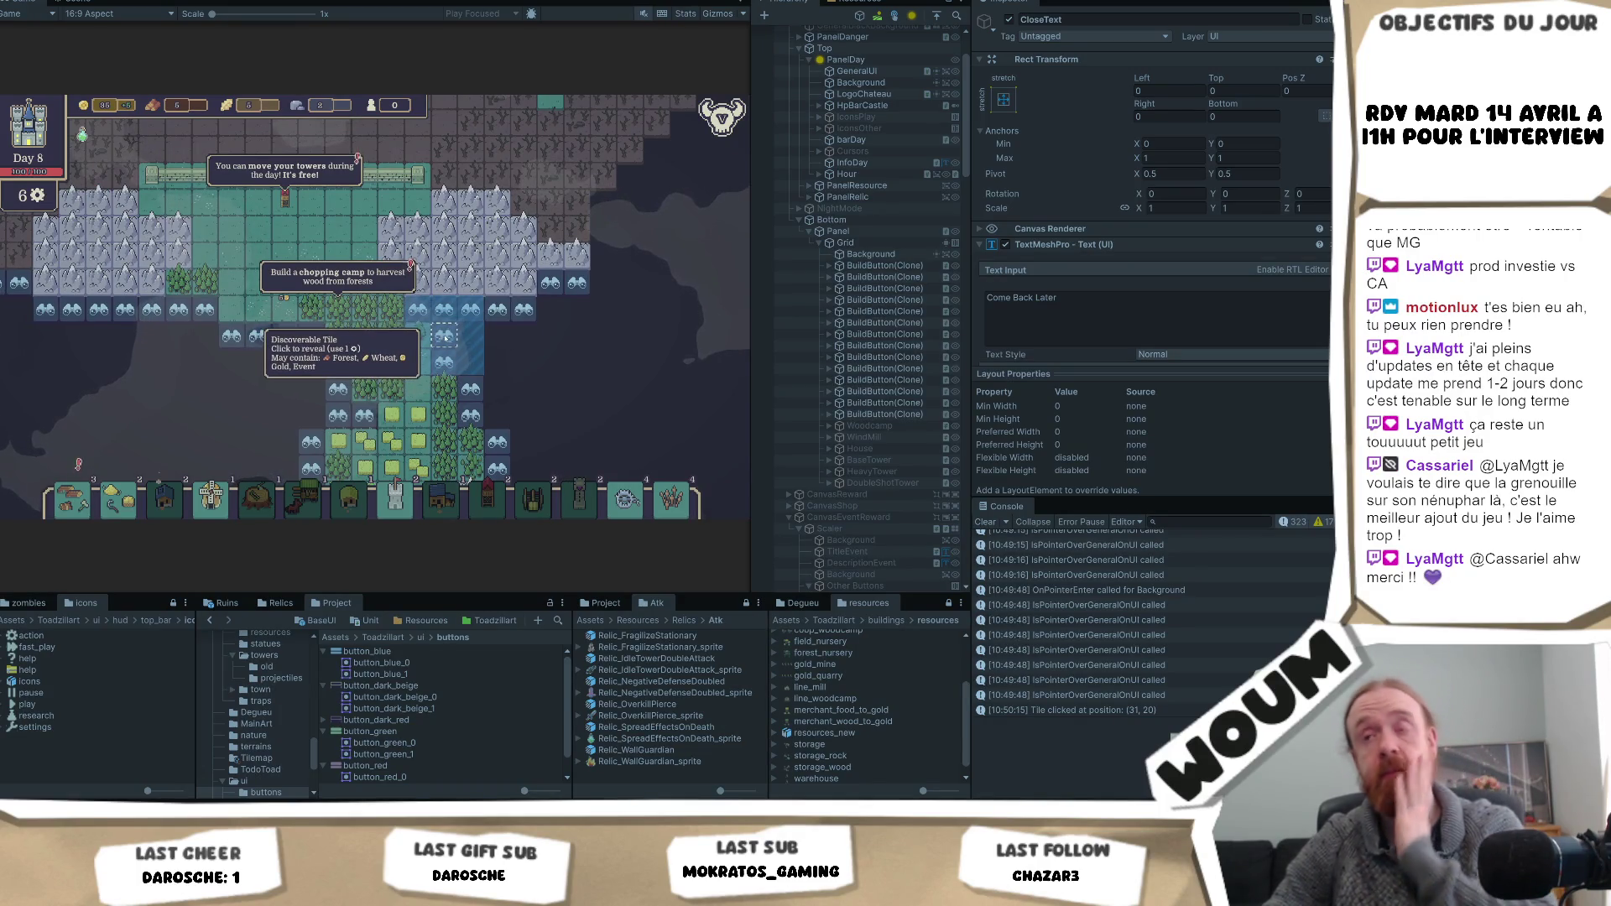
{"action": "left_click", "coordinate": [445, 336]}
{"action": "key", "text": "s"}
{"action": "key", "text": "d"}
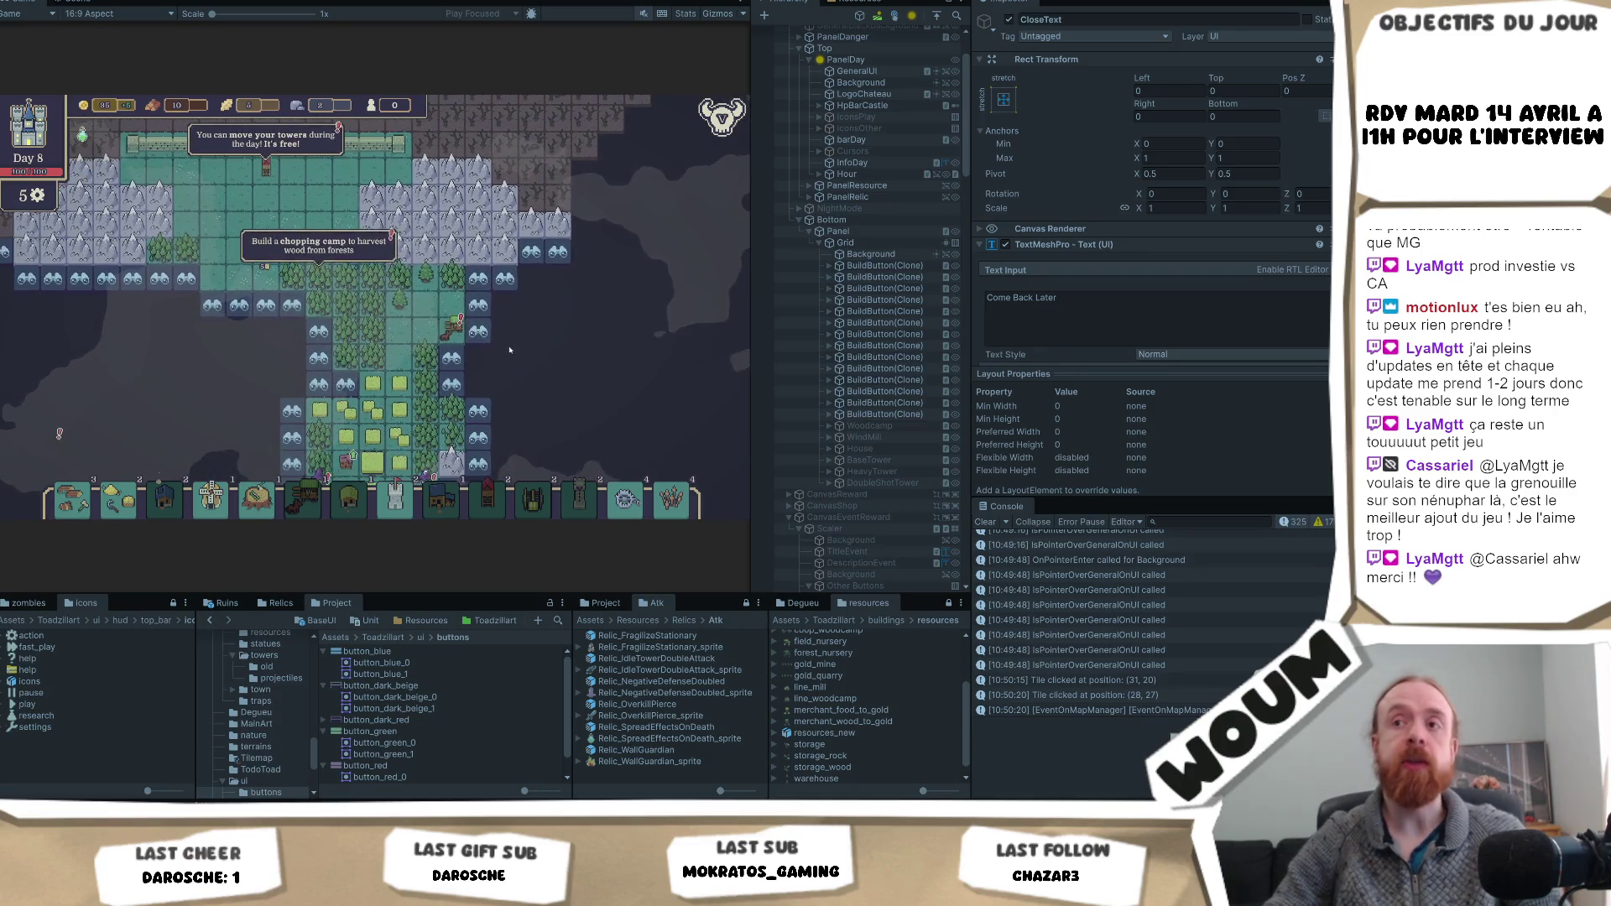
{"action": "left_click", "coordinate": [484, 312]}
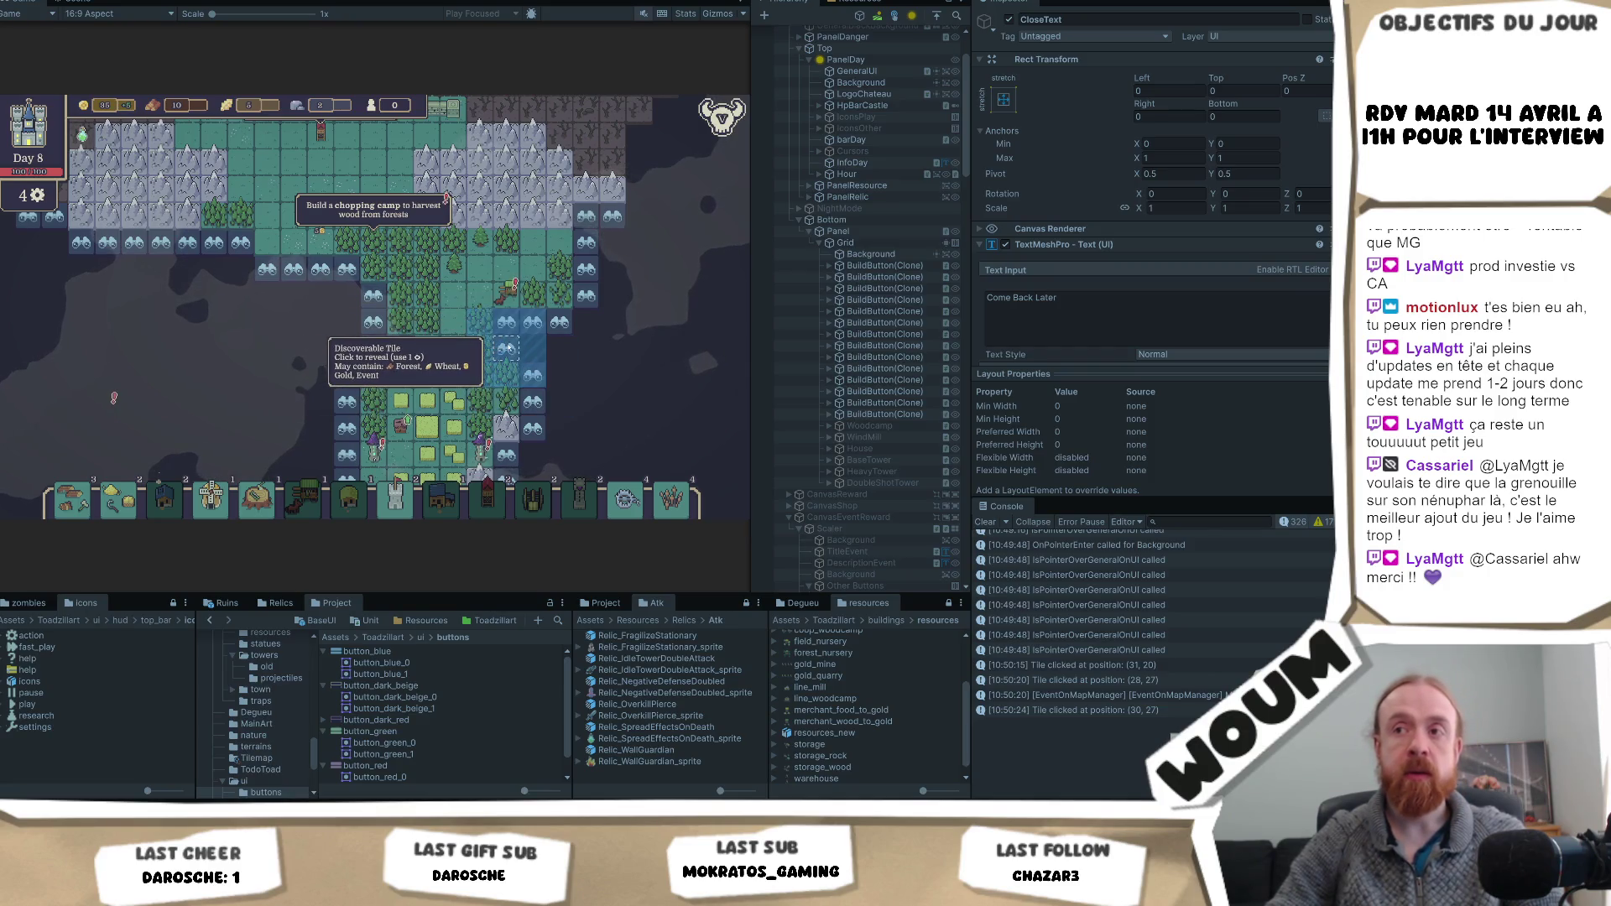
{"action": "left_click", "coordinate": [373, 348]}
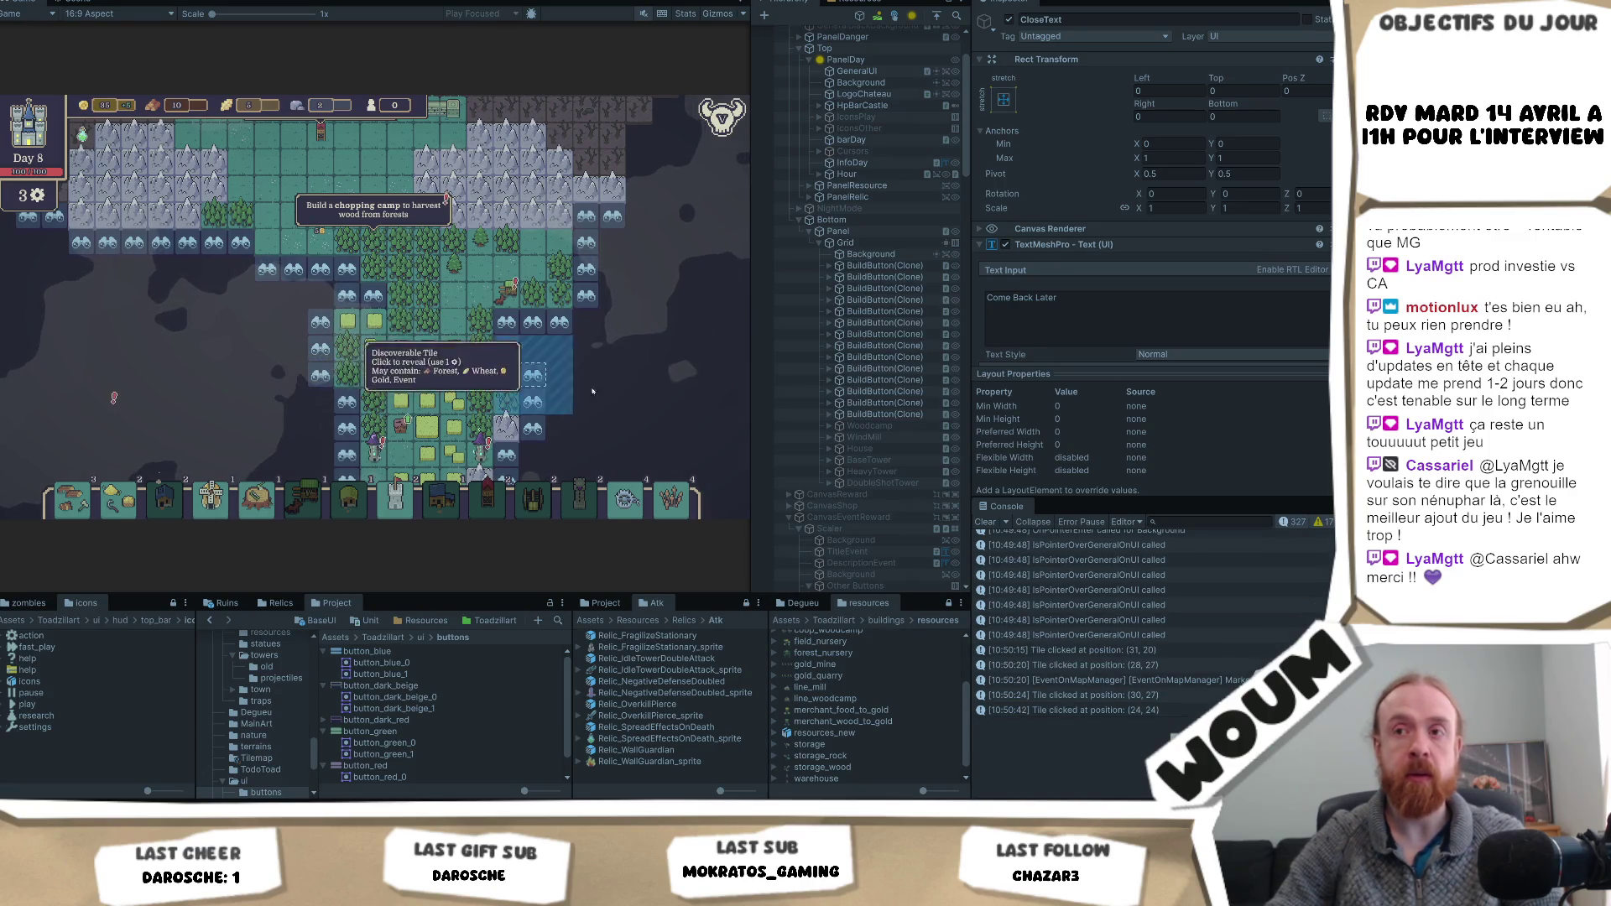
{"action": "key", "text": "s"}
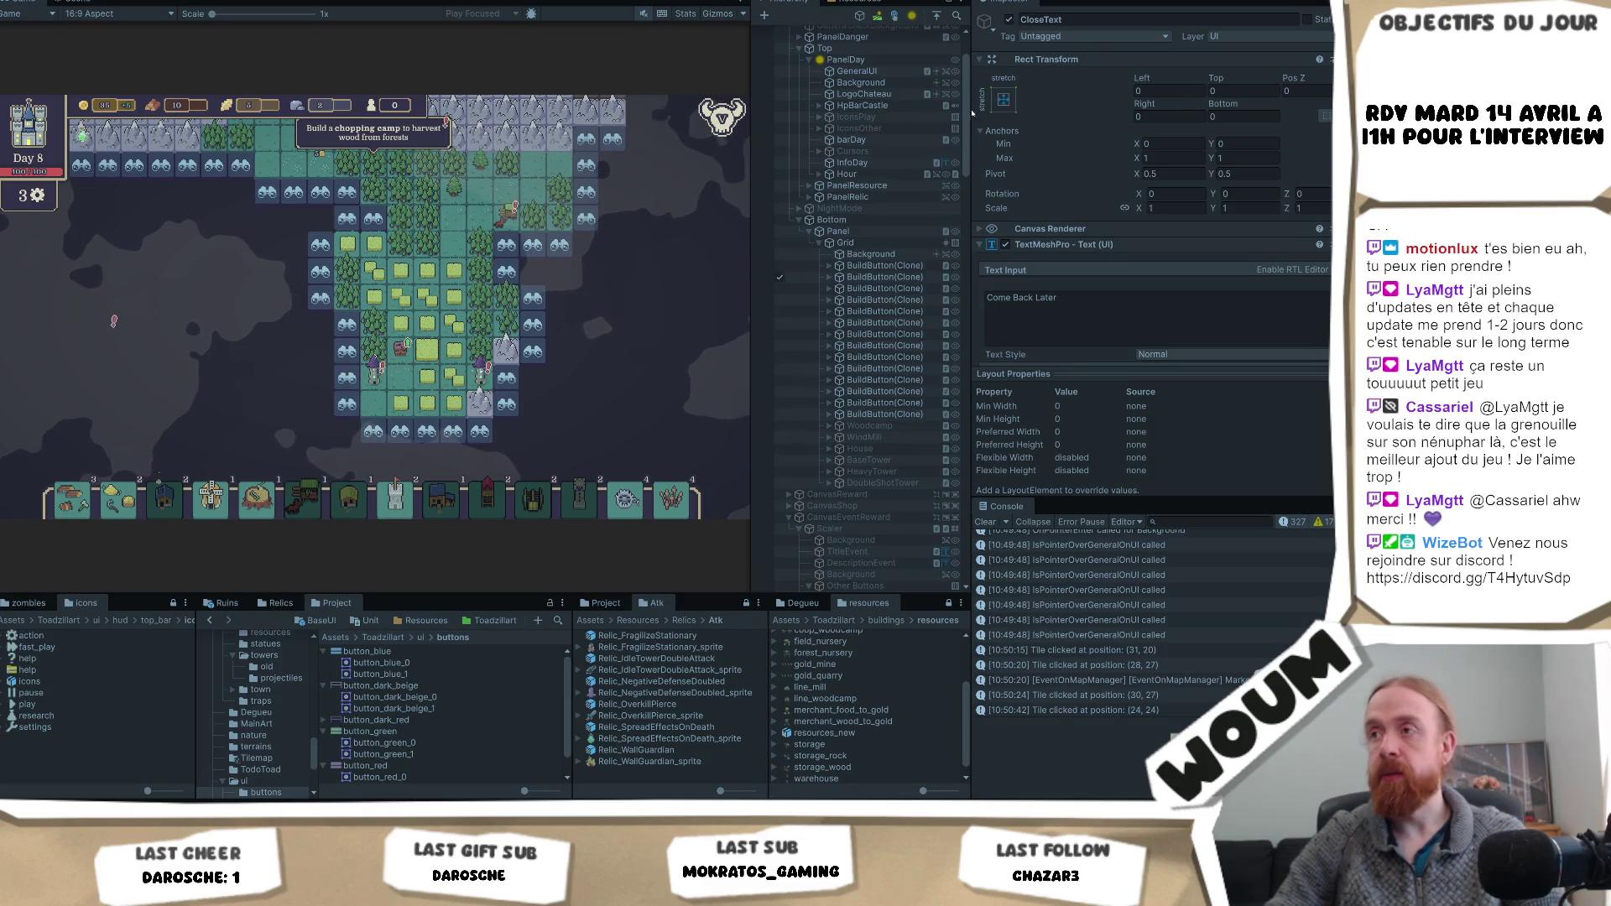
- Select Tower_CrystallizedManaCore_1, expand it and ImpactHolder, and select its Sprite child
{"action": "scroll", "coordinate": [946, 248], "scroll_direction": "down", "scroll_amount": 1}
{"action": "scroll", "coordinate": [947, 248], "scroll_direction": "down", "scroll_amount": 15}
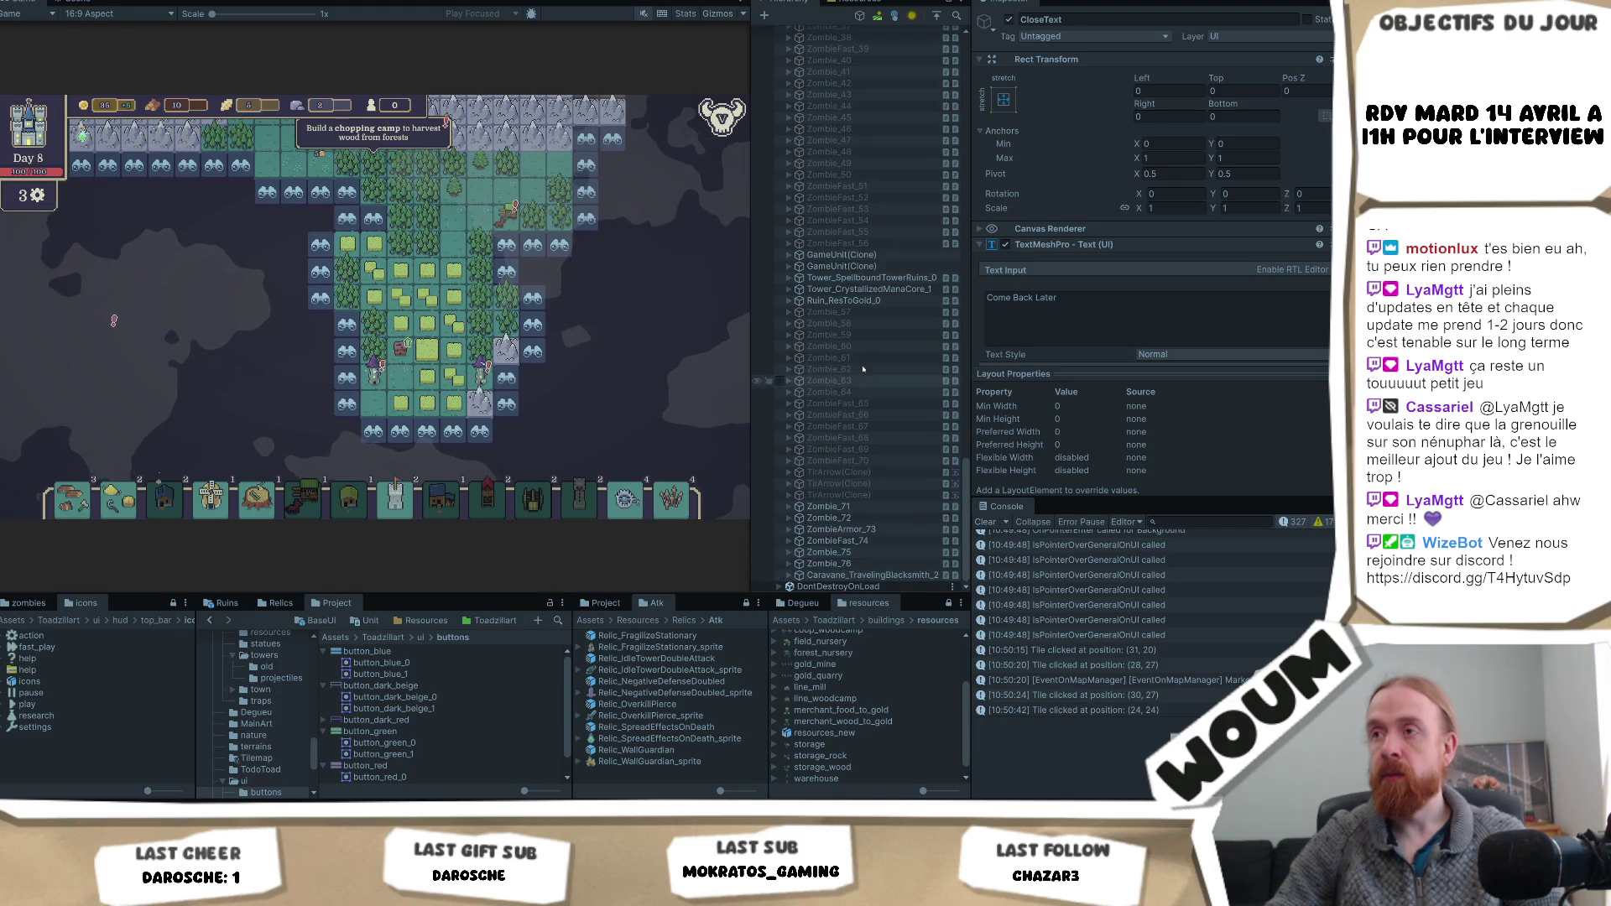
{"action": "left_click", "coordinate": [794, 289]}
{"action": "left_click", "coordinate": [790, 288]}
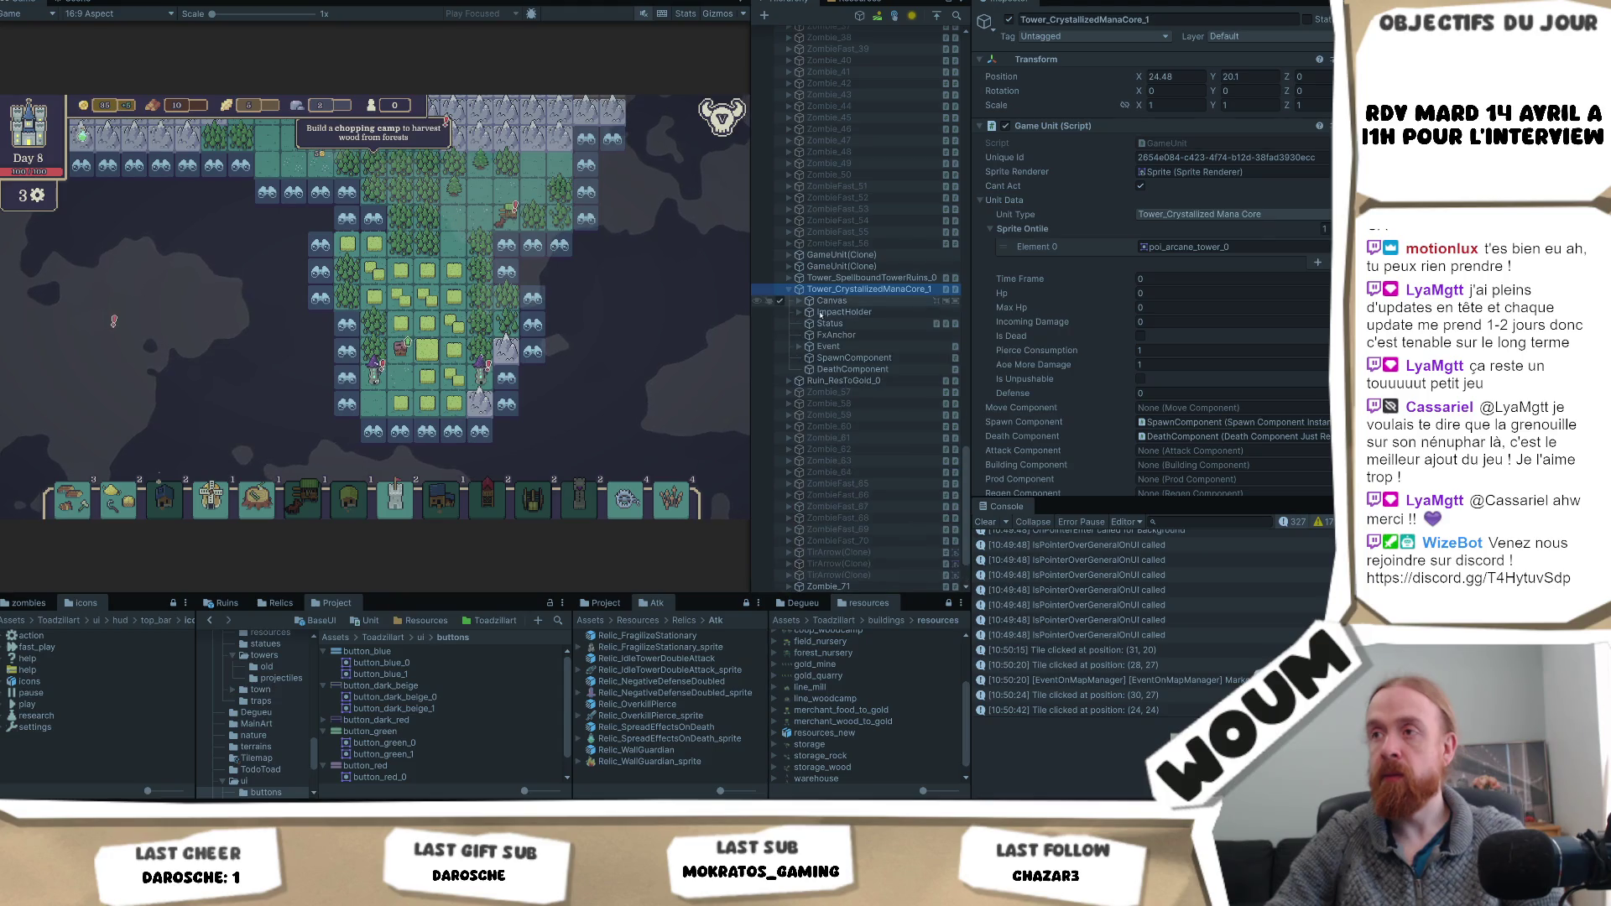
{"action": "scroll", "coordinate": [1297, 378], "scroll_direction": "down", "scroll_amount": 5}
{"action": "scroll", "coordinate": [1297, 378], "scroll_direction": "down", "scroll_amount": 3}
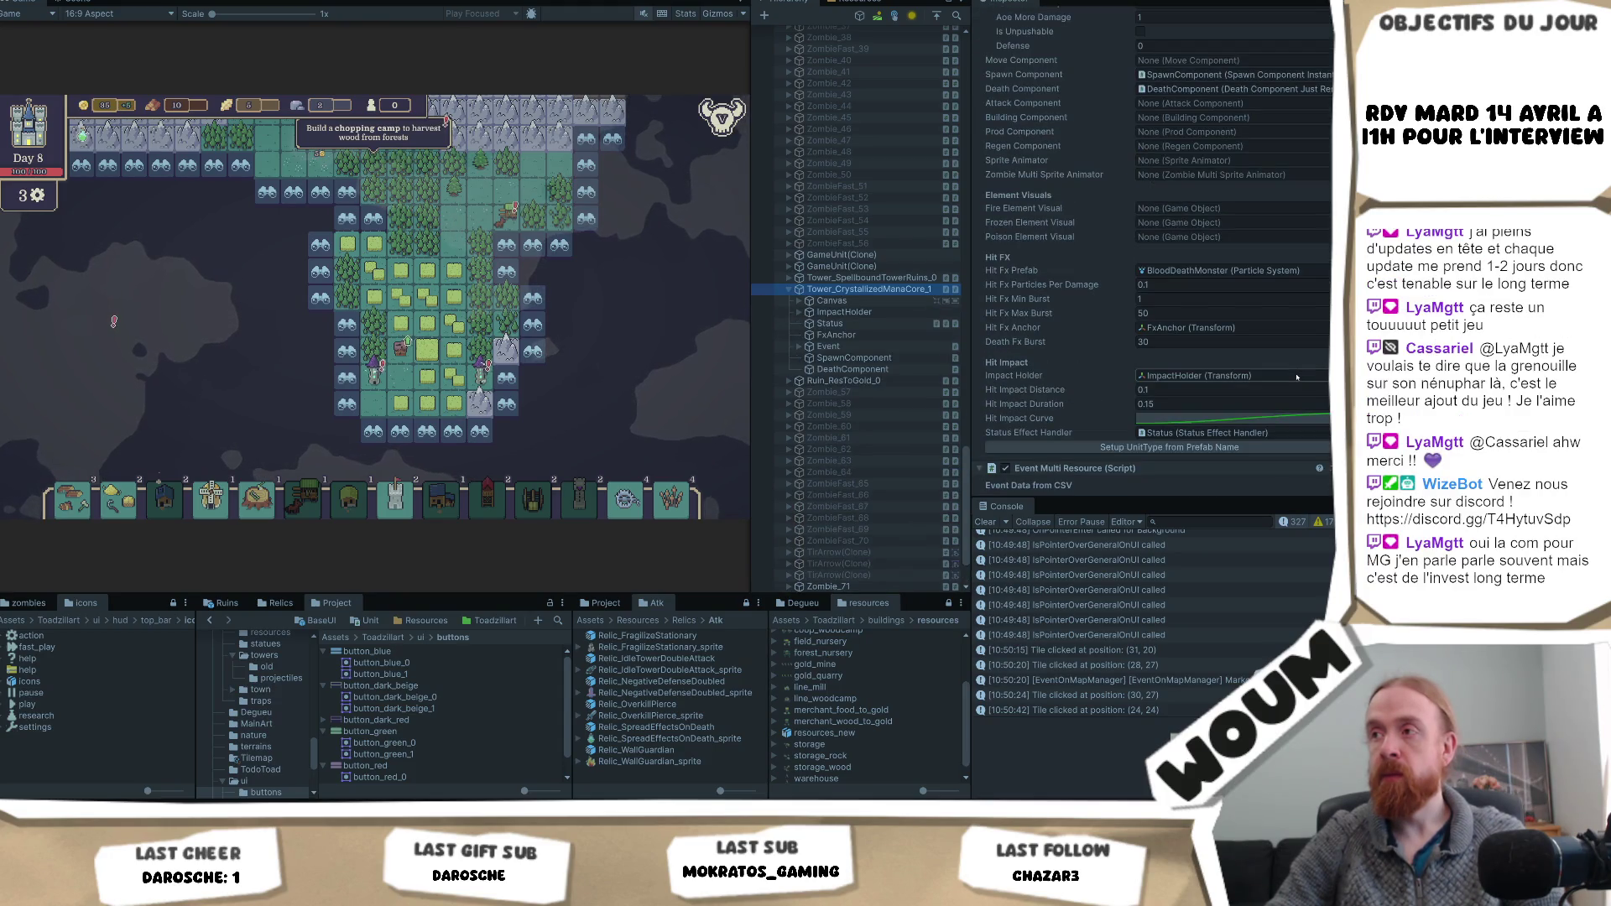
{"action": "scroll", "coordinate": [1296, 377], "scroll_direction": "down", "scroll_amount": 3}
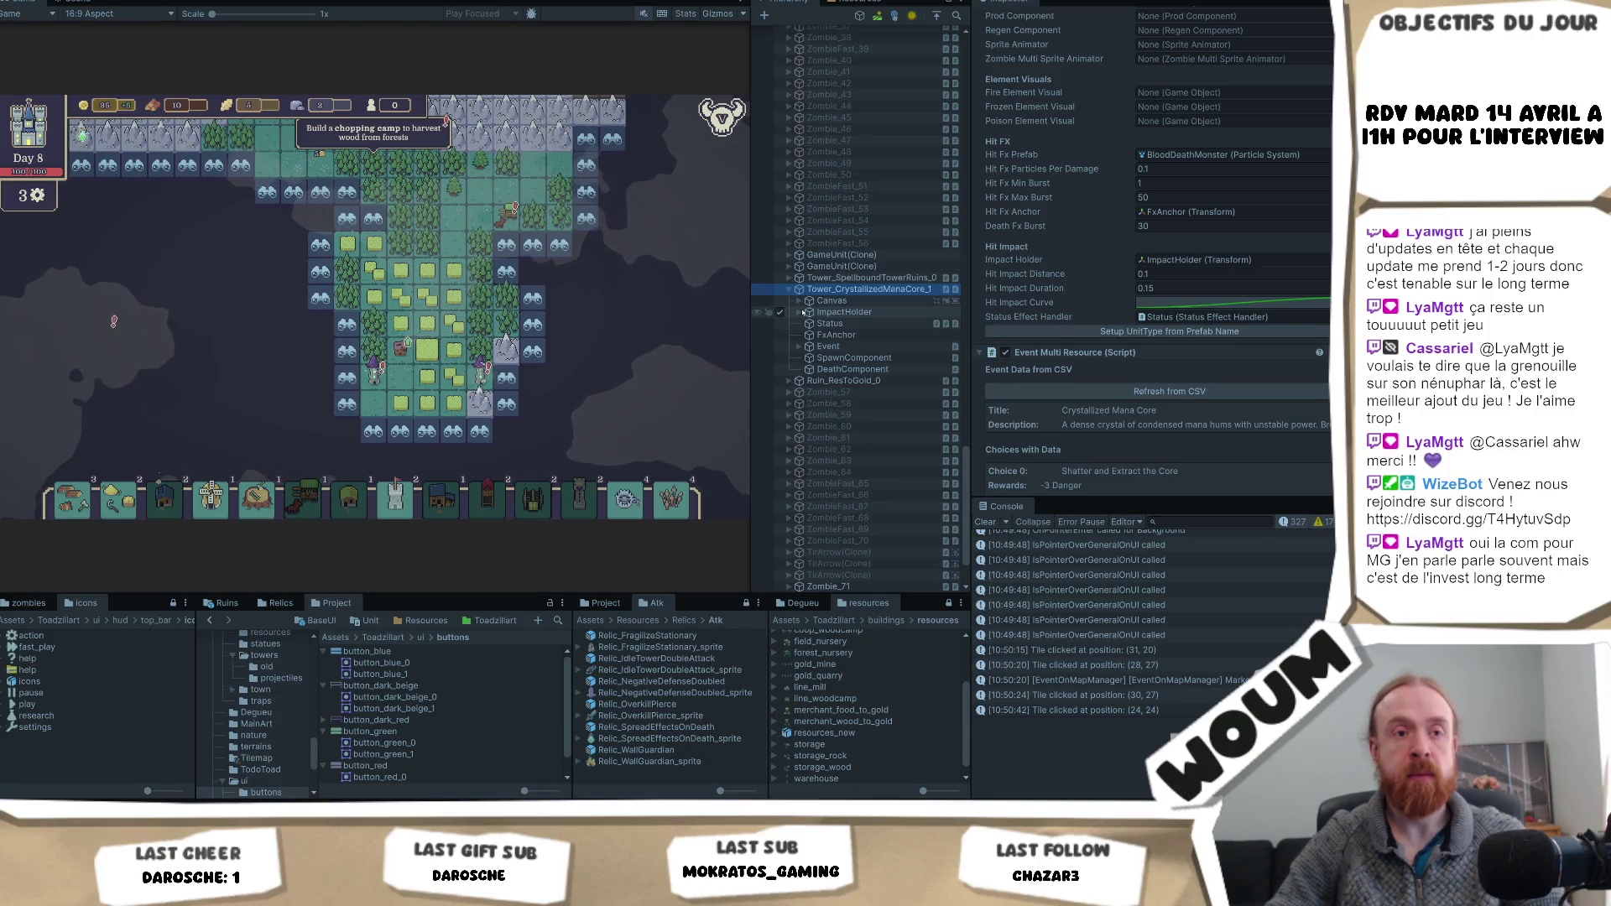
{"action": "left_click", "coordinate": [800, 312], "text": "alt"}
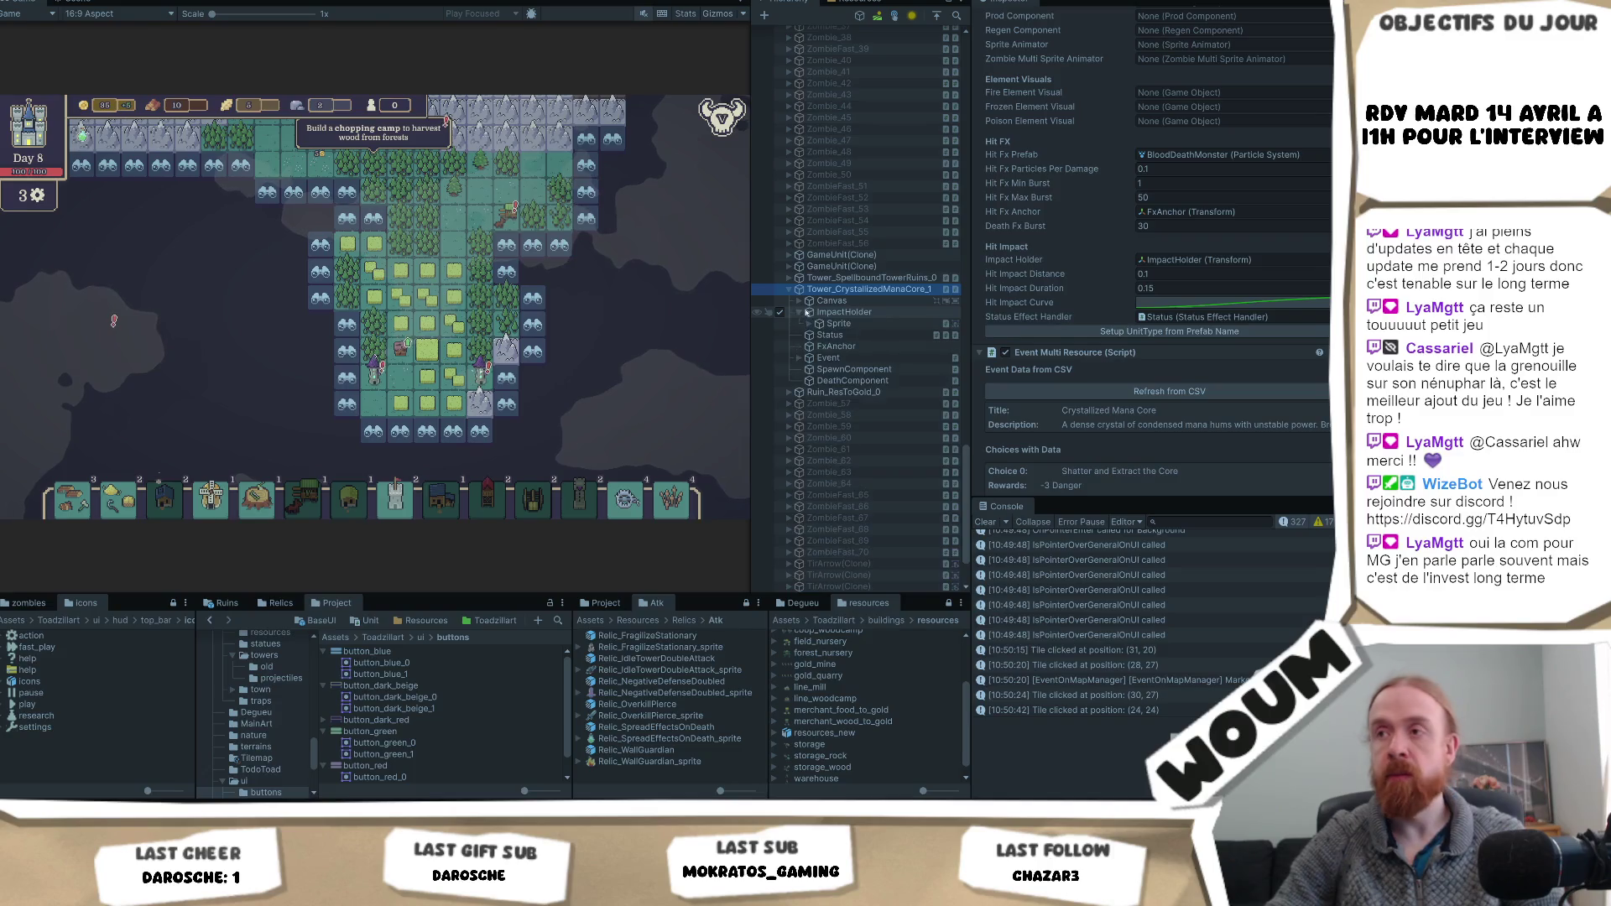
{"action": "left_click", "coordinate": [840, 324]}
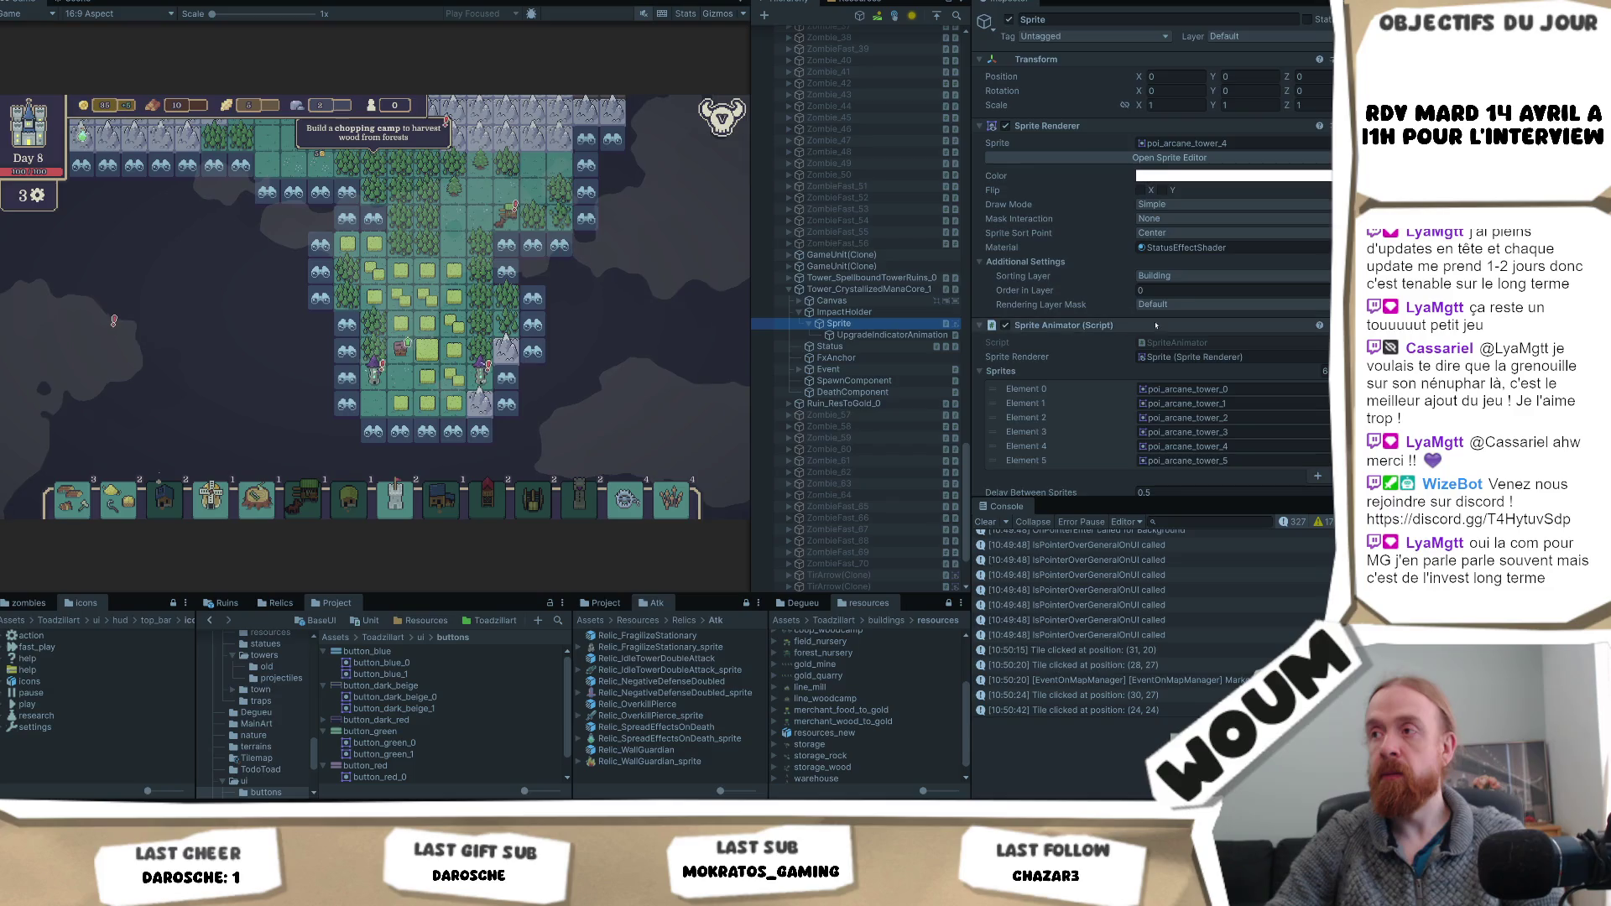
- Lower the Sprite Animator's Delay Between Sprites from 0.5 to 0.15, then exit Play mode
{"action": "scroll", "coordinate": [1181, 377], "scroll_direction": "down", "scroll_amount": 5}
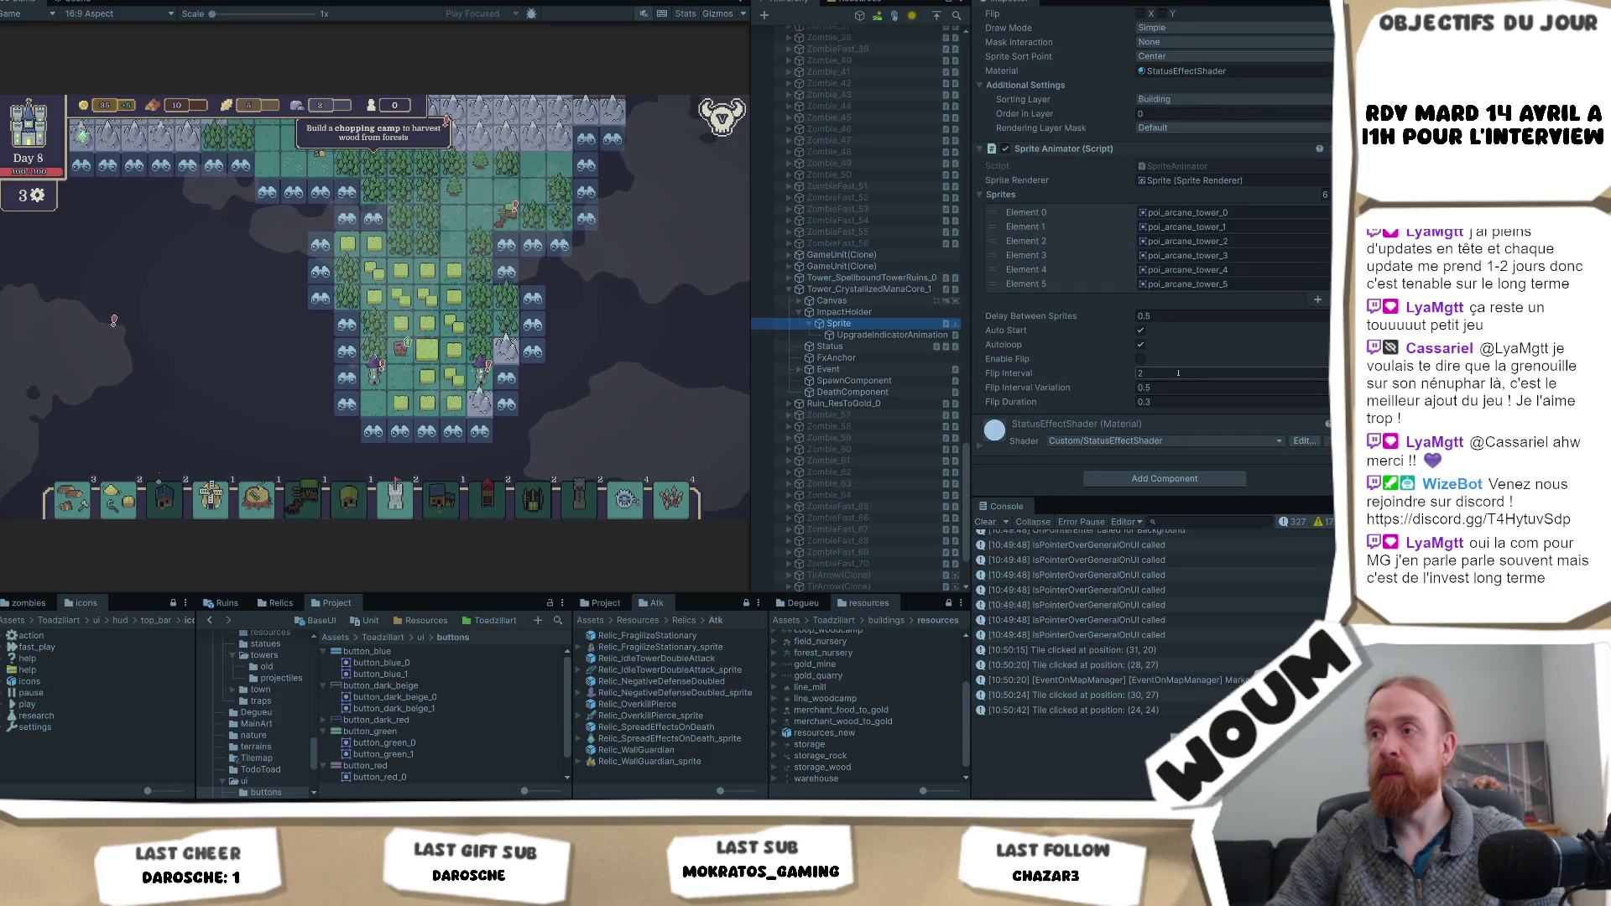
{"action": "left_click", "coordinate": [1175, 316]}
{"action": "type", "text": "0.2"}
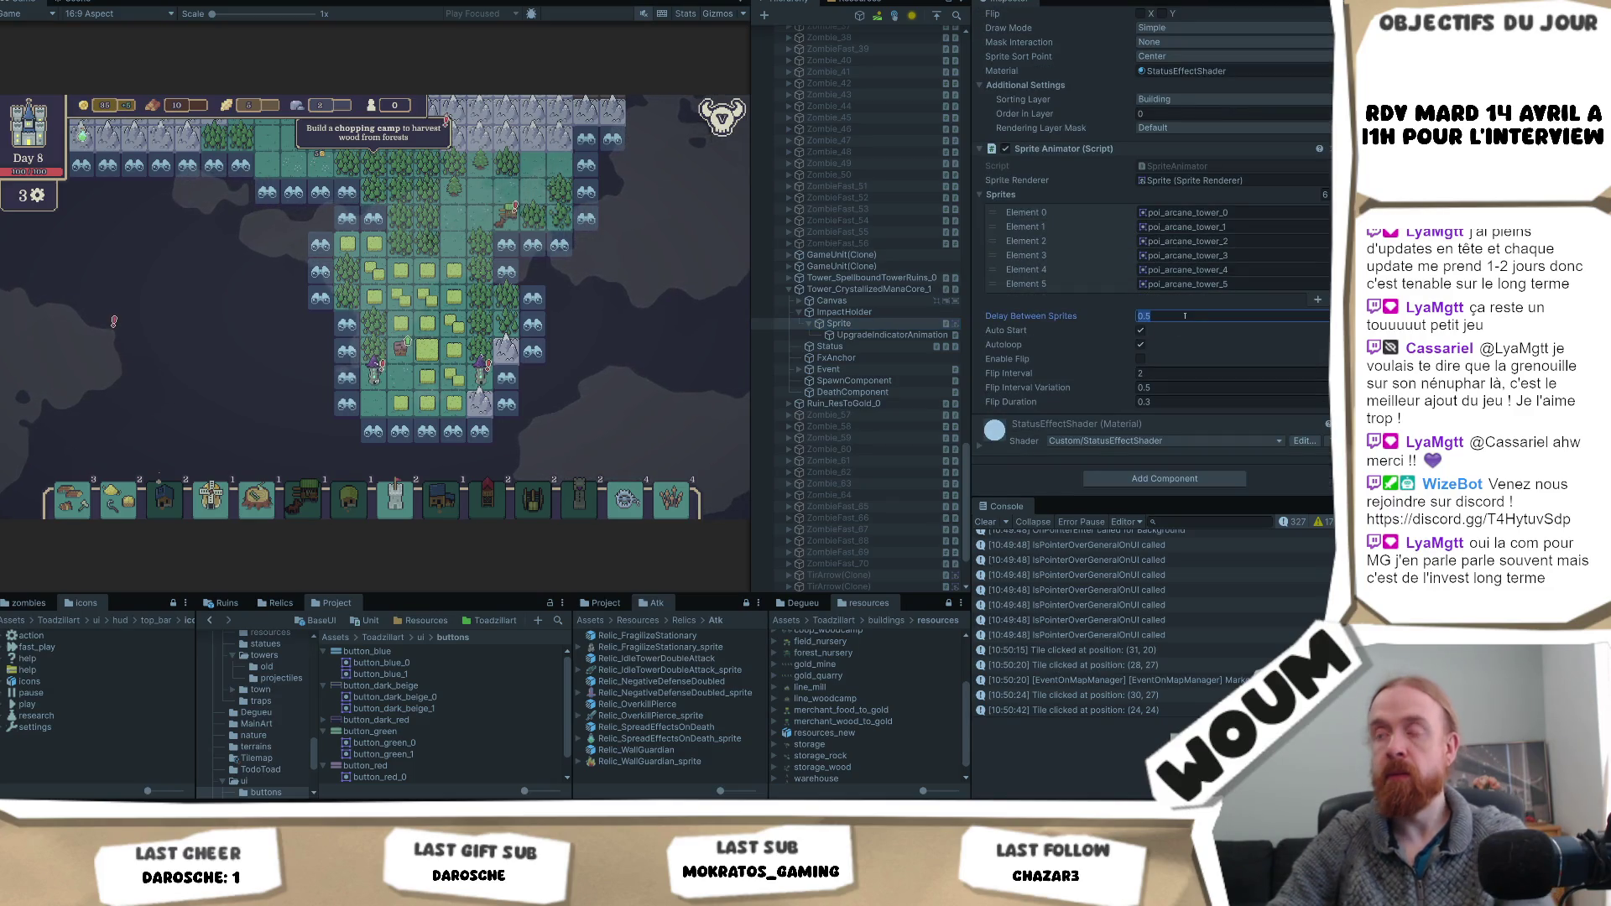
{"action": "key", "text": "BackSpace"}
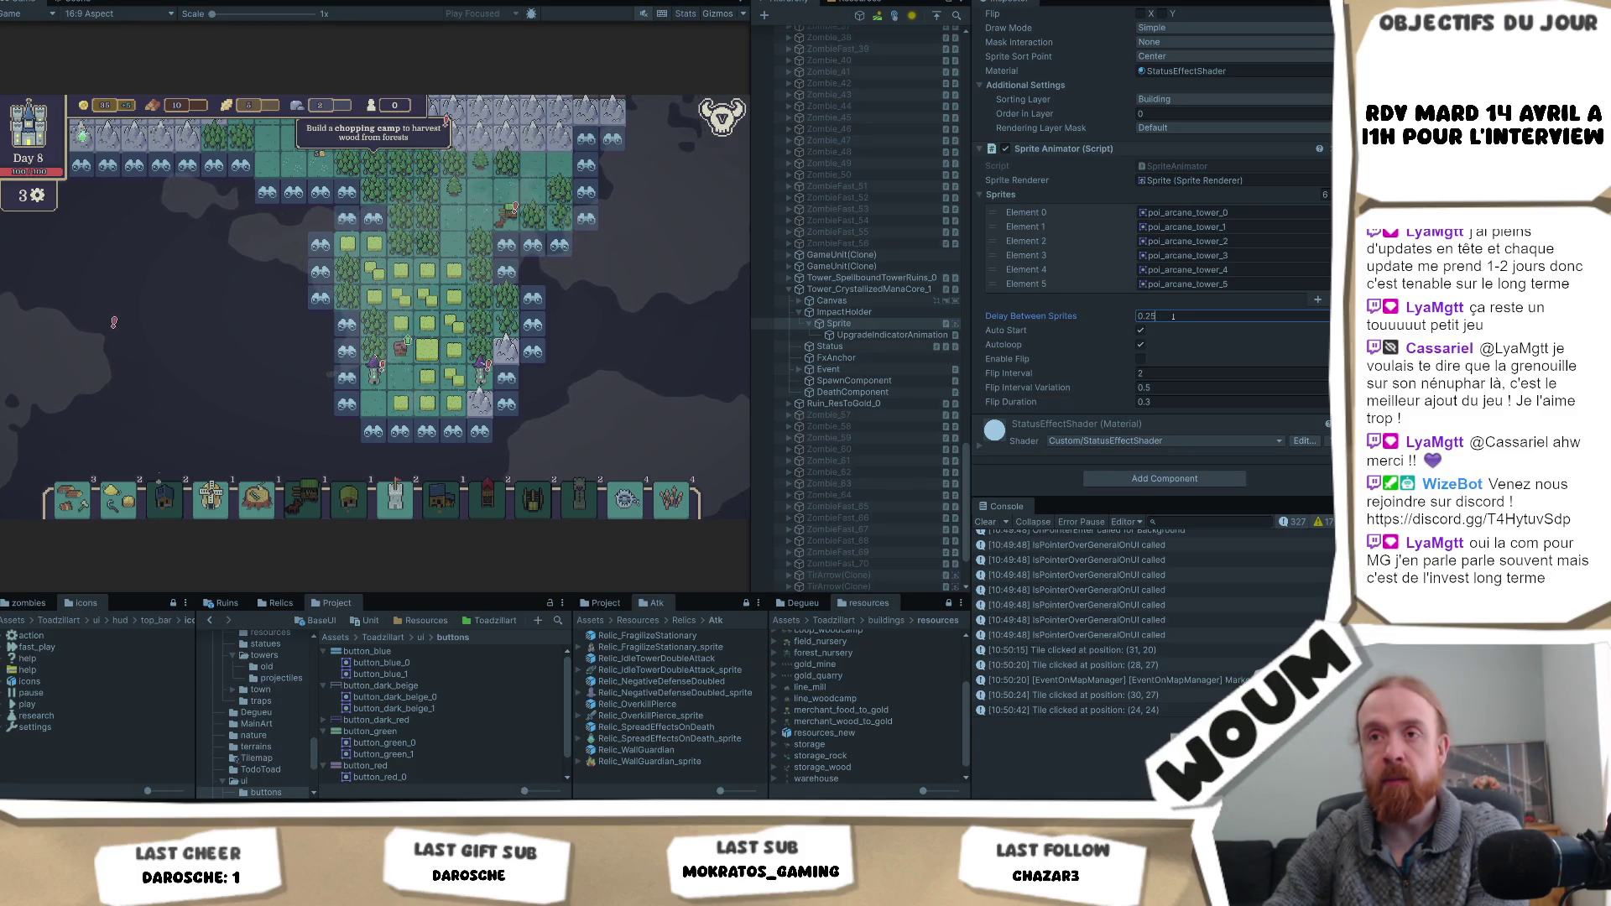
{"action": "type", "text": "1"}
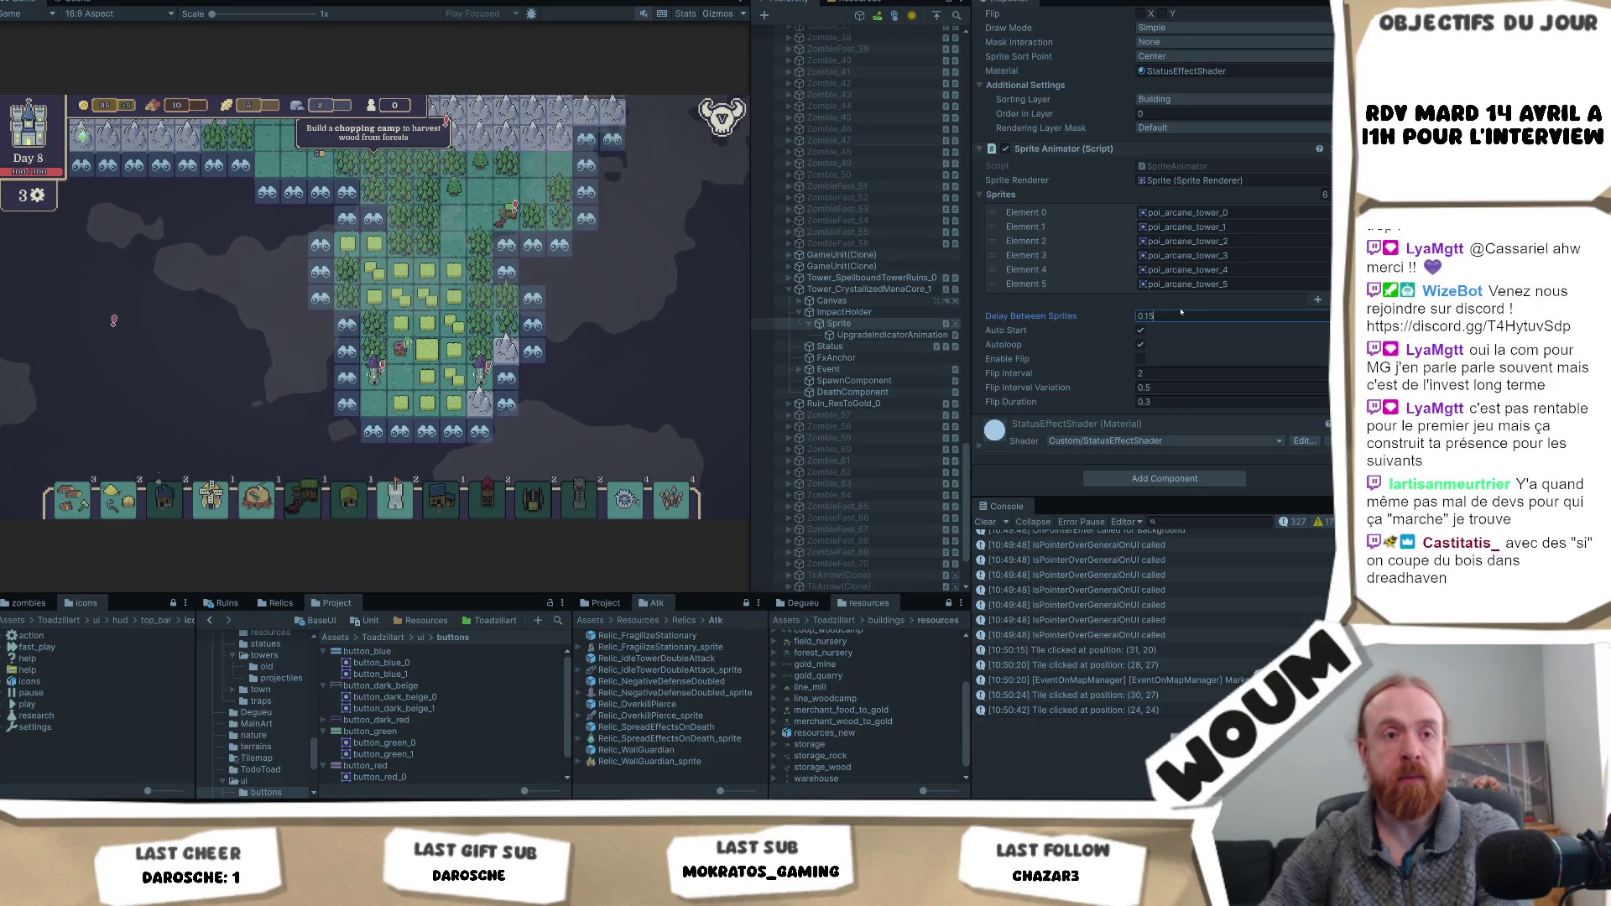
{"action": "double_click", "coordinate": [1181, 312]}
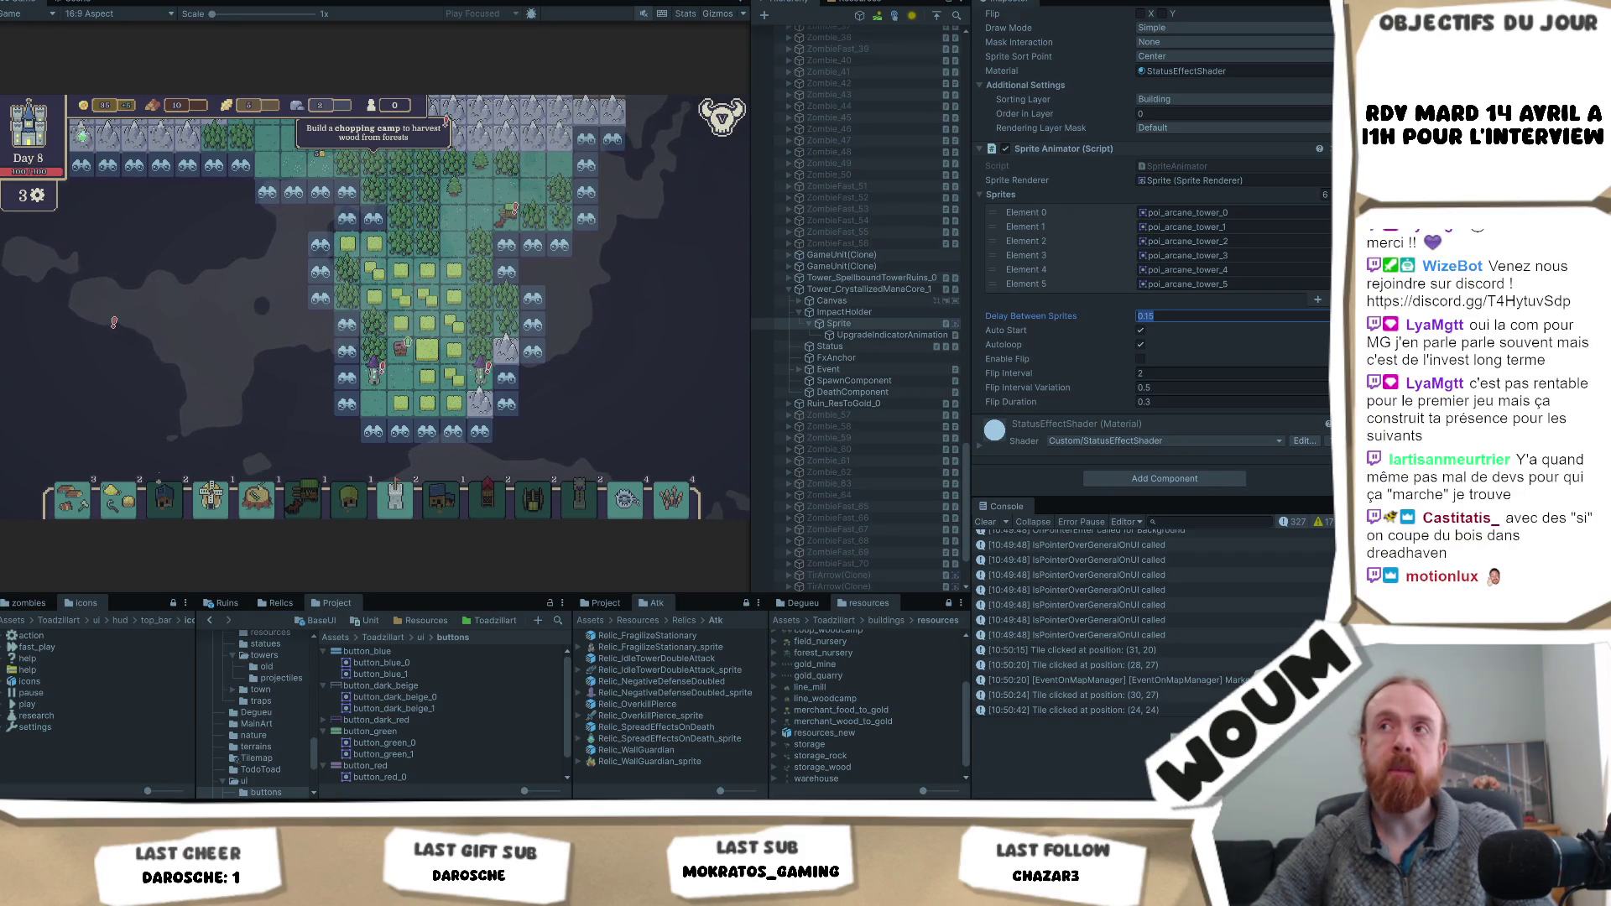
{"action": "key", "text": "ctrl+p"}
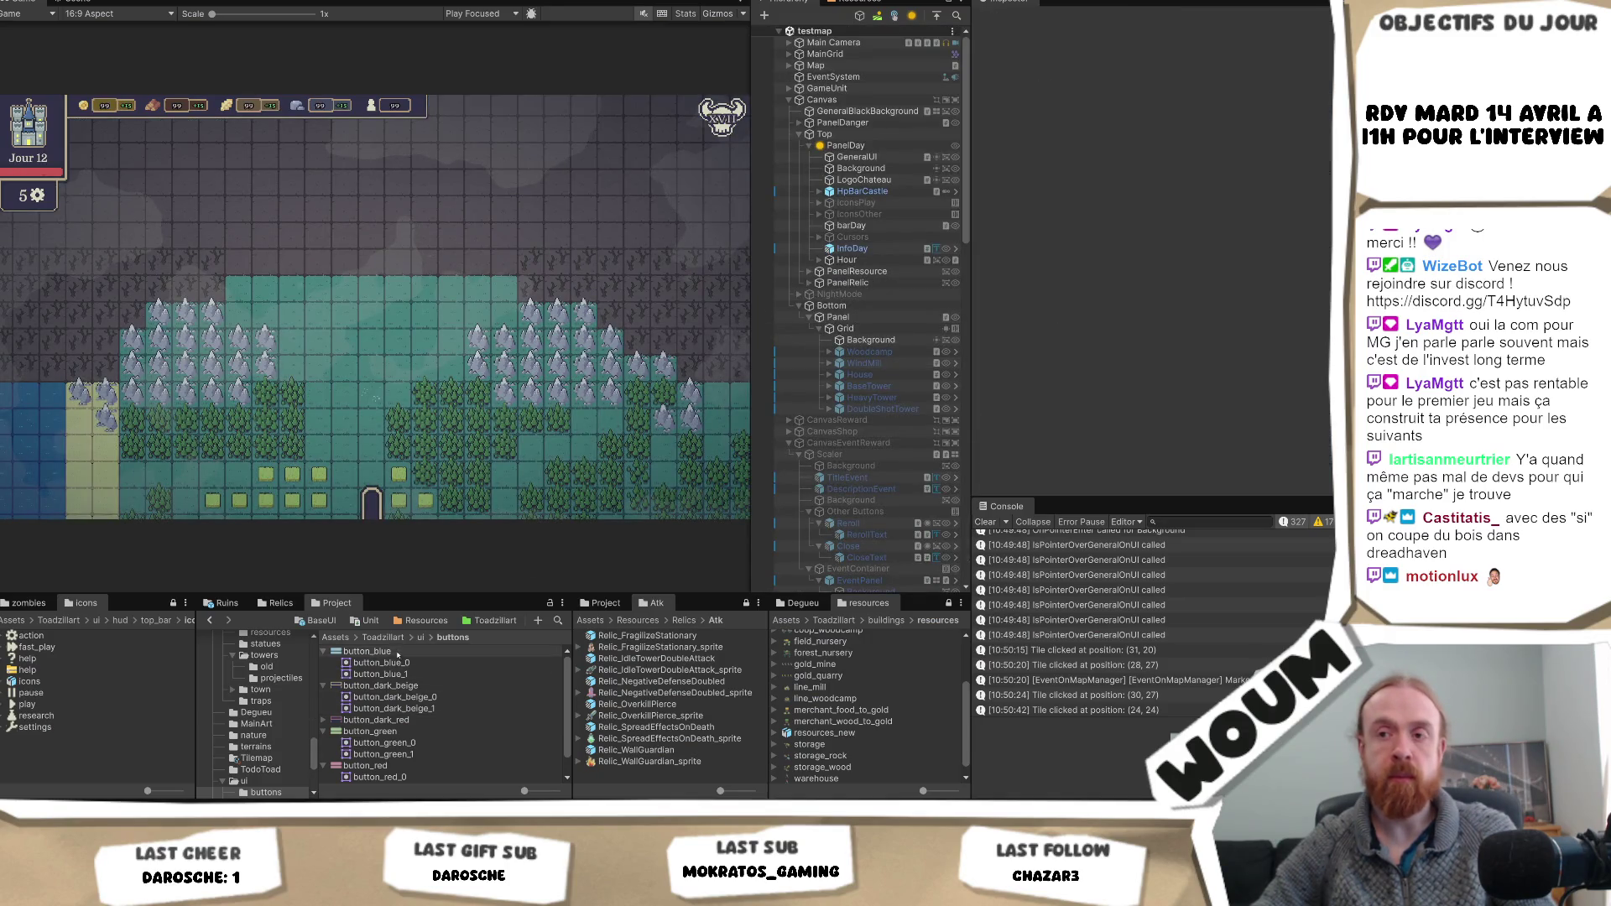
- Scroll through the Project folders of the testmap scene
{"action": "scroll", "coordinate": [268, 712], "scroll_direction": "up", "scroll_amount": 8}
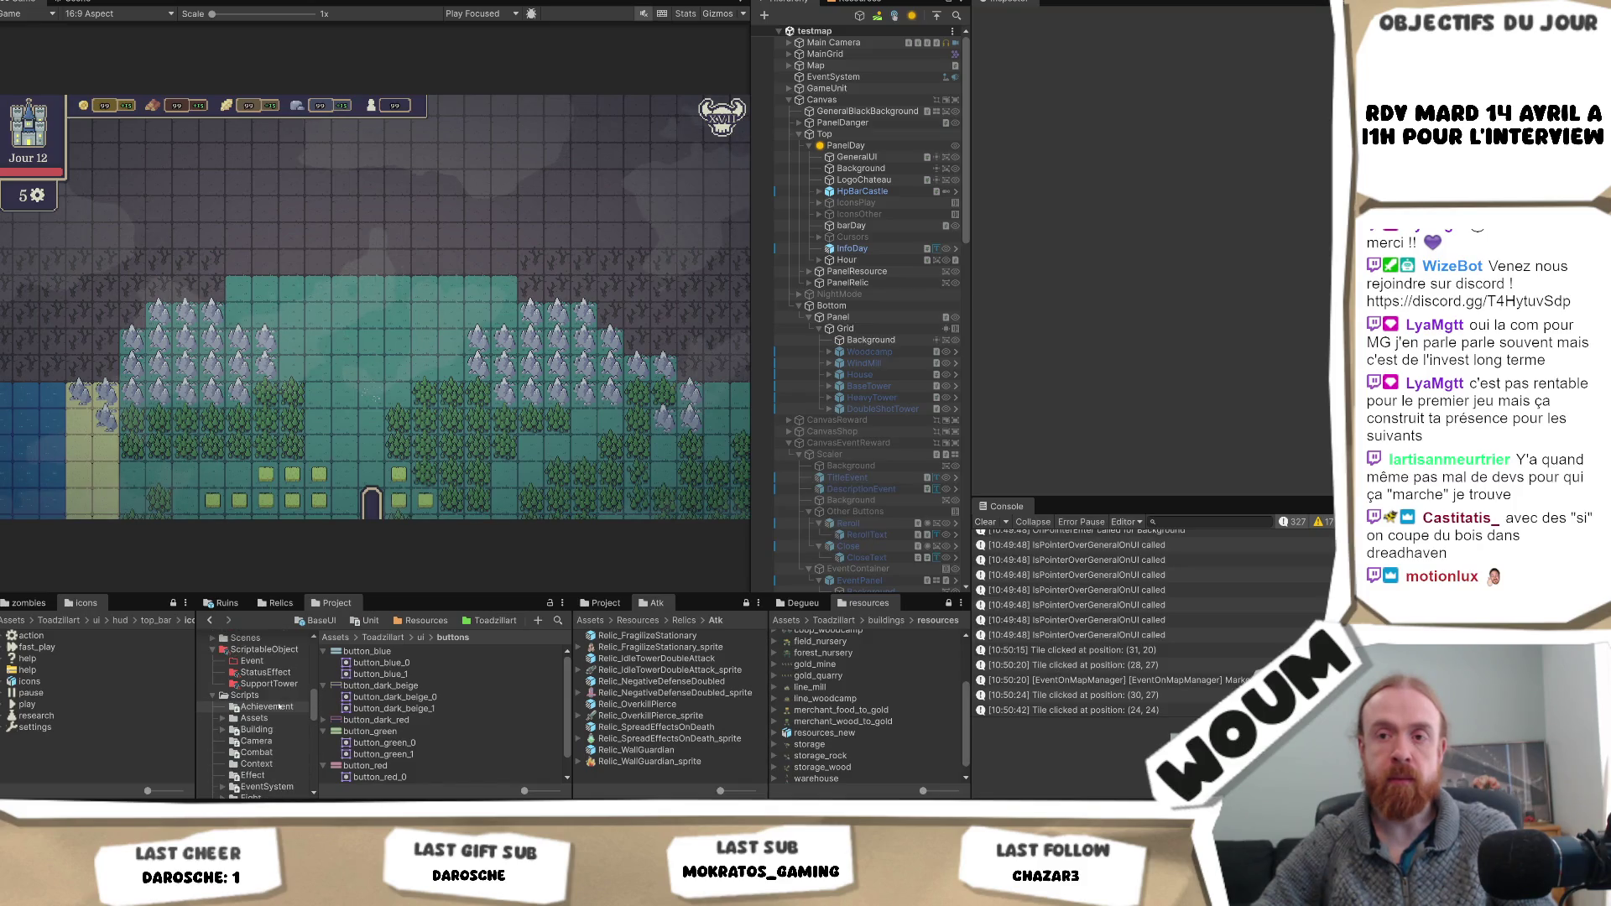
{"action": "scroll", "coordinate": [279, 707], "scroll_direction": "up", "scroll_amount": 5}
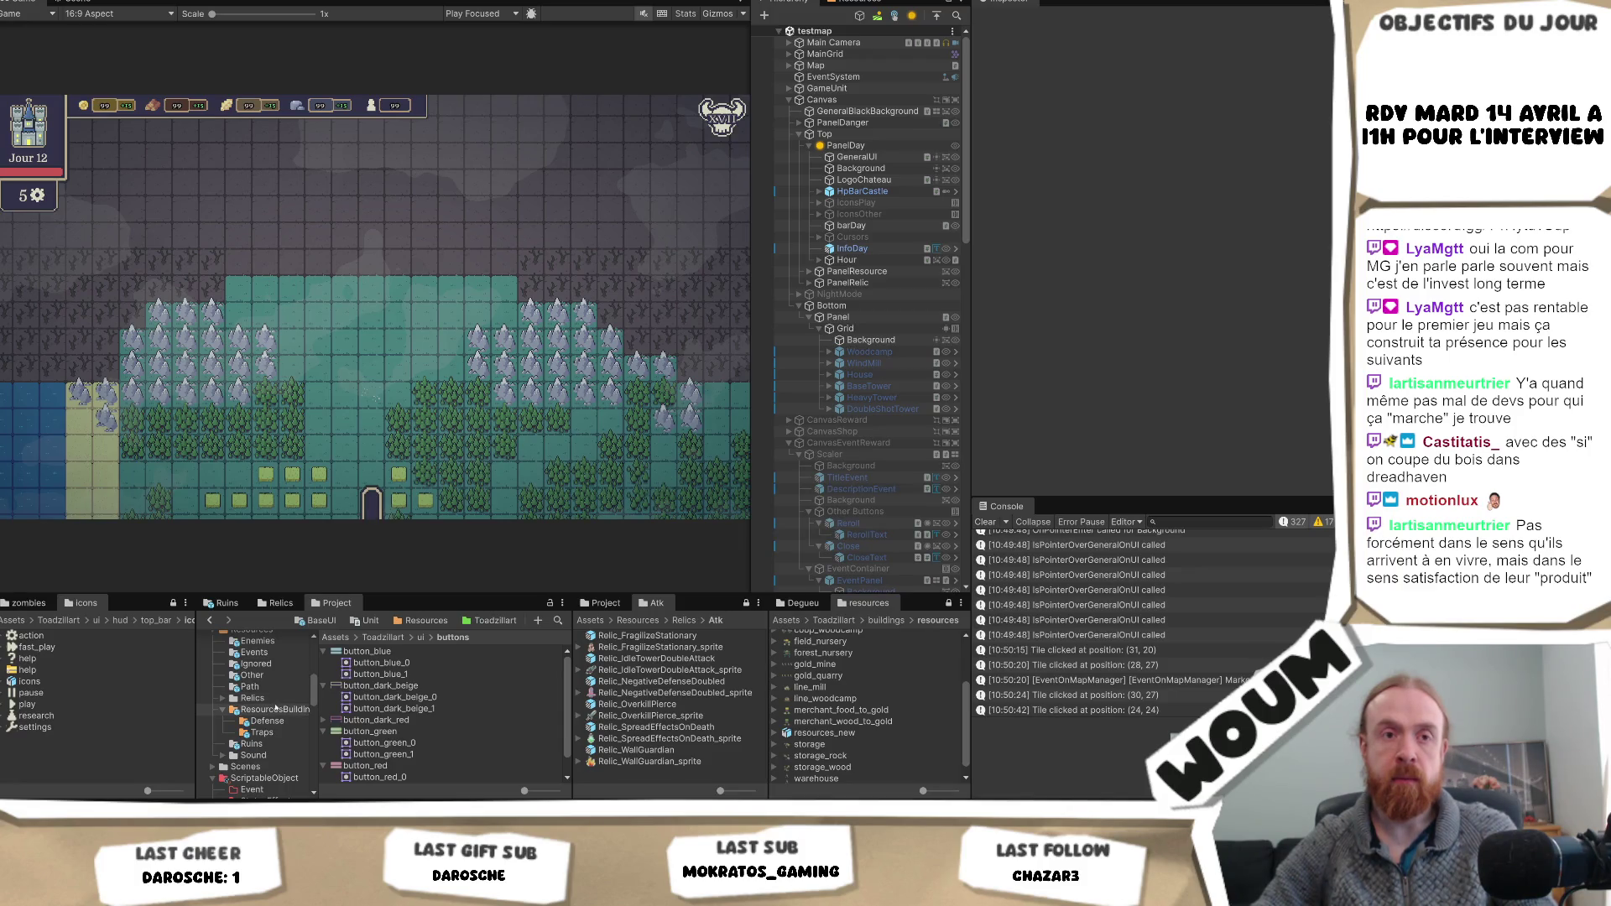
{"action": "scroll", "coordinate": [273, 710], "scroll_direction": "up", "scroll_amount": 3}
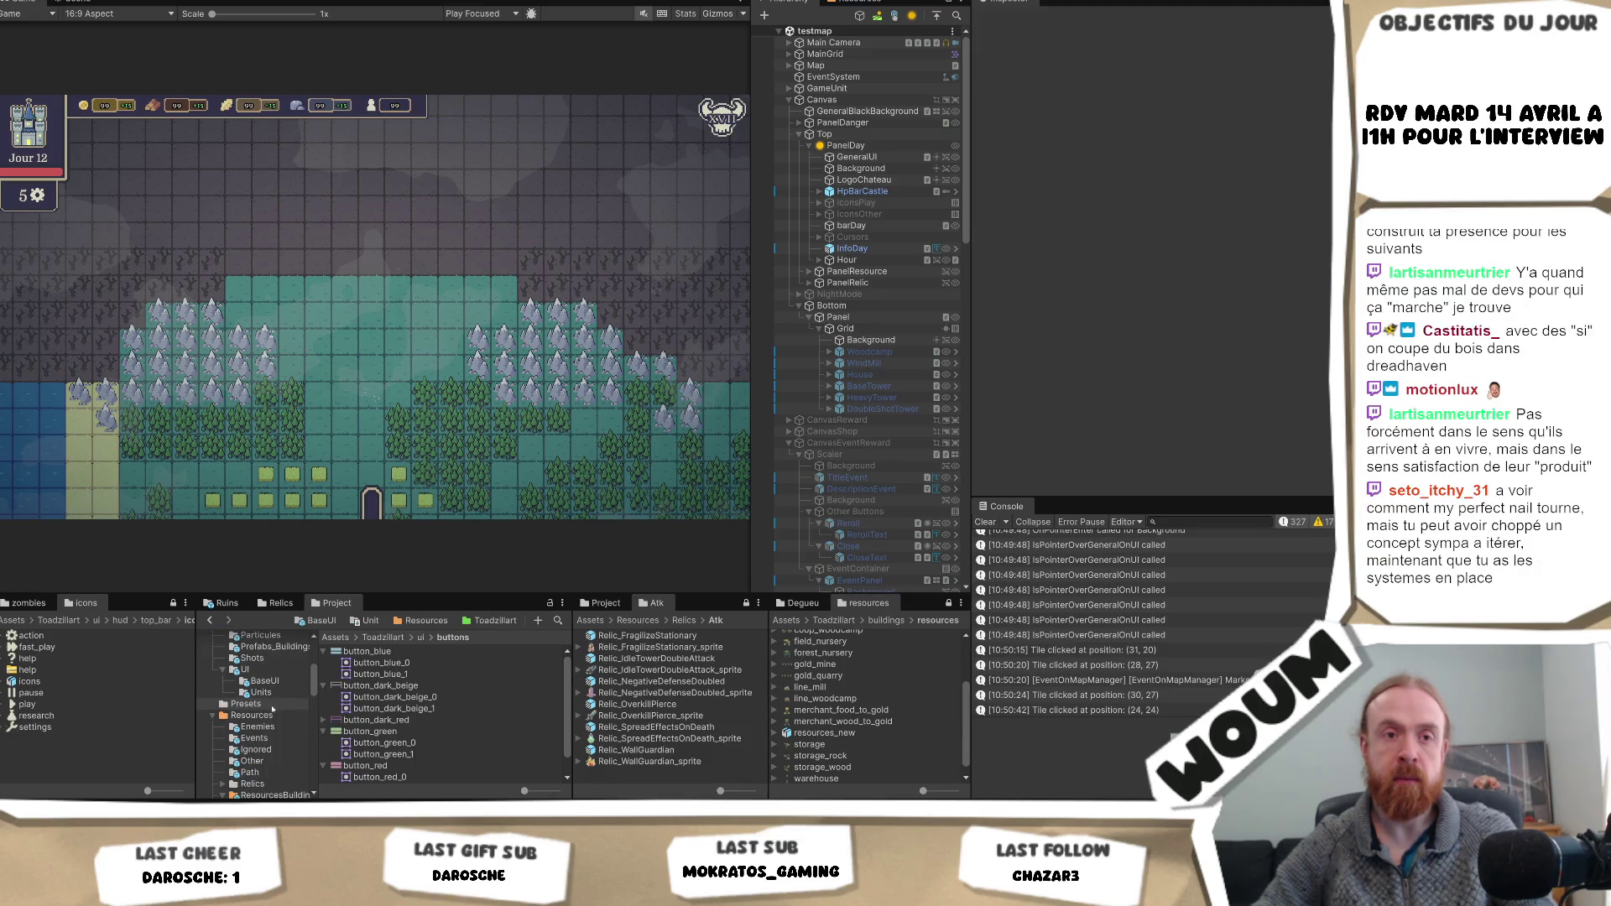
{"action": "scroll", "coordinate": [272, 709], "scroll_direction": "up", "scroll_amount": 4}
{"action": "scroll", "coordinate": [273, 709], "scroll_direction": "down", "scroll_amount": 2}
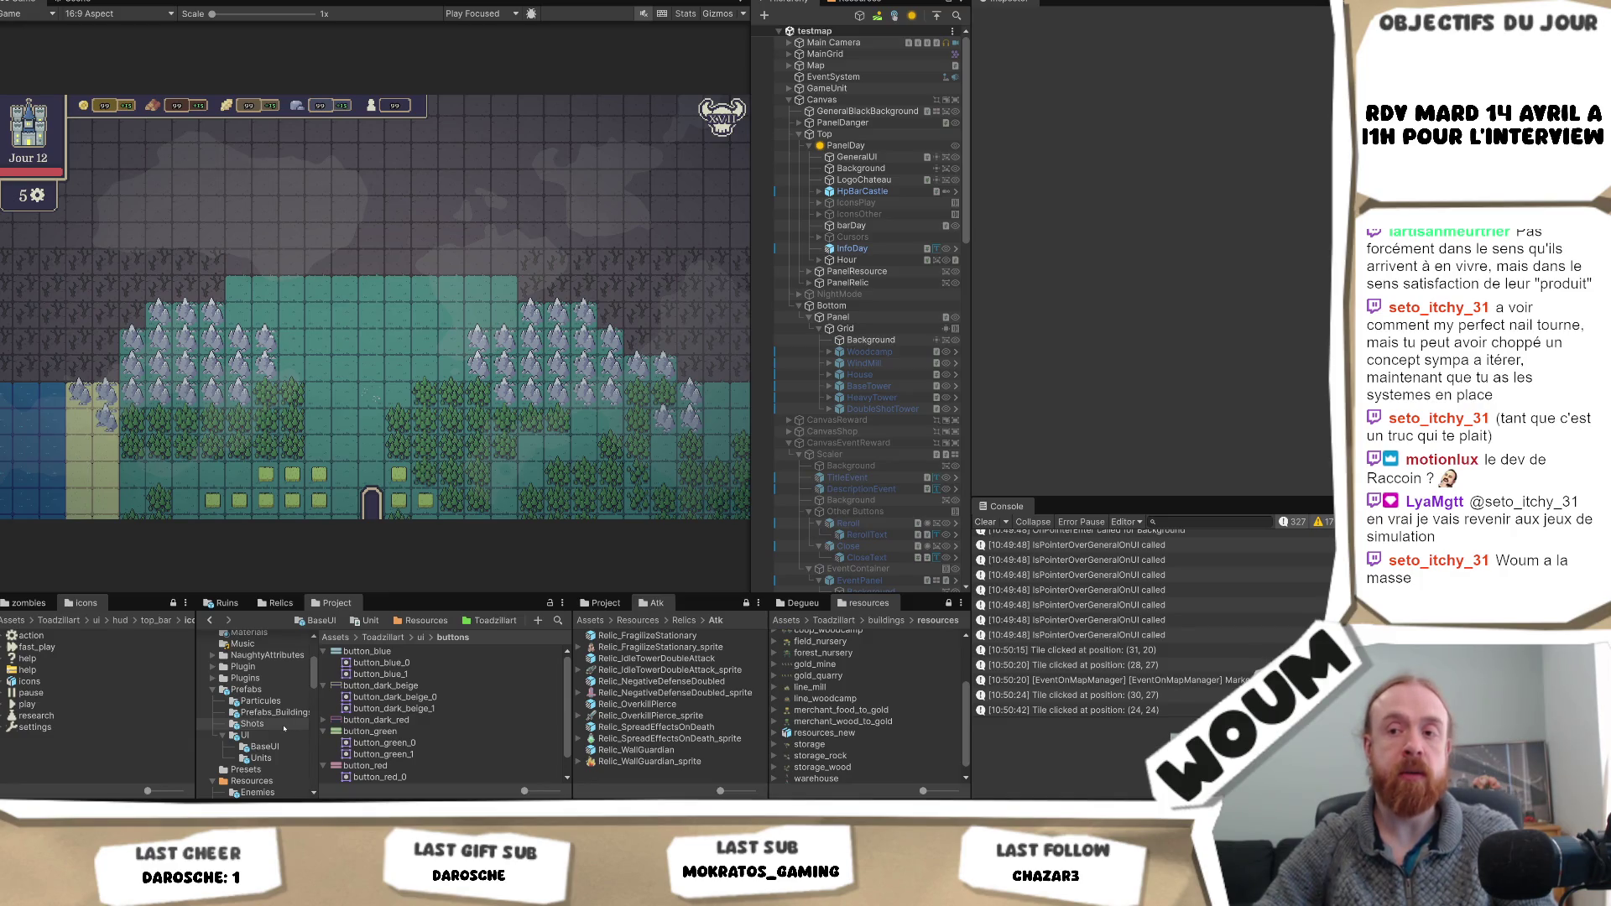
{"action": "scroll", "coordinate": [285, 729], "scroll_direction": "up", "scroll_amount": 5}
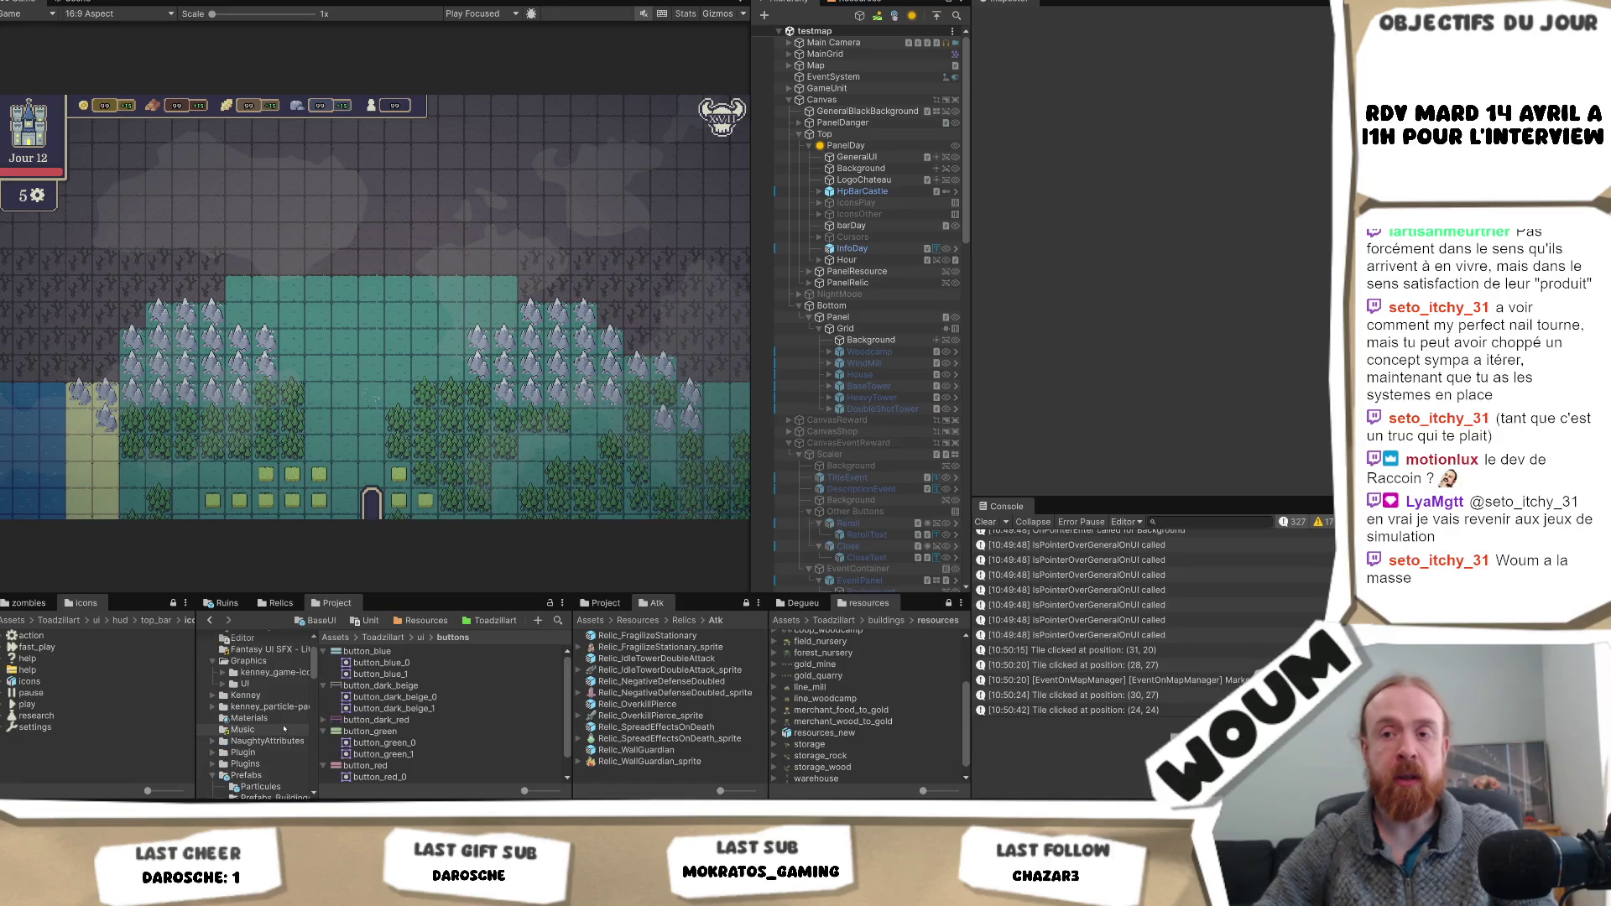
{"action": "scroll", "coordinate": [285, 726], "scroll_direction": "down", "scroll_amount": 5}
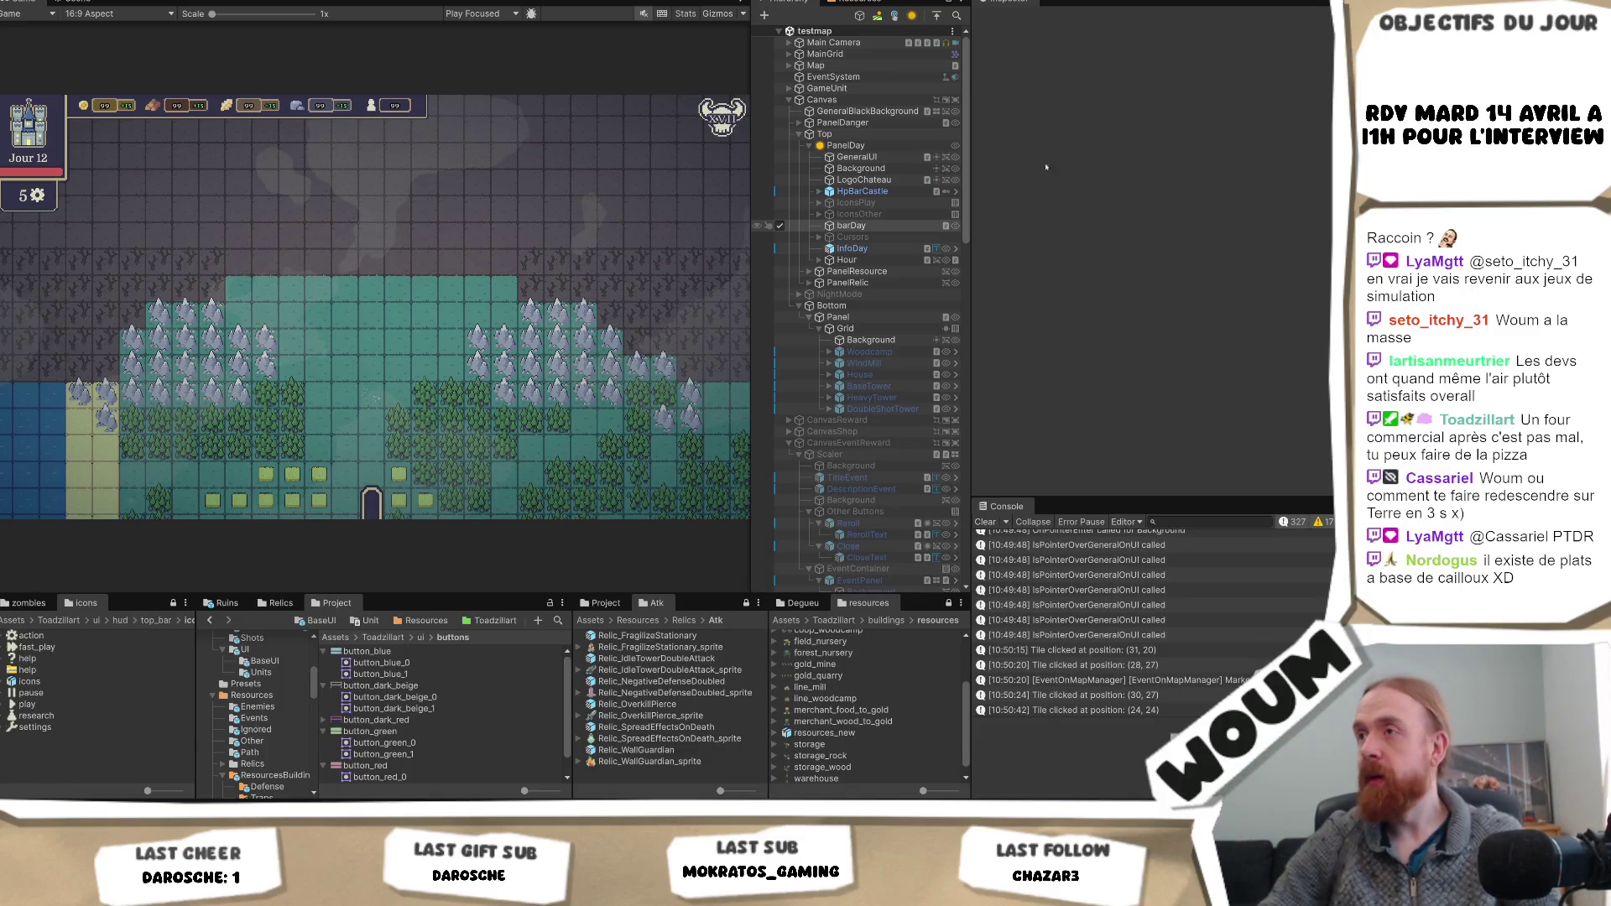
- Drag the Hierarchy splitter right to widen the game preview and scene list, then switch to the browser
{"action": "mouse_move", "coordinate": [972, 190]}
{"action": "left_mouse_down"}
{"action": "mouse_move", "coordinate": [1133, 194]}
{"action": "mouse_move", "coordinate": [1059, 195]}
{"action": "left_mouse_up"}
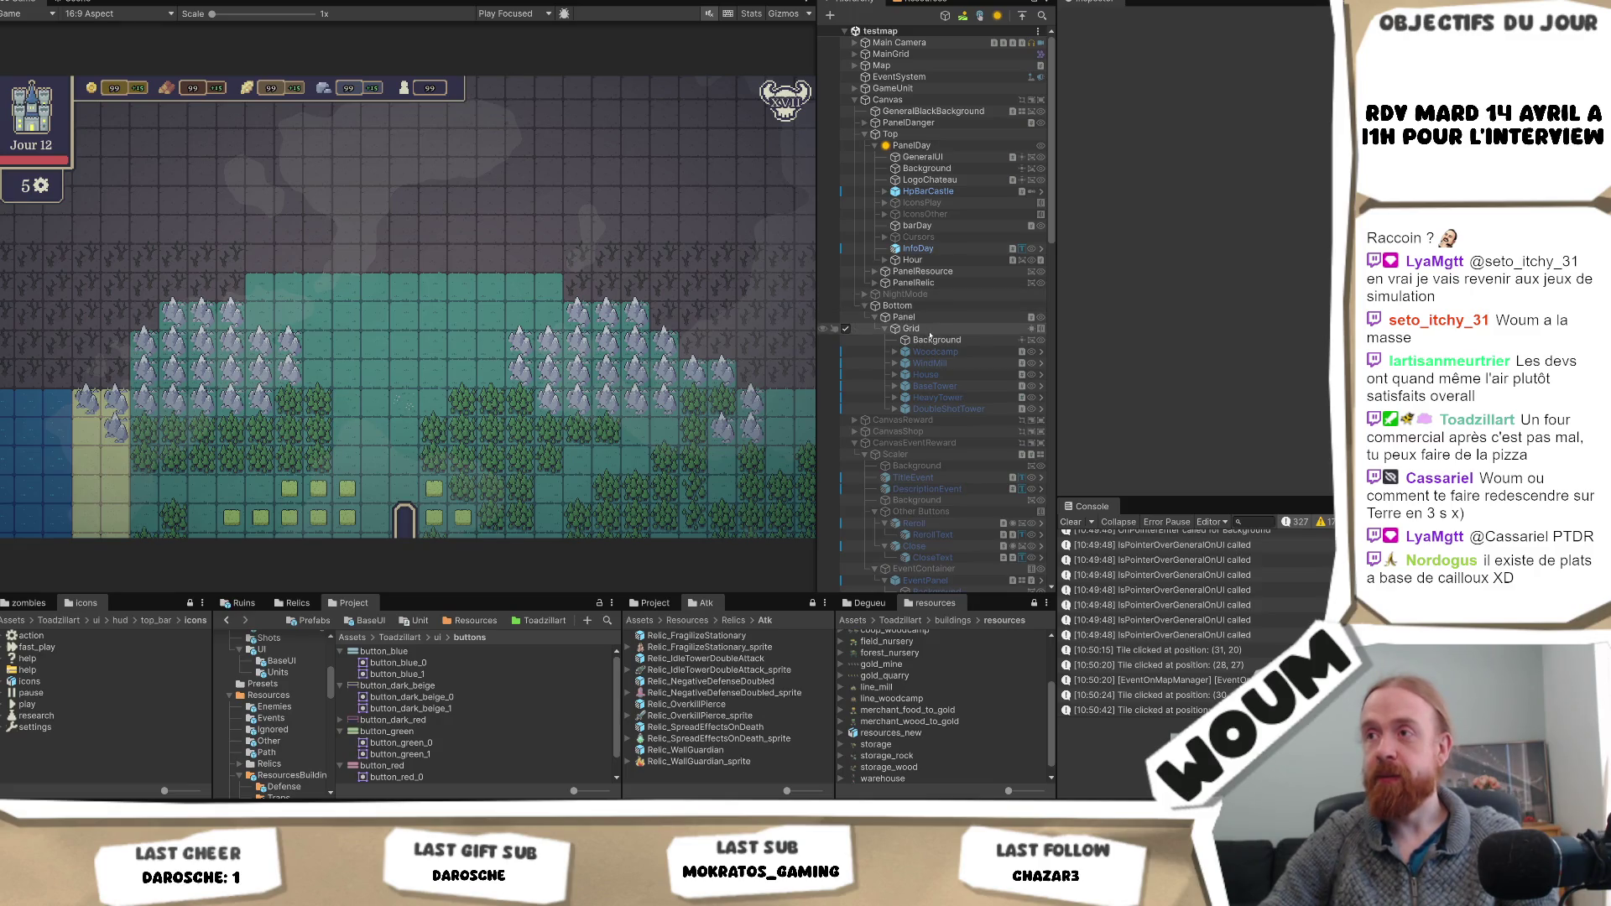
{"action": "scroll", "coordinate": [932, 352], "scroll_direction": "down", "scroll_amount": 5}
{"action": "scroll", "coordinate": [934, 367], "scroll_direction": "down", "scroll_amount": 15}
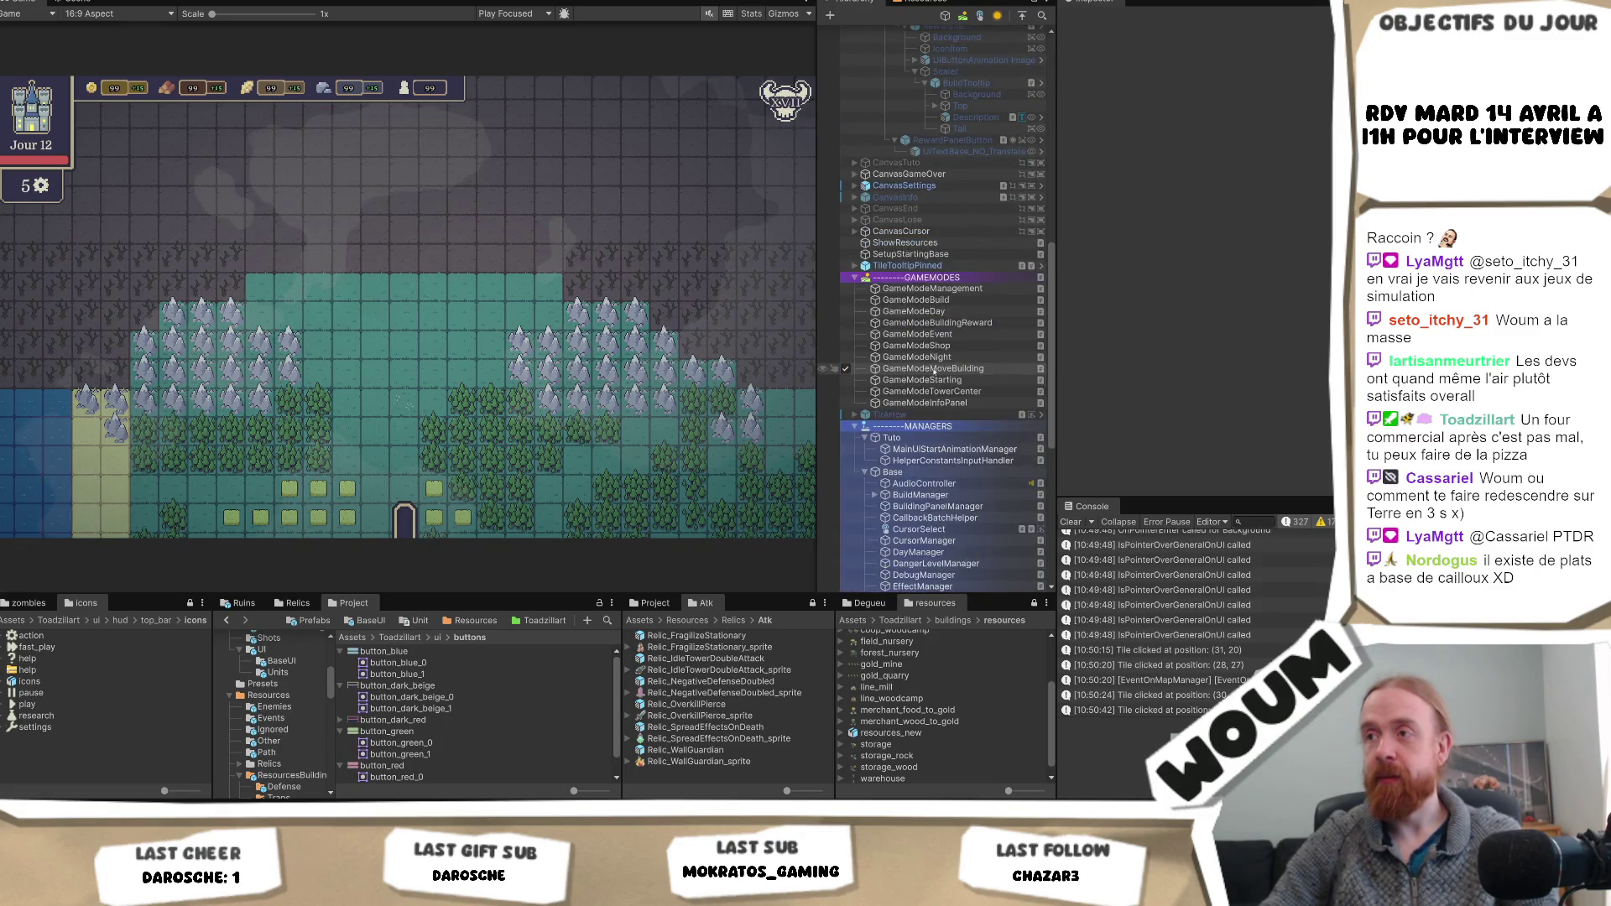
{"action": "scroll", "coordinate": [935, 374], "scroll_direction": "up", "scroll_amount": 8}
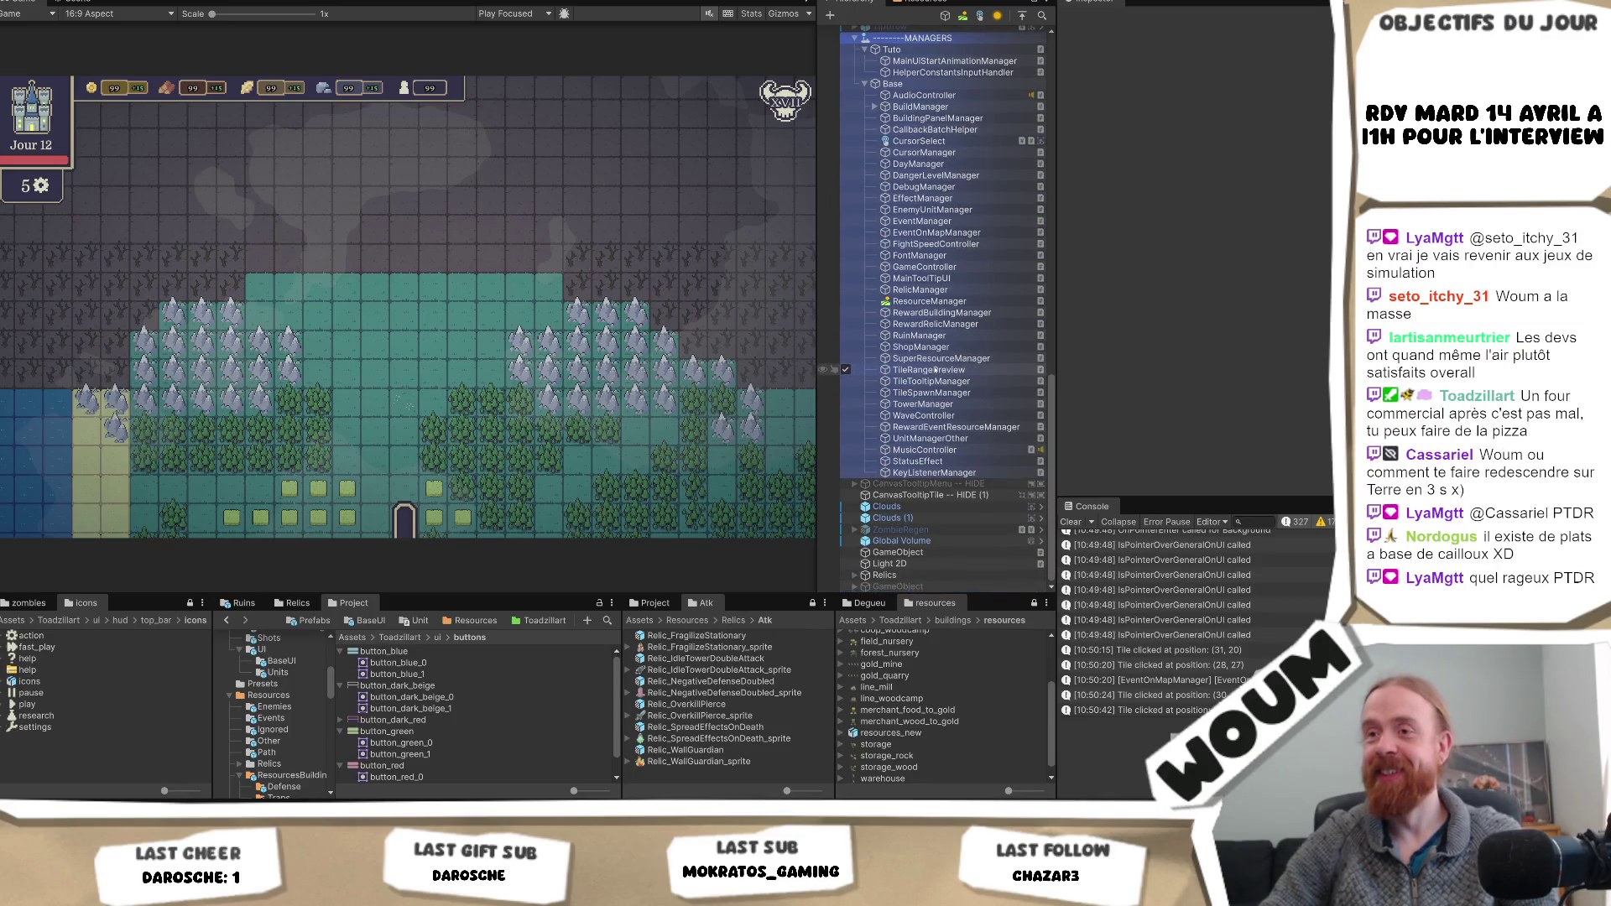
{"action": "scroll", "coordinate": [935, 377], "scroll_direction": "up", "scroll_amount": 15}
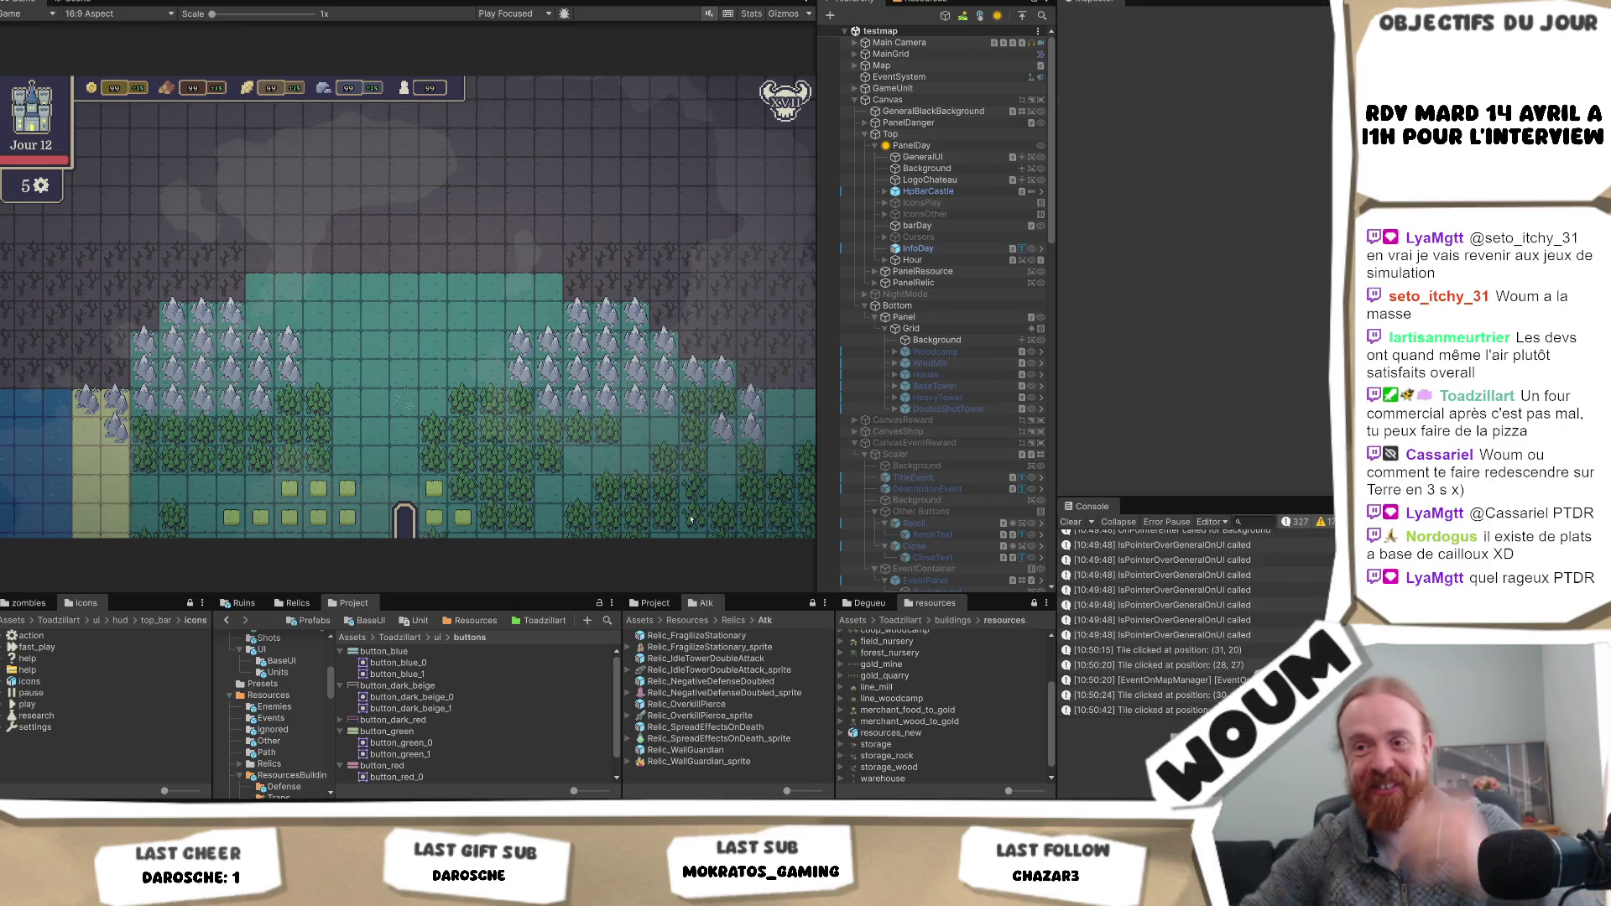
{"action": "scroll", "coordinate": [296, 705], "scroll_direction": "up", "scroll_amount": 10}
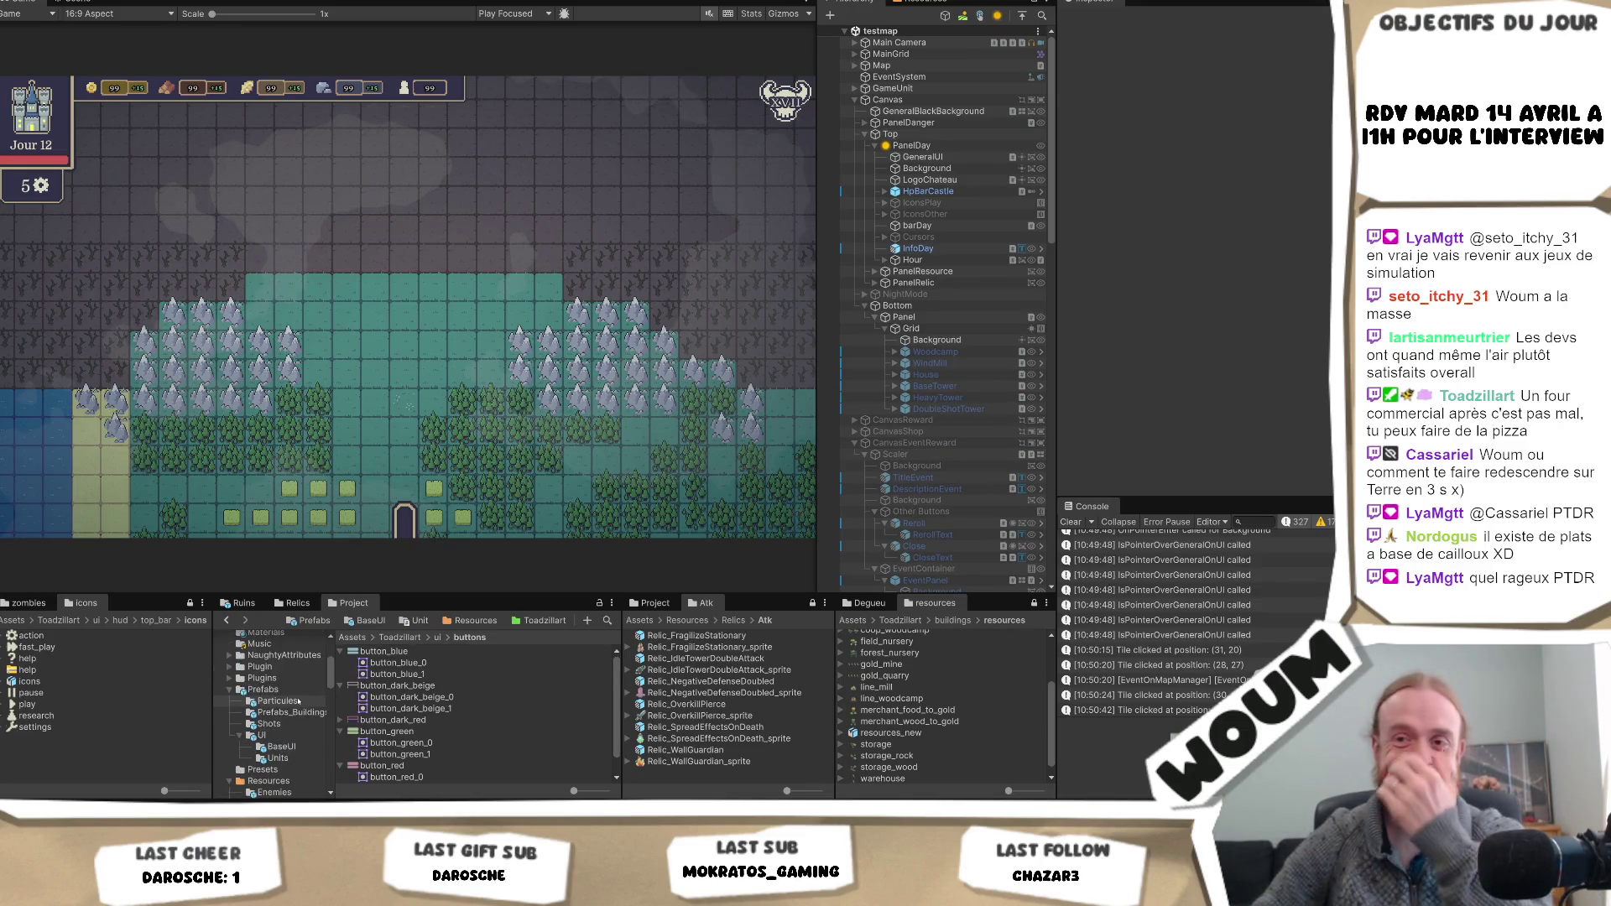
{"action": "scroll", "coordinate": [296, 705], "scroll_direction": "down", "scroll_amount": 10}
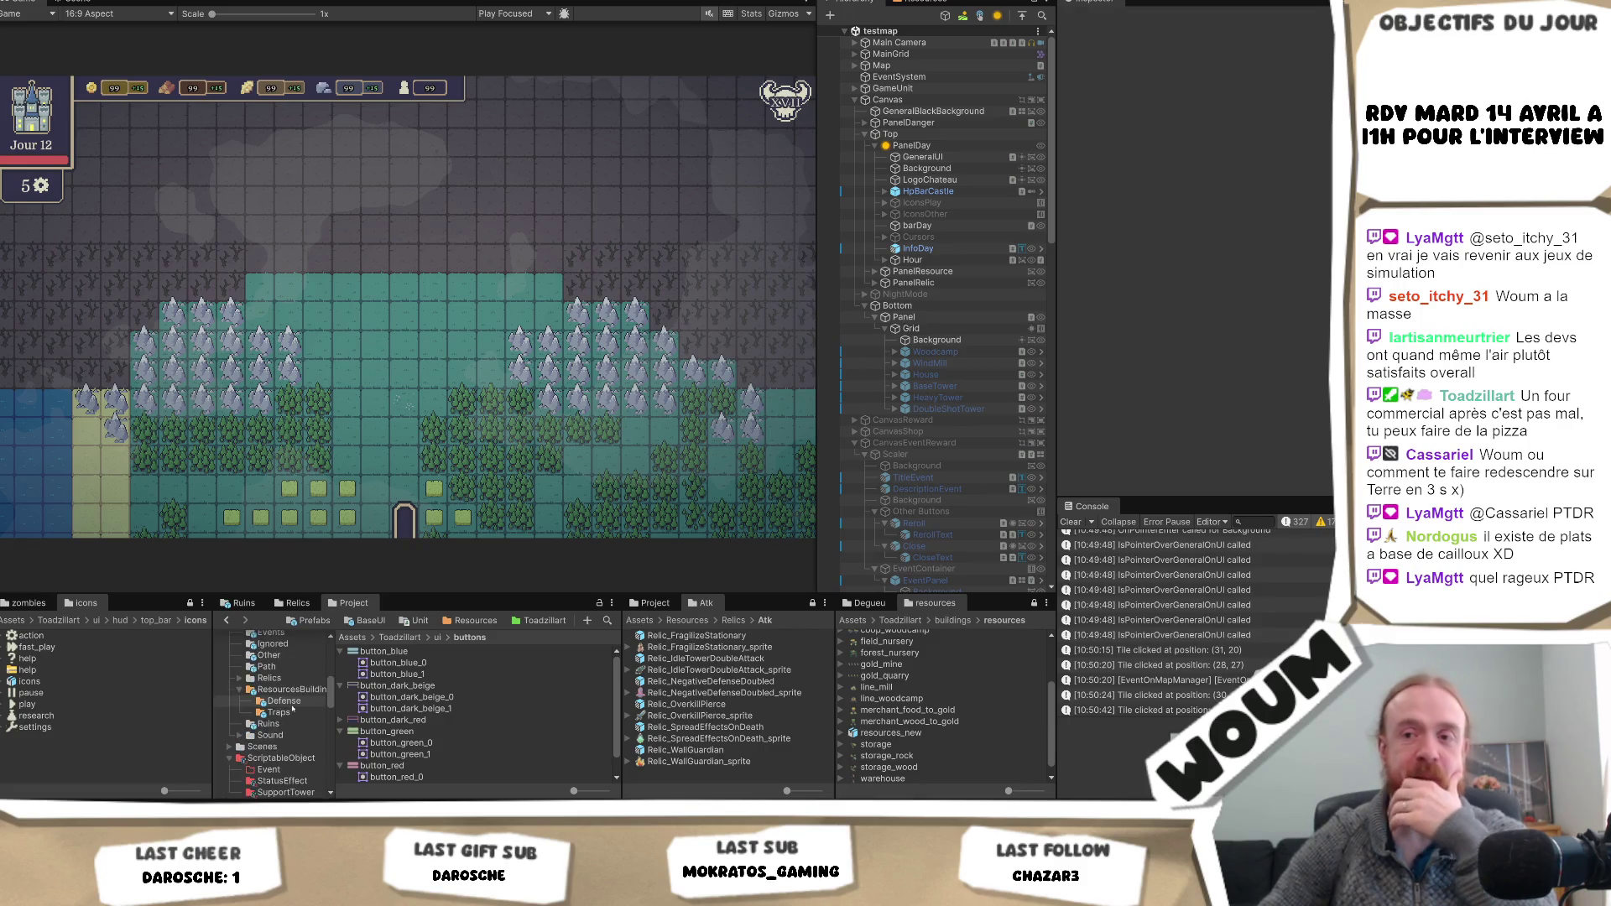
{"action": "scroll", "coordinate": [293, 709], "scroll_direction": "down", "scroll_amount": 8}
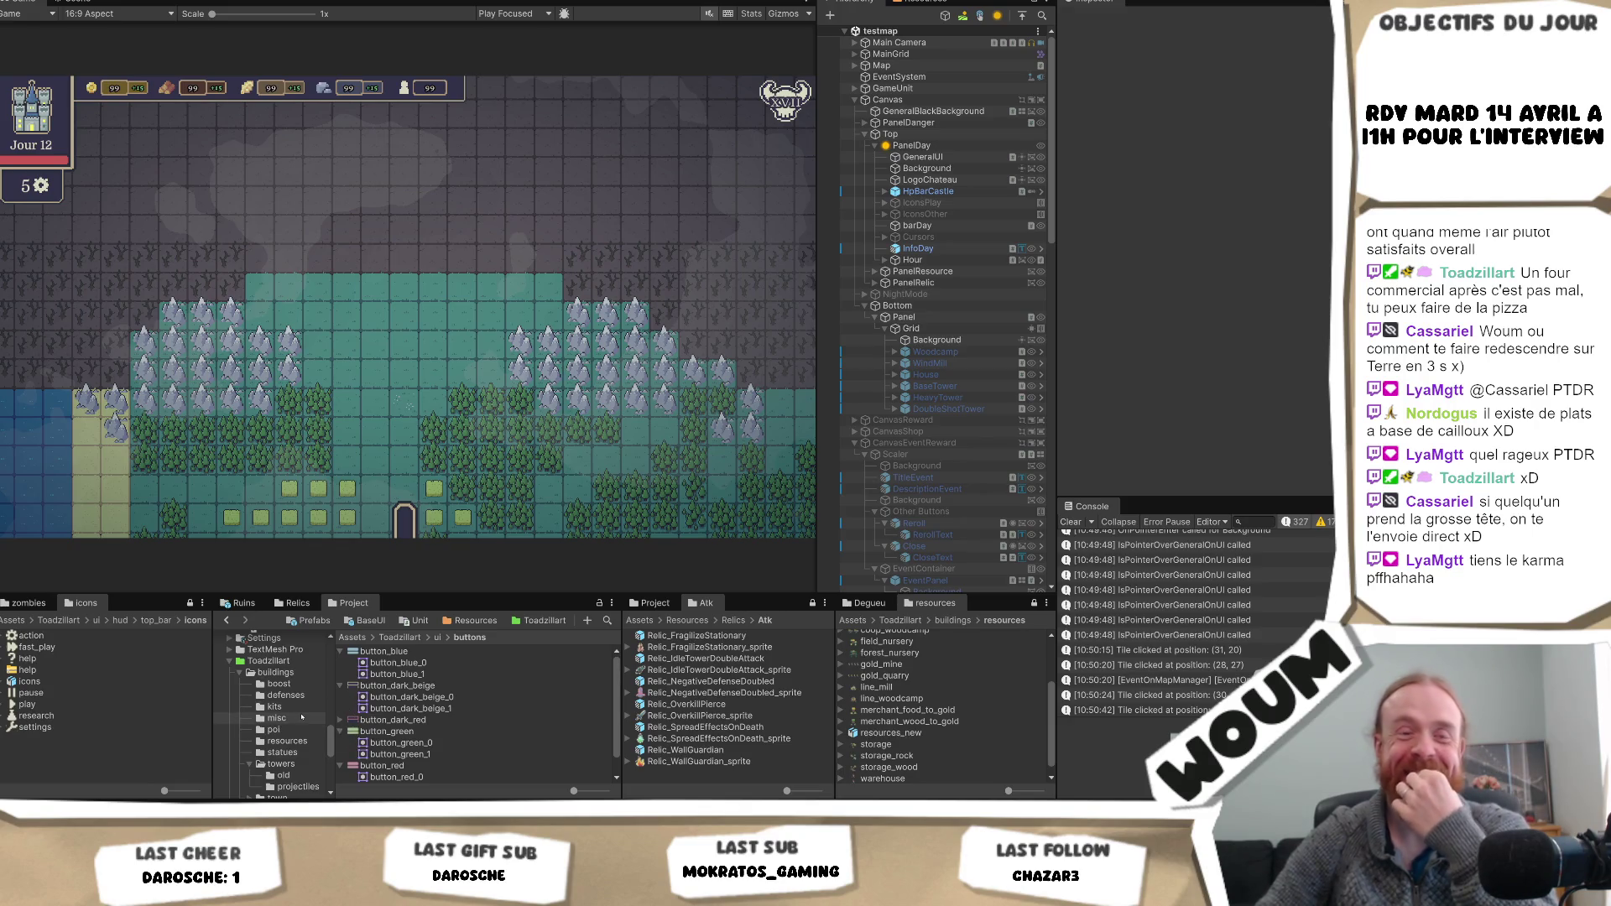
{"action": "left_click_drag", "start_coordinate": [329, 729], "coordinate": [362, 721]}
{"action": "scroll", "coordinate": [362, 686], "scroll_direction": "up", "scroll_amount": 5}
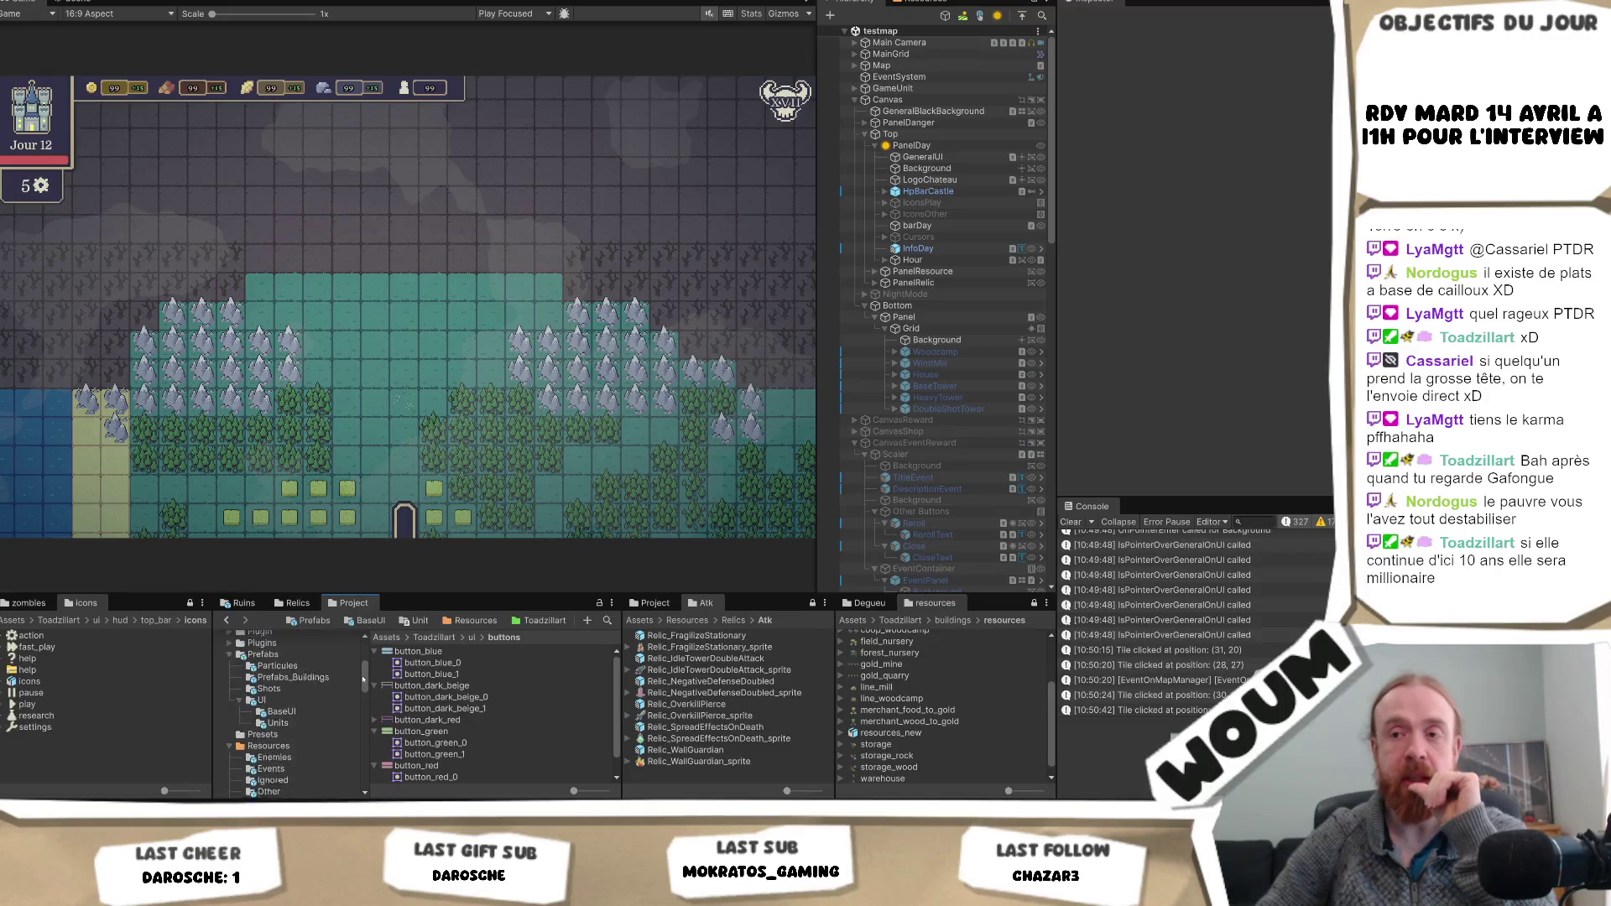
{"action": "scroll", "coordinate": [362, 686], "scroll_direction": "down", "scroll_amount": 4}
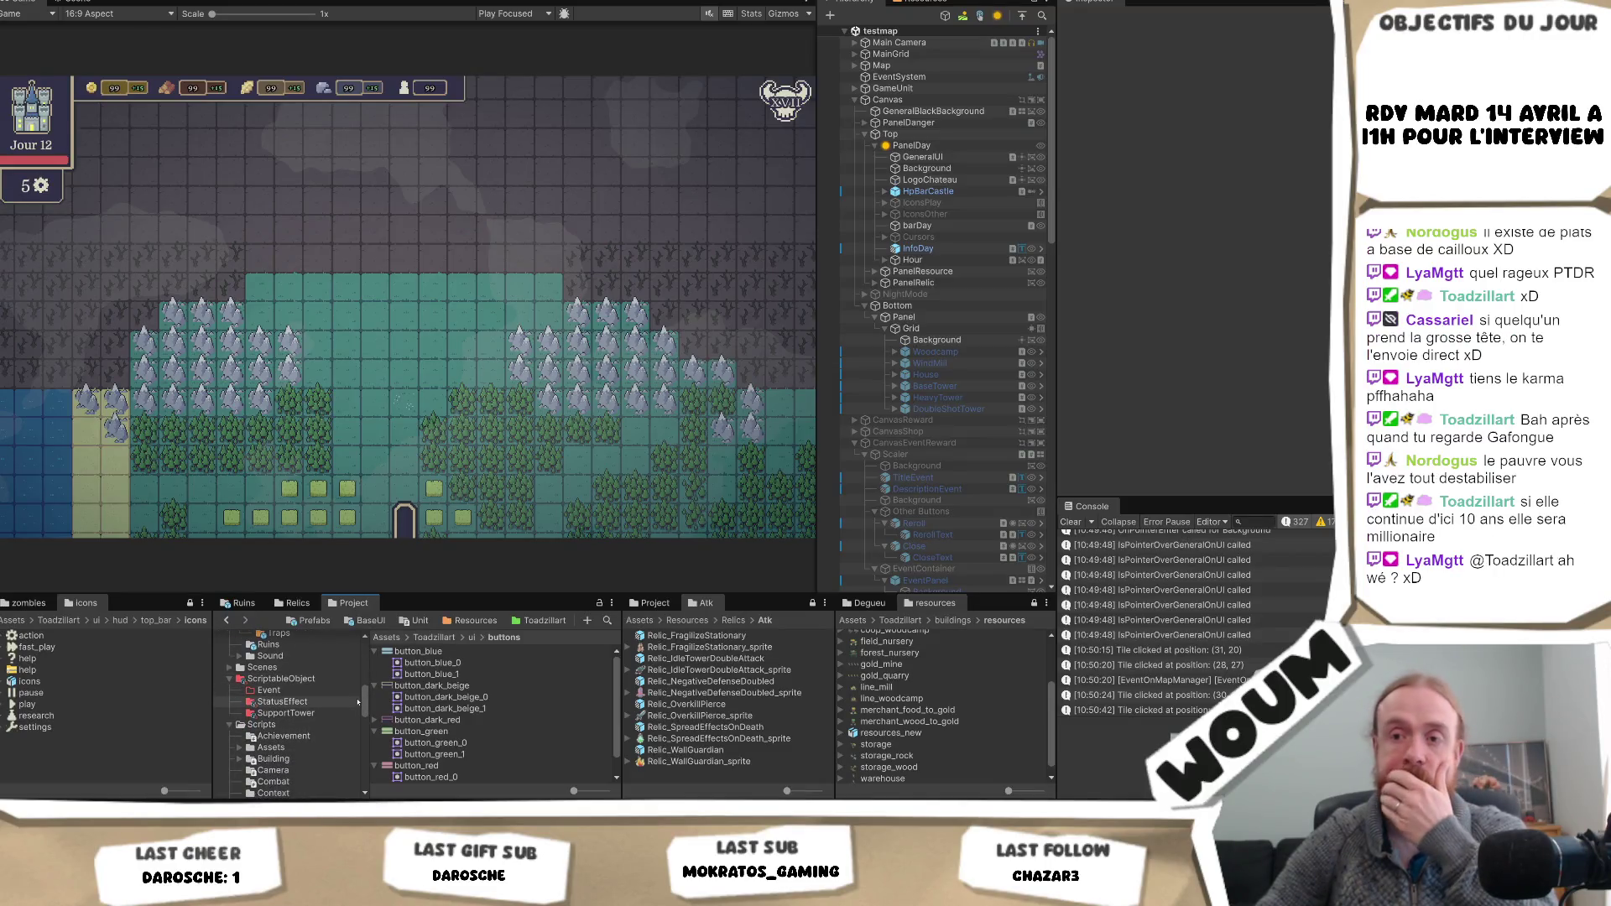
{"action": "scroll", "coordinate": [359, 698], "scroll_direction": "up", "scroll_amount": 3}
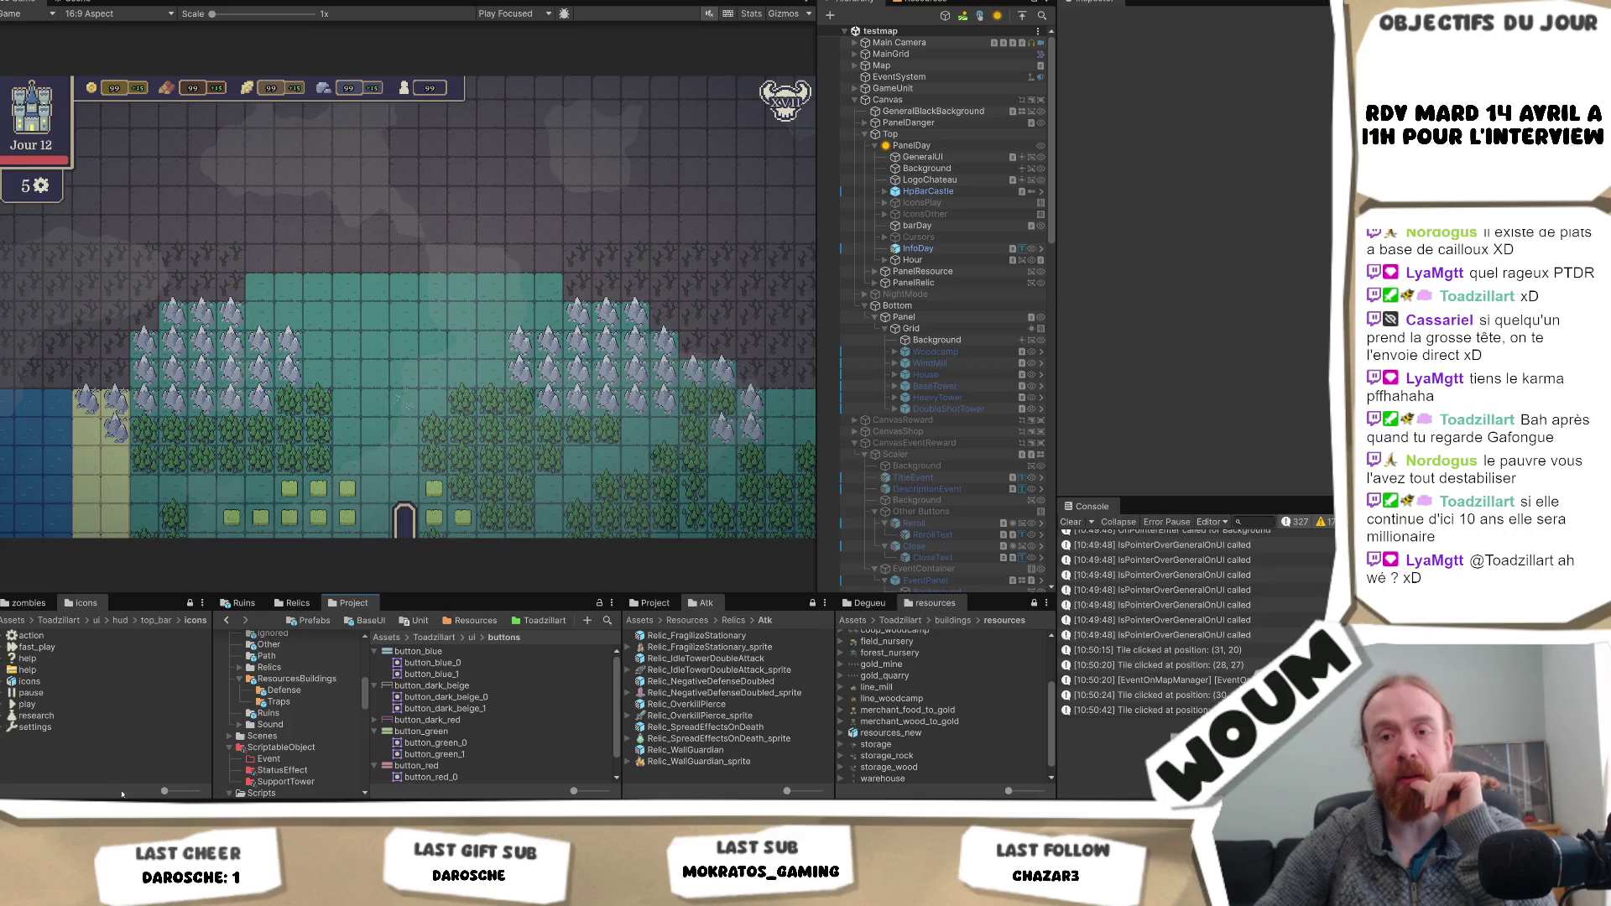
{"action": "key", "text": "alt+Tab"}
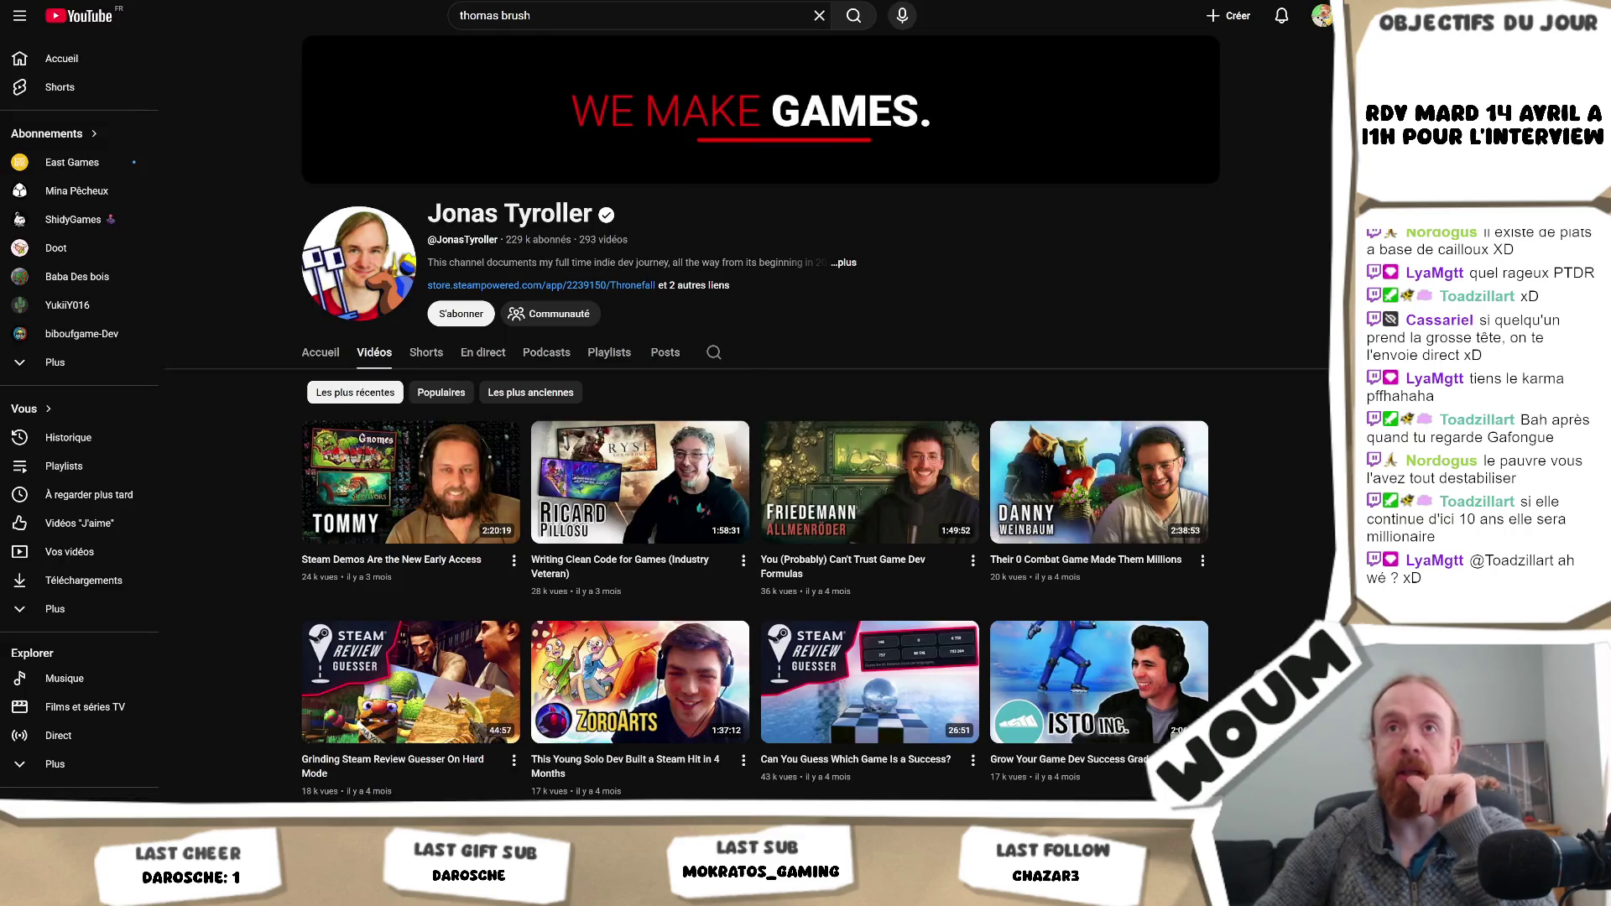
- Search the Steam store for 'tinyfolk' and open the Tinyfolks store page (3,99€)
{"action": "key", "text": "ctrl+t"}
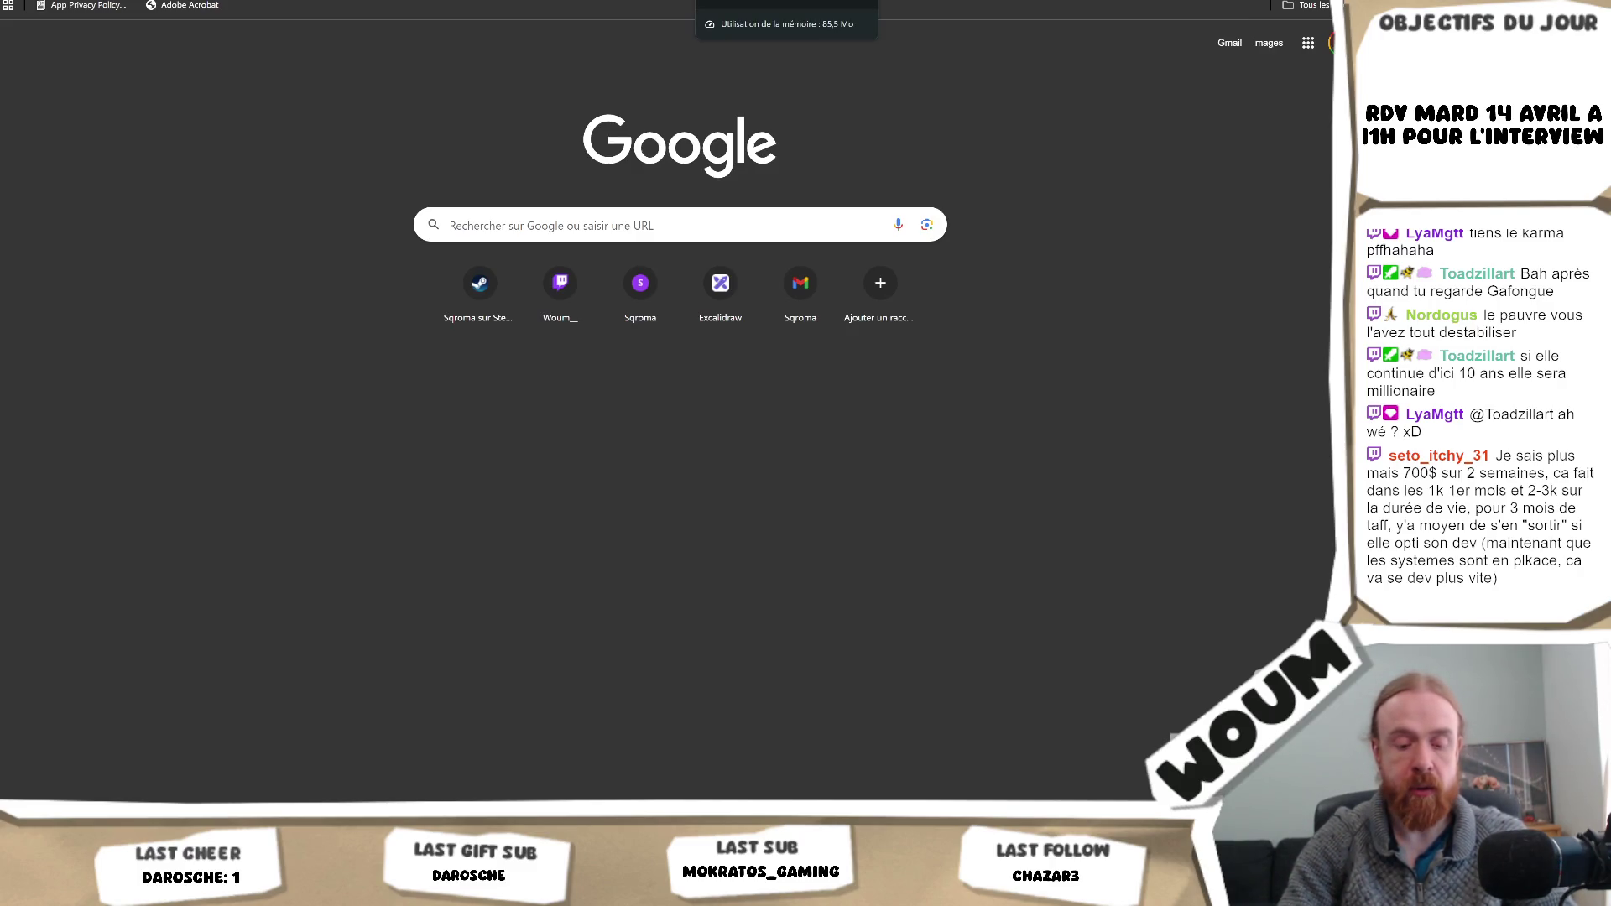
{"action": "type", "text": "ste"}
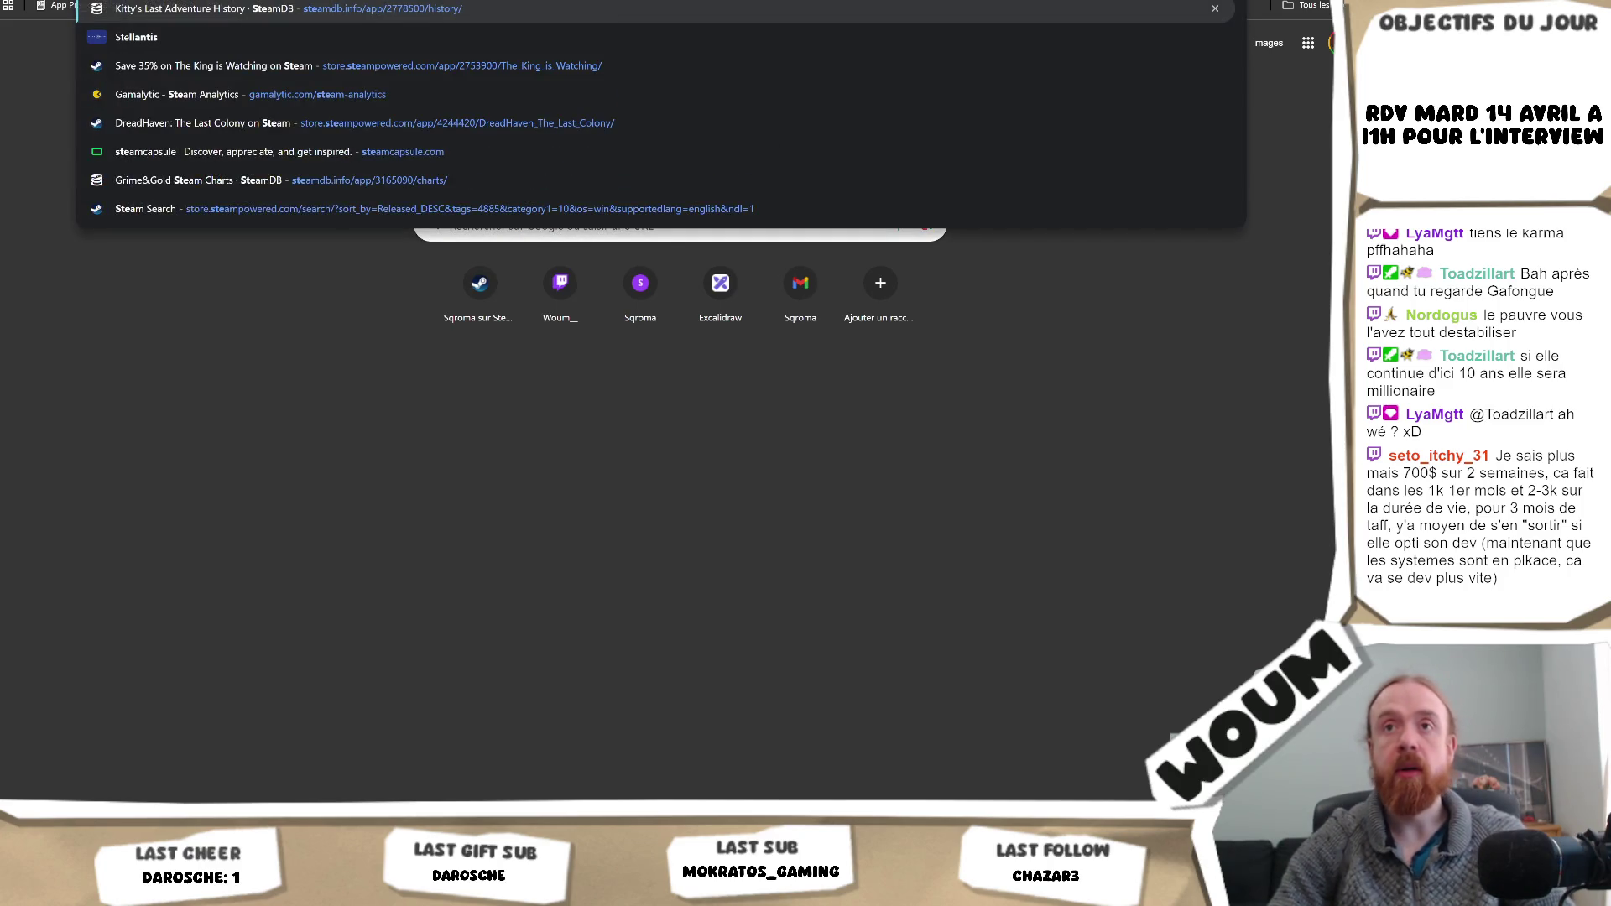
{"action": "left_click", "coordinate": [159, 209]}
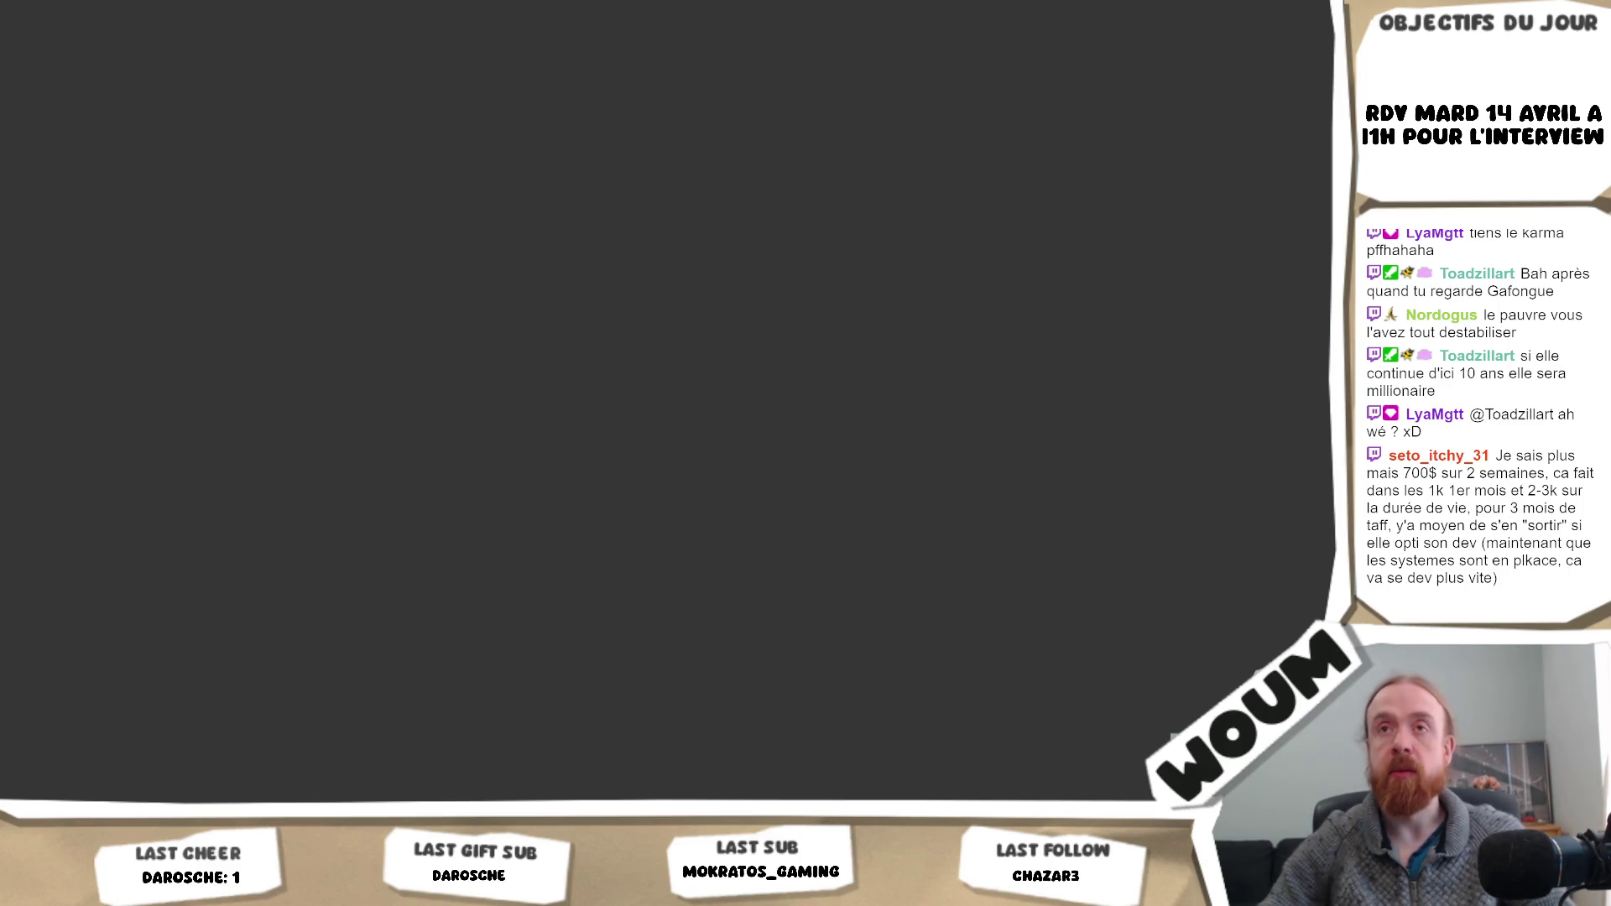
{"action": "left_click", "coordinate": [870, 81]}
{"action": "type", "text": "tinyfolk"}
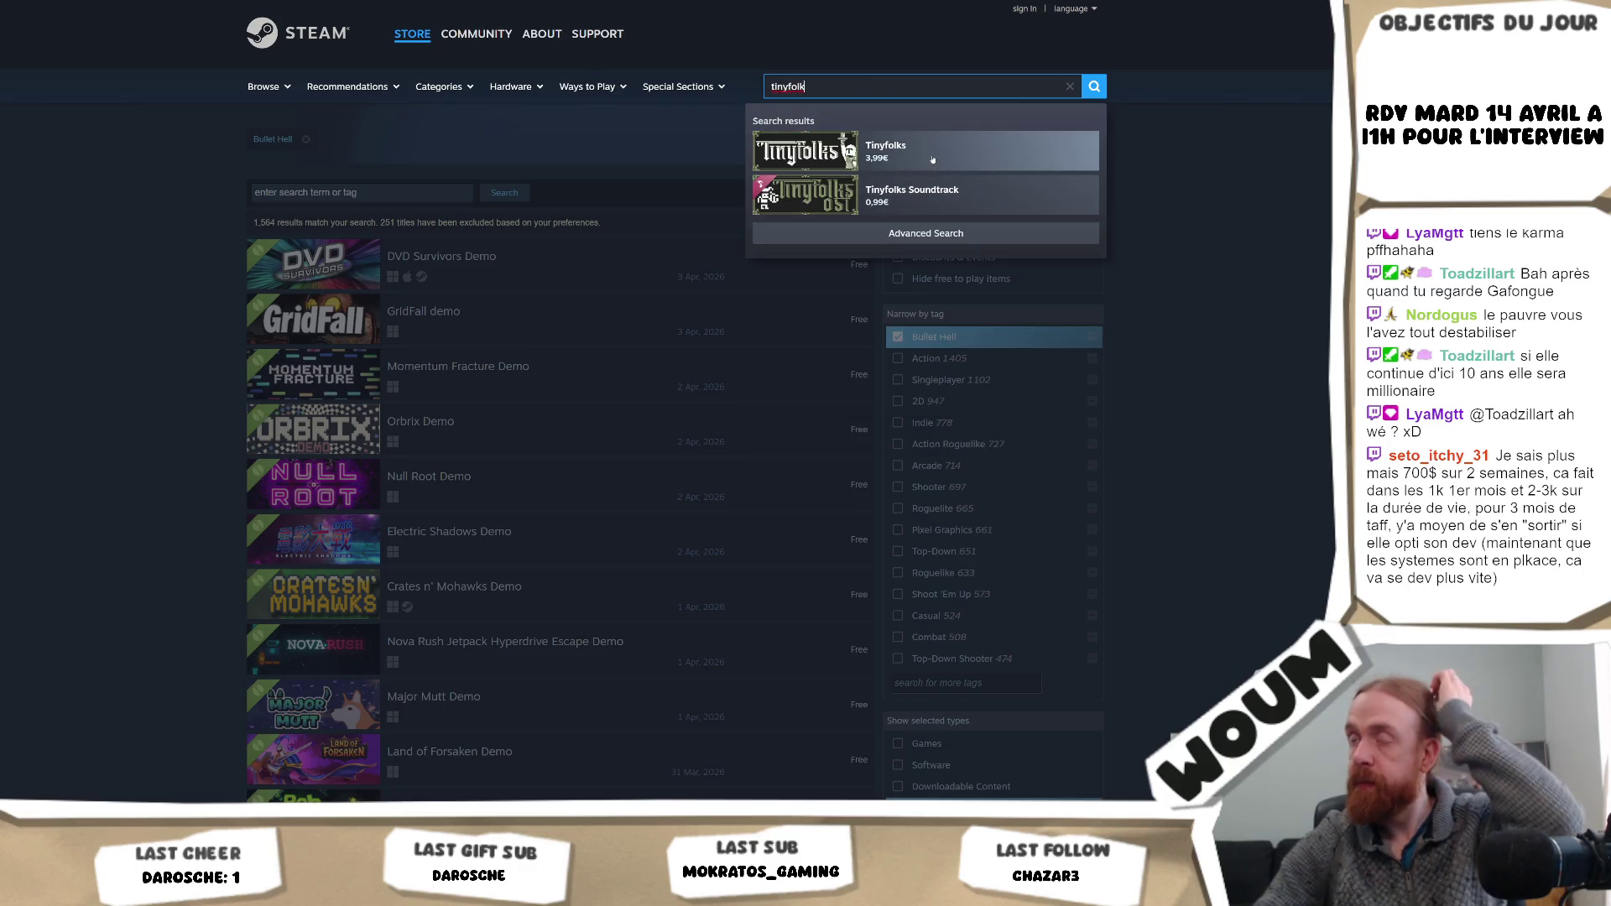
{"action": "left_click", "coordinate": [1018, 159]}
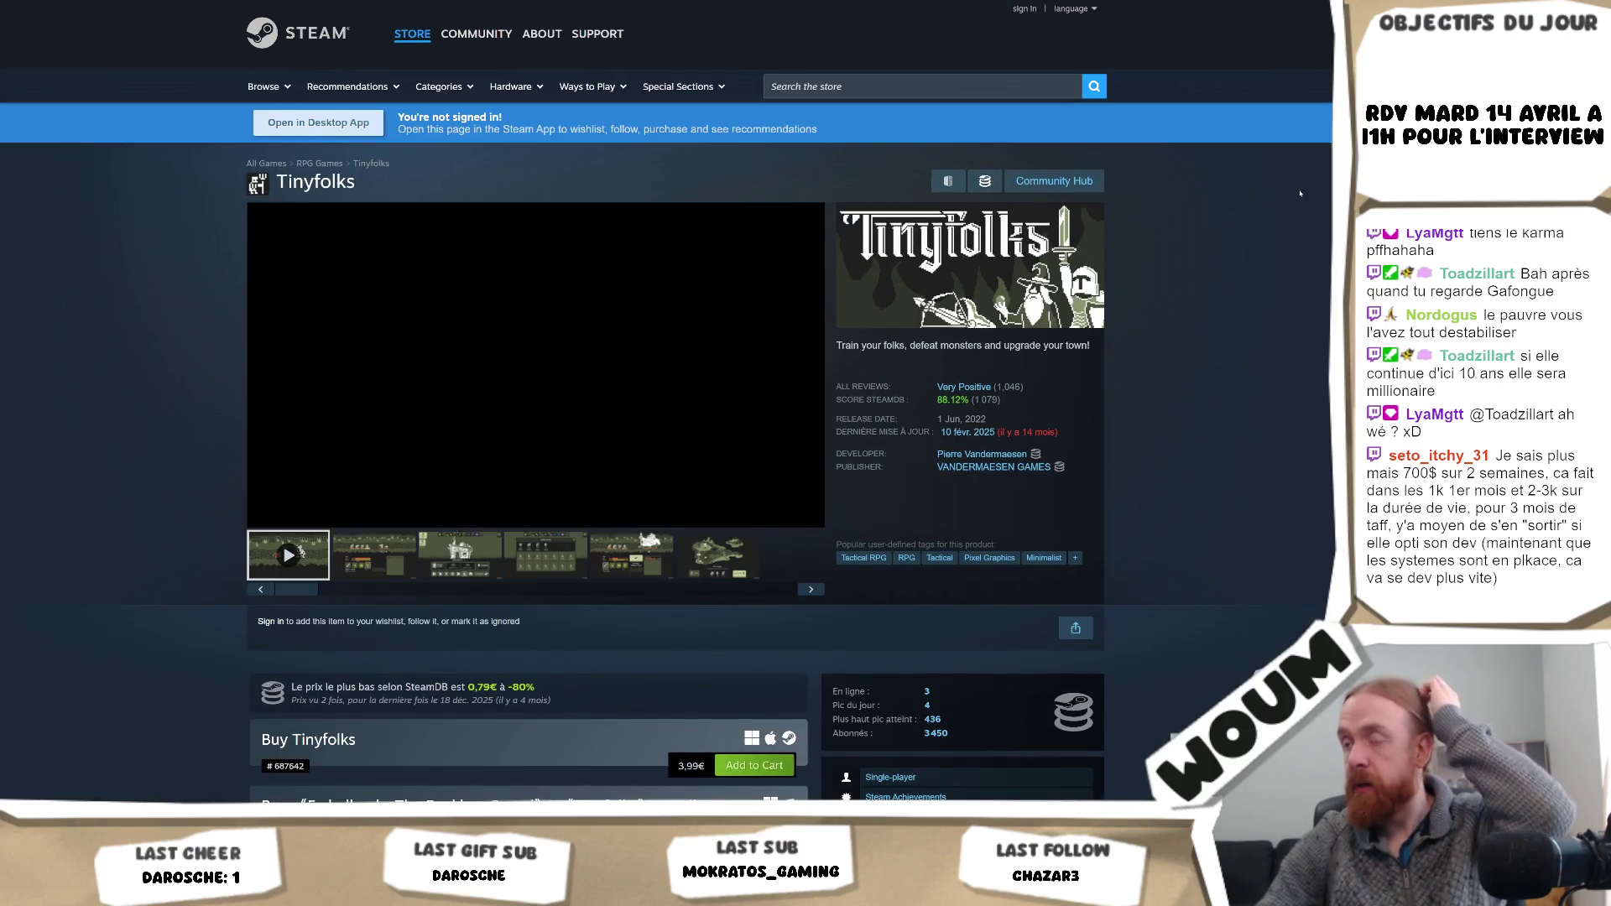
{"action": "key", "text": "space"}
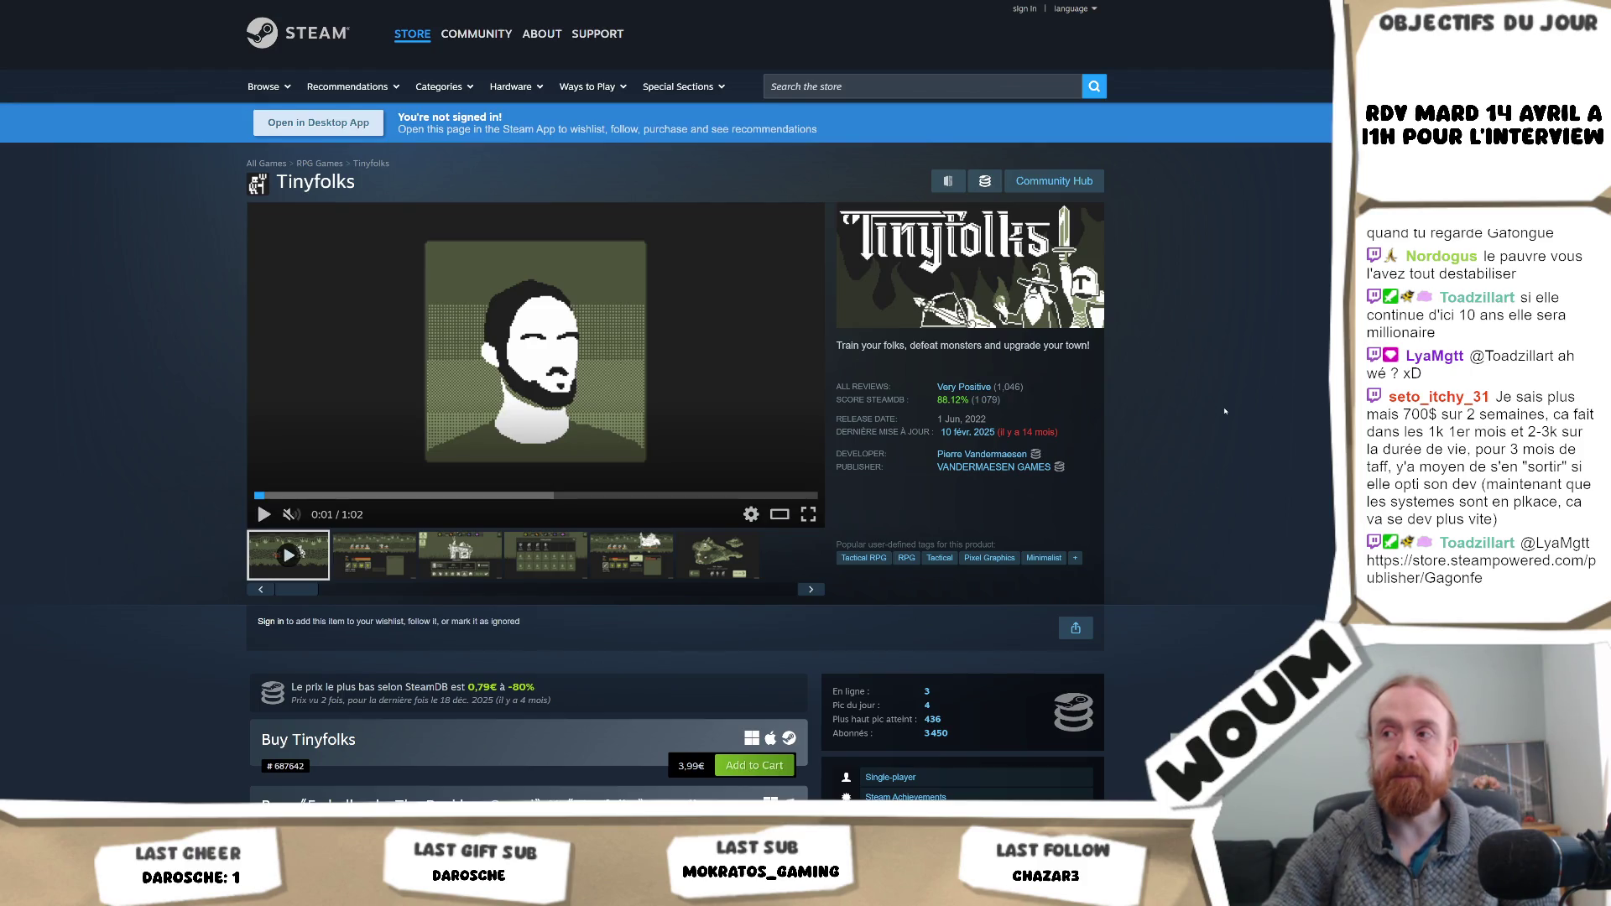
{"action": "scroll", "coordinate": [943, 413], "scroll_direction": "down", "scroll_amount": 2}
{"action": "scroll", "coordinate": [943, 413], "scroll_direction": "down", "scroll_amount": 3}
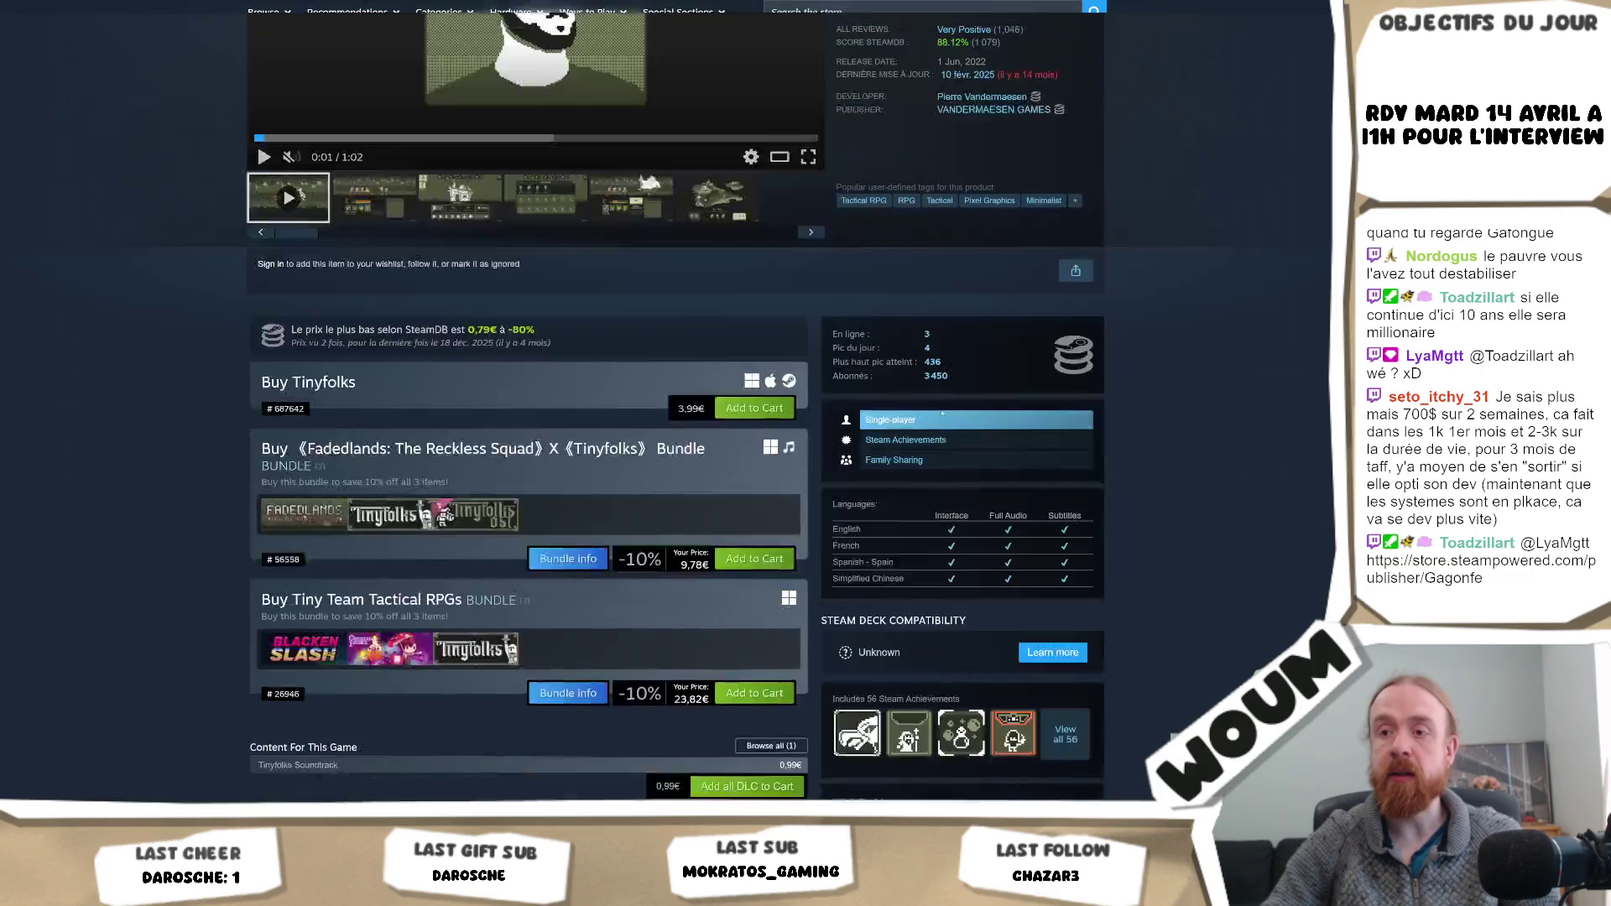
{"action": "scroll", "coordinate": [943, 413], "scroll_direction": "down", "scroll_amount": 1}
{"action": "scroll", "coordinate": [822, 403], "scroll_direction": "up", "scroll_amount": 1}
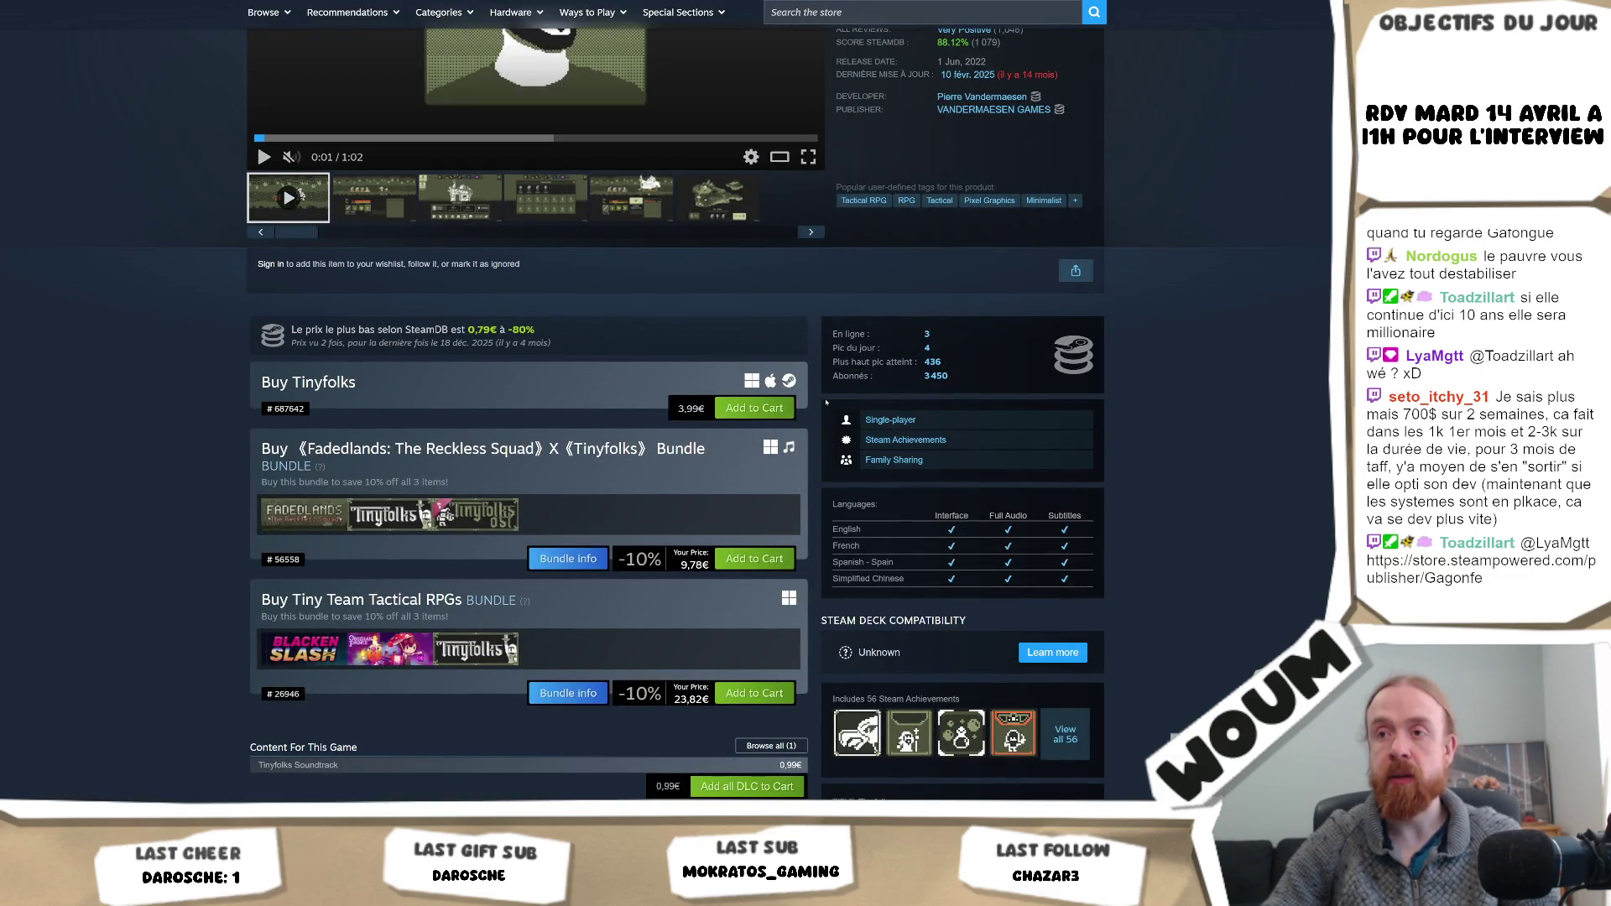
{"action": "scroll", "coordinate": [827, 403], "scroll_direction": "up", "scroll_amount": 4}
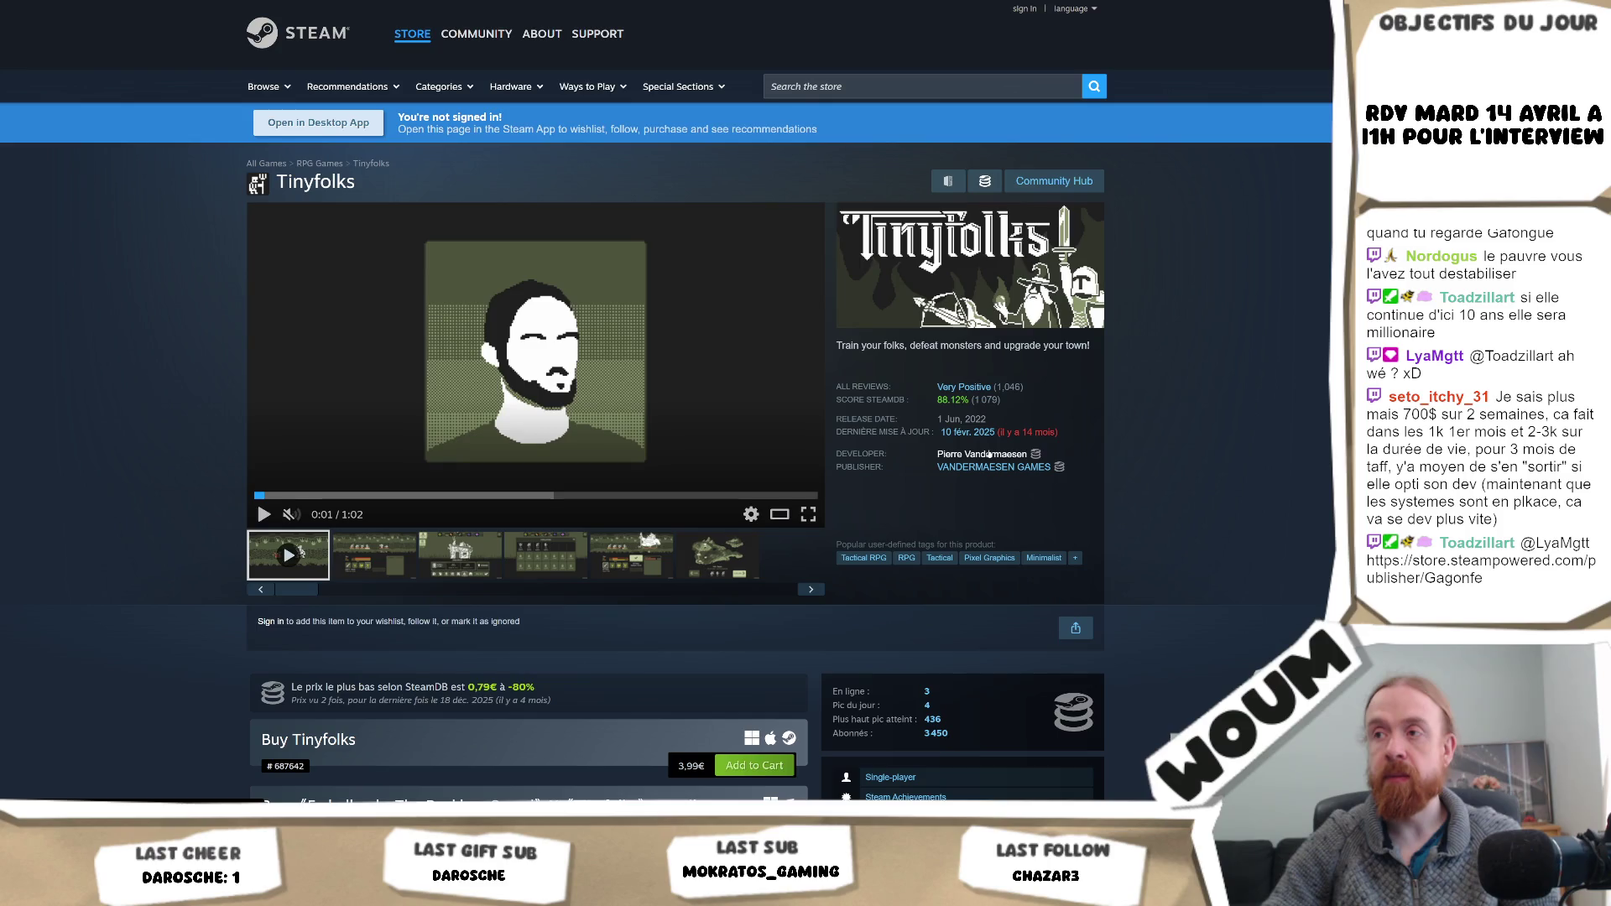
{"action": "left_click", "coordinate": [986, 454]}
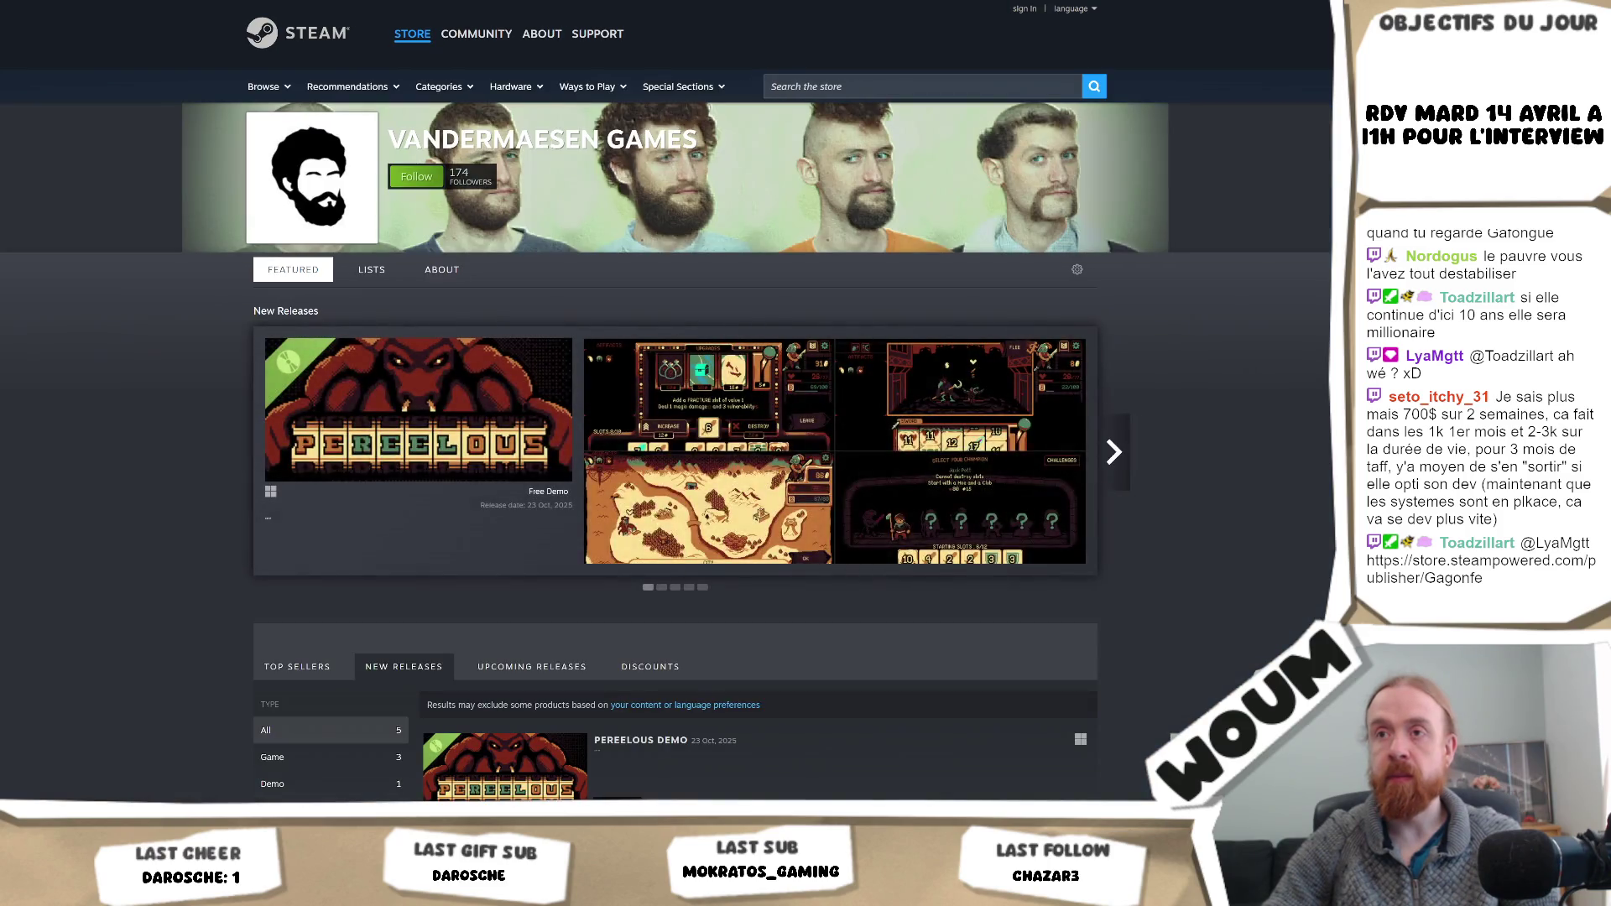
- Browse the developer's New Releases, viewing Pereelous, and end on the Orb Tower store page
{"action": "scroll", "coordinate": [676, 453], "scroll_direction": "down", "scroll_amount": 4}
{"action": "left_click", "coordinate": [842, 593]}
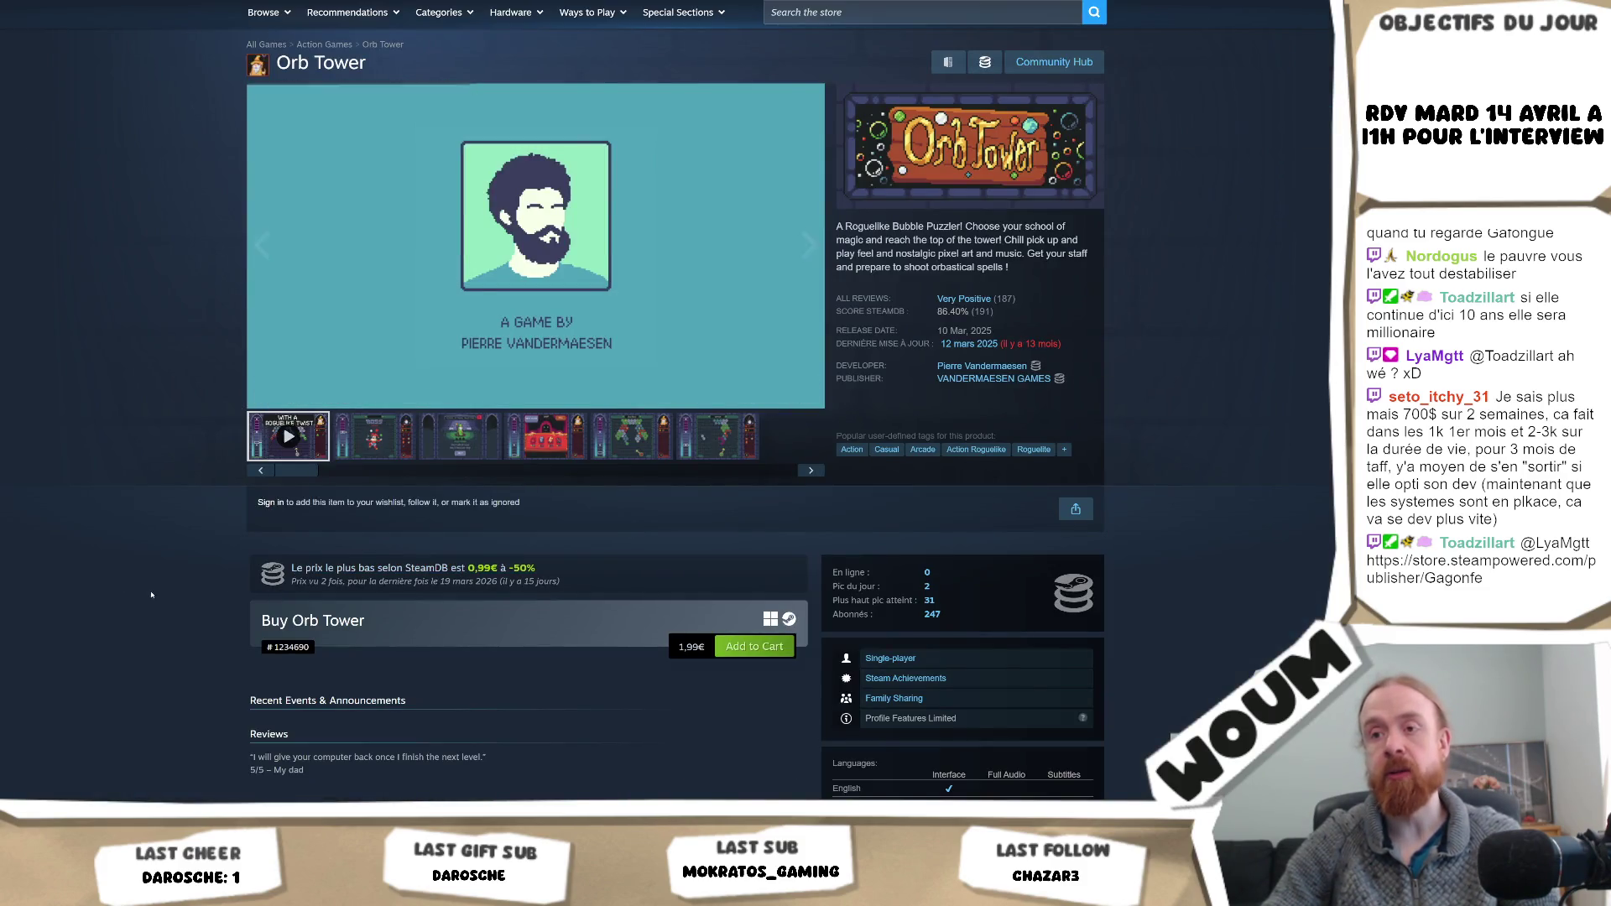
{"action": "key", "text": "alt+Left"}
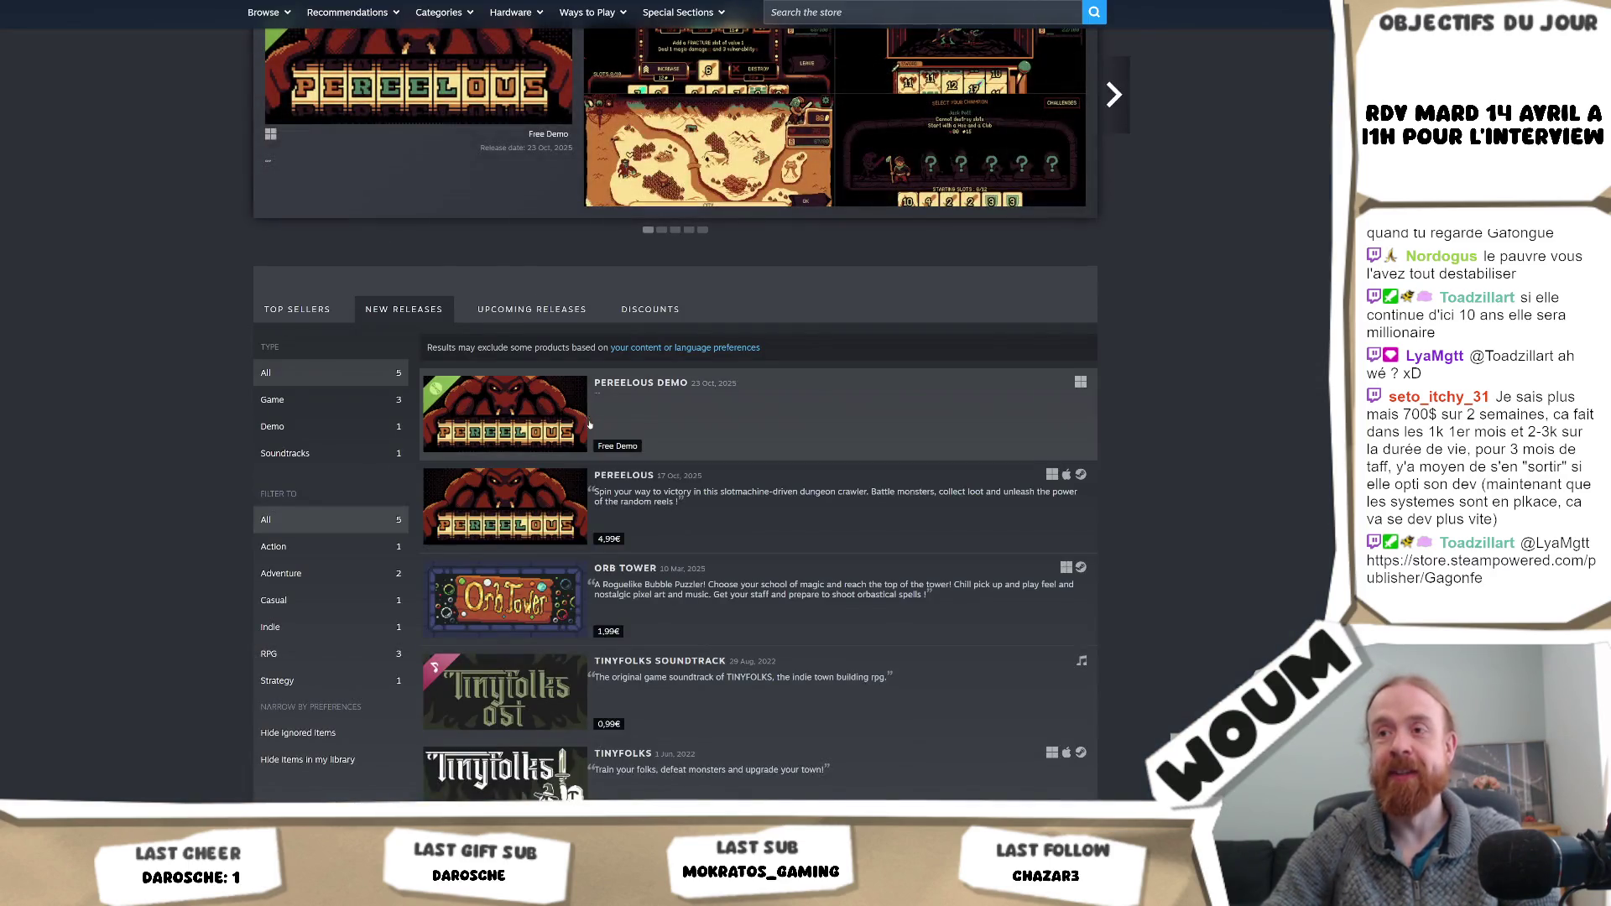
{"action": "left_click", "coordinate": [1092, 477]}
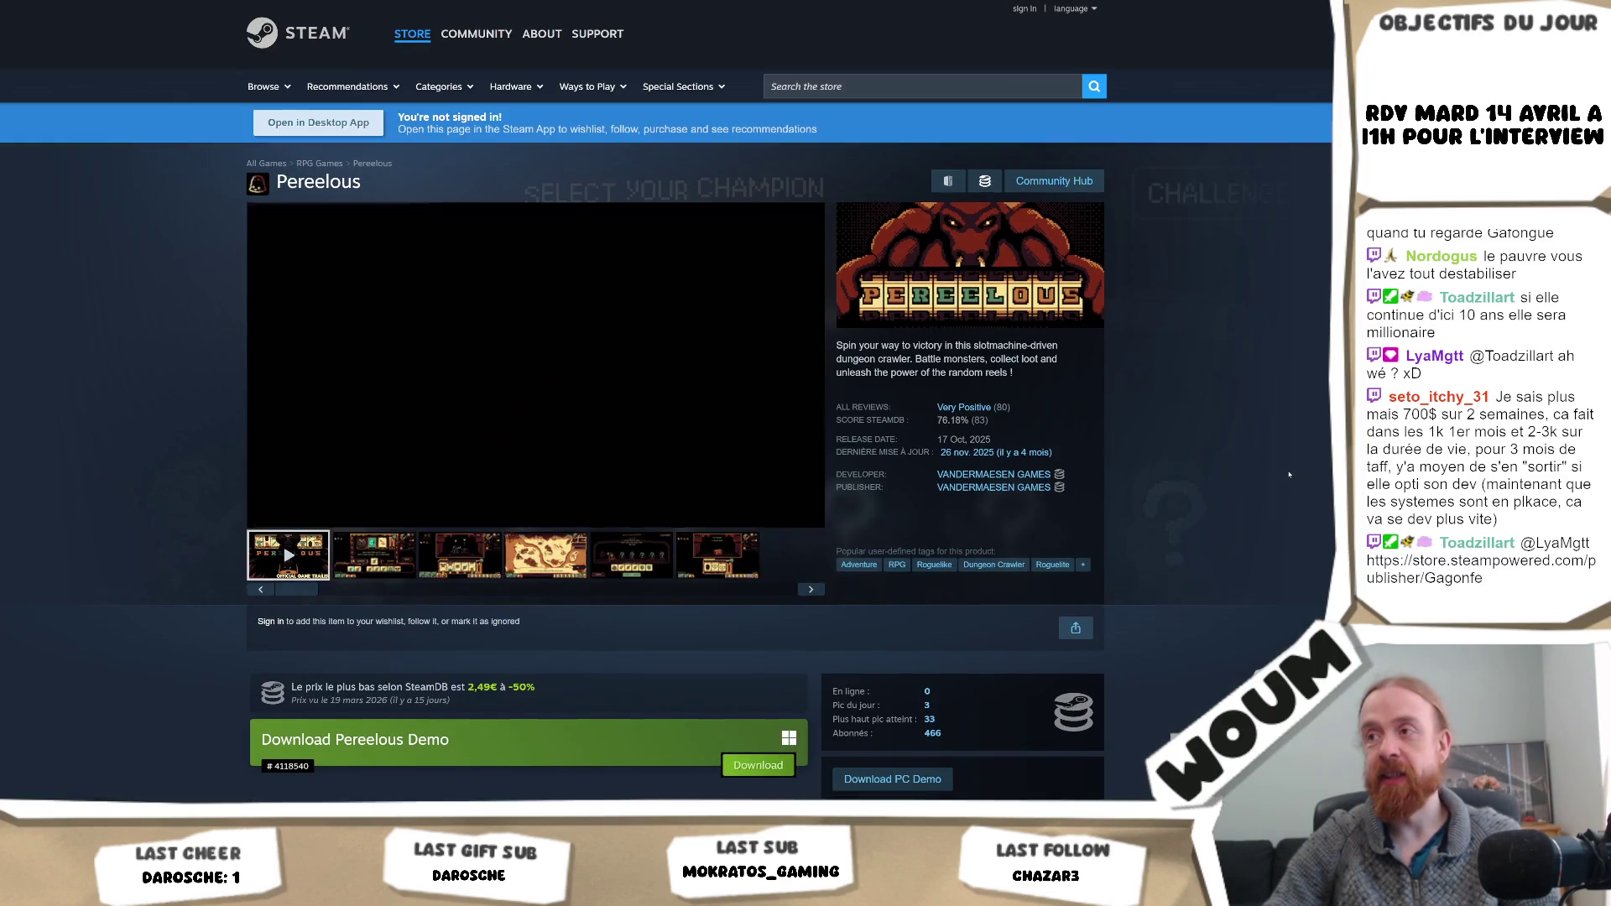
{"action": "scroll", "coordinate": [1289, 475], "scroll_direction": "down", "scroll_amount": 2}
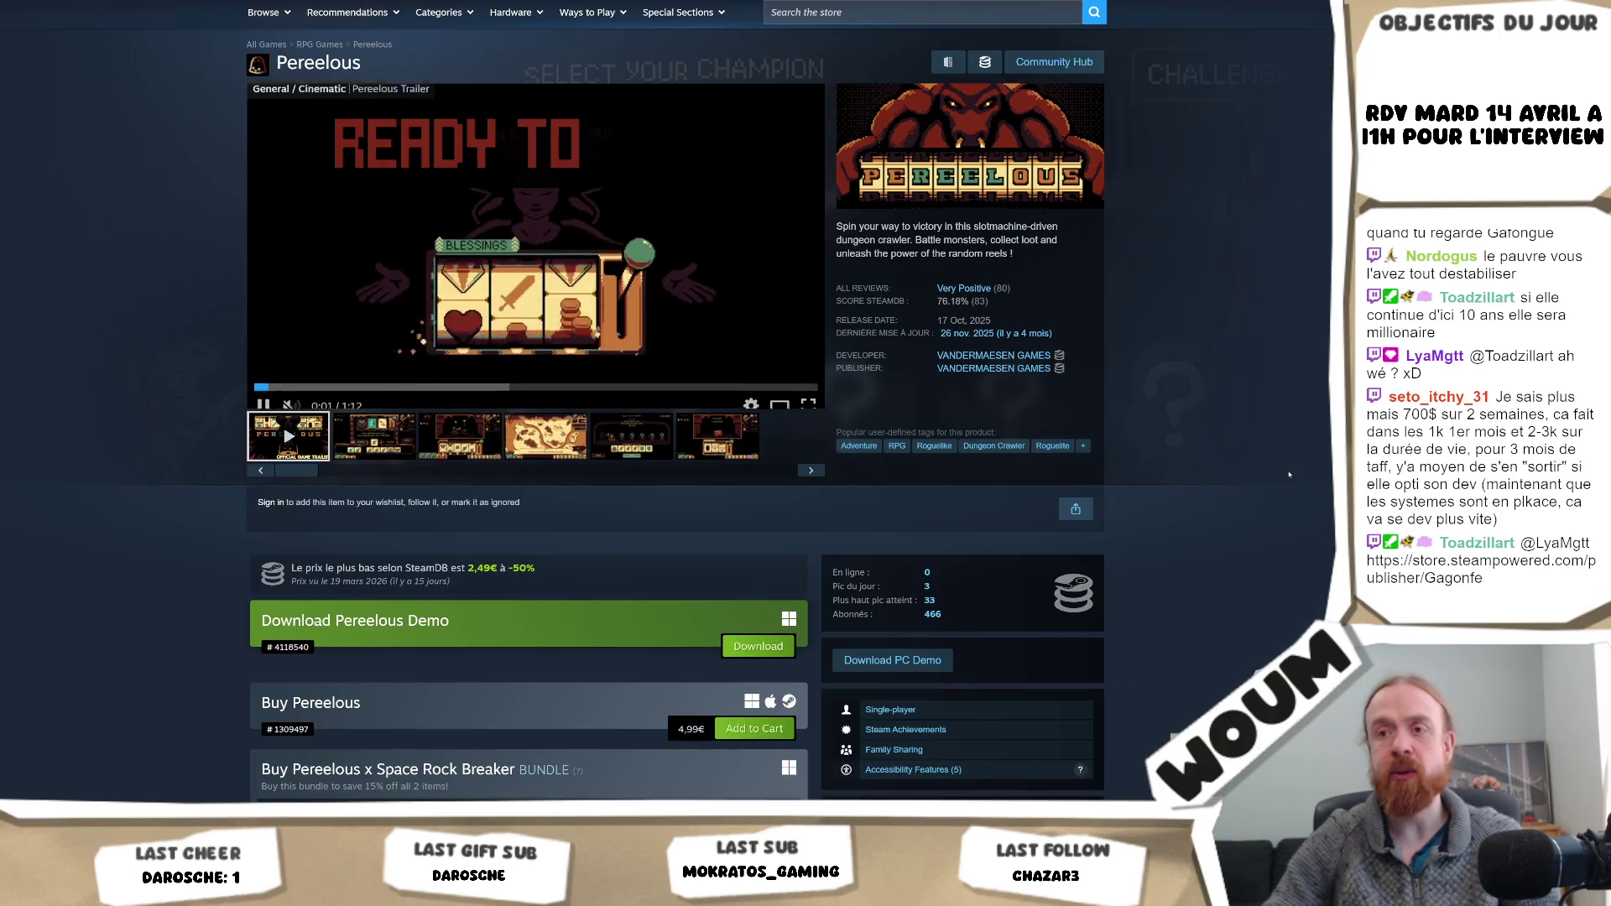
{"action": "scroll", "coordinate": [1289, 475], "scroll_direction": "up", "scroll_amount": 2}
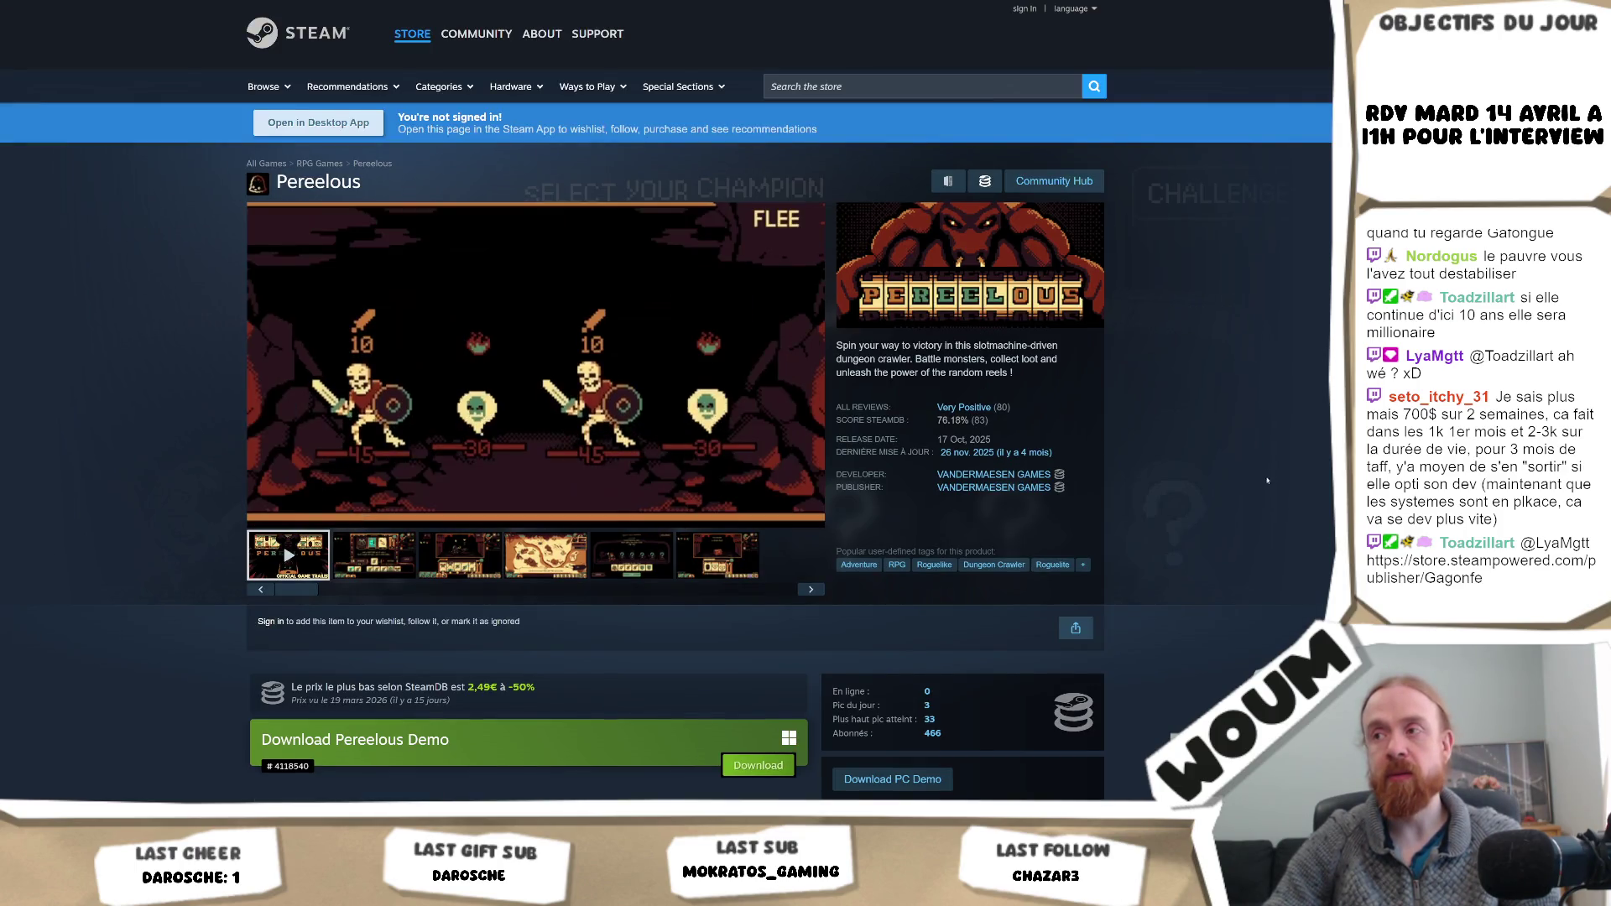
{"action": "key", "text": "alt+Left"}
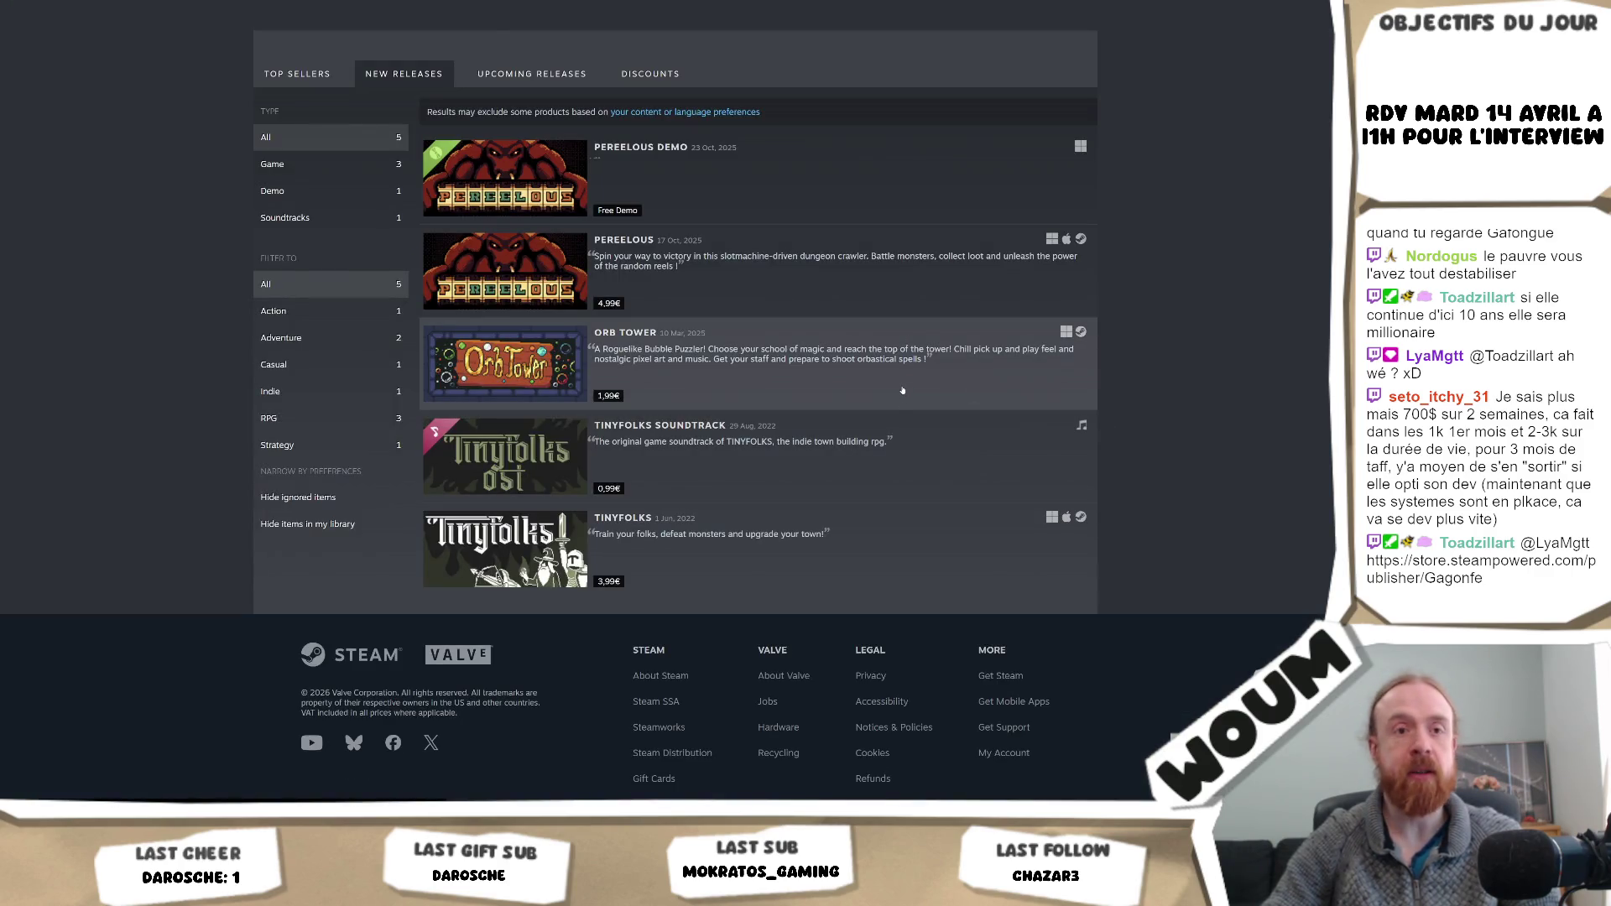
{"action": "left_click", "coordinate": [903, 390]}
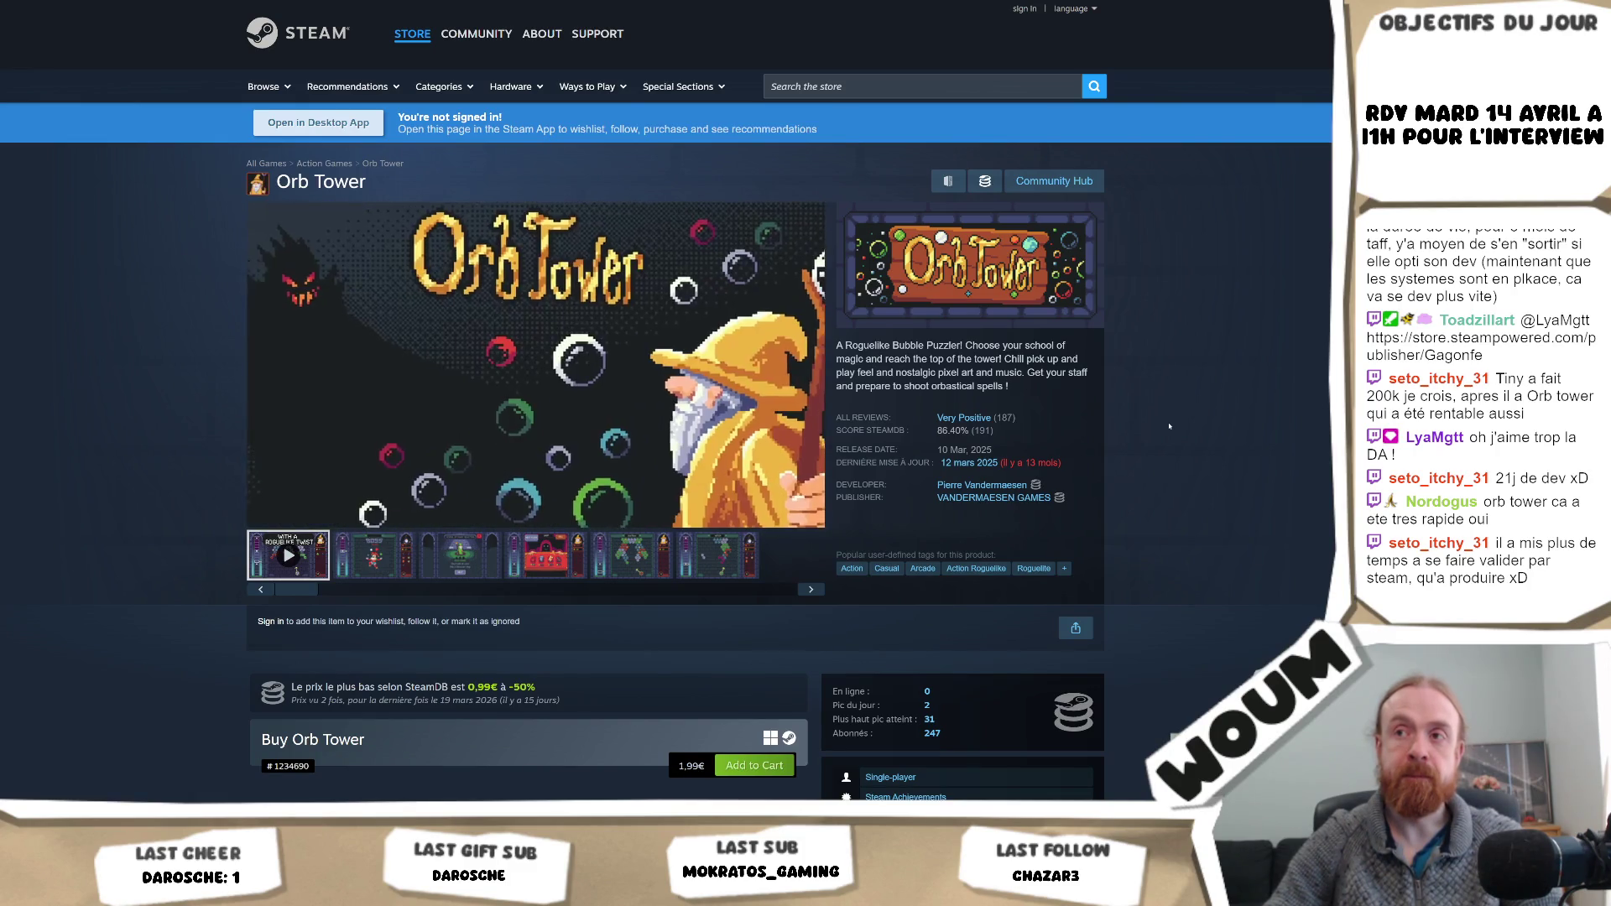
- Enter 'steamdb' in the address bar and go to the suggested SteamDB site
{"action": "mouse_move", "coordinate": [730, 339]}
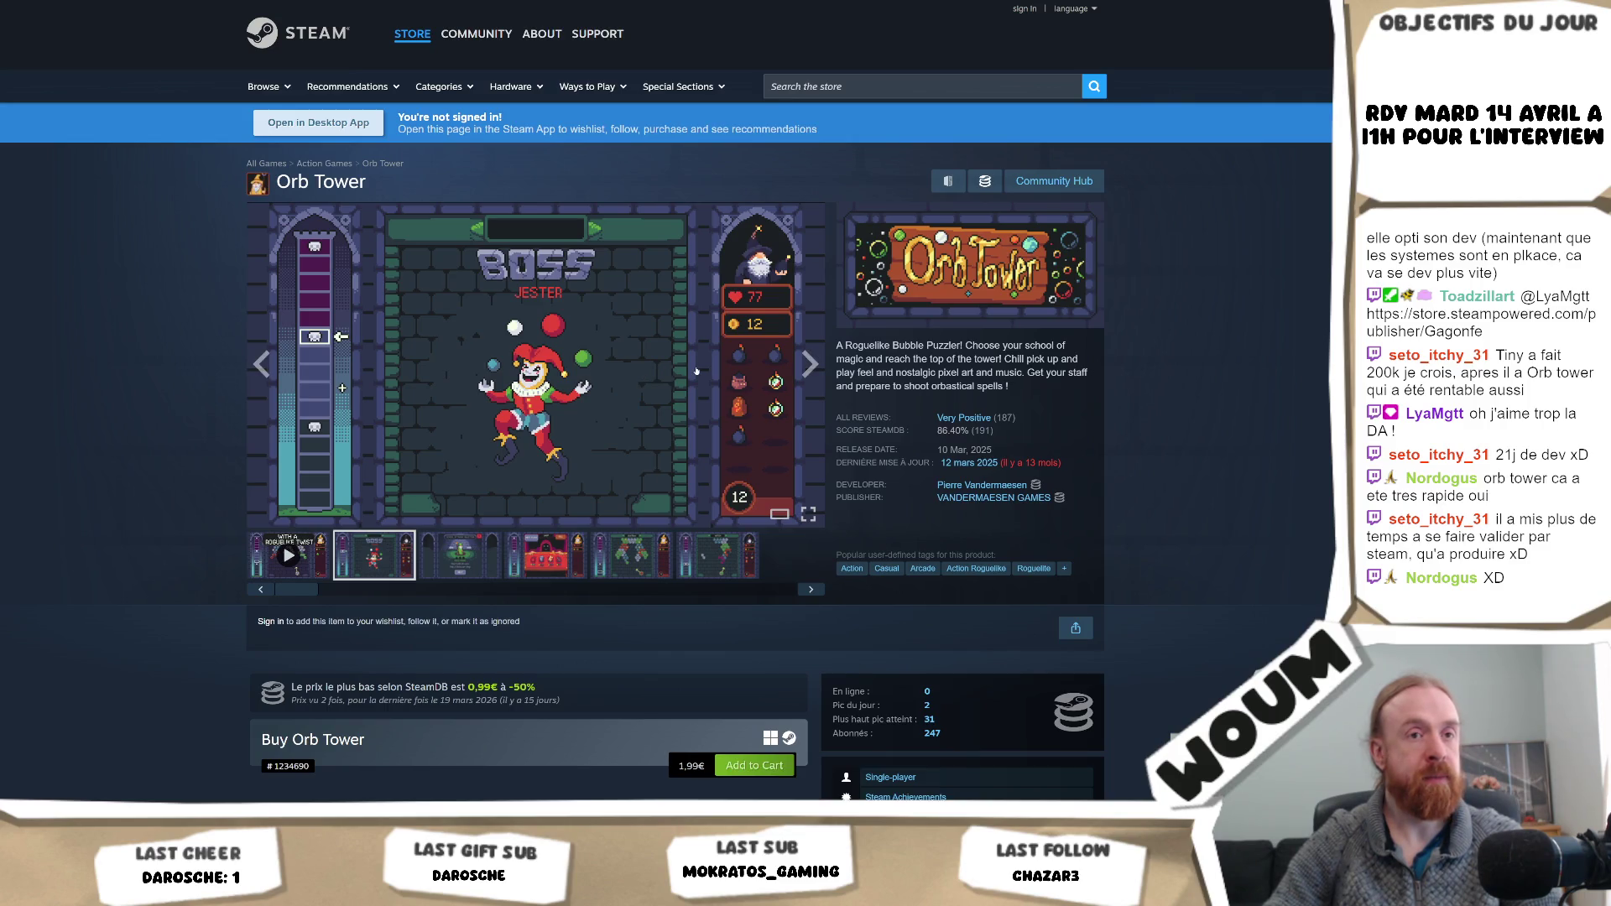
{"action": "scroll", "coordinate": [697, 370], "scroll_direction": "down", "scroll_amount": 5}
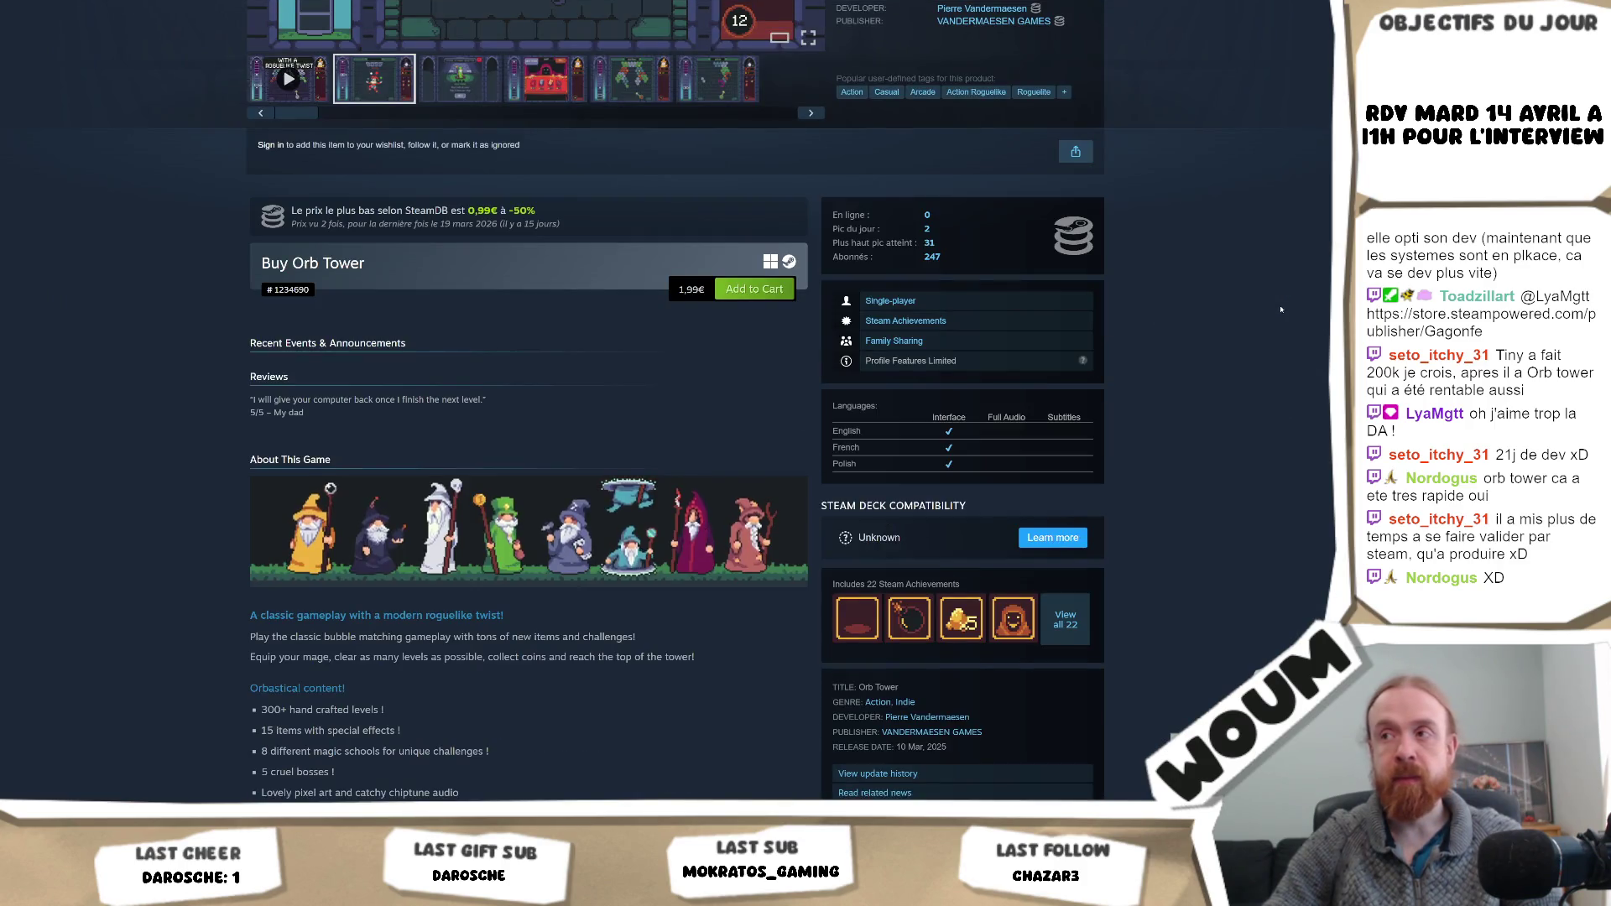
{"action": "scroll", "coordinate": [1098, 247], "scroll_direction": "up", "scroll_amount": 5}
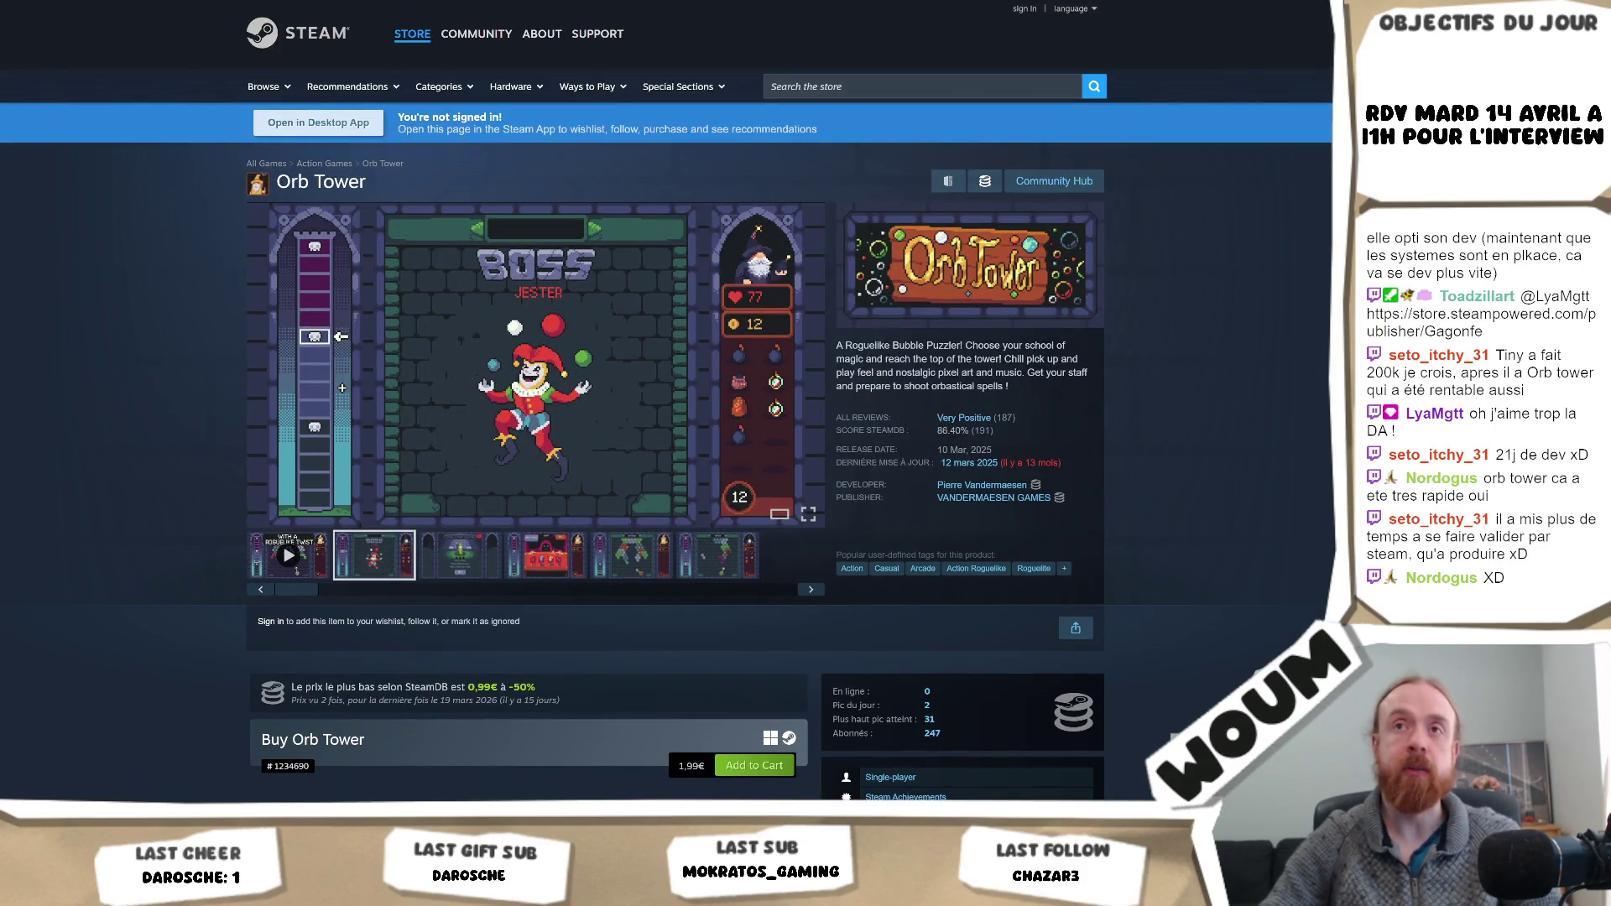
{"action": "key", "text": "ctrl+l"}
{"action": "type", "text": "steamdb"}
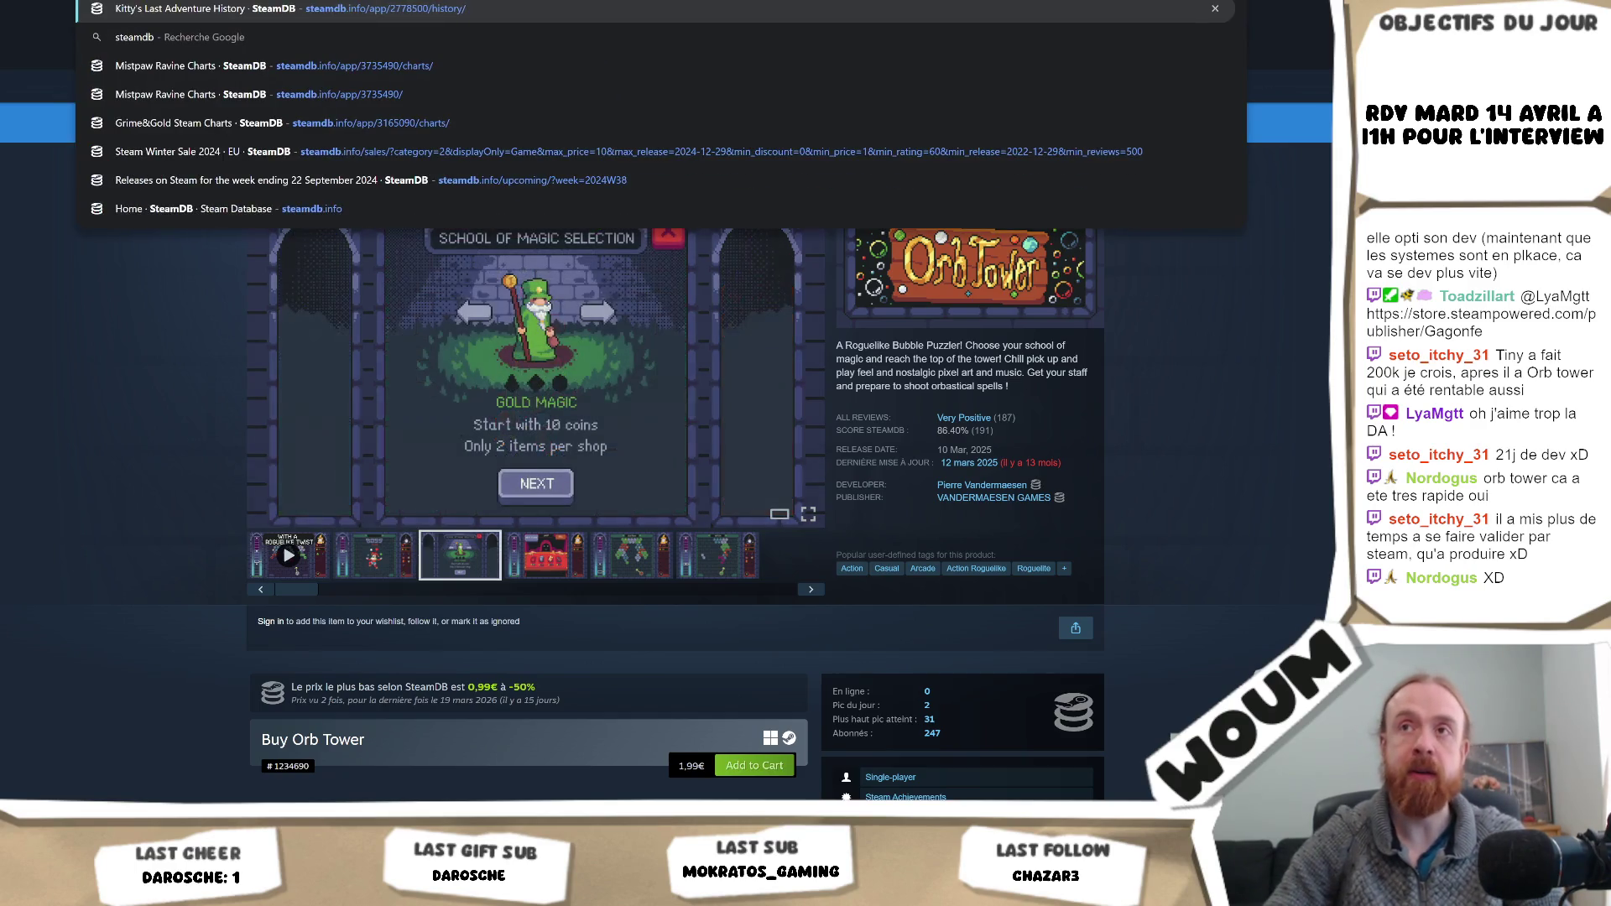
{"action": "key", "text": "Return"}
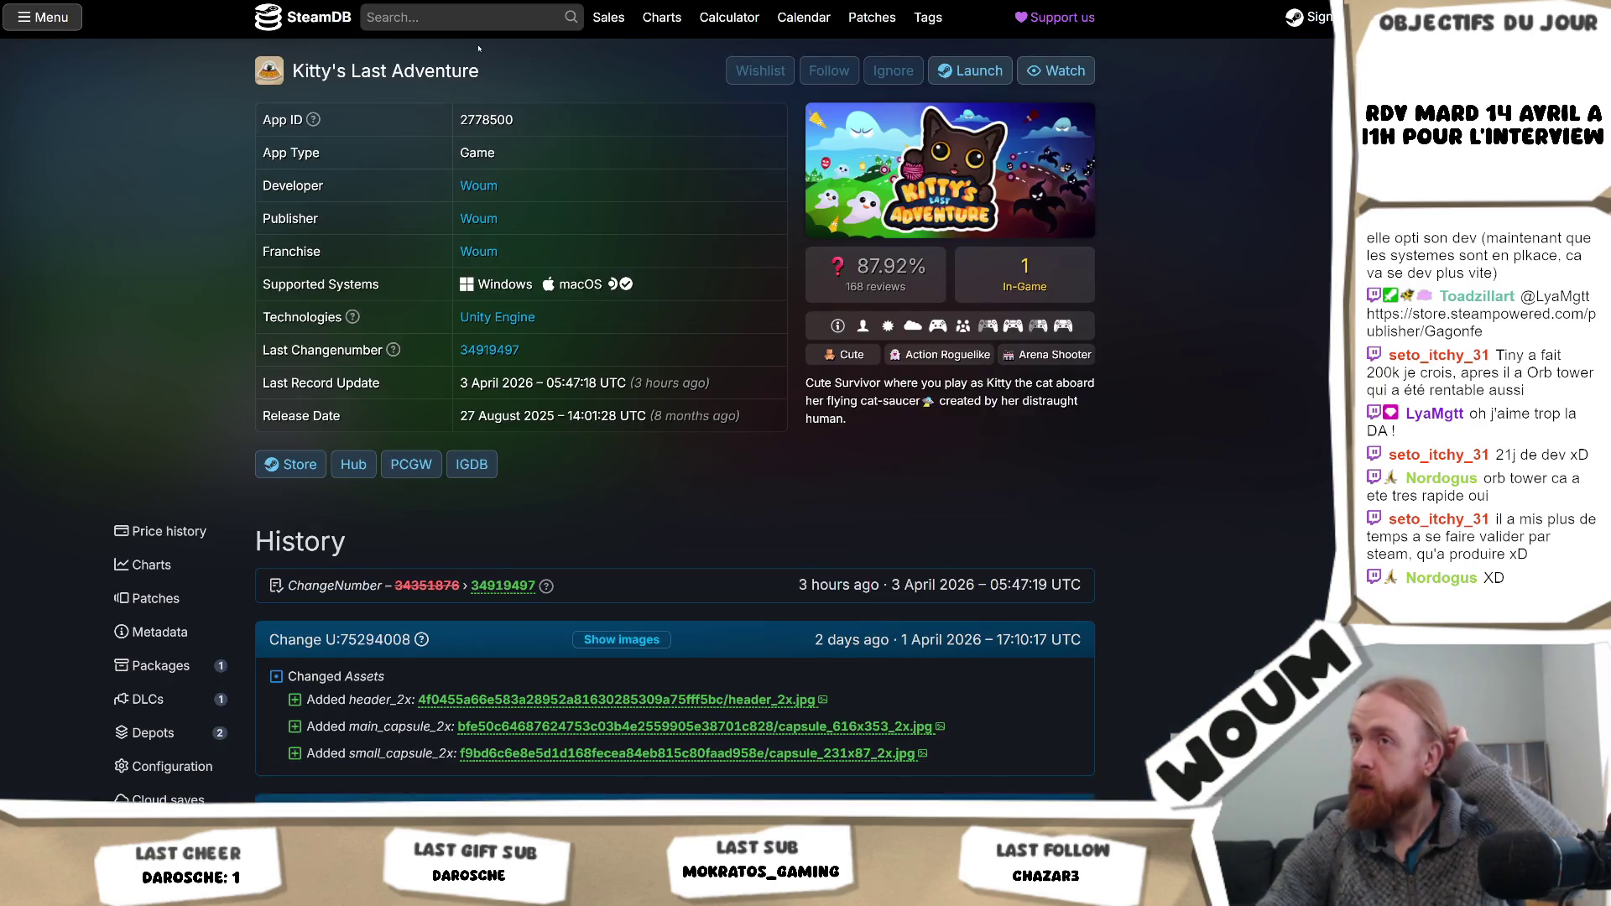
- Search SteamDB for 'tinyfolk', open Tinyfolks' charts and show followers over the full range
{"action": "left_click", "coordinate": [422, 17]}
{"action": "type", "text": "tiny"}
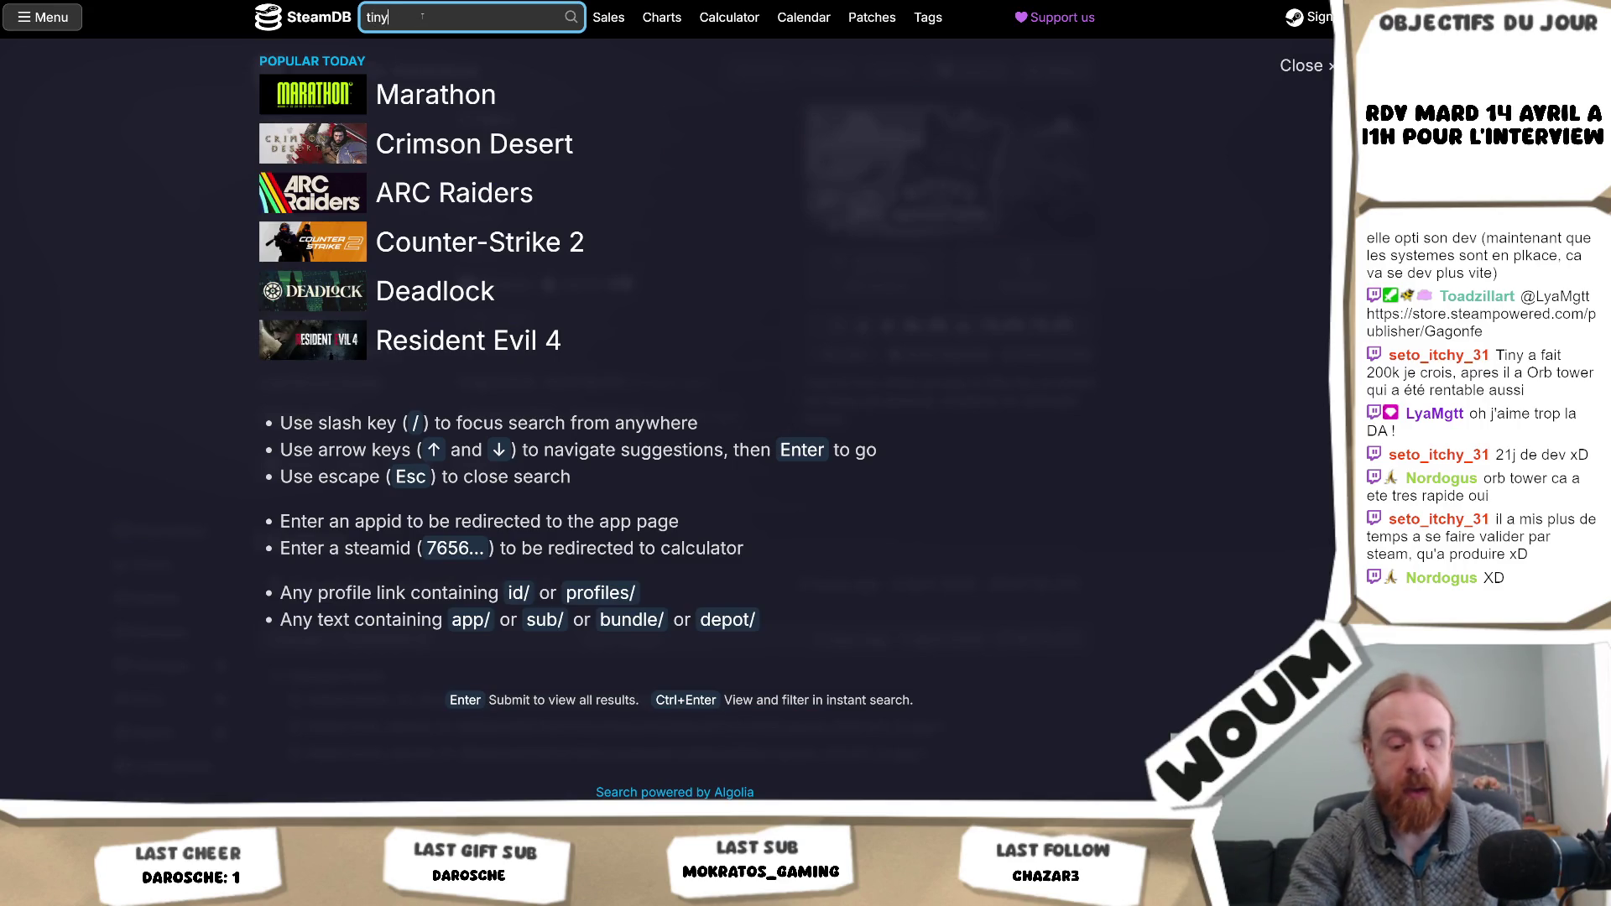
{"action": "type", "text": "folk"}
{"action": "left_click", "coordinate": [493, 73]}
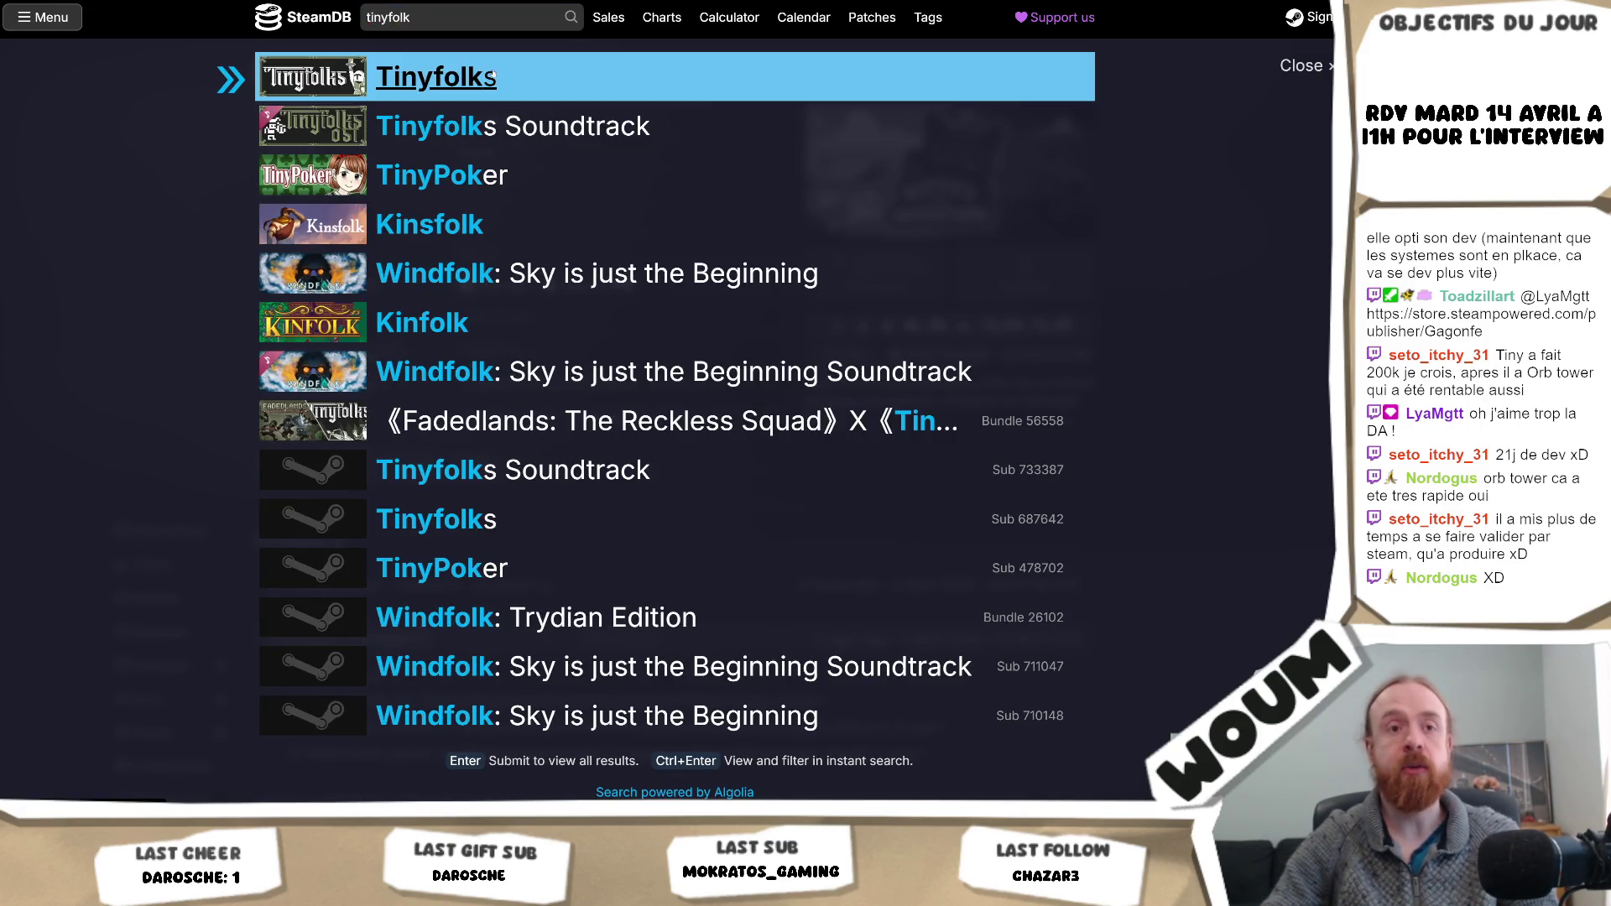
{"action": "scroll", "coordinate": [492, 73], "scroll_direction": "down", "scroll_amount": 3}
{"action": "left_click", "coordinate": [168, 298]}
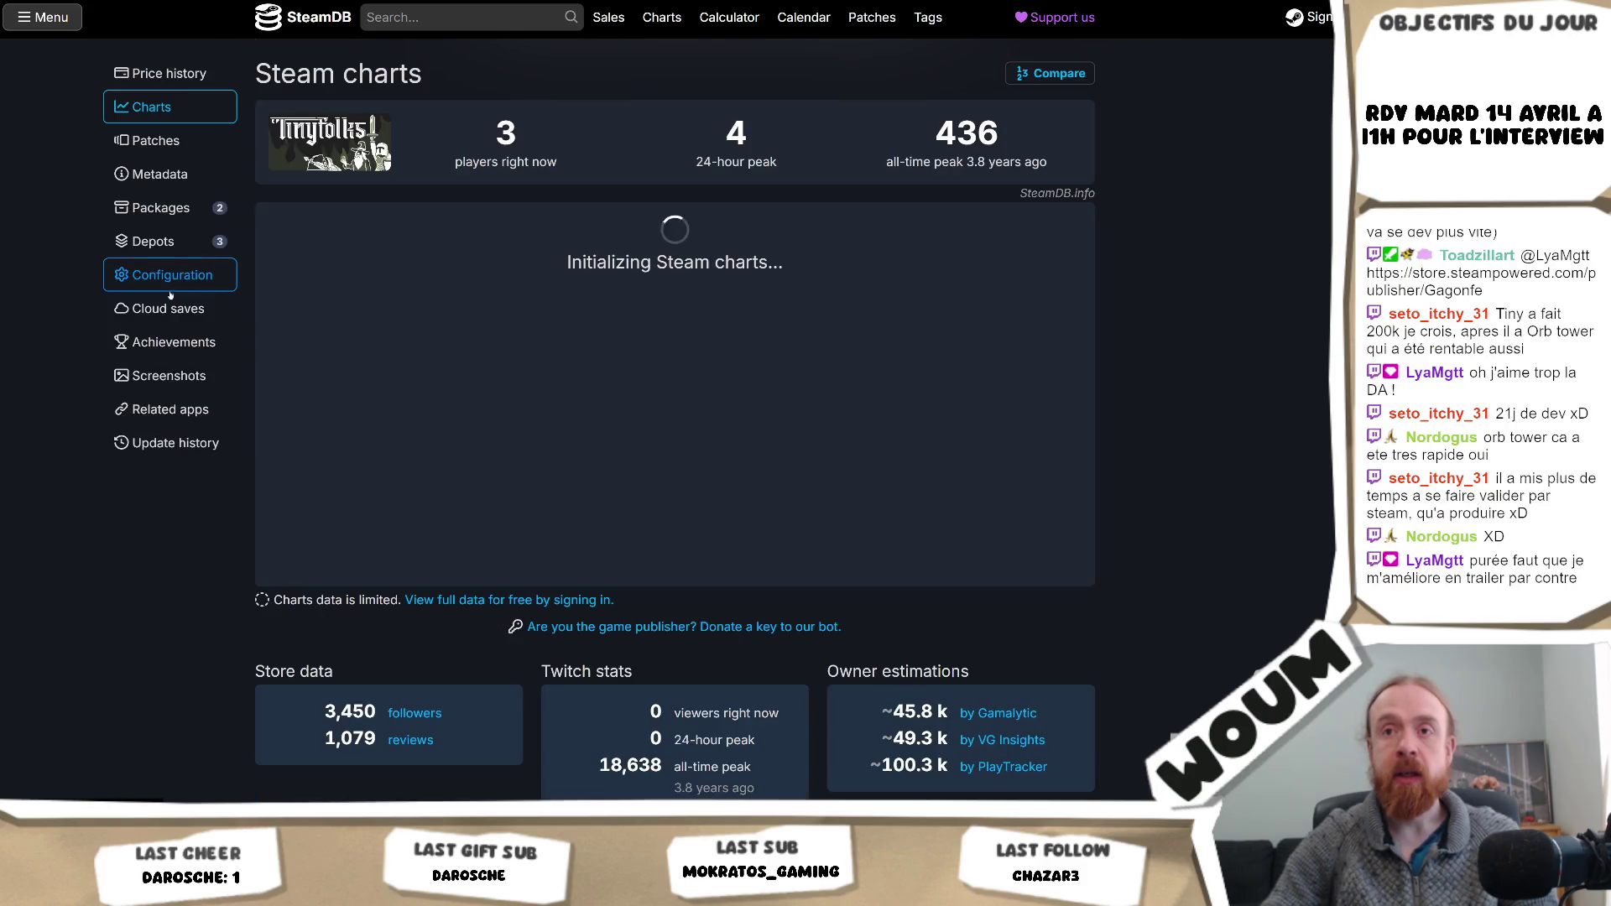
{"action": "scroll", "coordinate": [424, 361], "scroll_direction": "down", "scroll_amount": 15}
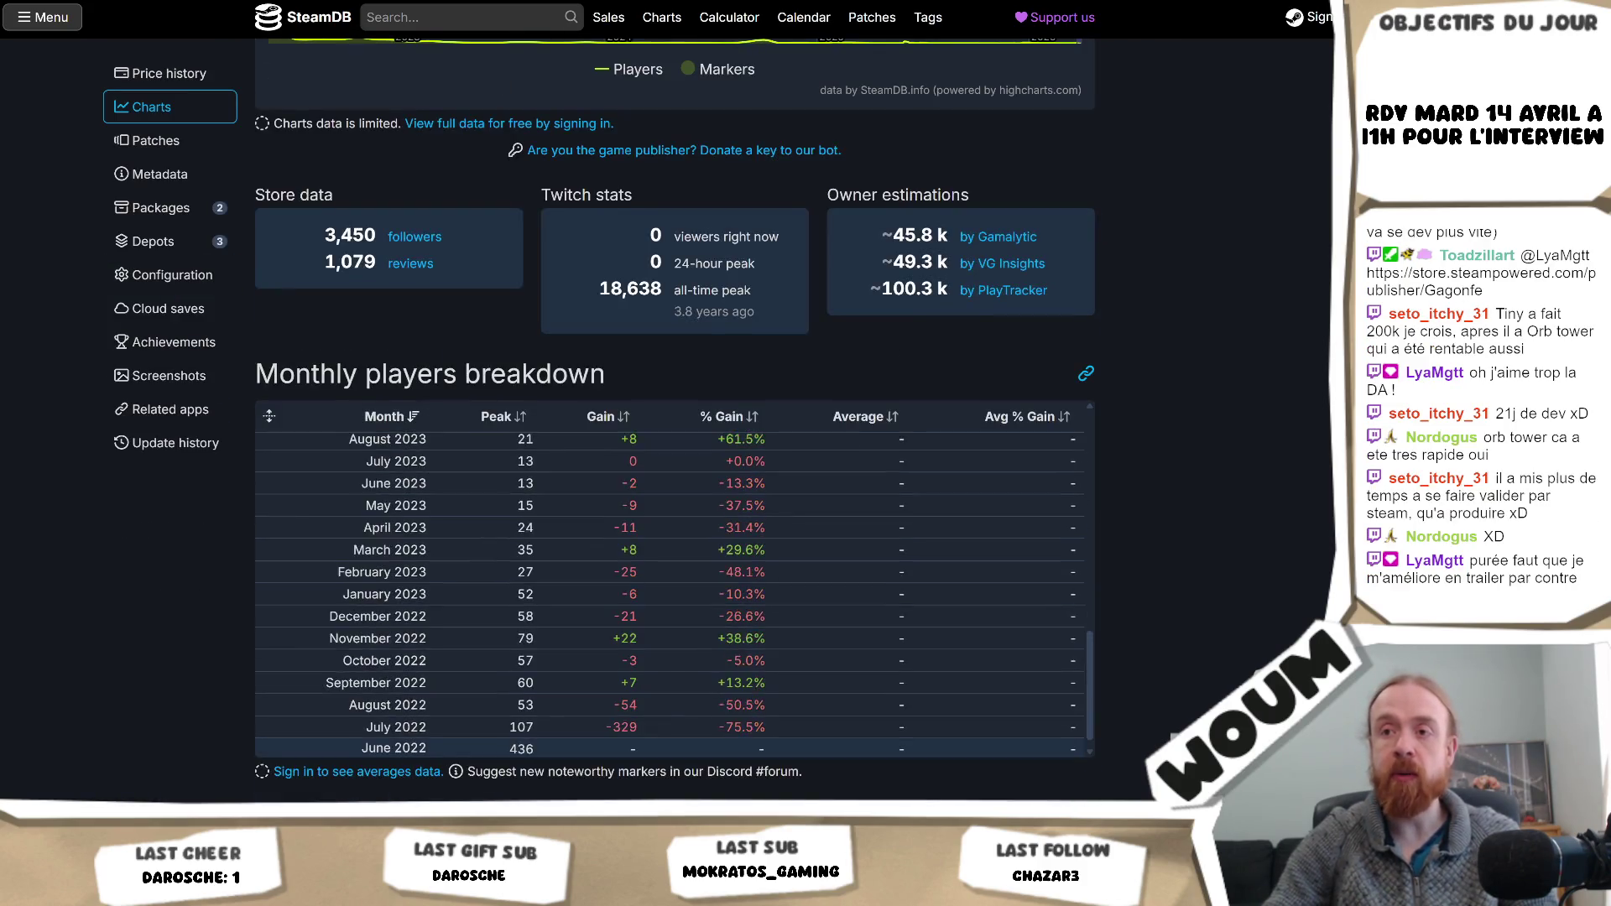
{"action": "scroll", "coordinate": [544, 430], "scroll_direction": "up", "scroll_amount": 4}
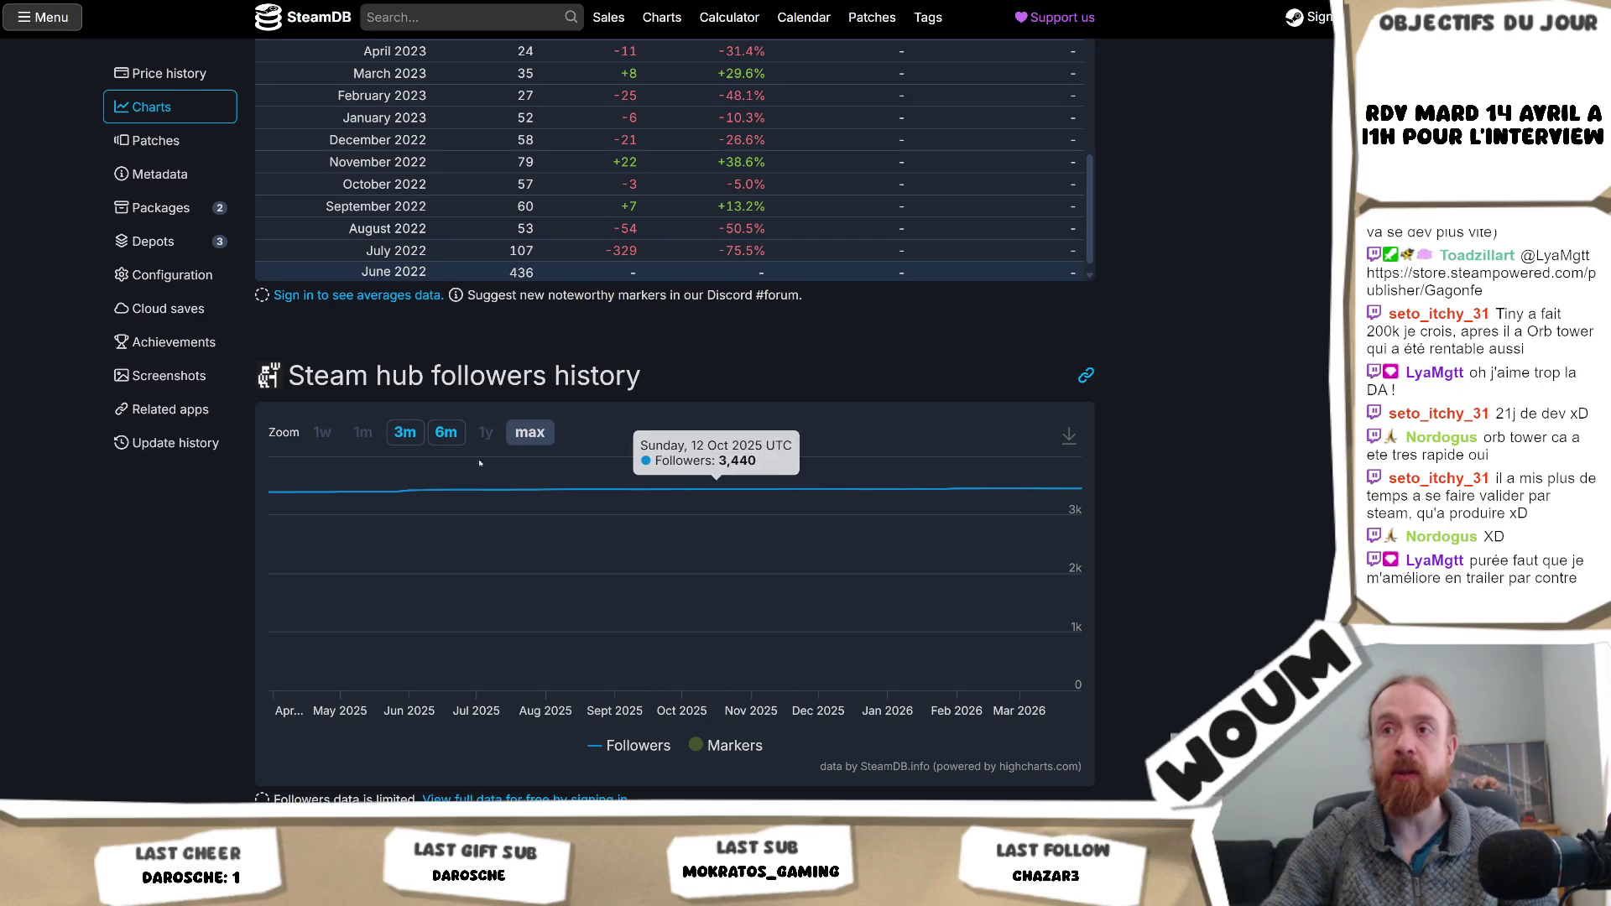
{"action": "left_click", "coordinate": [532, 433]}
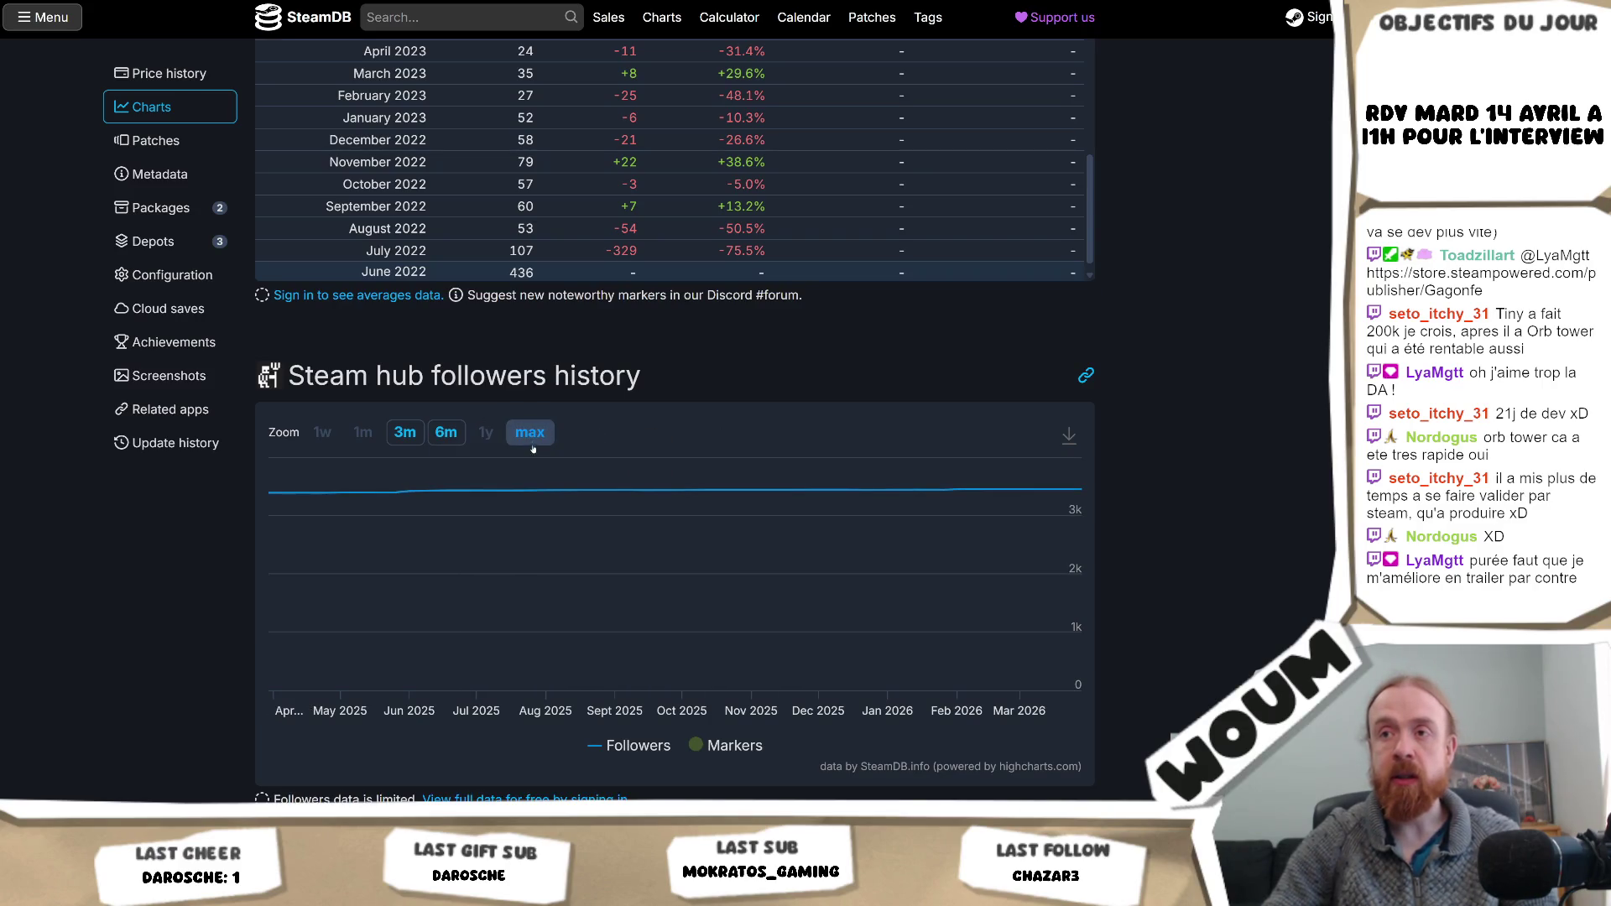
- Zoom the page out to view the whole follower chart, restore zoom, and return to Unity
{"action": "key", "text": "ctrl+l"}
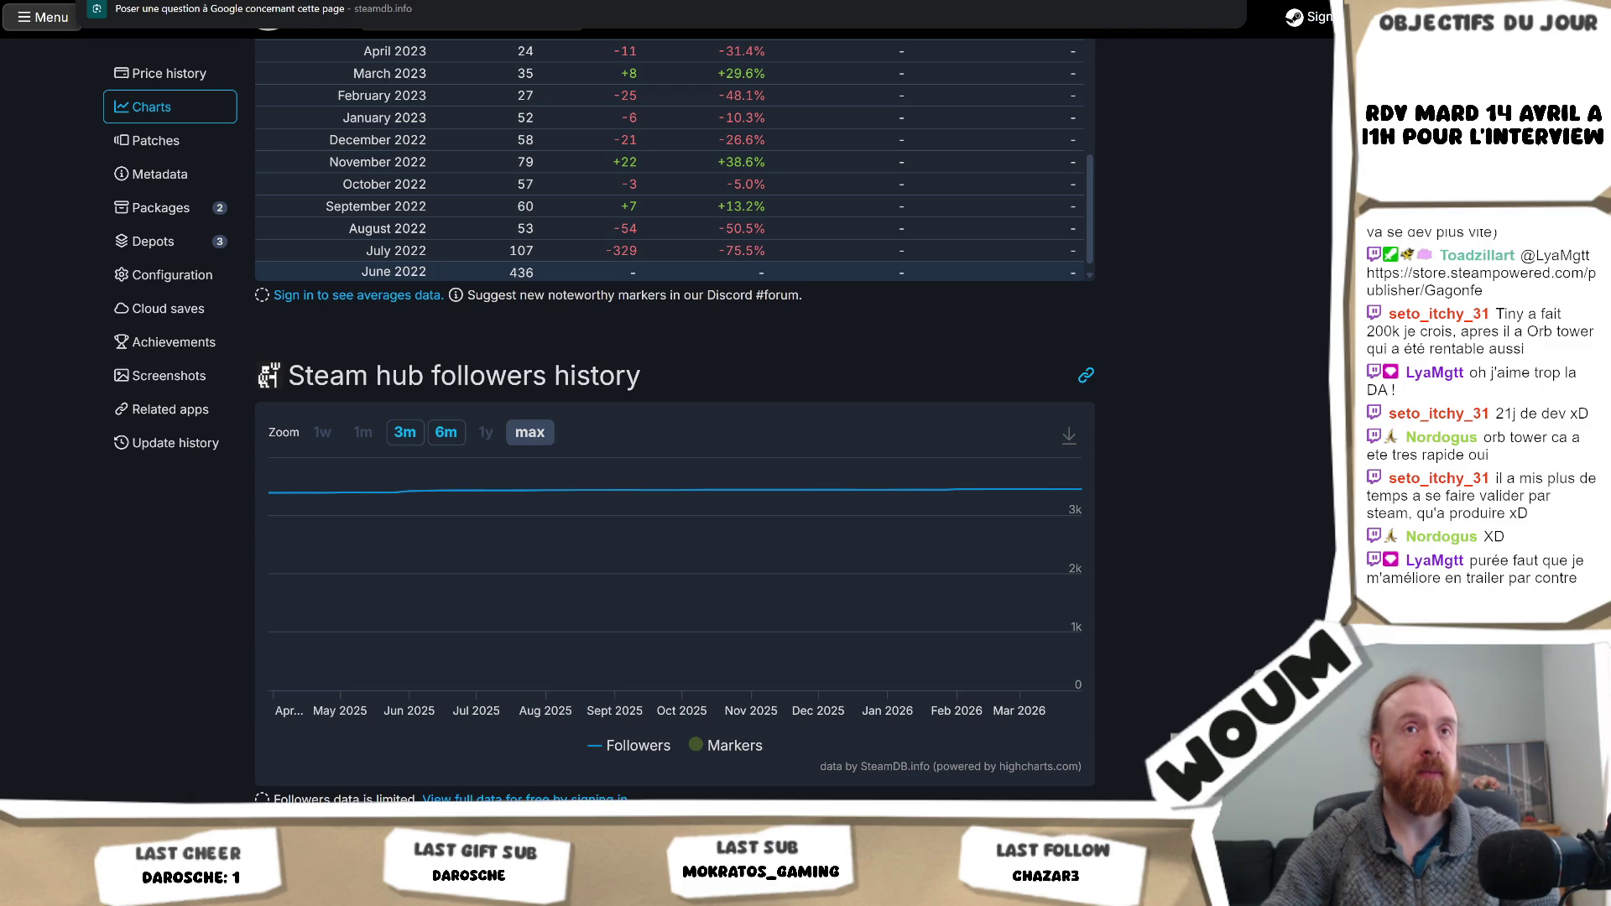
{"action": "key", "text": "Escape"}
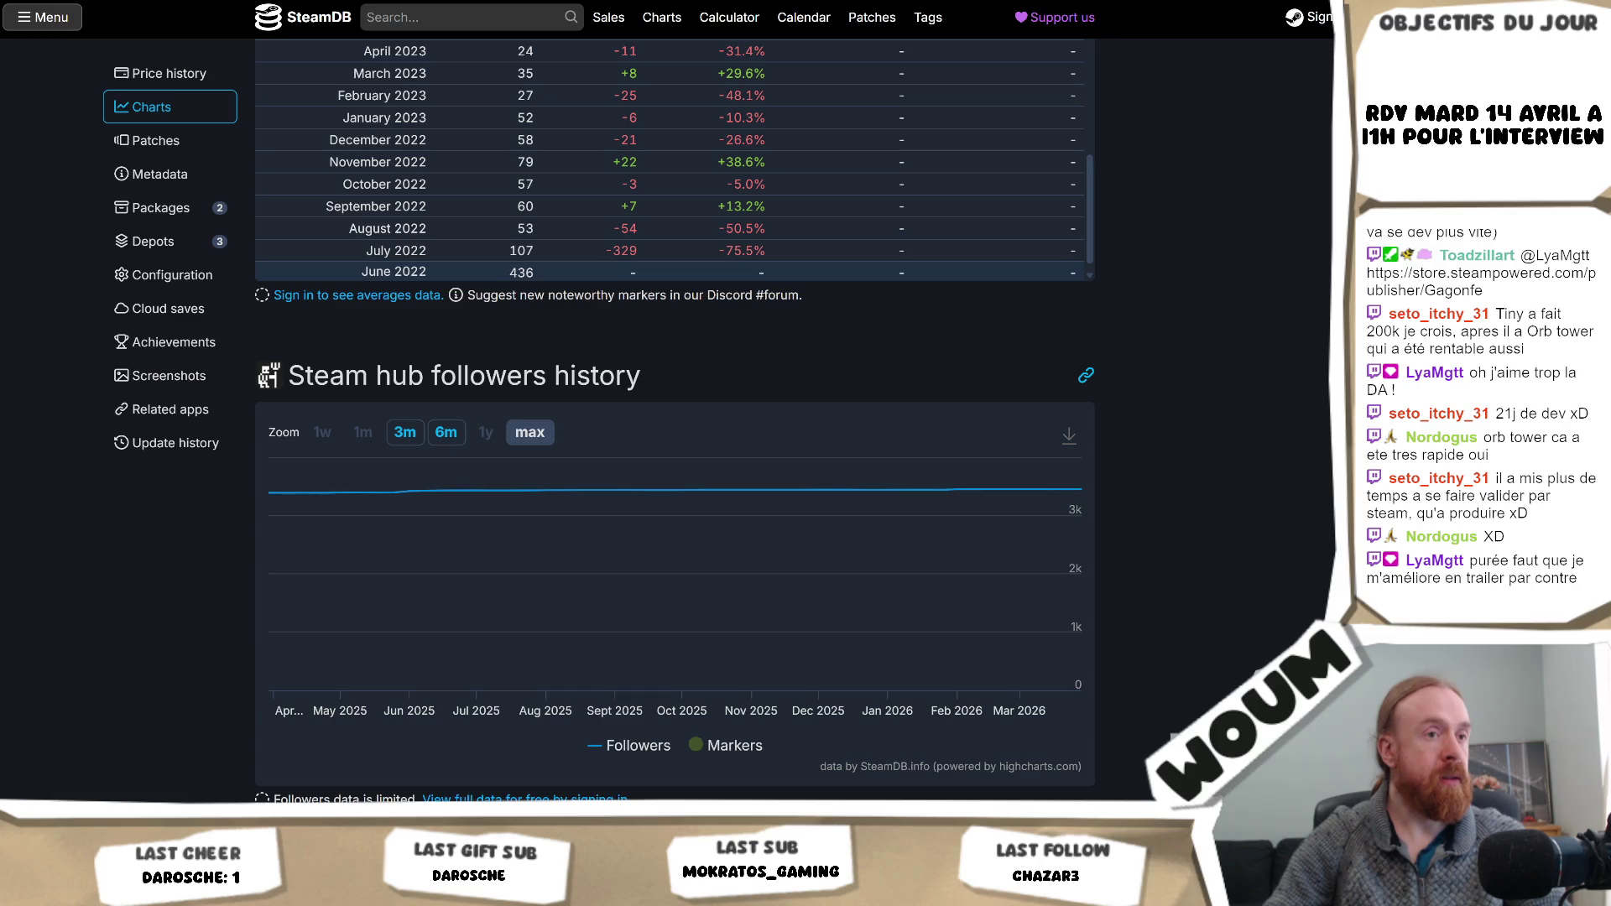
{"action": "key", "text": "ctrl+minus"}
{"action": "key", "text": "ctrl+minus"}
{"action": "key", "text": "ctrl+minus"}
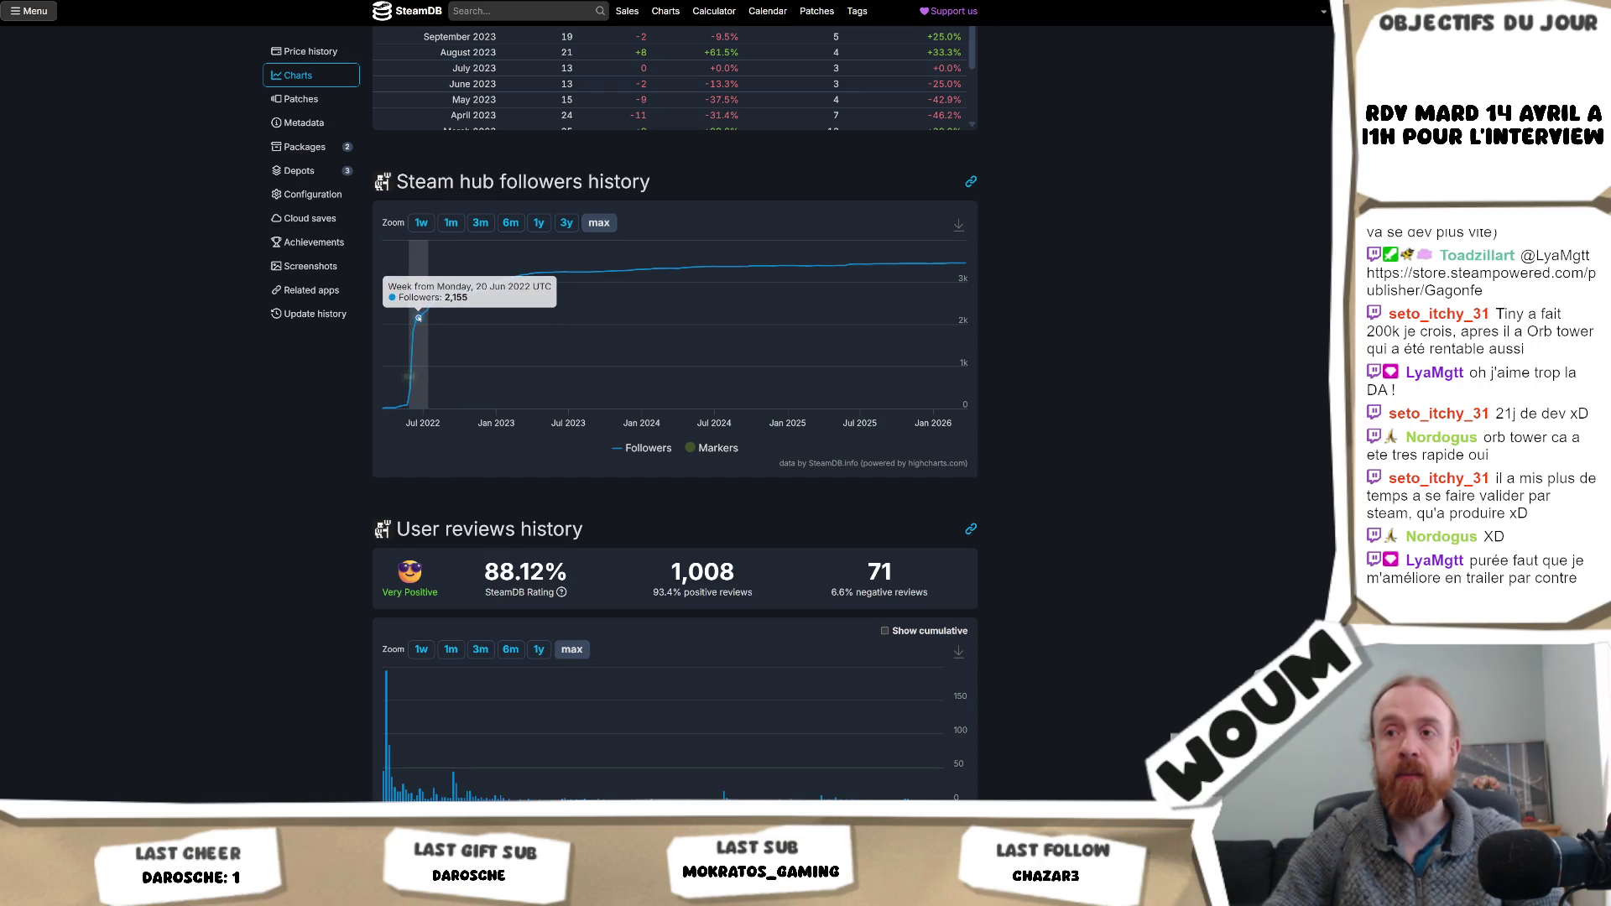
{"action": "scroll", "coordinate": [418, 318], "scroll_direction": "down", "scroll_amount": 1}
{"action": "scroll", "coordinate": [470, 394], "scroll_direction": "up", "scroll_amount": 1}
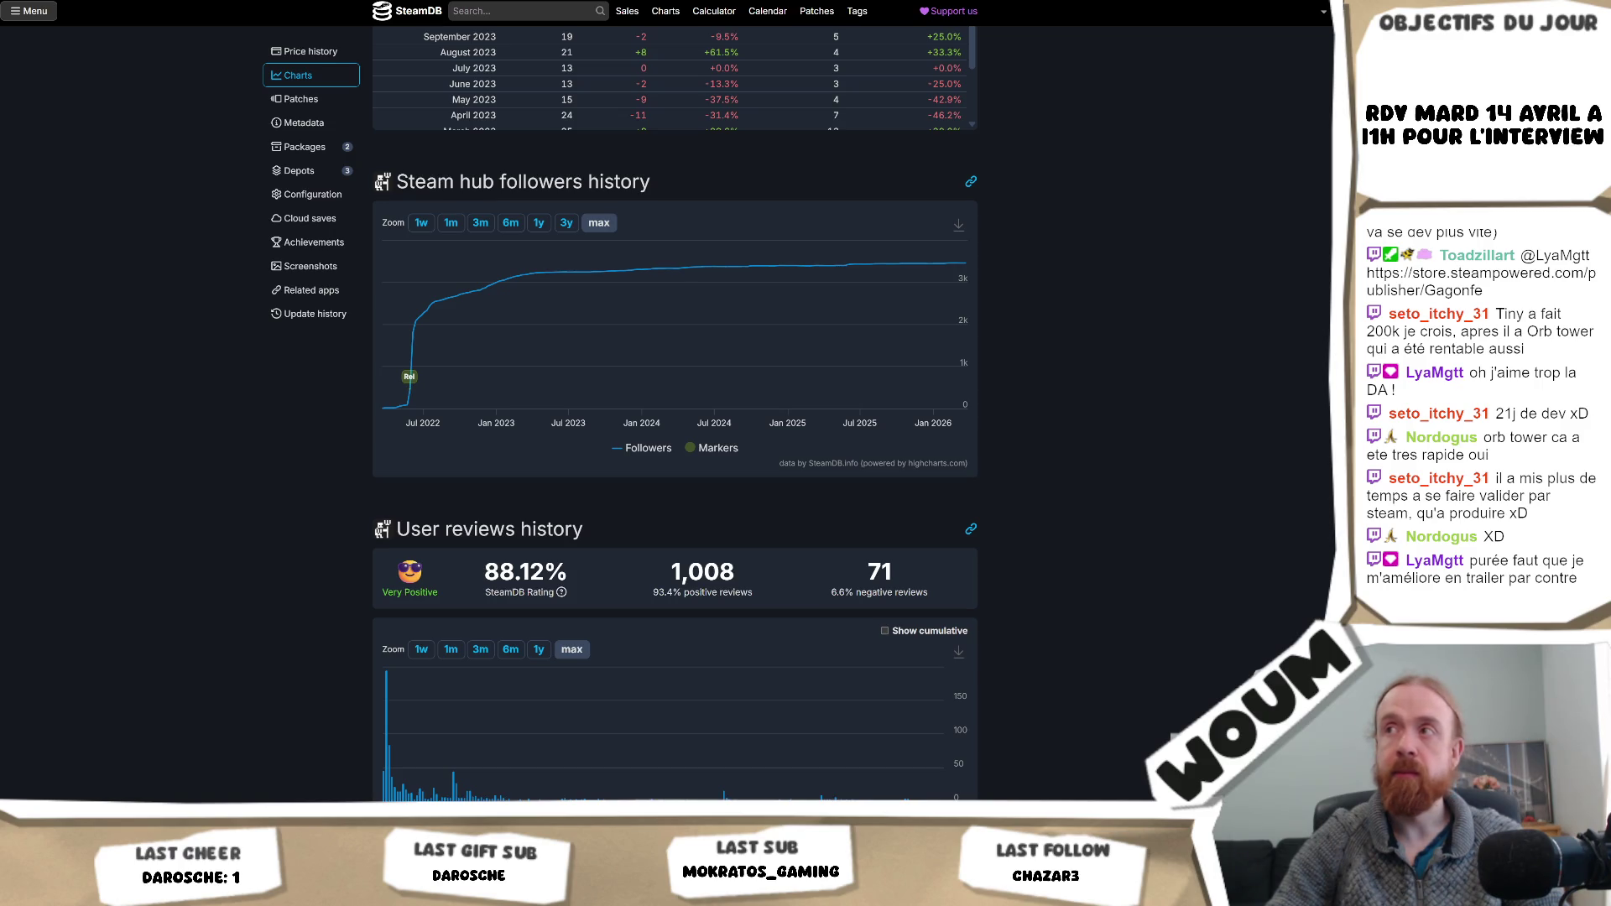
{"action": "key", "text": "ctrl+plus"}
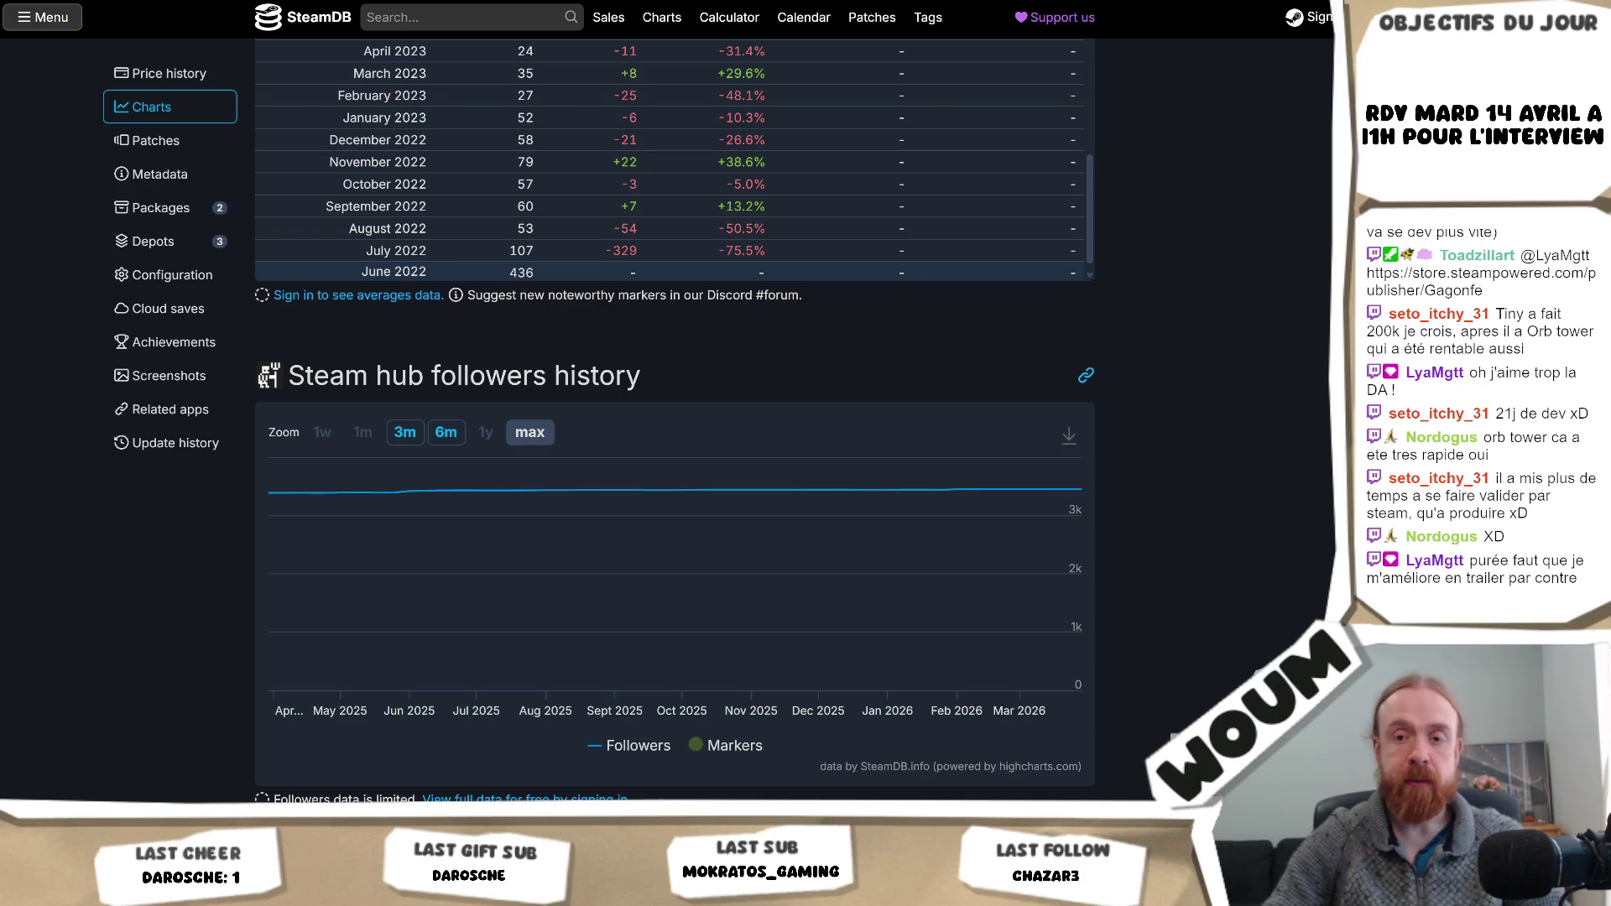
{"action": "key", "text": "alt+Tab"}
{"action": "scroll", "coordinate": [347, 727], "scroll_direction": "up", "scroll_amount": 10}
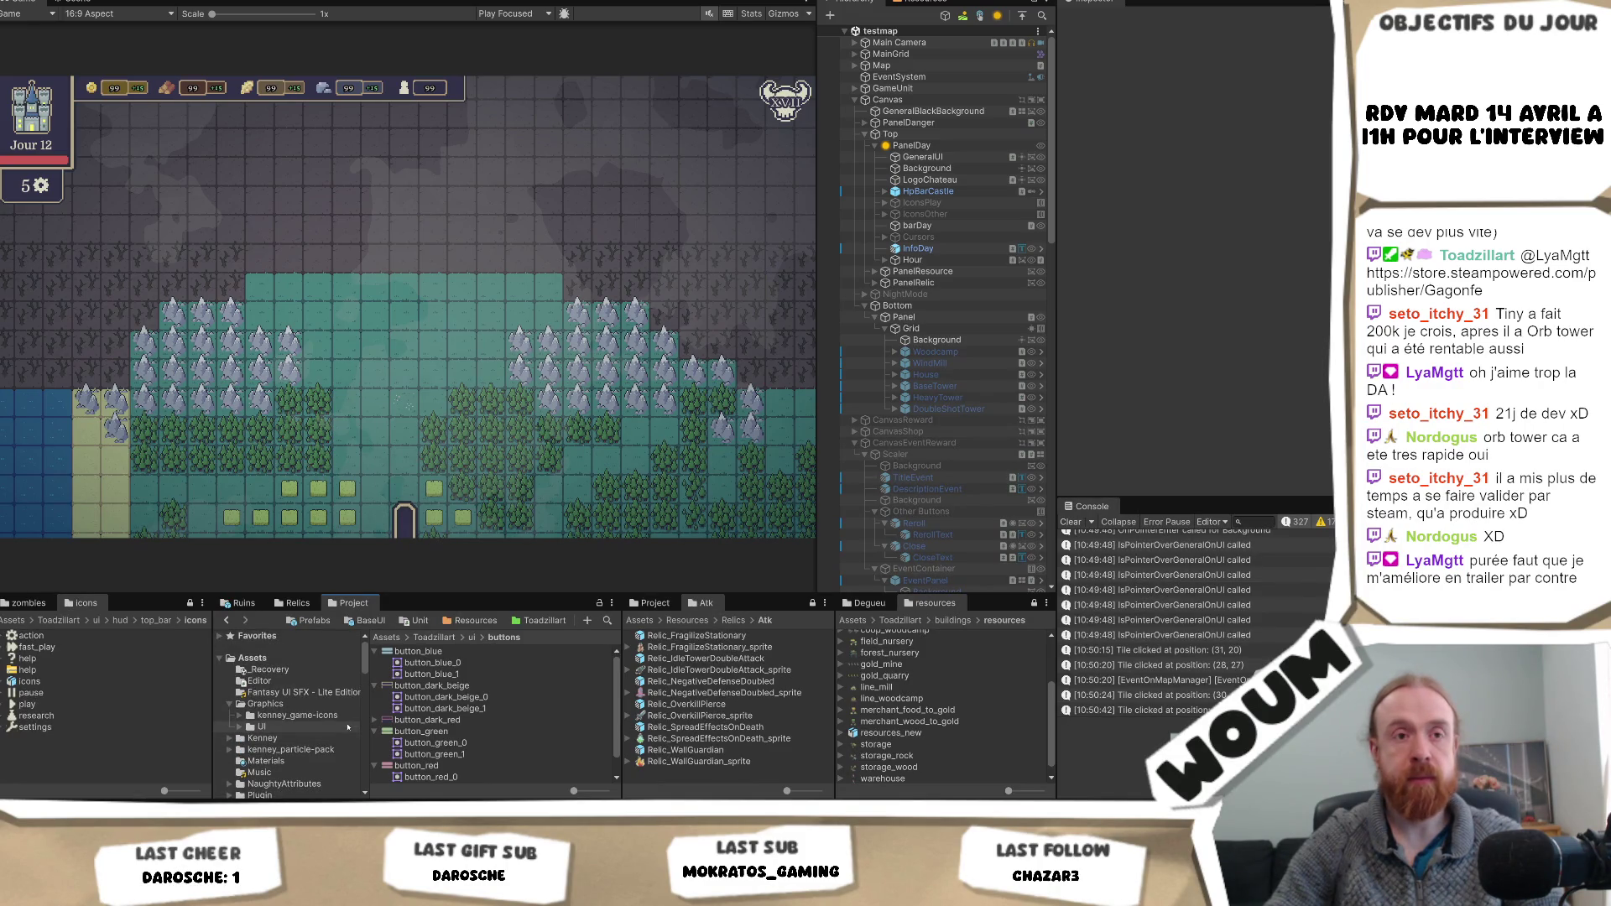
{"action": "scroll", "coordinate": [344, 729], "scroll_direction": "down", "scroll_amount": 5}
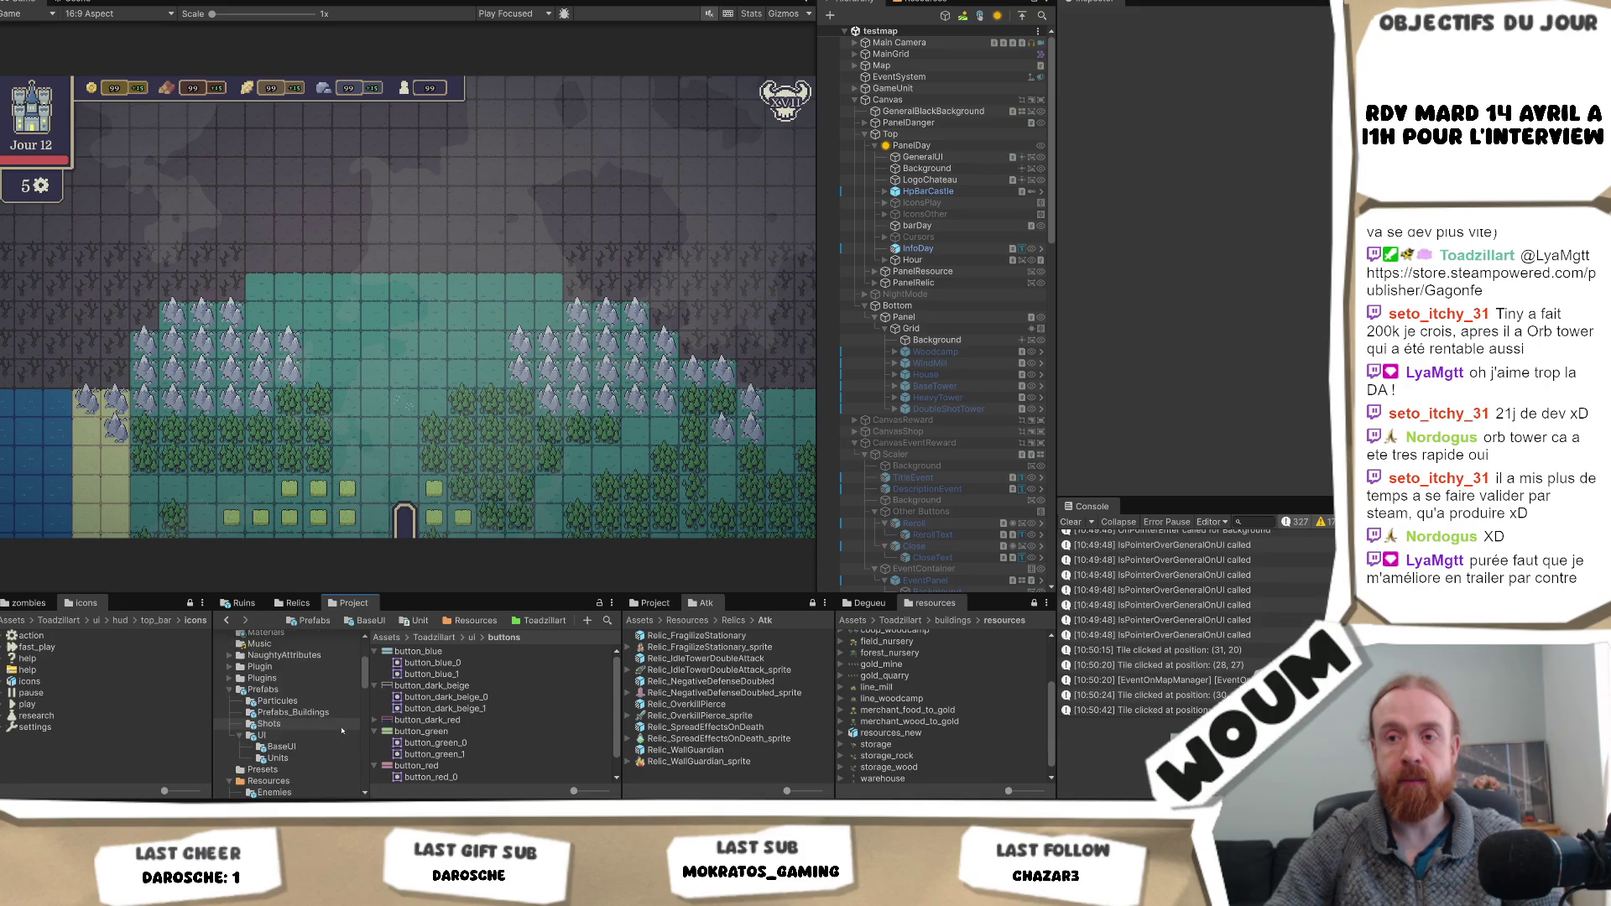
{"action": "scroll", "coordinate": [363, 695], "scroll_direction": "down", "scroll_amount": 5}
{"action": "scroll", "coordinate": [363, 695], "scroll_direction": "up", "scroll_amount": 2}
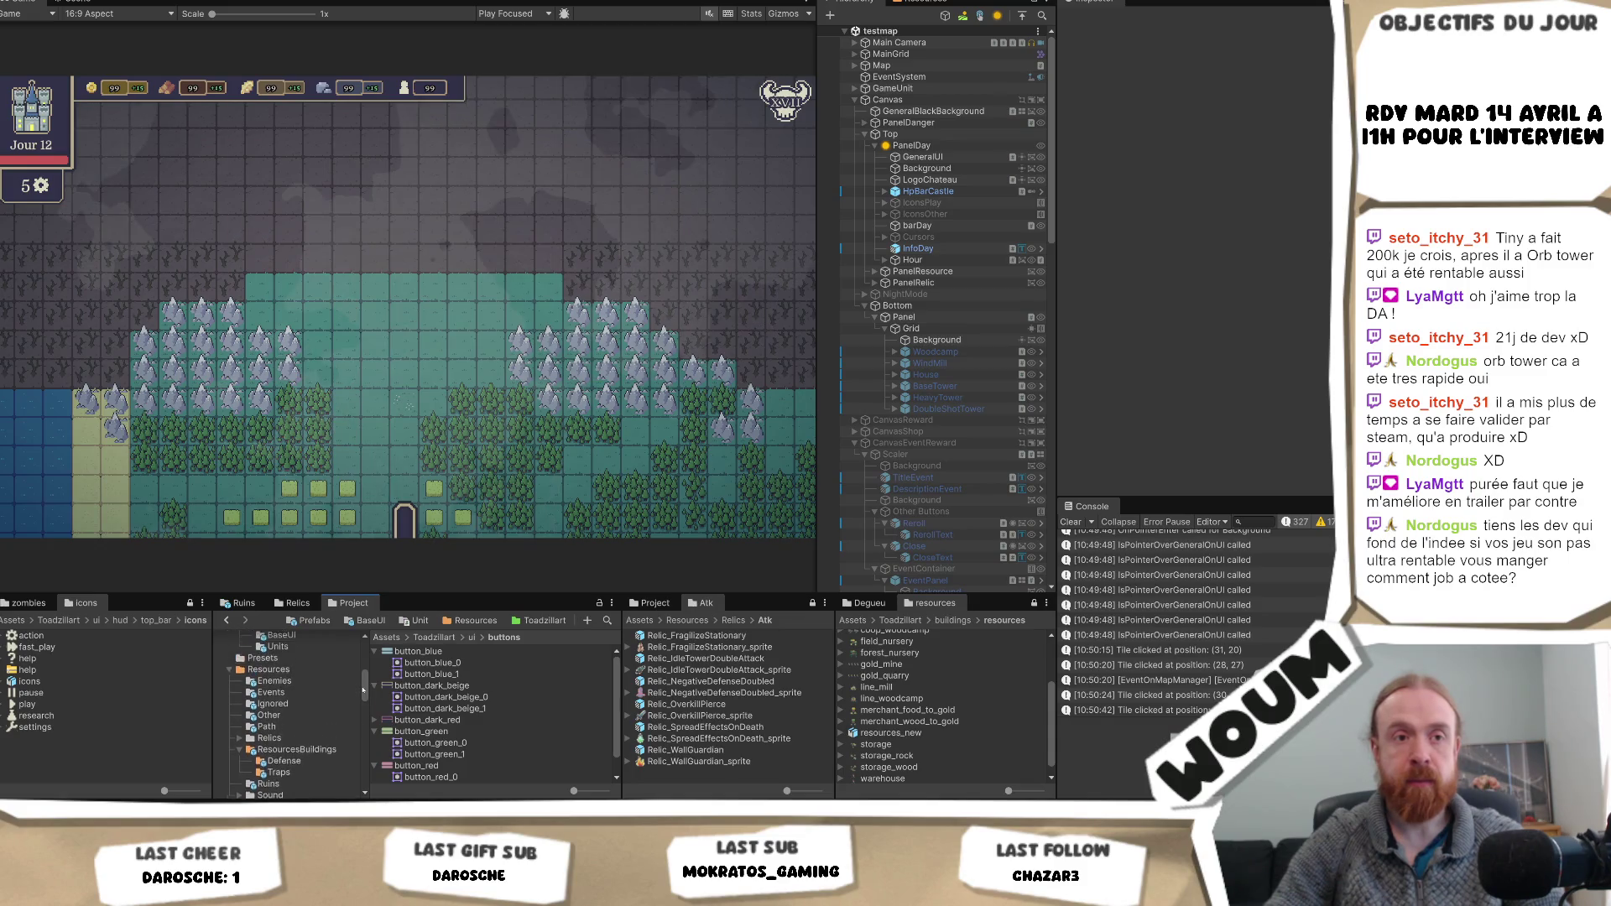
{"action": "left_click_drag", "start_coordinate": [364, 689], "coordinate": [364, 660]}
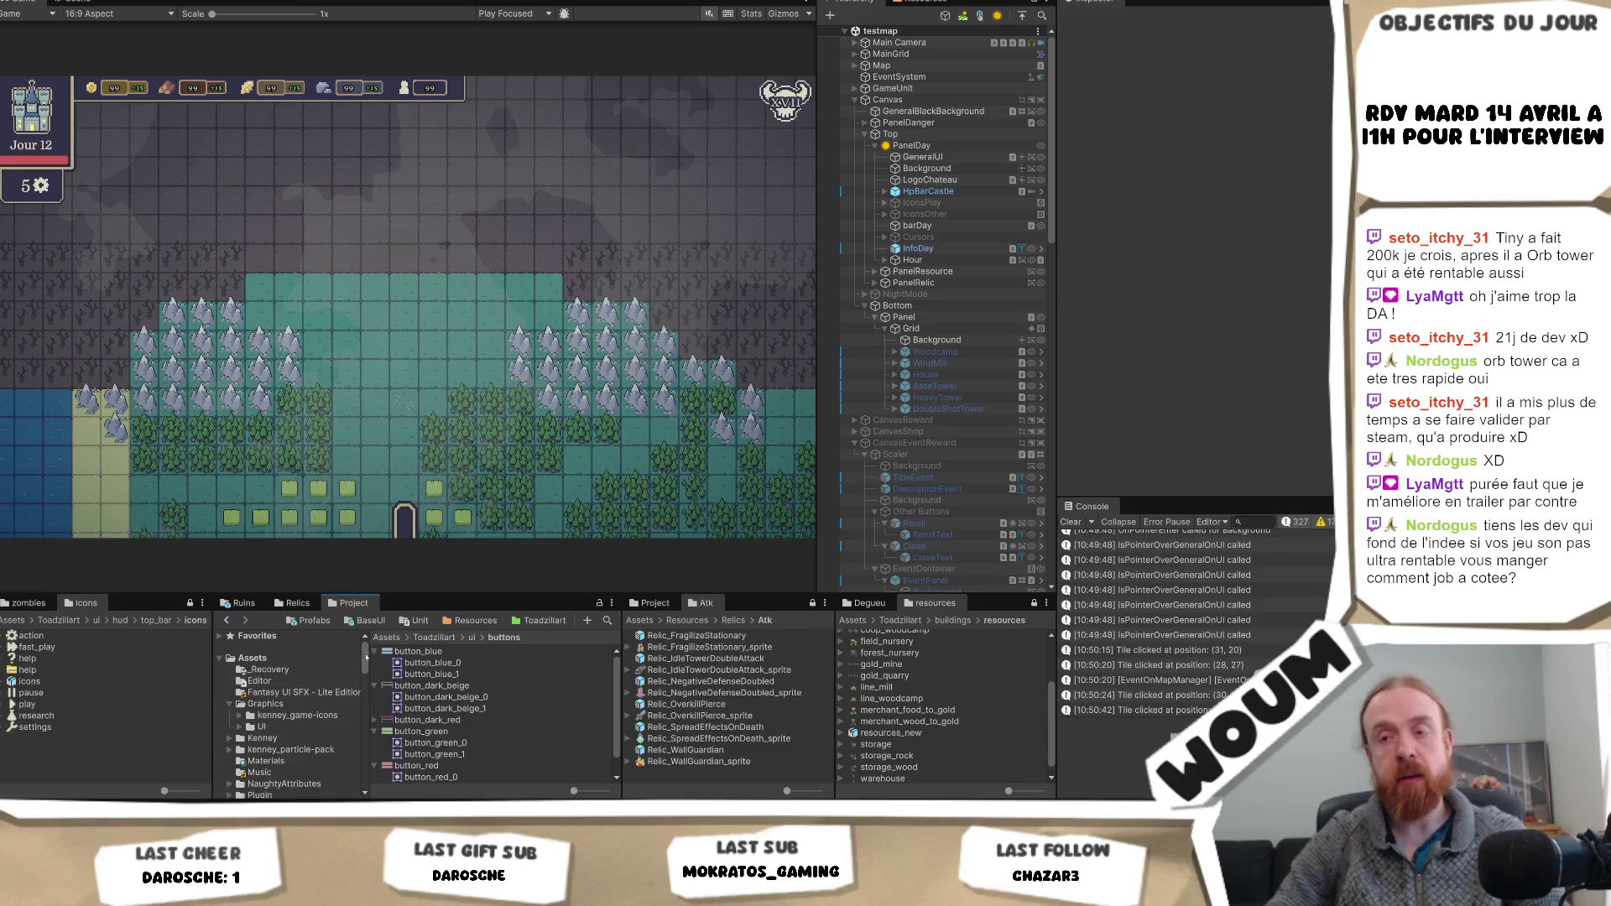
{"action": "left_click_drag", "start_coordinate": [370, 654], "coordinate": [388, 654]}
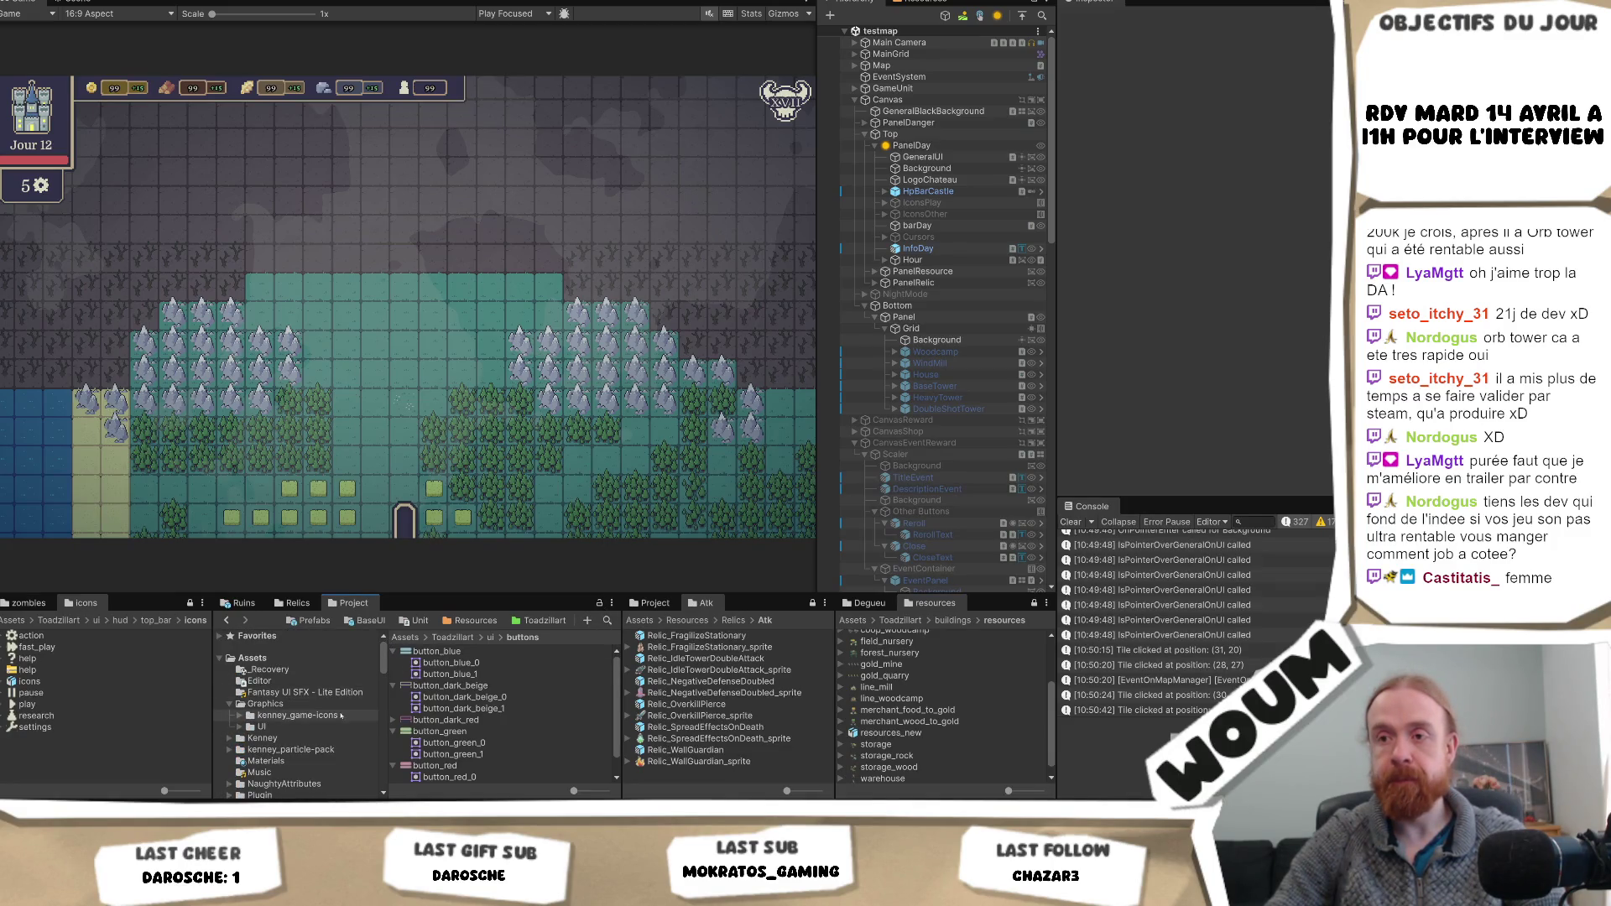
{"action": "left_click", "coordinate": [472, 620]}
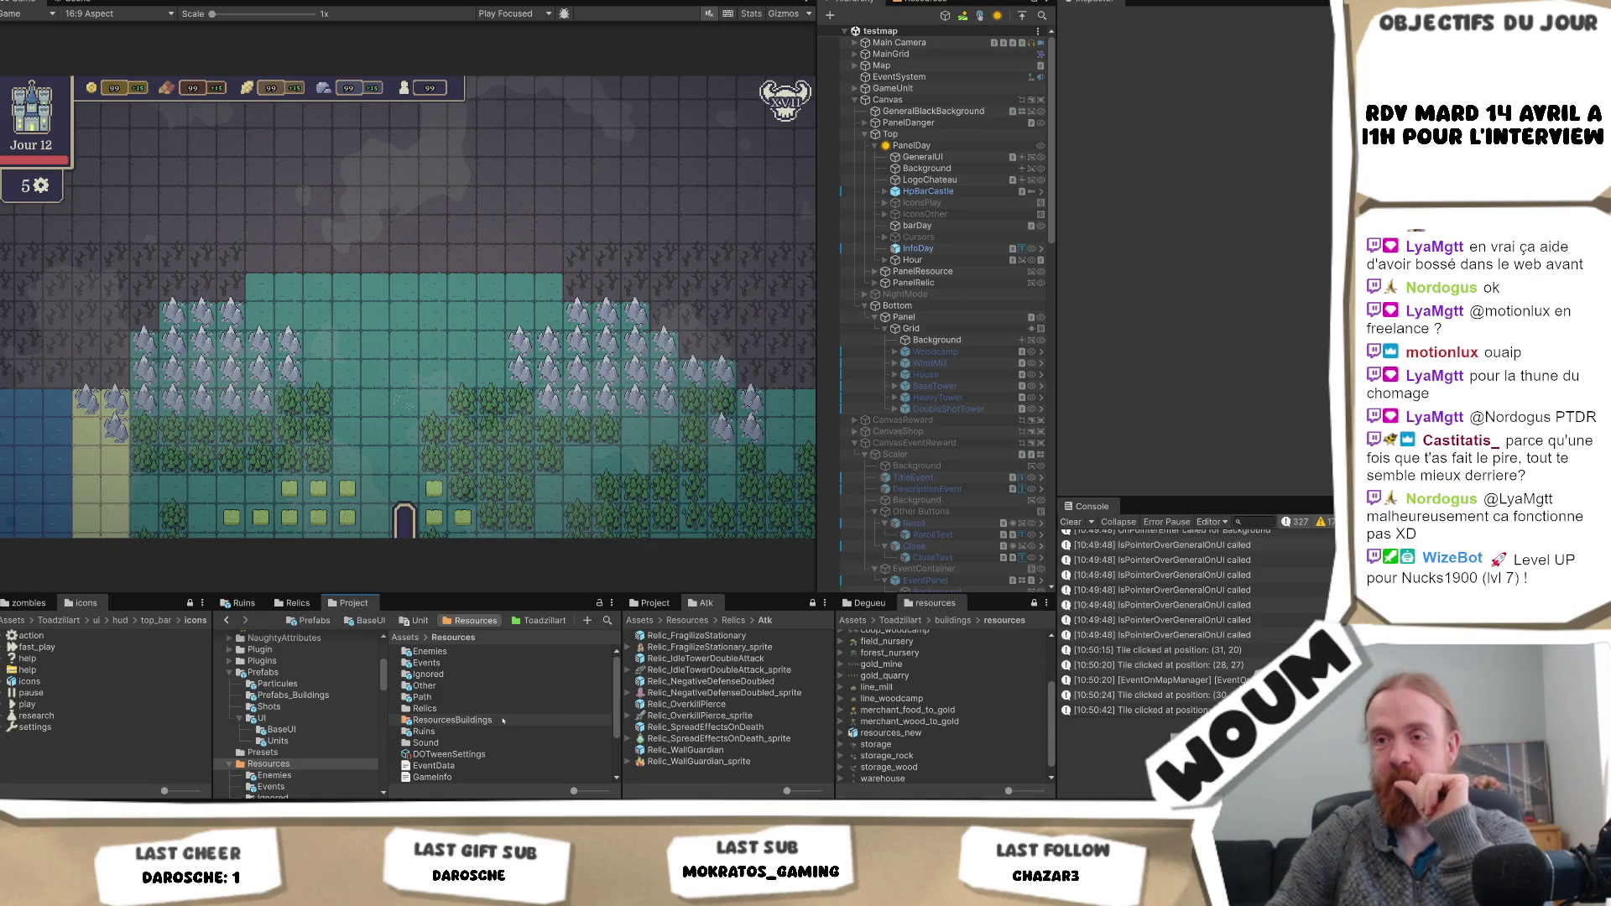
- Open the Tower prefab from the Resources Events folder
{"action": "left_click", "coordinate": [503, 721]}
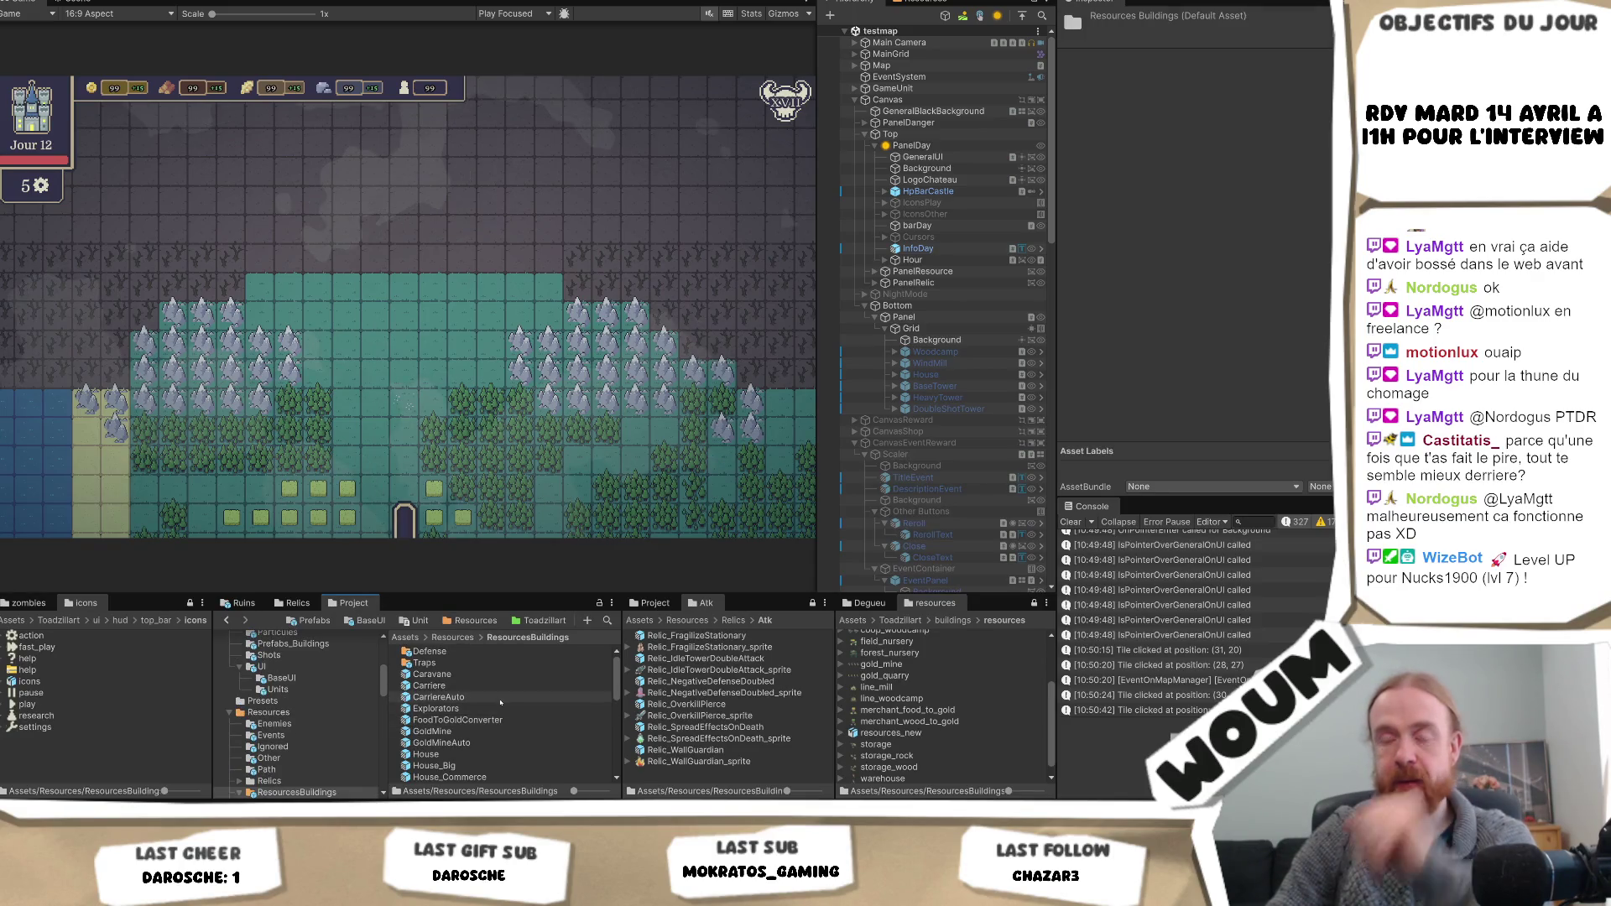
{"action": "double_click", "coordinate": [453, 657]}
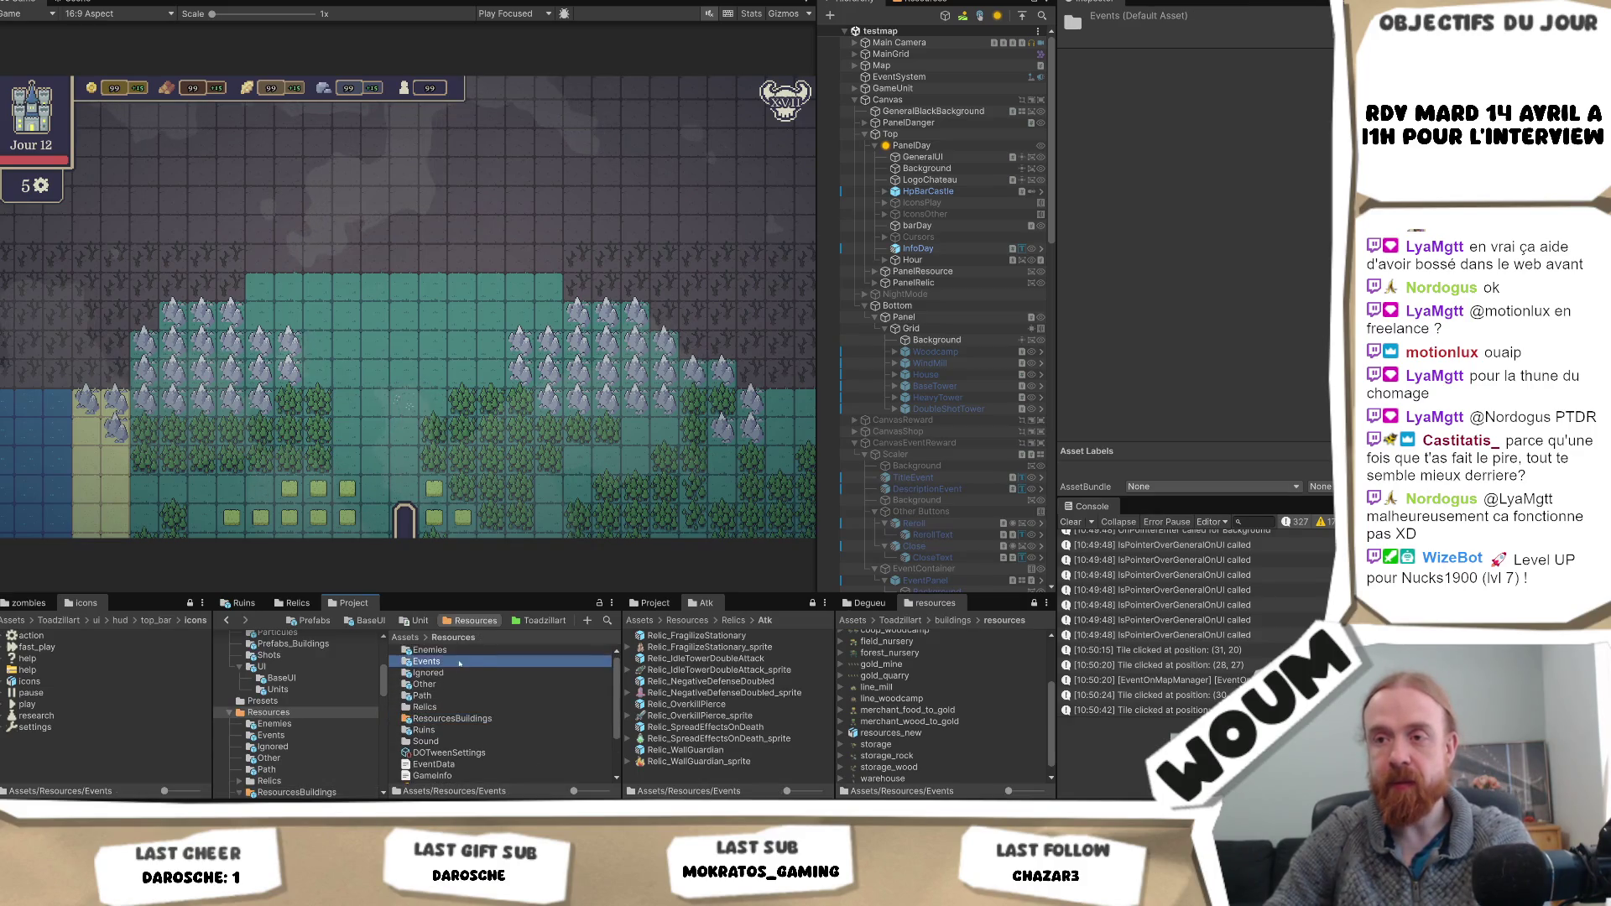
{"action": "double_click", "coordinate": [471, 736]}
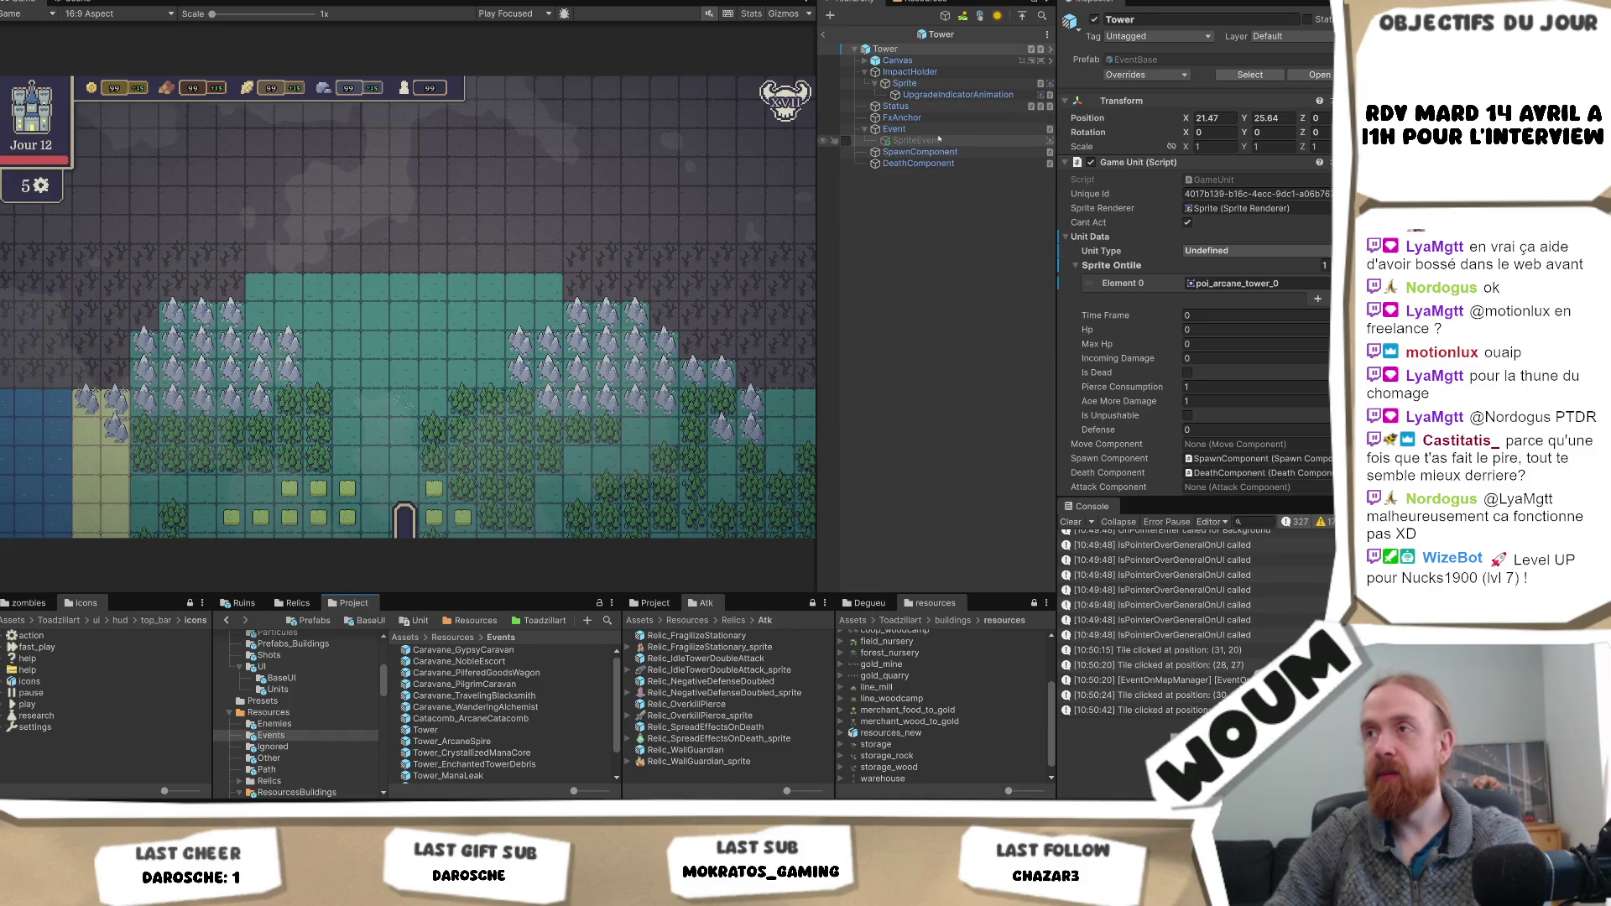
- Inspect the Tower's child objects and root, then select Sprite to show its Sprite Animator
{"action": "left_click", "coordinate": [957, 83]}
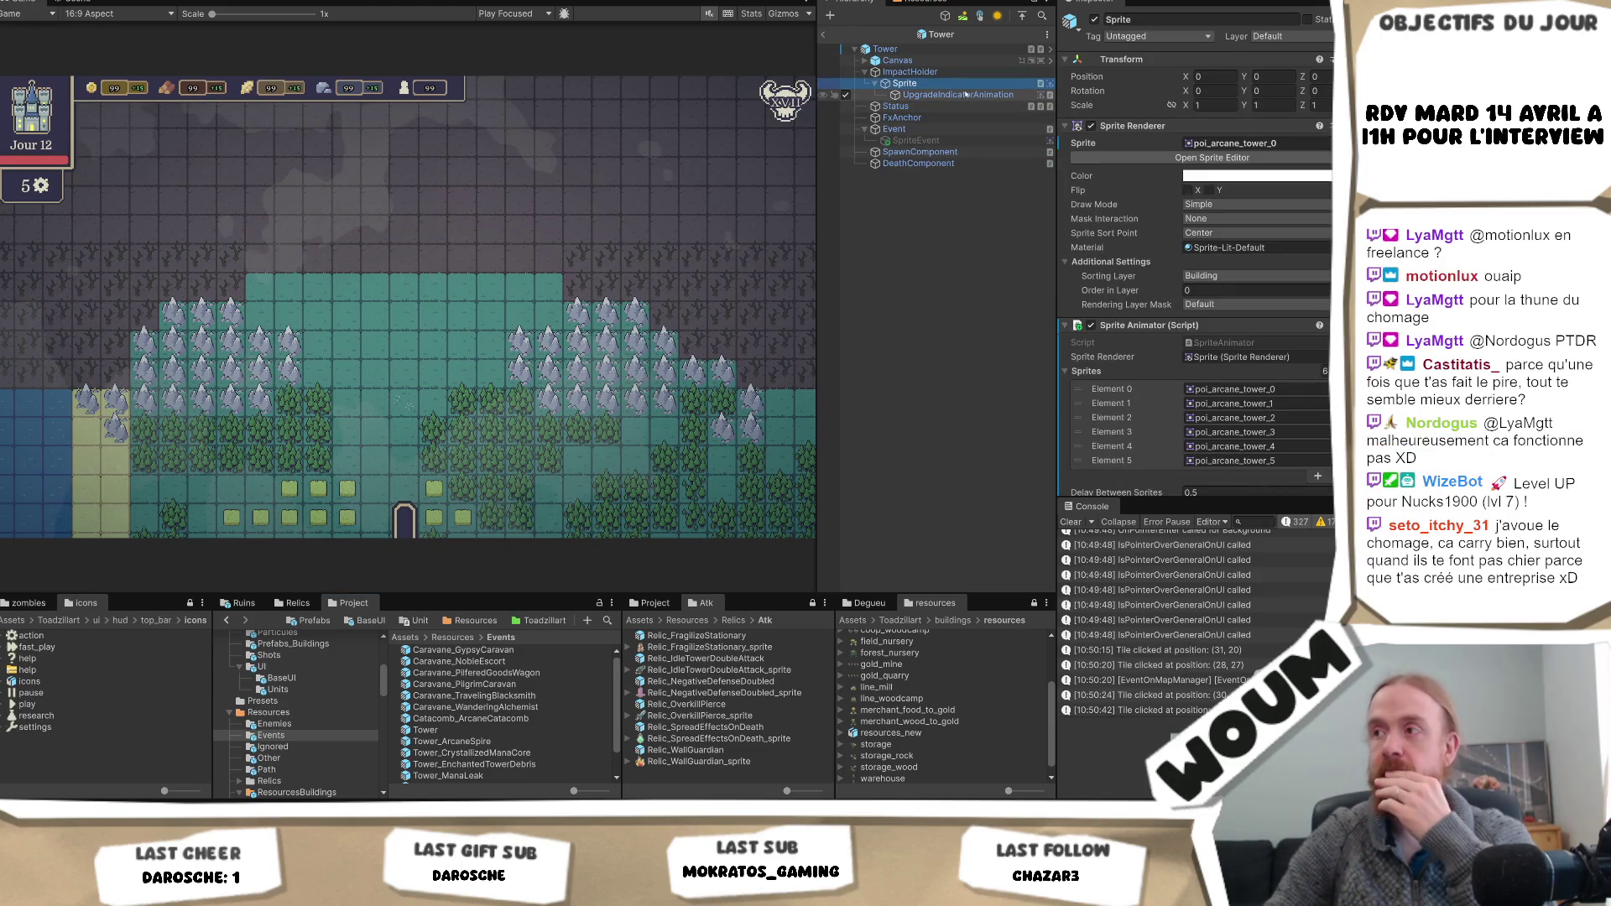
{"action": "left_click", "coordinate": [942, 95]}
{"action": "left_click", "coordinate": [940, 84]}
{"action": "left_click", "coordinate": [938, 72]}
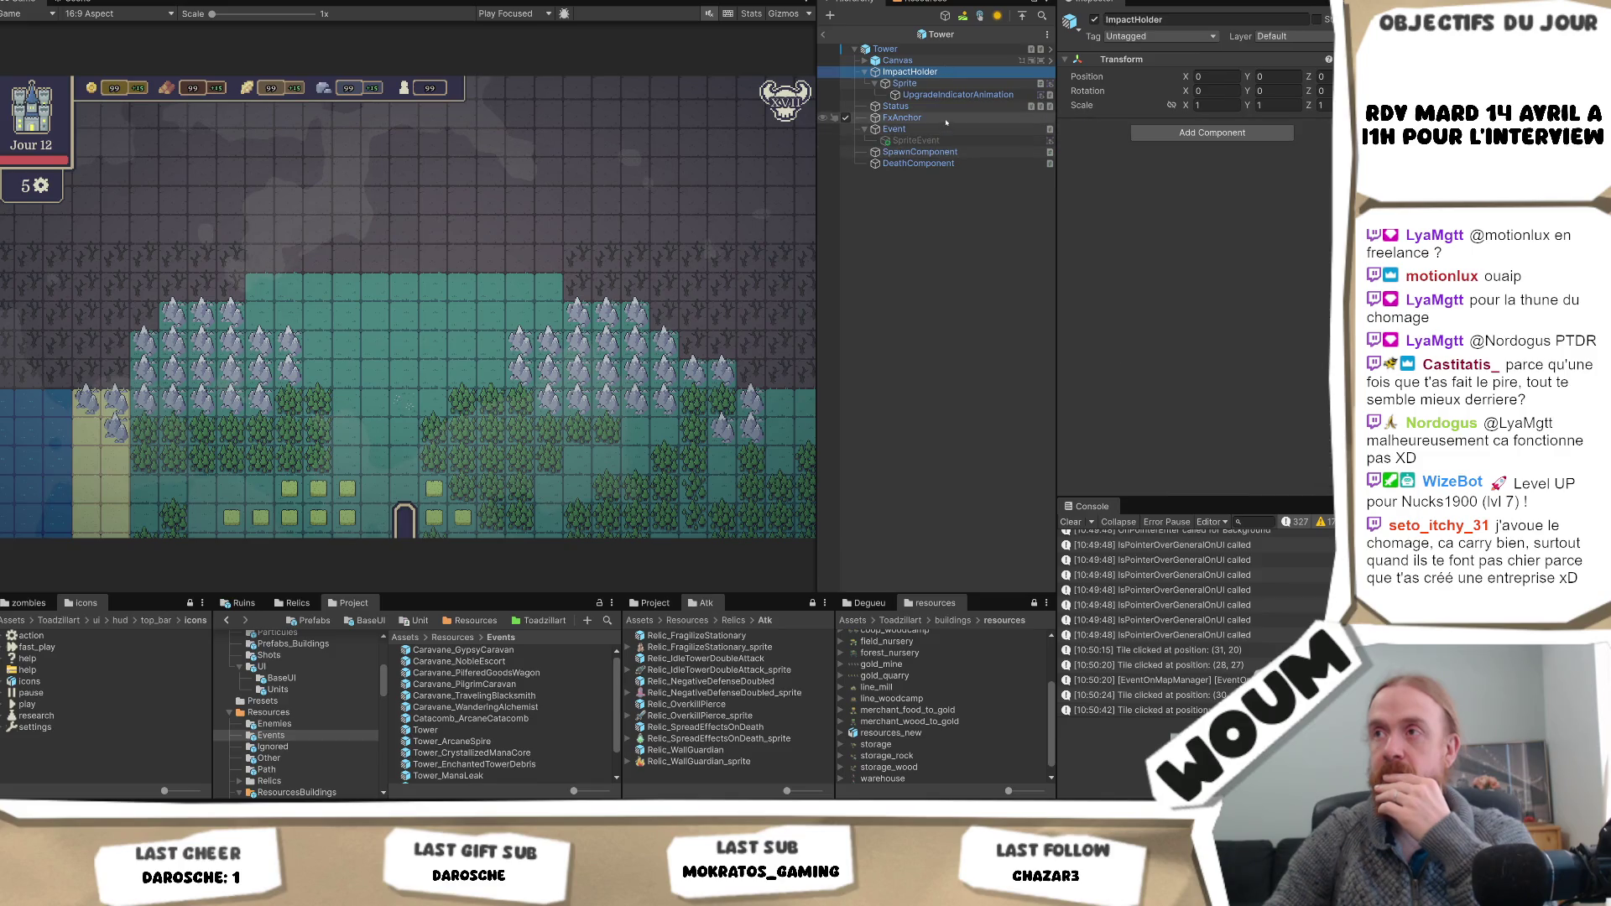
{"action": "left_click", "coordinate": [886, 49]}
{"action": "scroll", "coordinate": [1269, 328], "scroll_direction": "down", "scroll_amount": 5}
{"action": "scroll", "coordinate": [1268, 328], "scroll_direction": "down", "scroll_amount": 3}
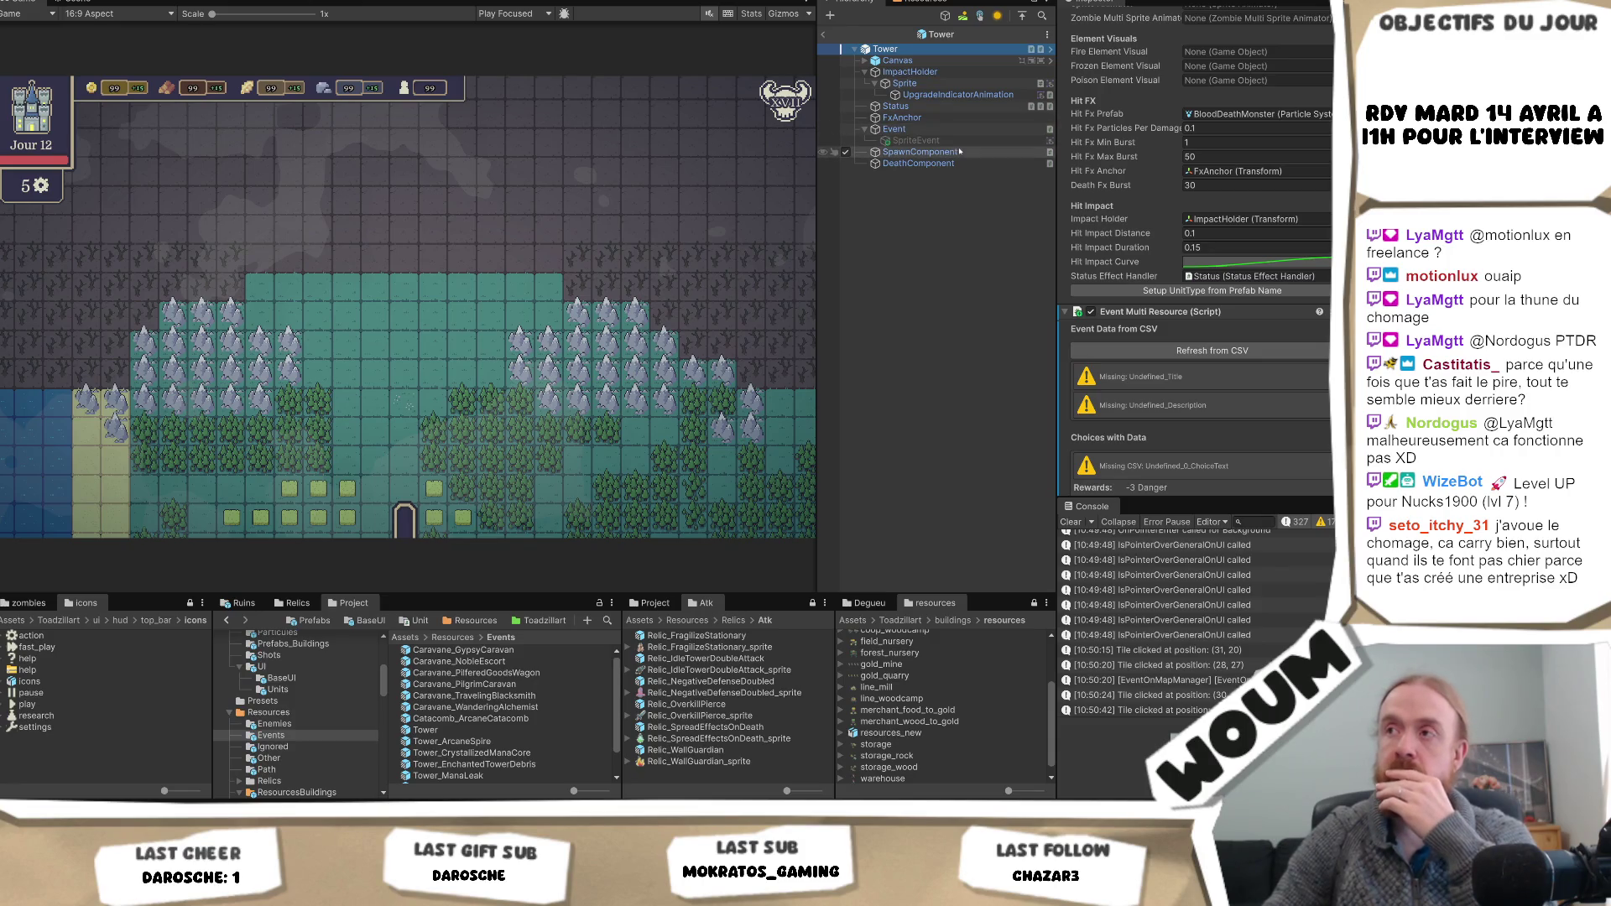
{"action": "left_click", "coordinate": [904, 83]}
{"action": "scroll", "coordinate": [1296, 334], "scroll_direction": "down", "scroll_amount": 5}
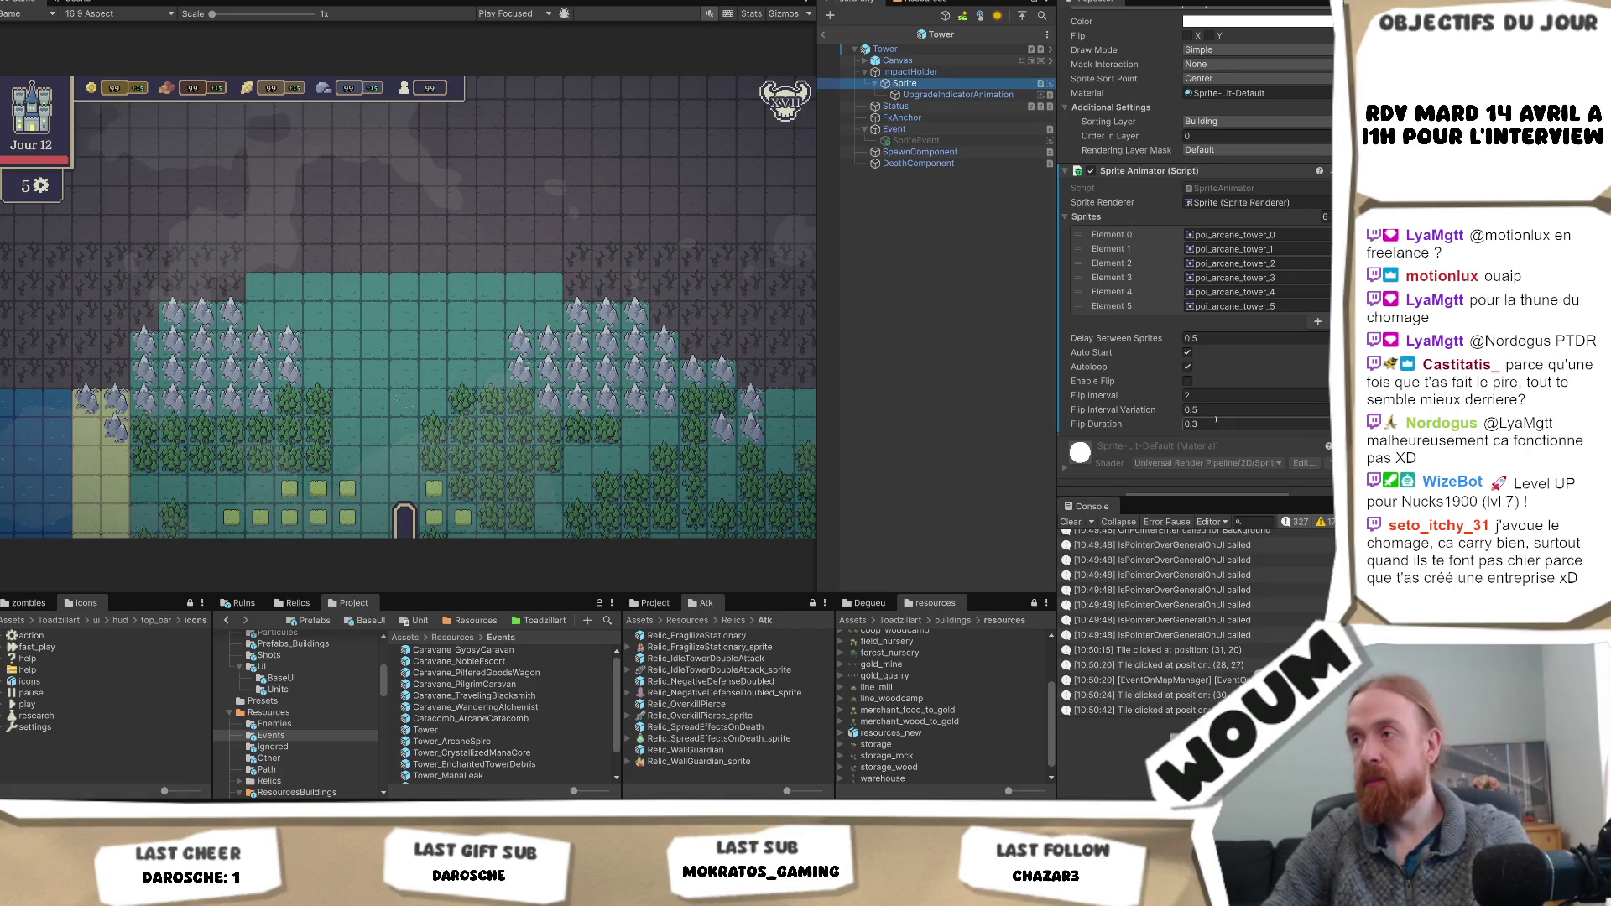
- Set the Sprite Animator's Delay Between Sprites from 0.5 to 0.15, then switch to Codecks
{"action": "left_click", "coordinate": [1225, 338]}
{"action": "type", "text": "0.15"}
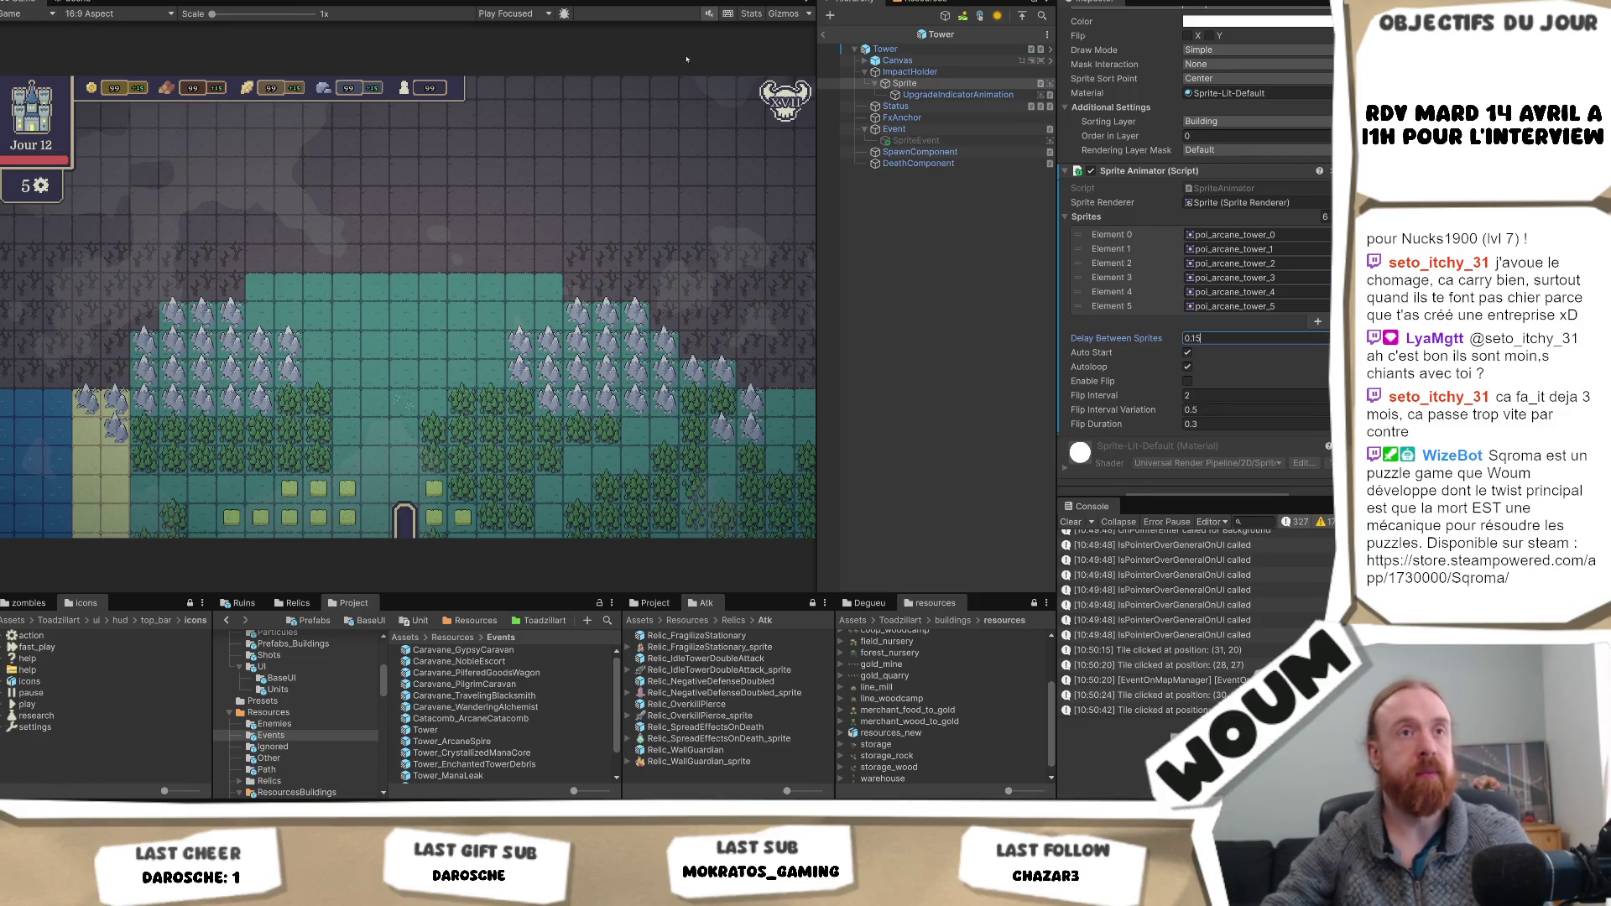
{"action": "key", "text": "Return"}
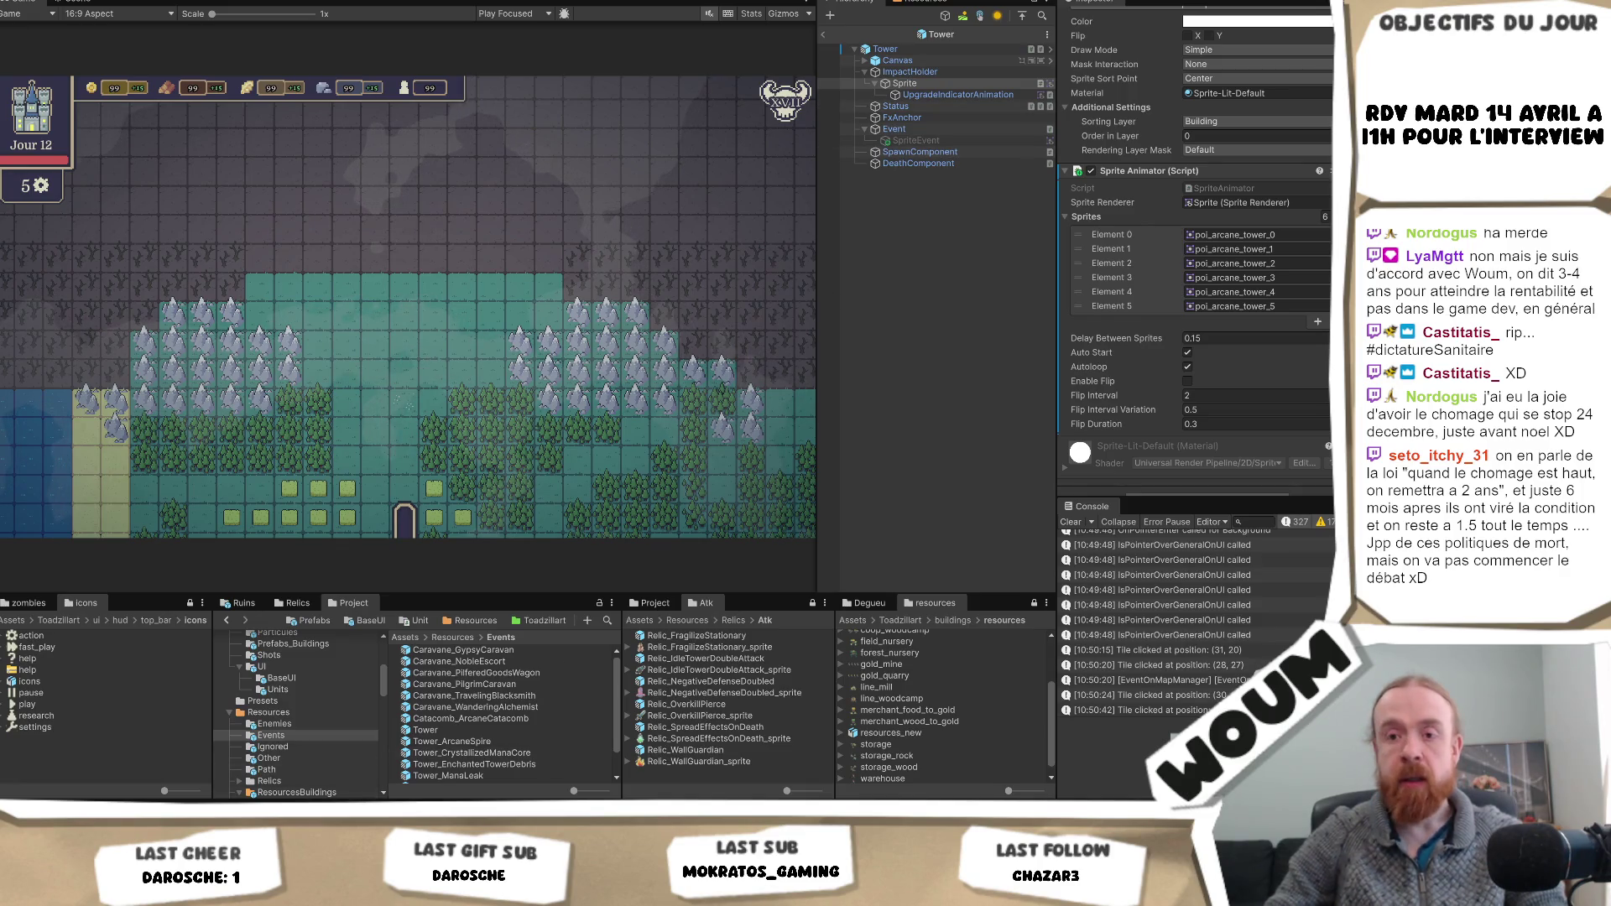
{"action": "key", "text": "alt+Tab"}
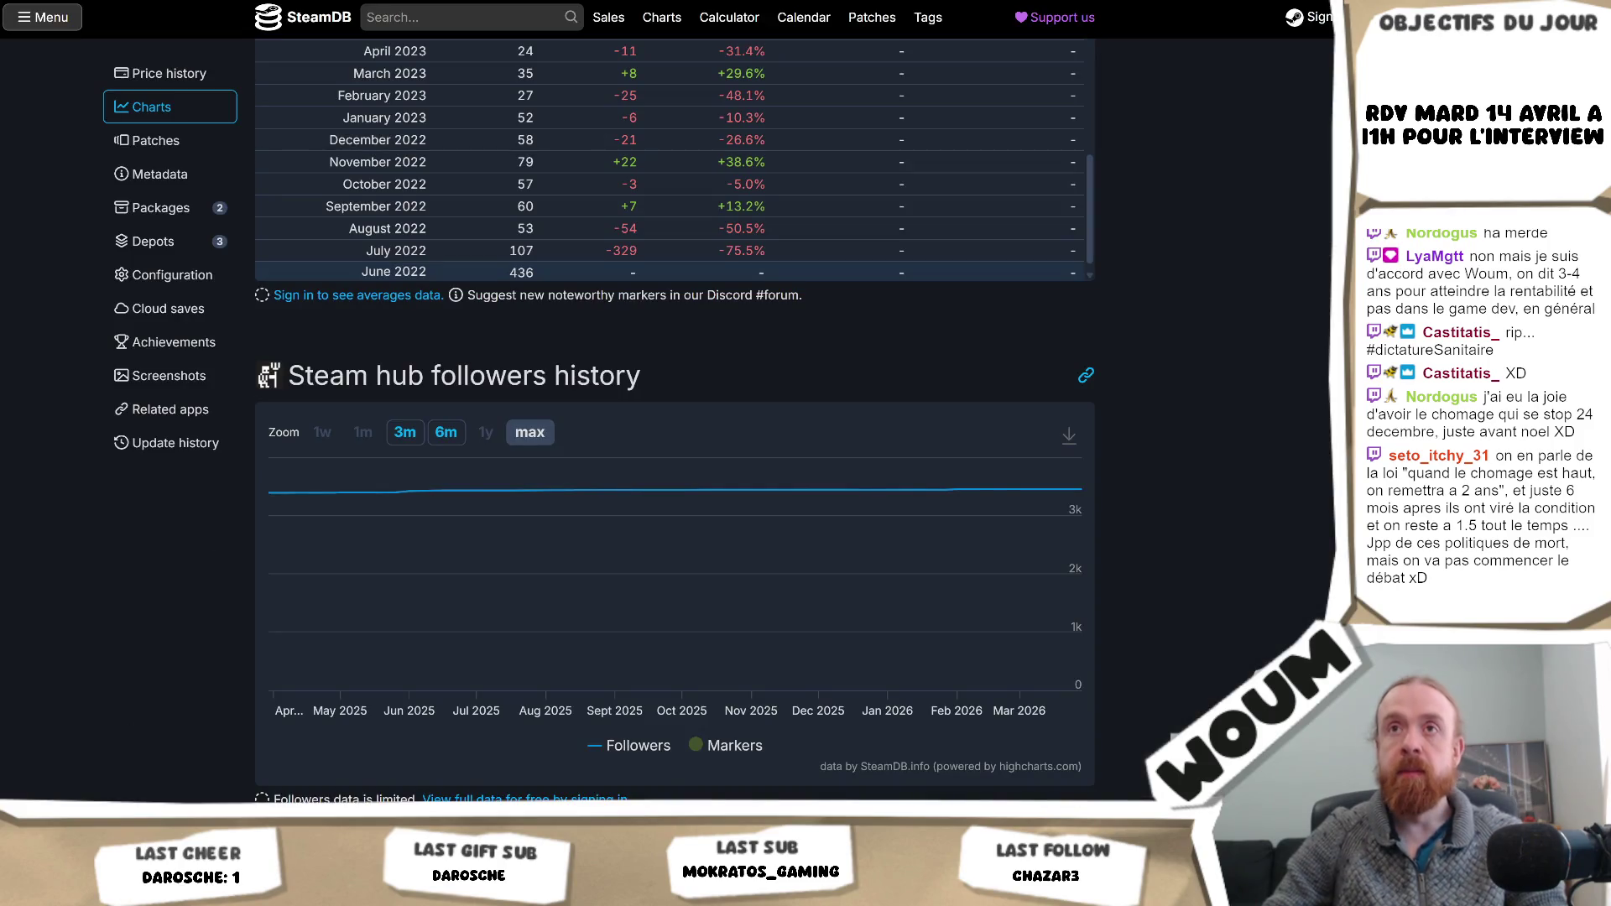
{"action": "key", "text": "alt+Tab"}
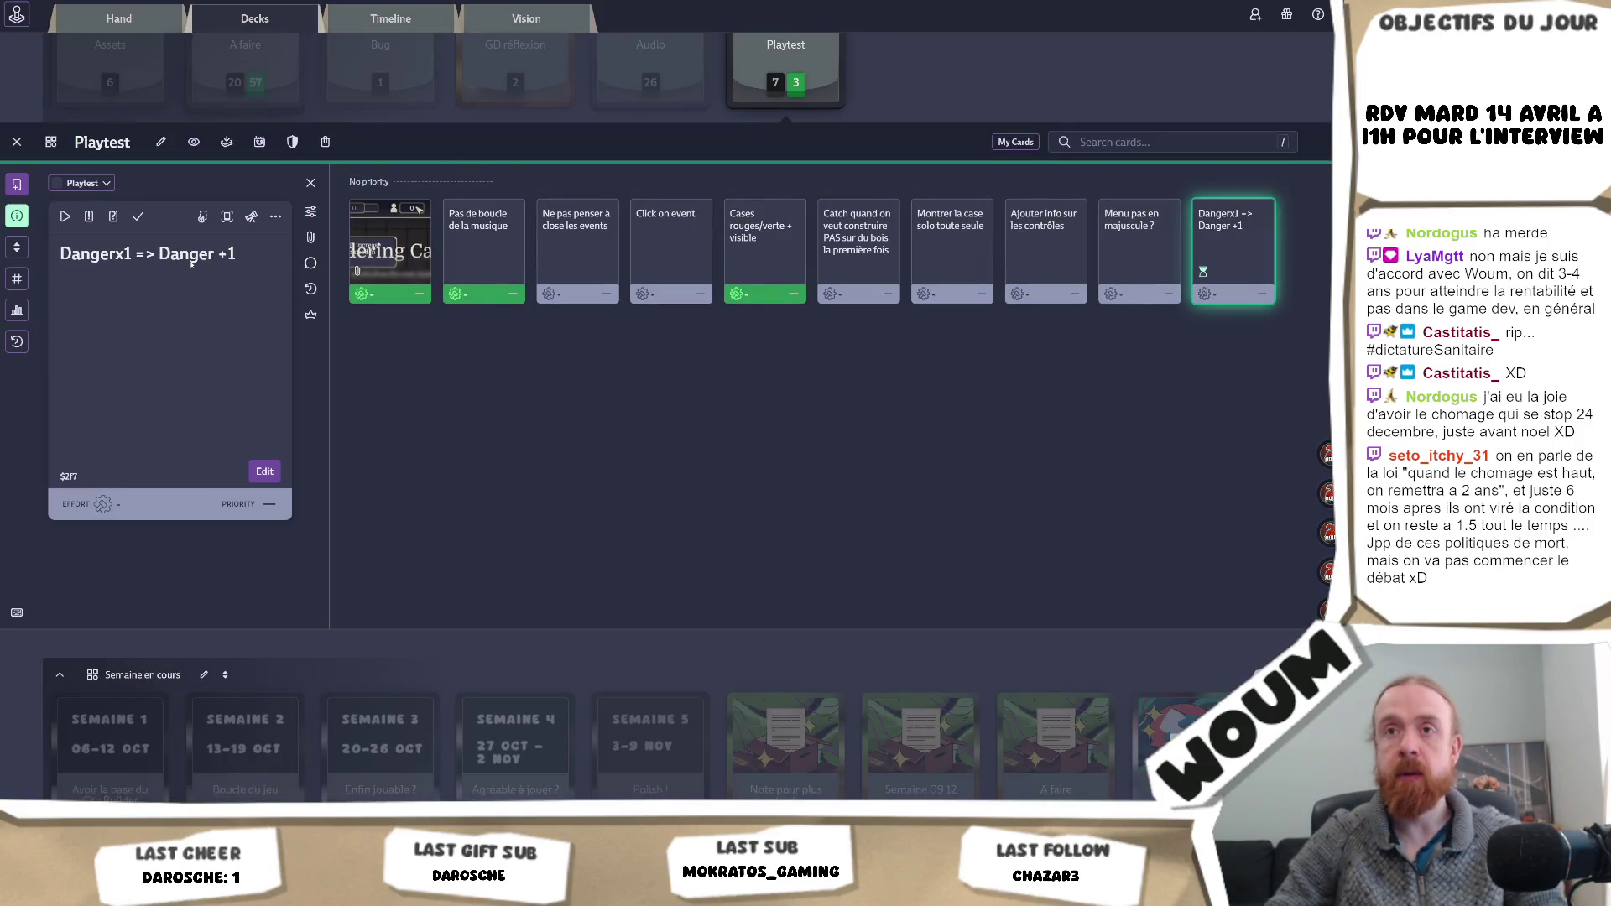
- Mark the 'Dangerx1 => Danger +1' card done and open 'Montrer la case solo toute seule'
{"action": "left_click", "coordinate": [138, 217]}
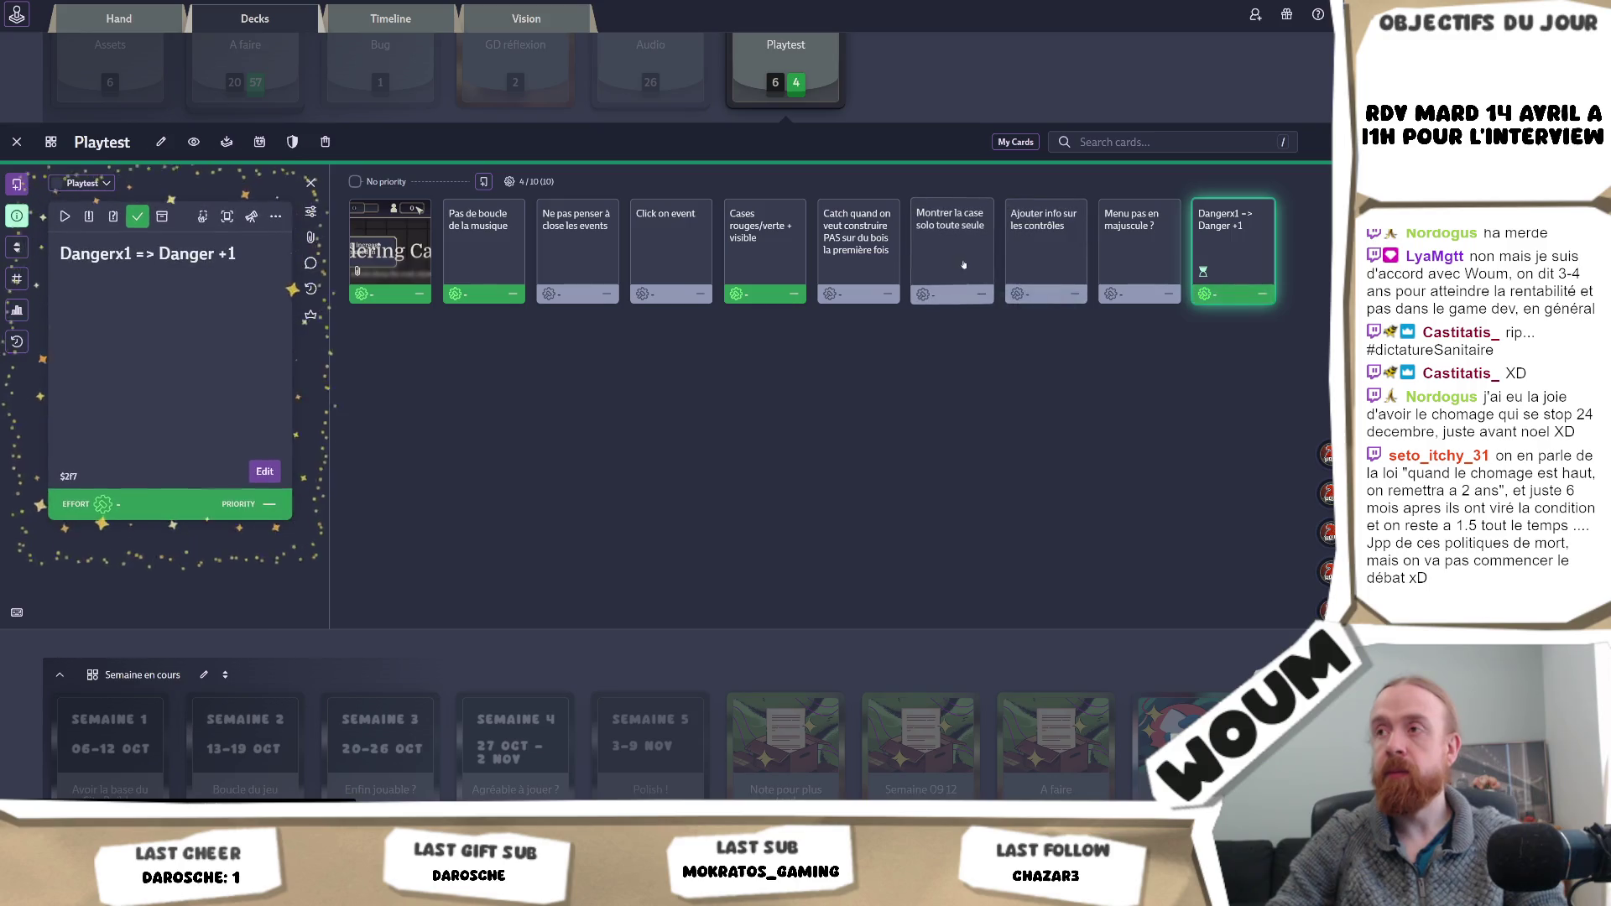
{"action": "left_click", "coordinate": [968, 266]}
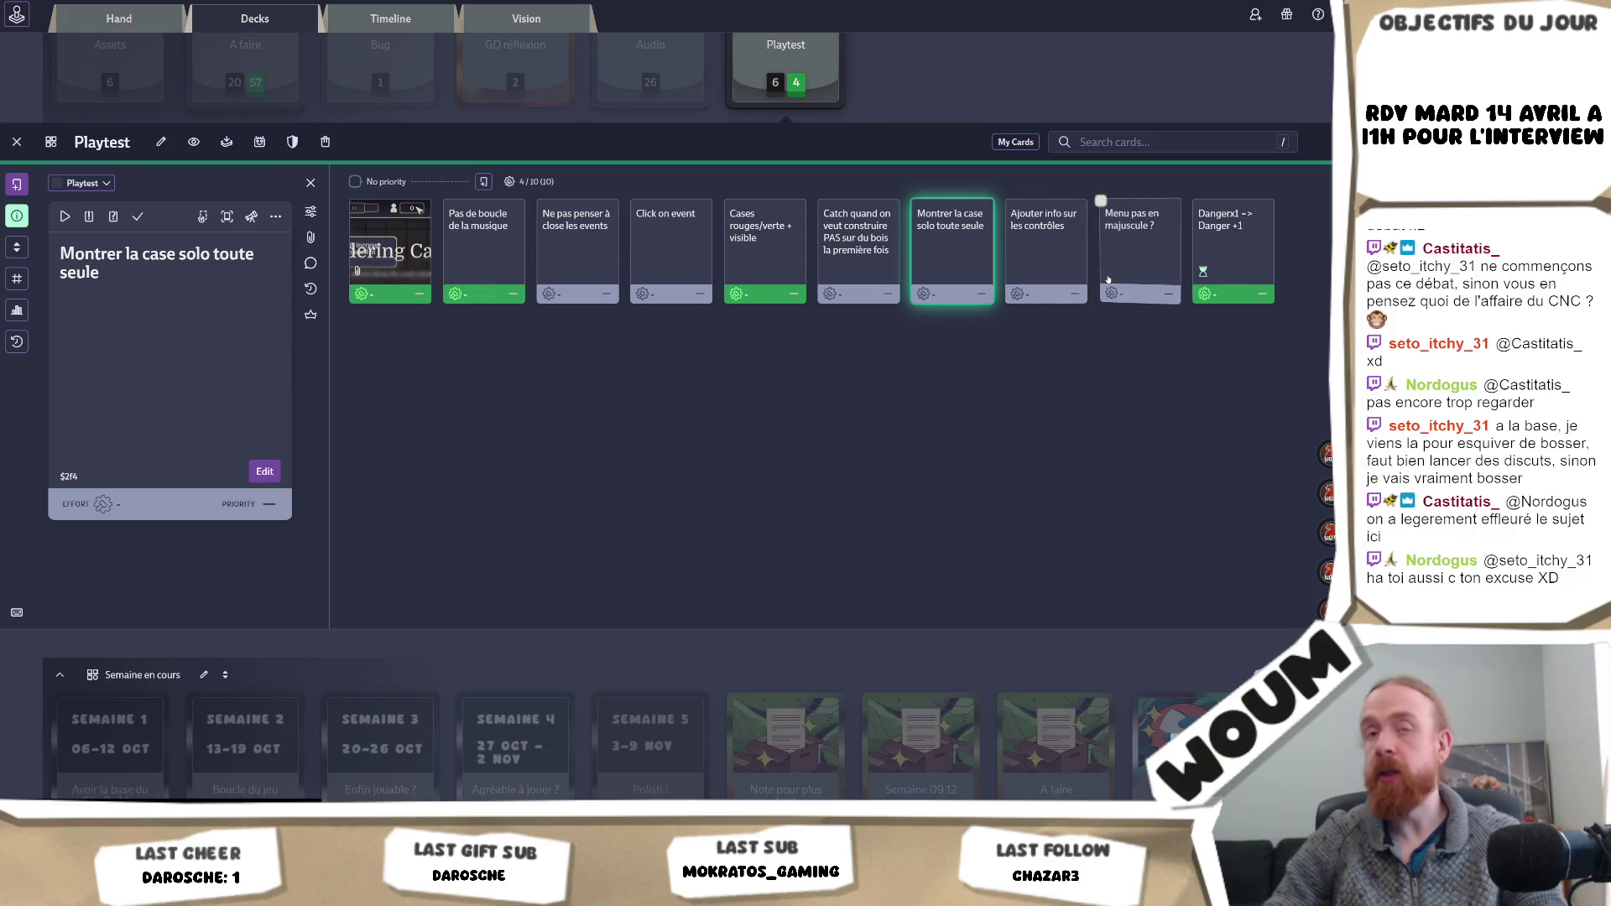
{"action": "key", "text": "alt+Tab"}
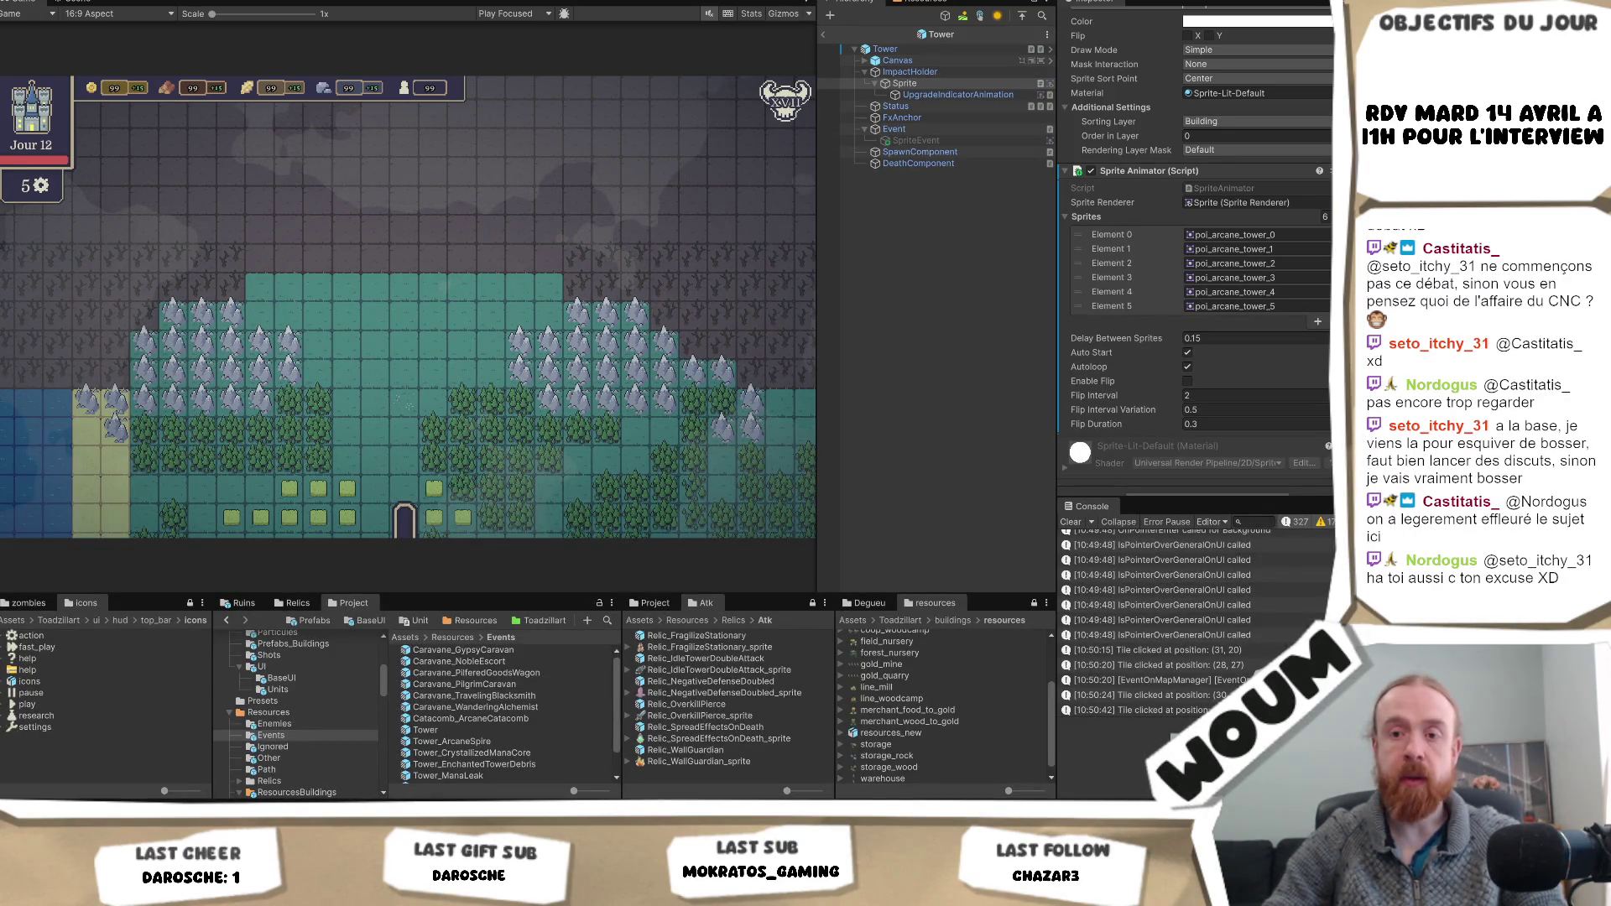
- Back in the browser, open the 'Click on event' card in the Playtest deck
{"action": "key", "text": "alt+Tab"}
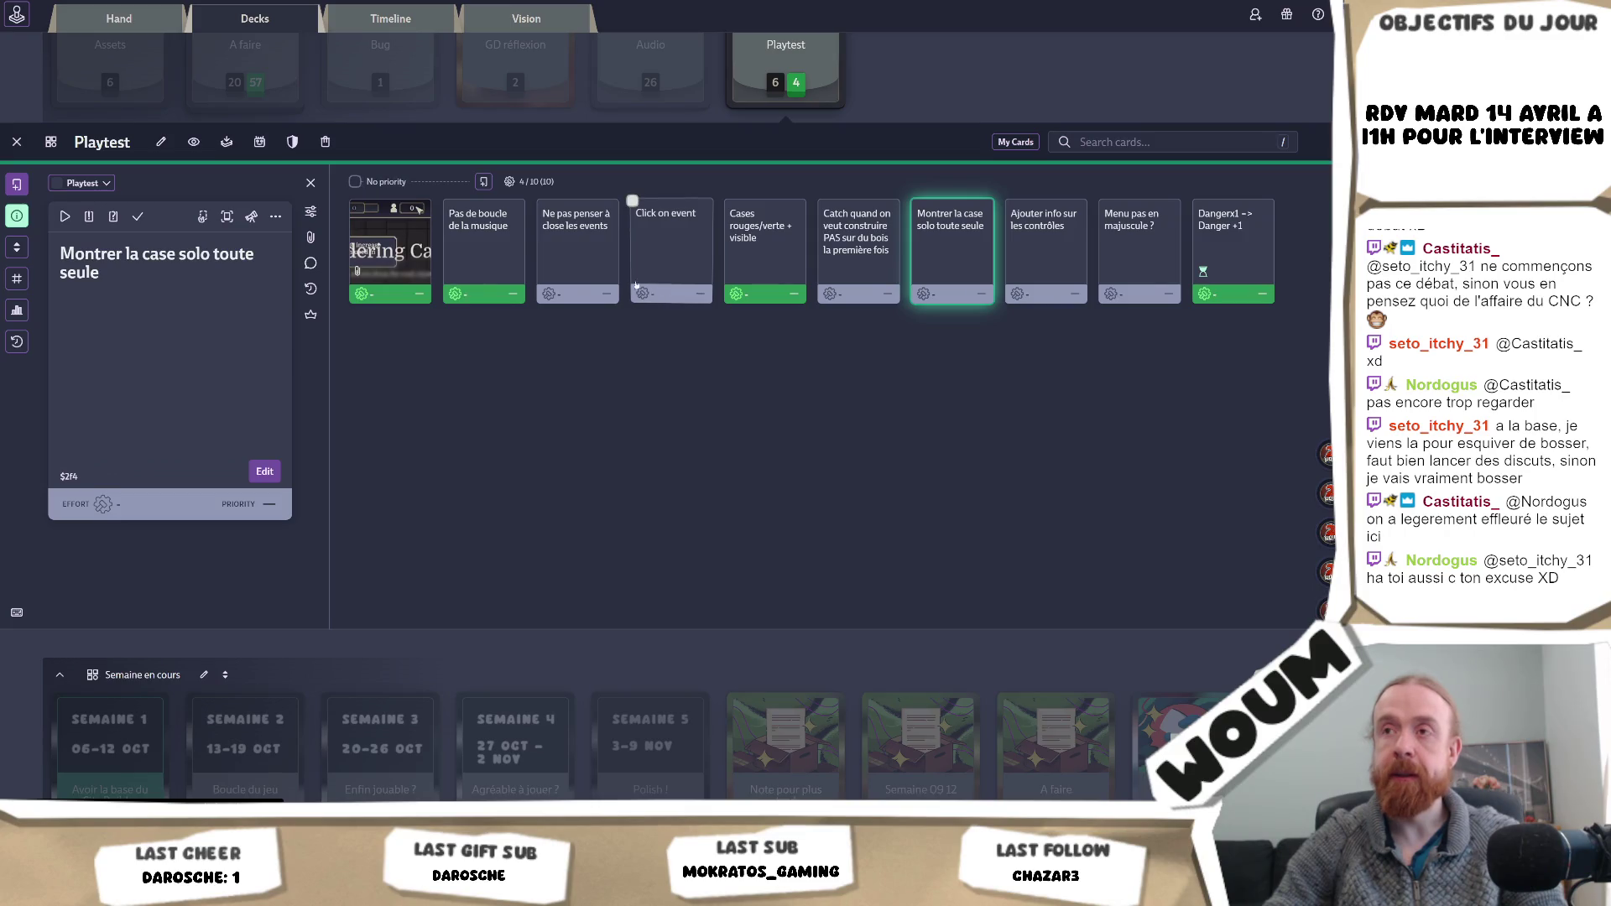
{"action": "left_click", "coordinate": [635, 285]}
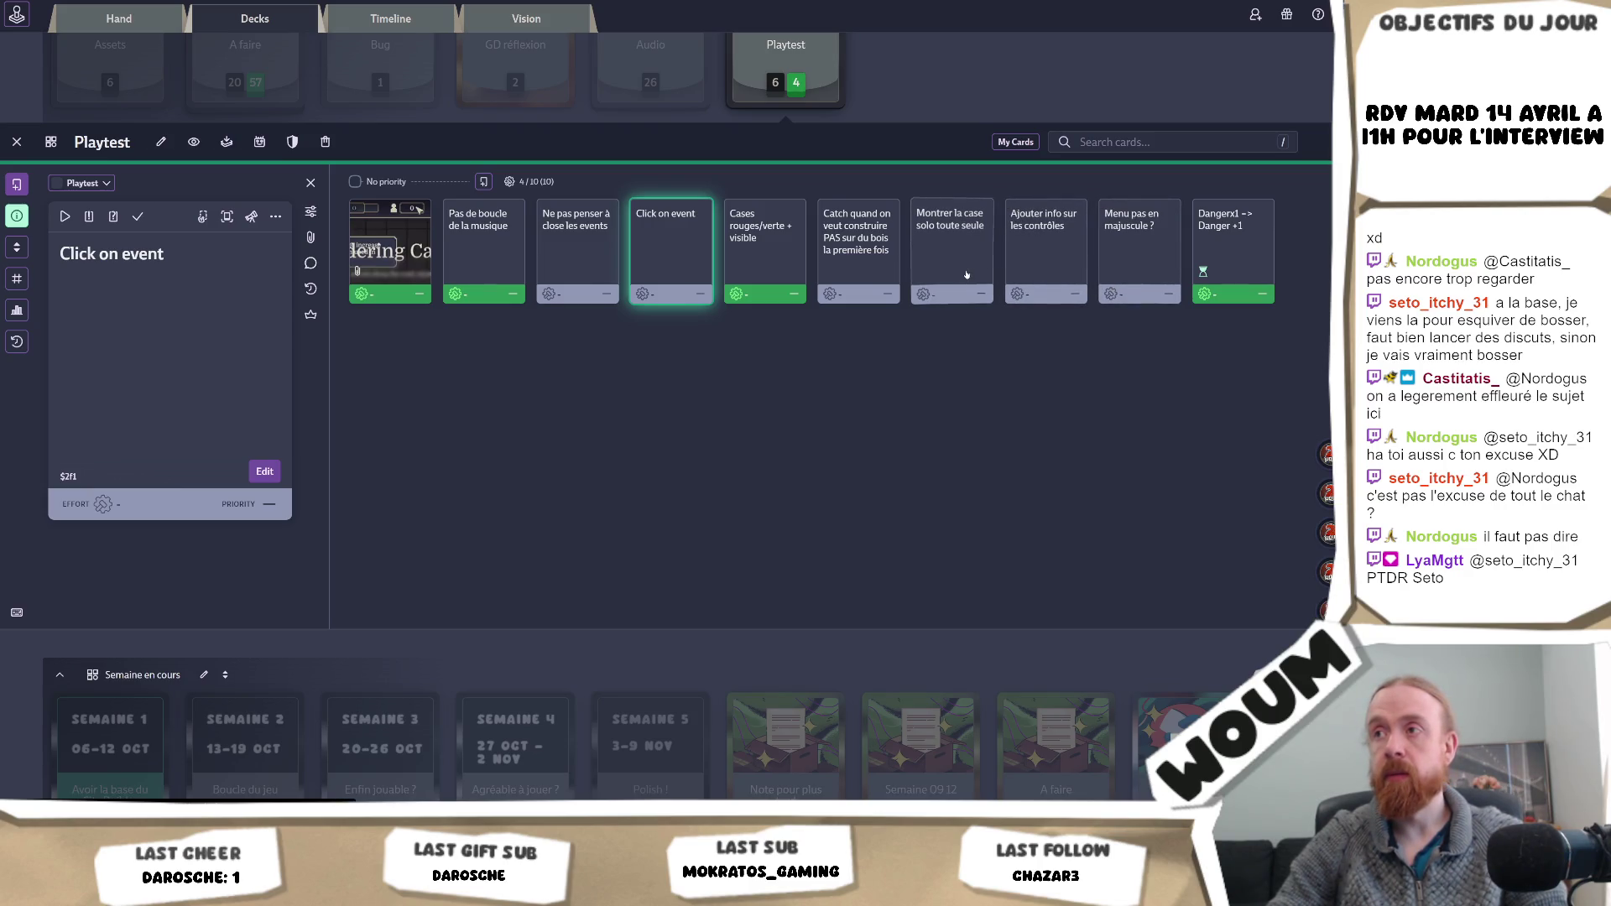
- Mark the 'Catch quand on veut construire PAS sur du bois' and 'Ne pas penser à close les events' cards done
{"action": "left_click", "coordinate": [878, 283]}
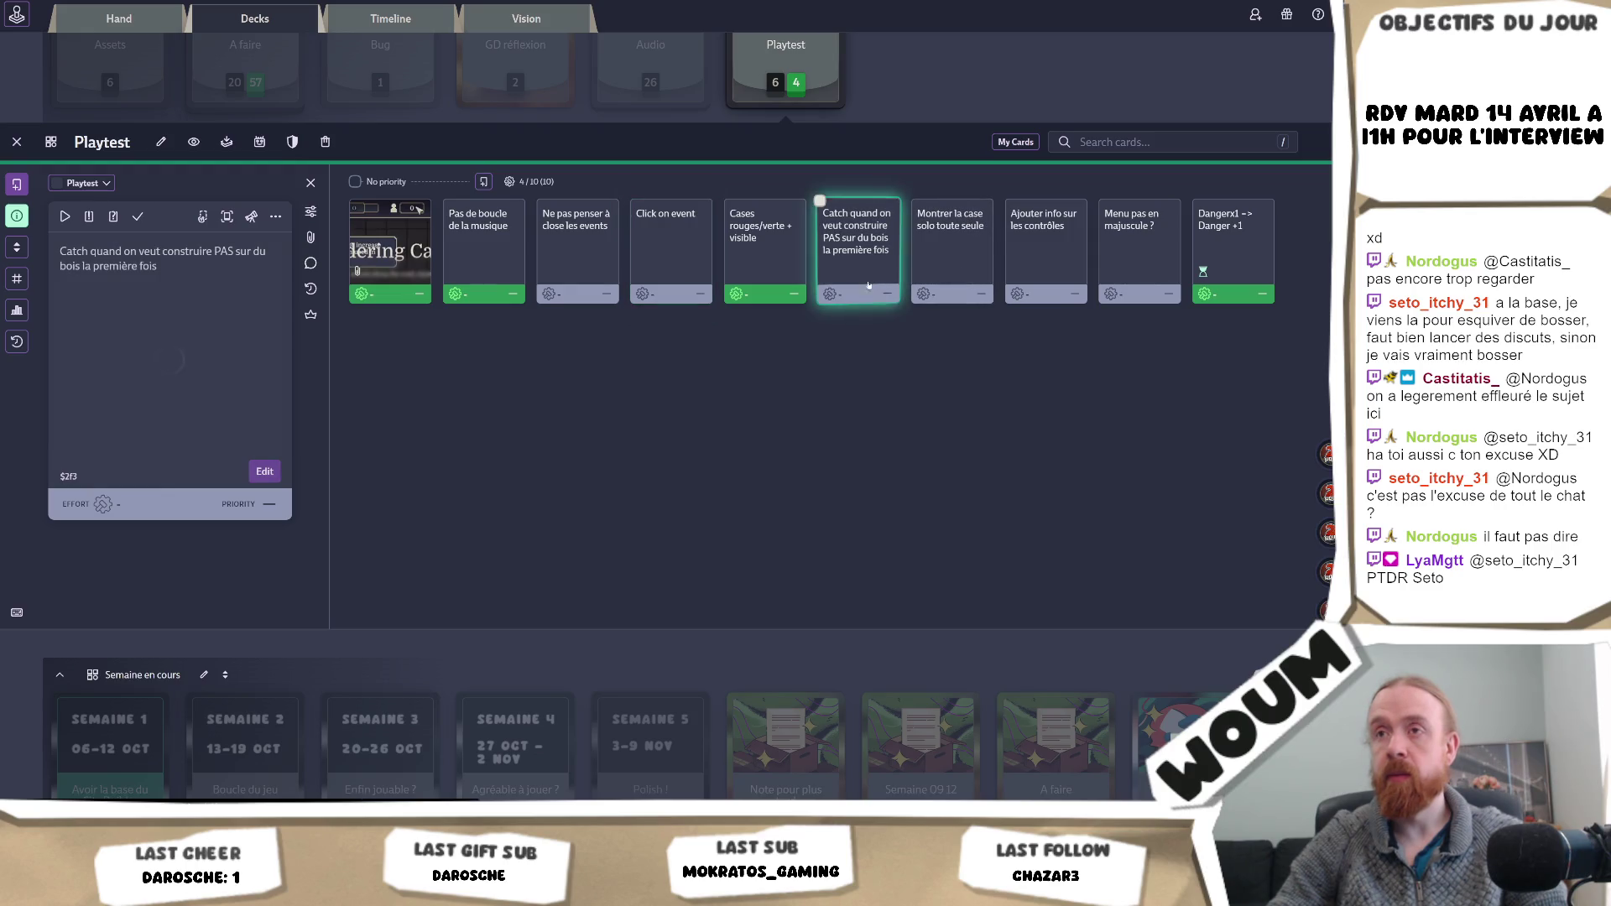
{"action": "left_click", "coordinate": [139, 218]}
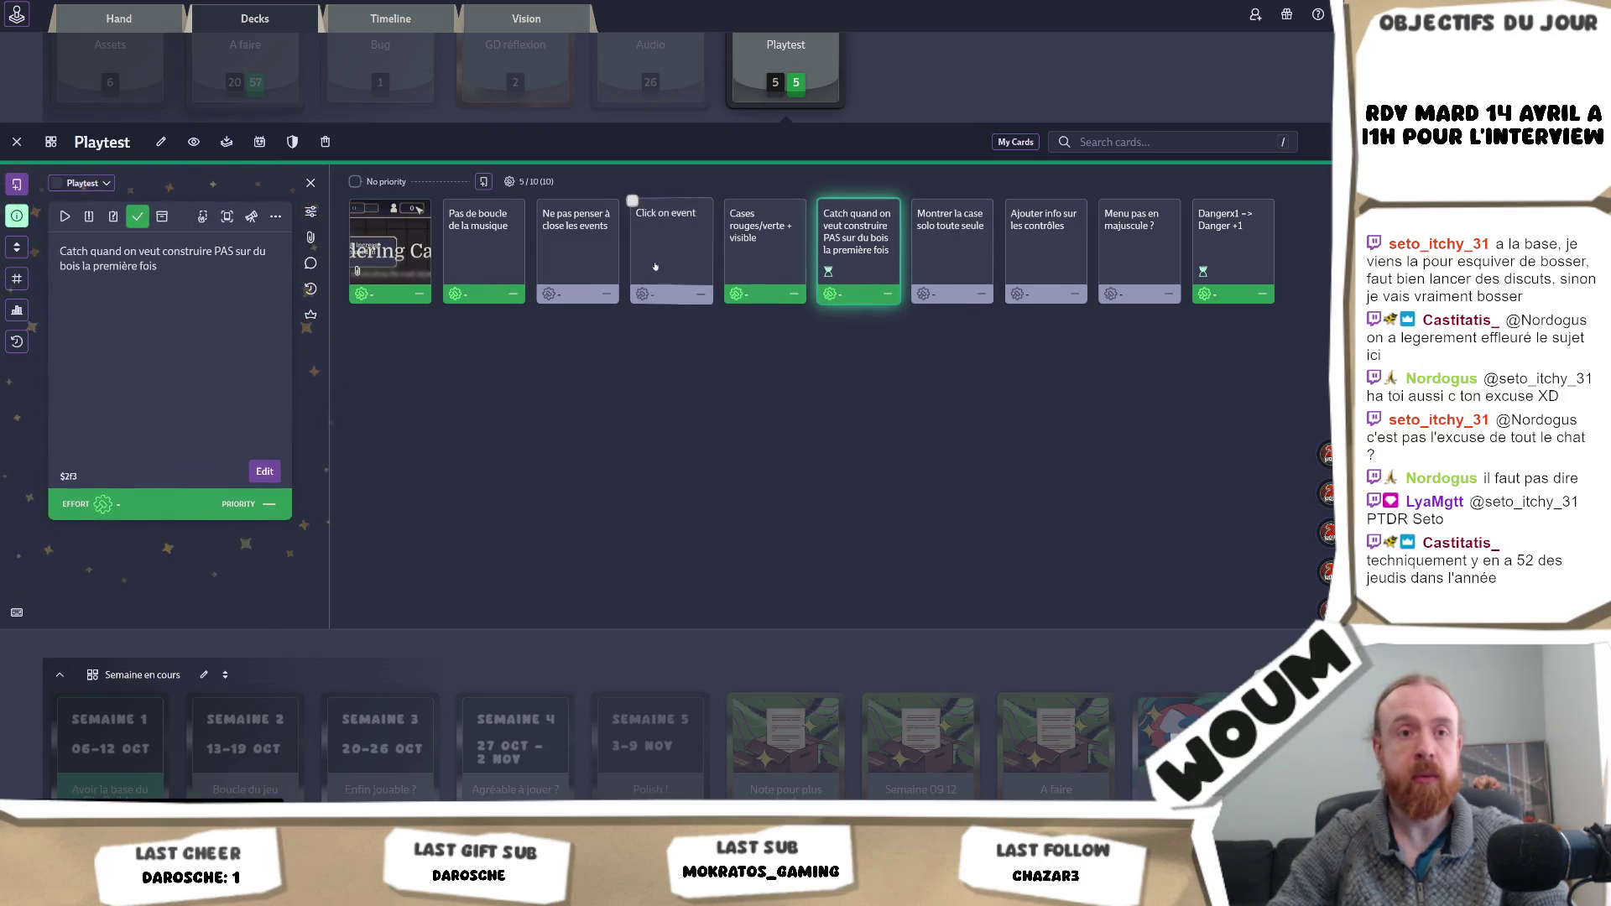
{"action": "right_click", "coordinate": [655, 266]}
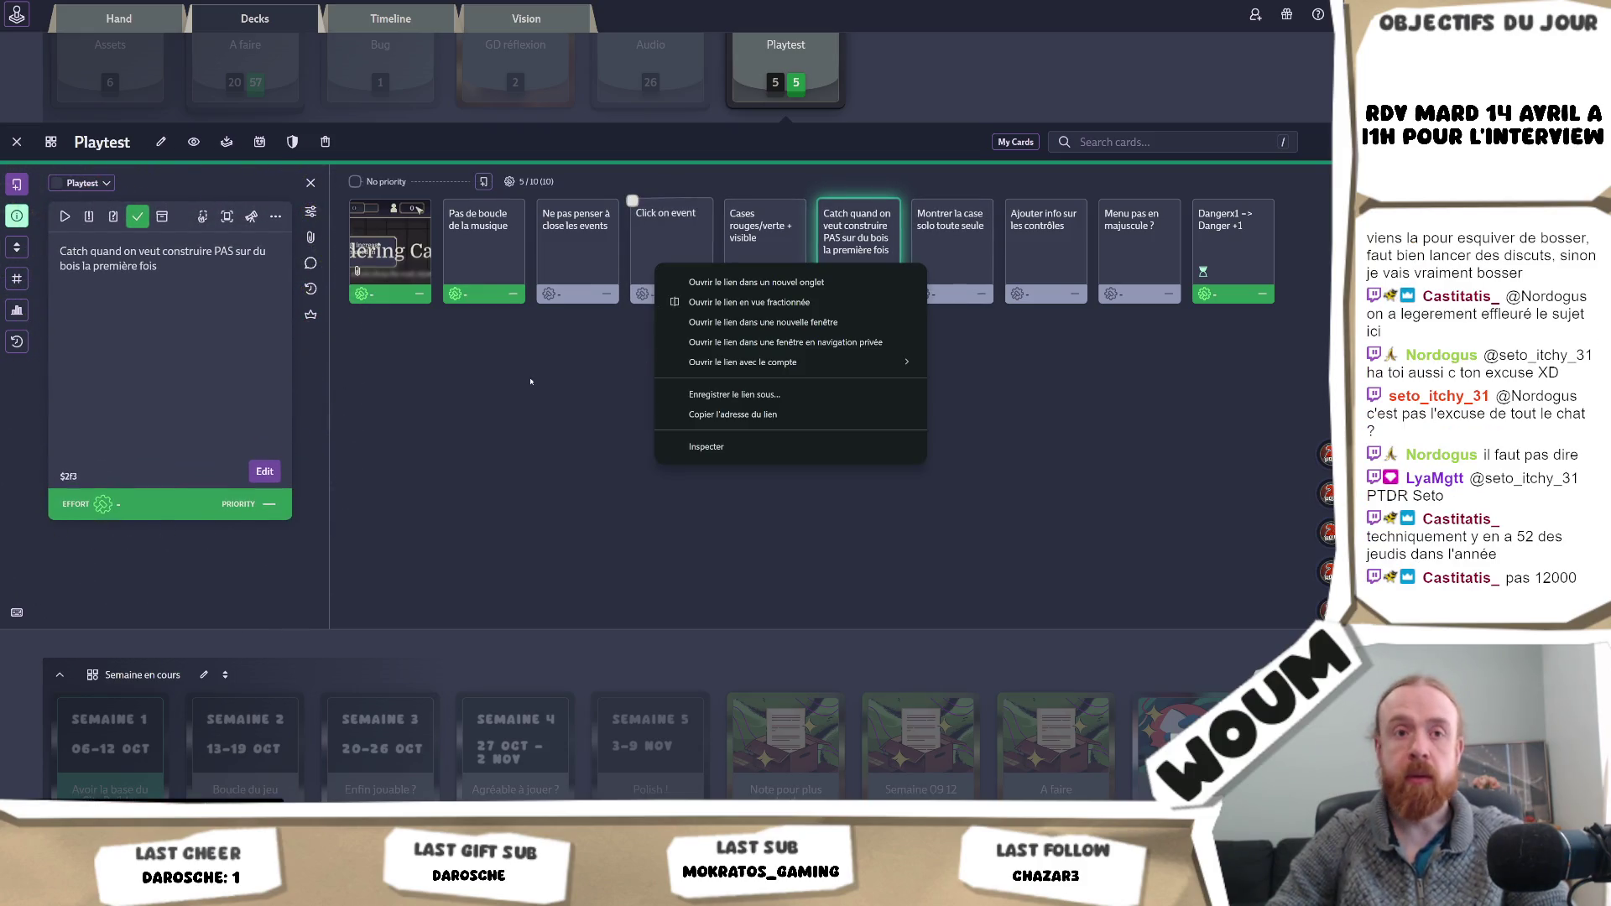
{"action": "key", "text": "Escape"}
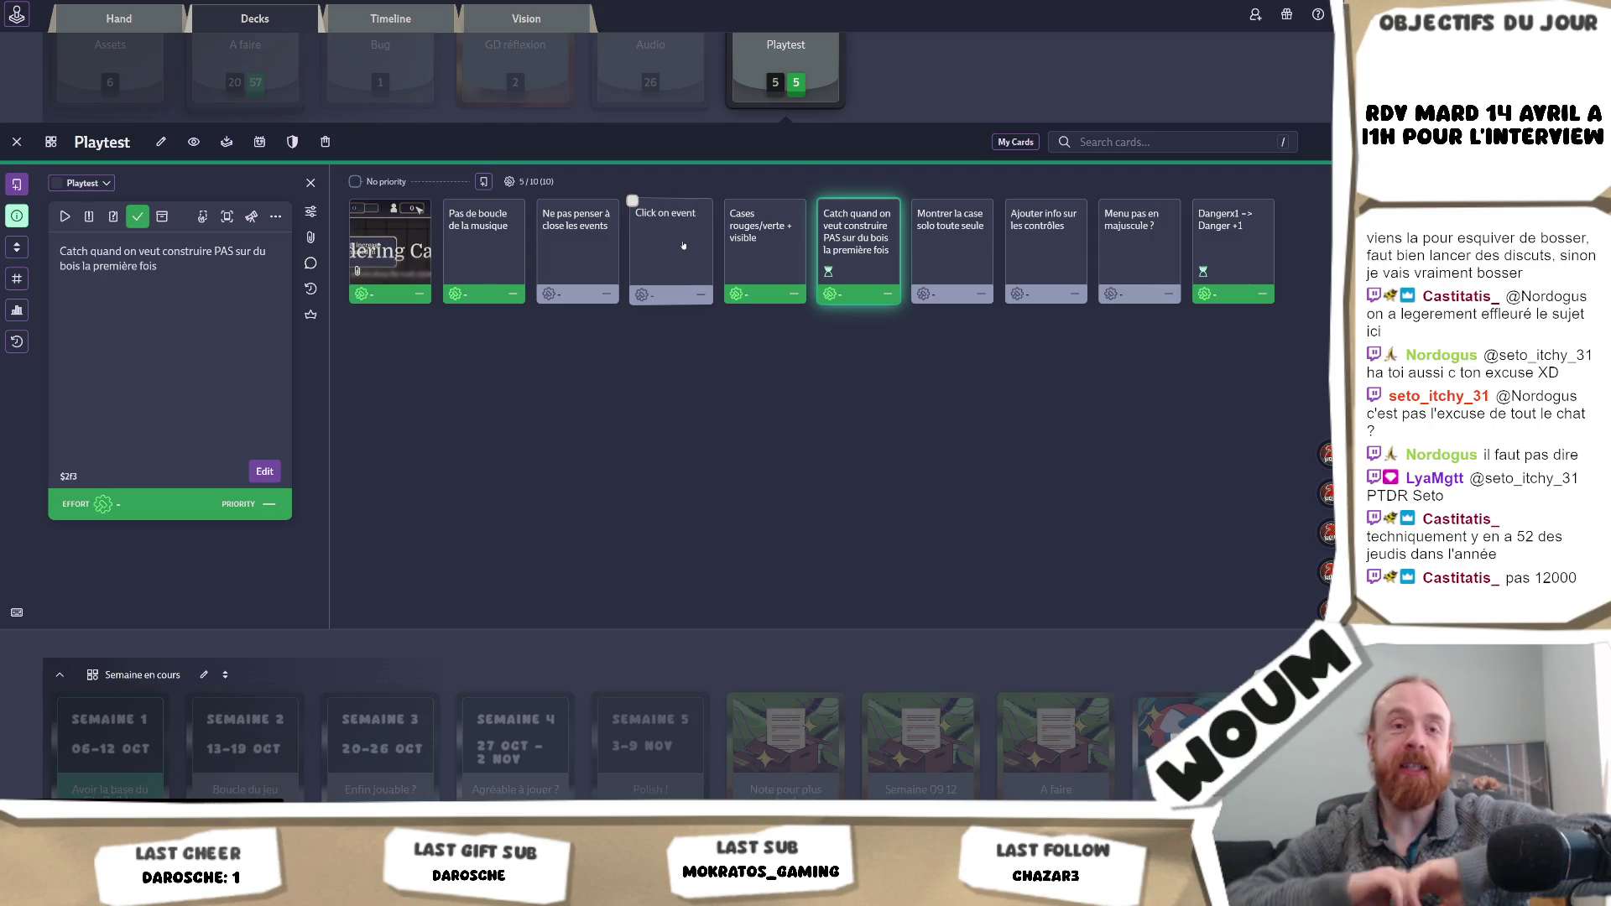
{"action": "left_click", "coordinate": [568, 264]}
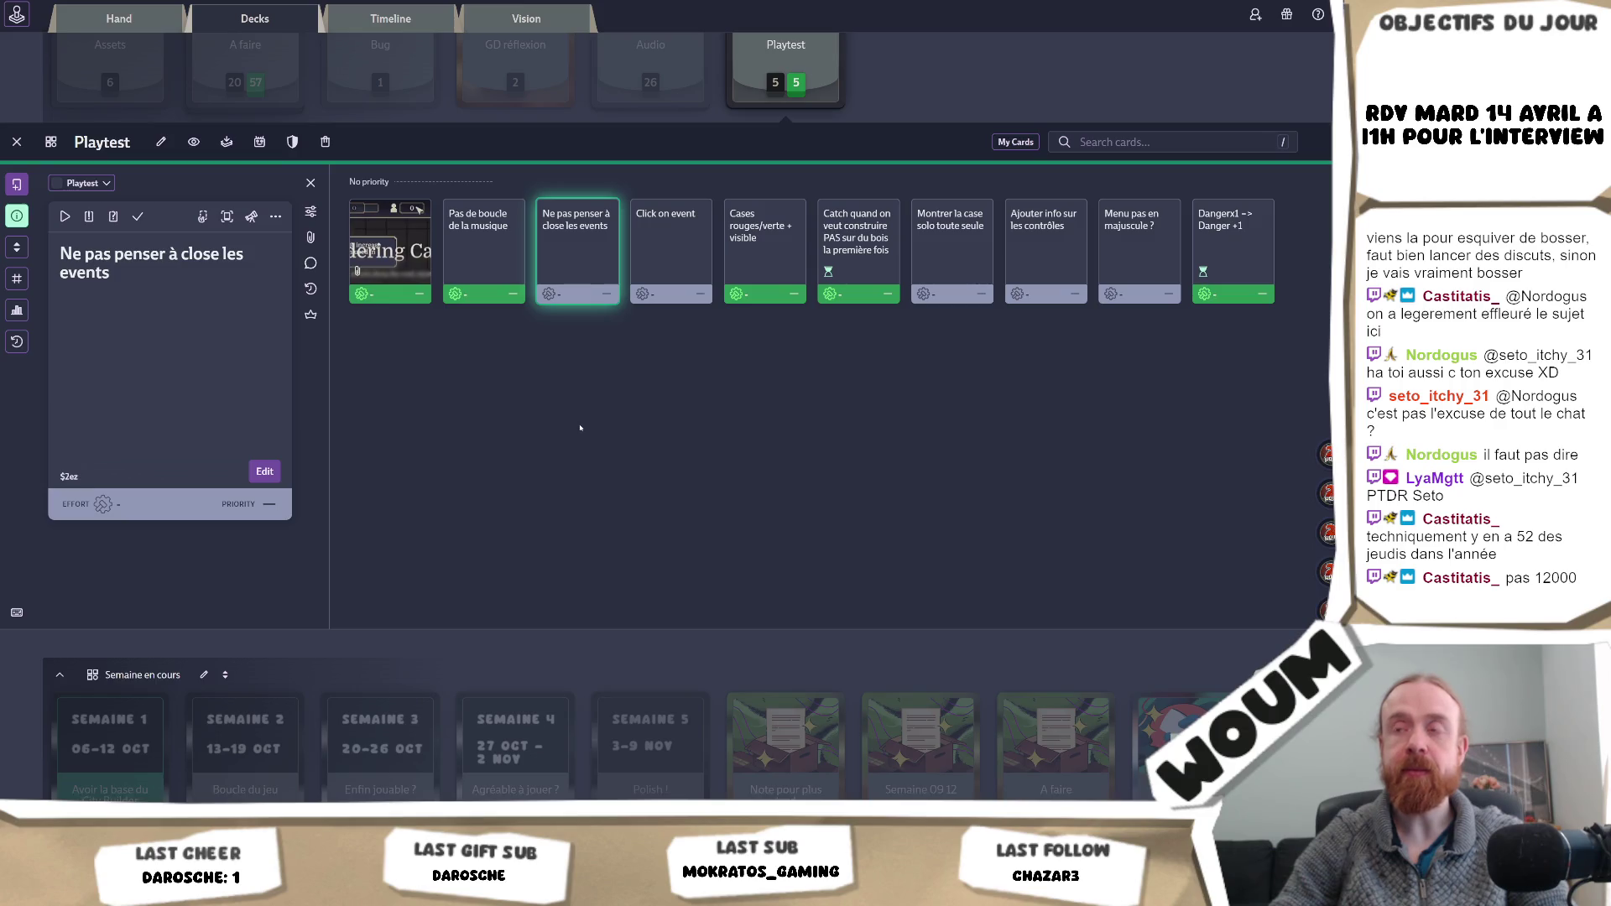
{"action": "left_click", "coordinate": [138, 216]}
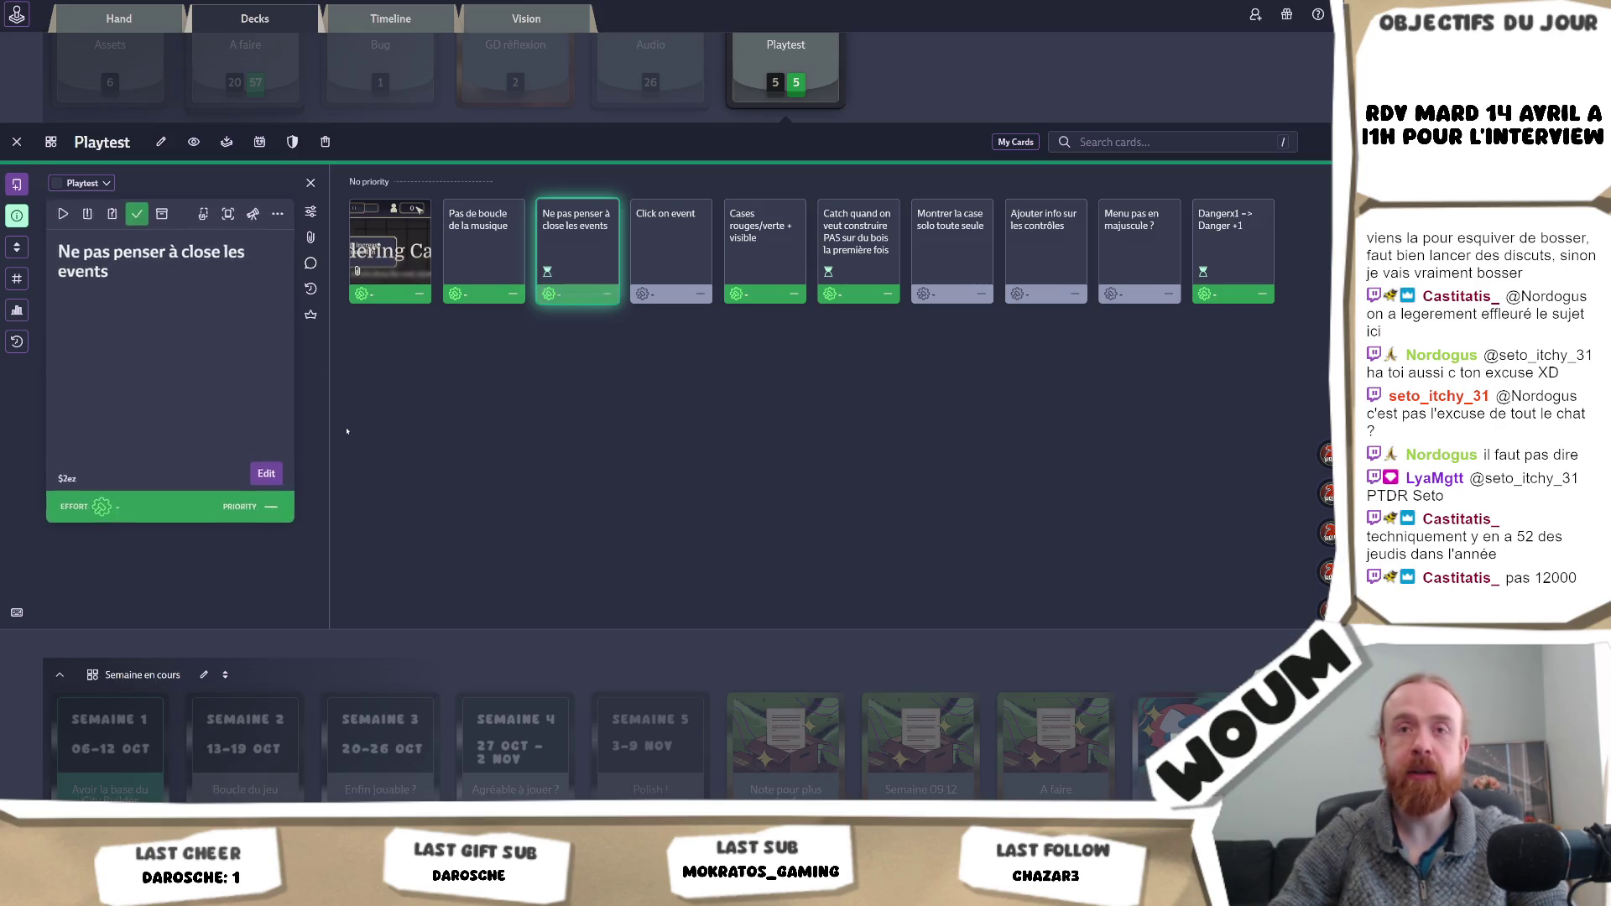
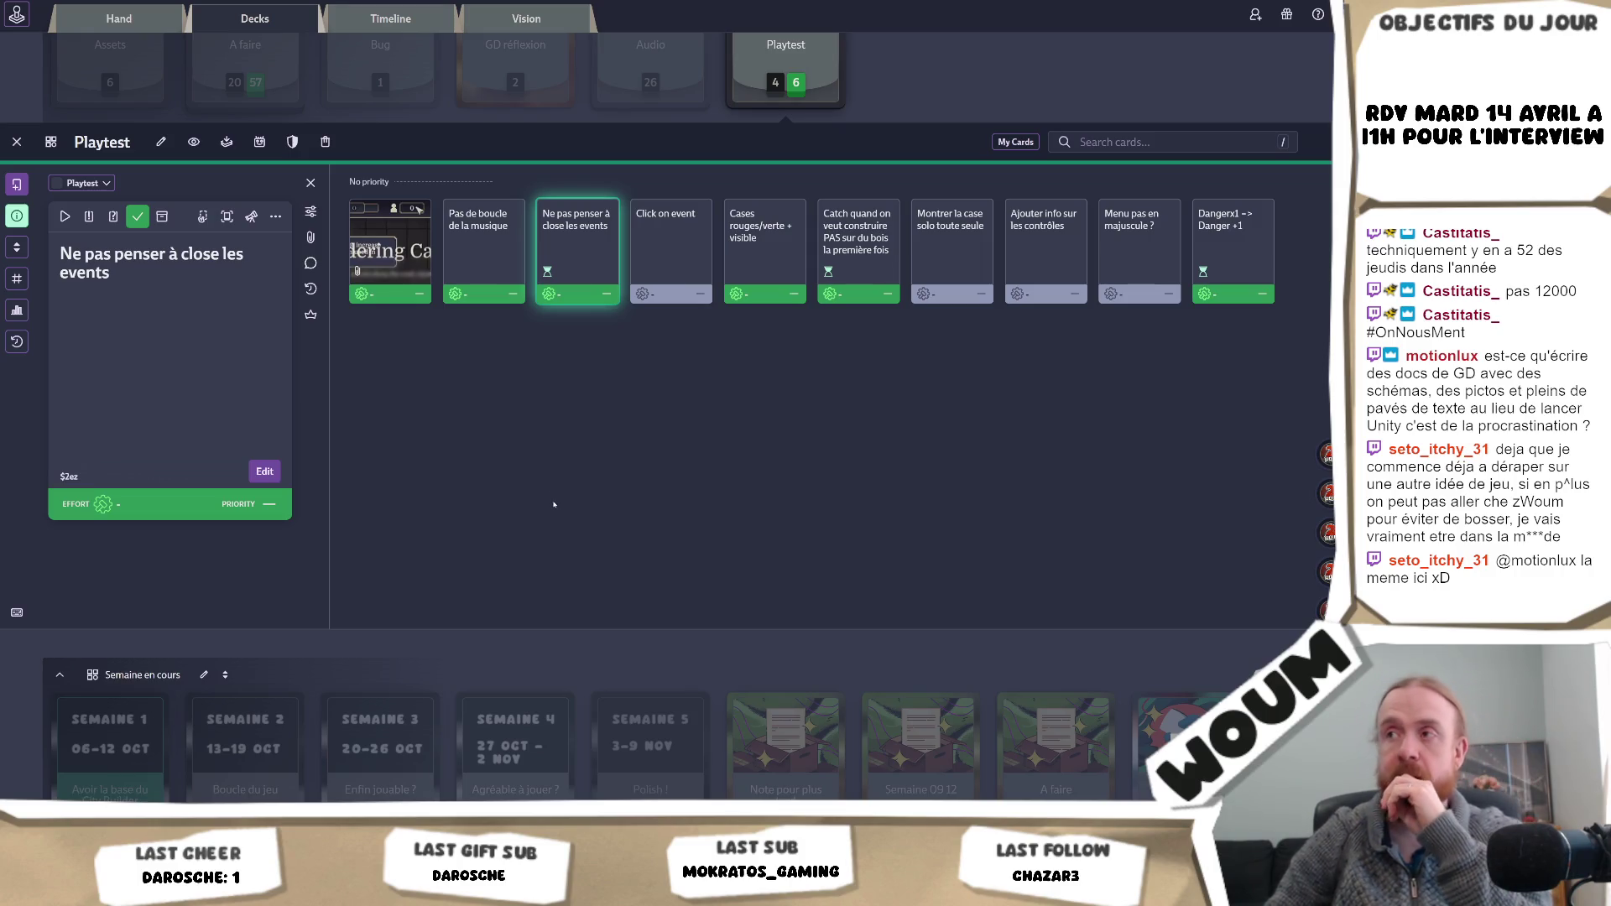
- Switch from the Codecks Playtest board to Unity, where the game is running
{"action": "key", "text": "alt+Tab"}
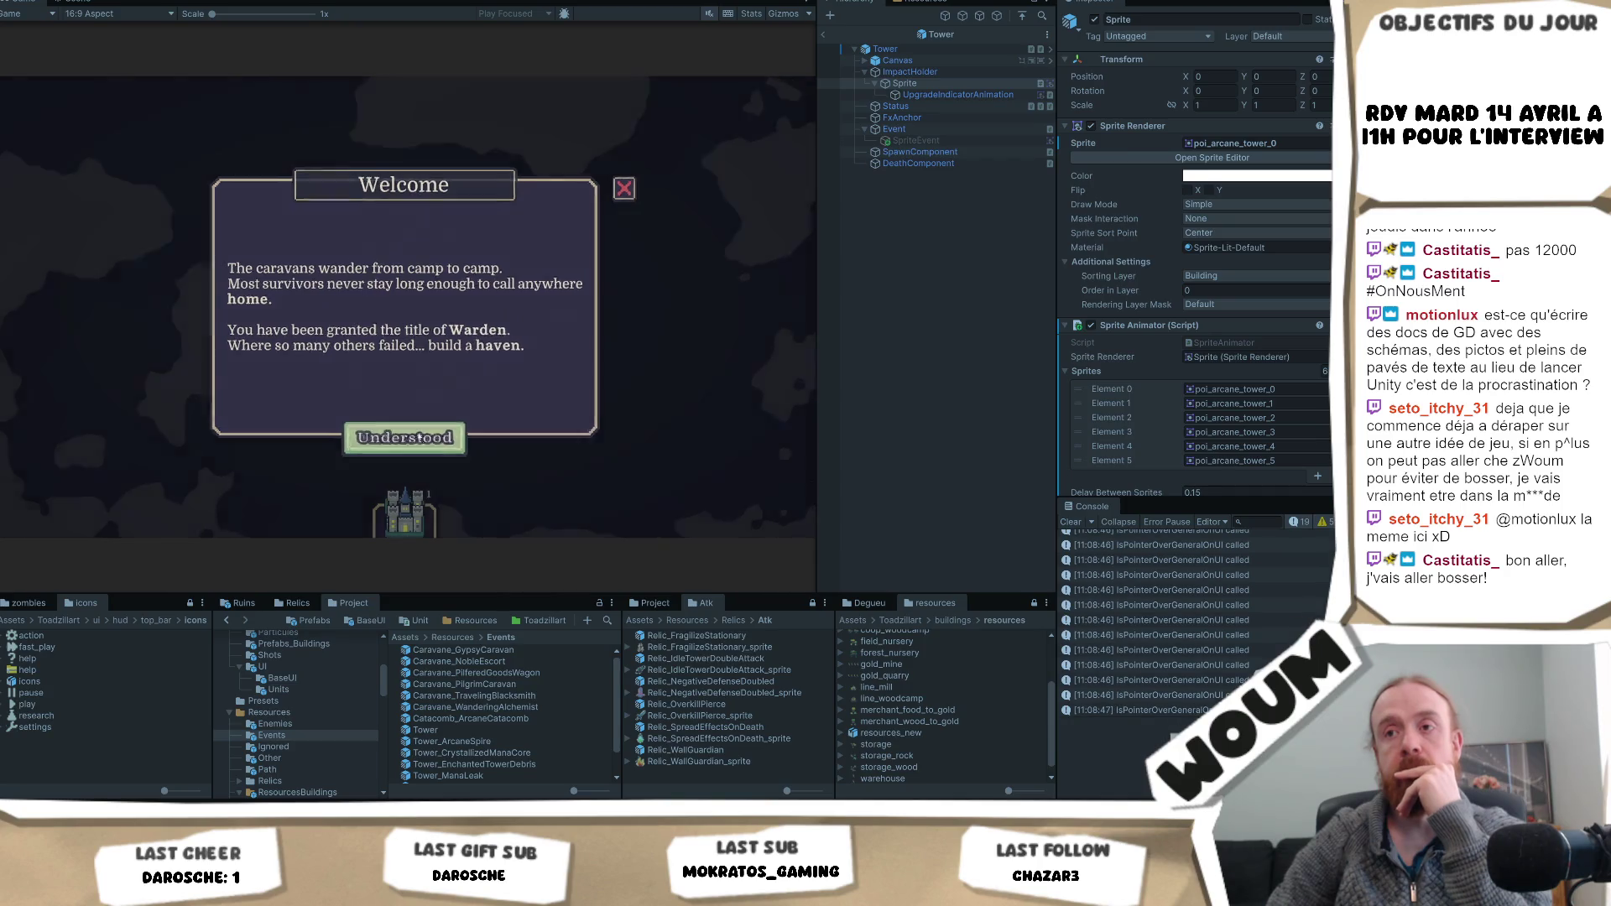
- Dismiss the Welcome message, found the town center, and close the limited-time notice
{"action": "left_click", "coordinate": [420, 439]}
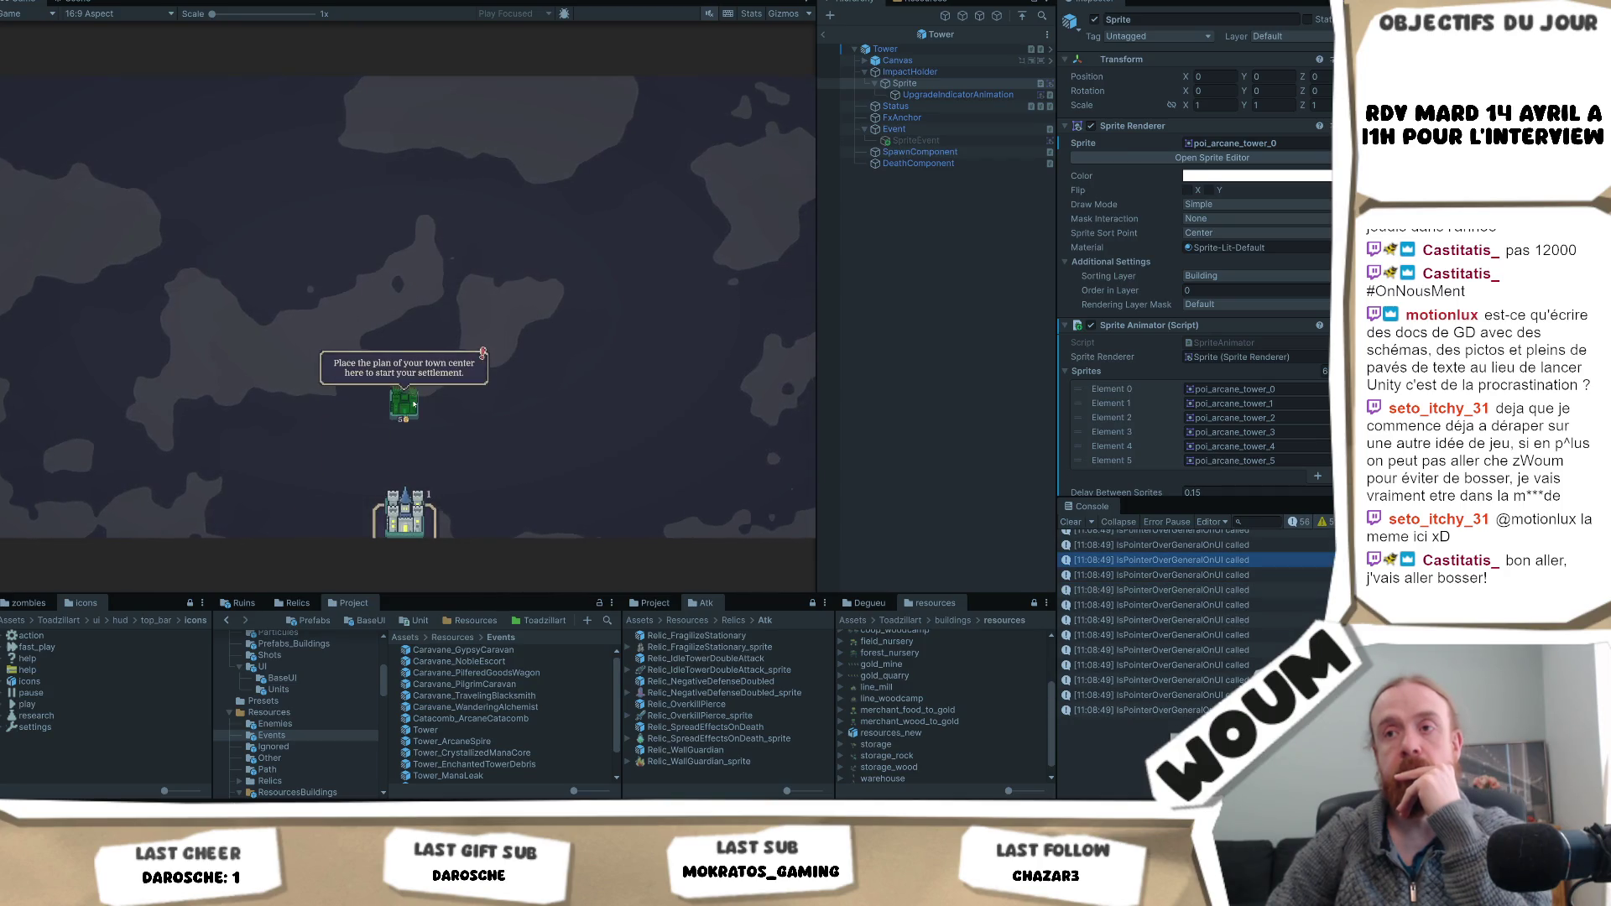
{"action": "left_click", "coordinate": [414, 403]}
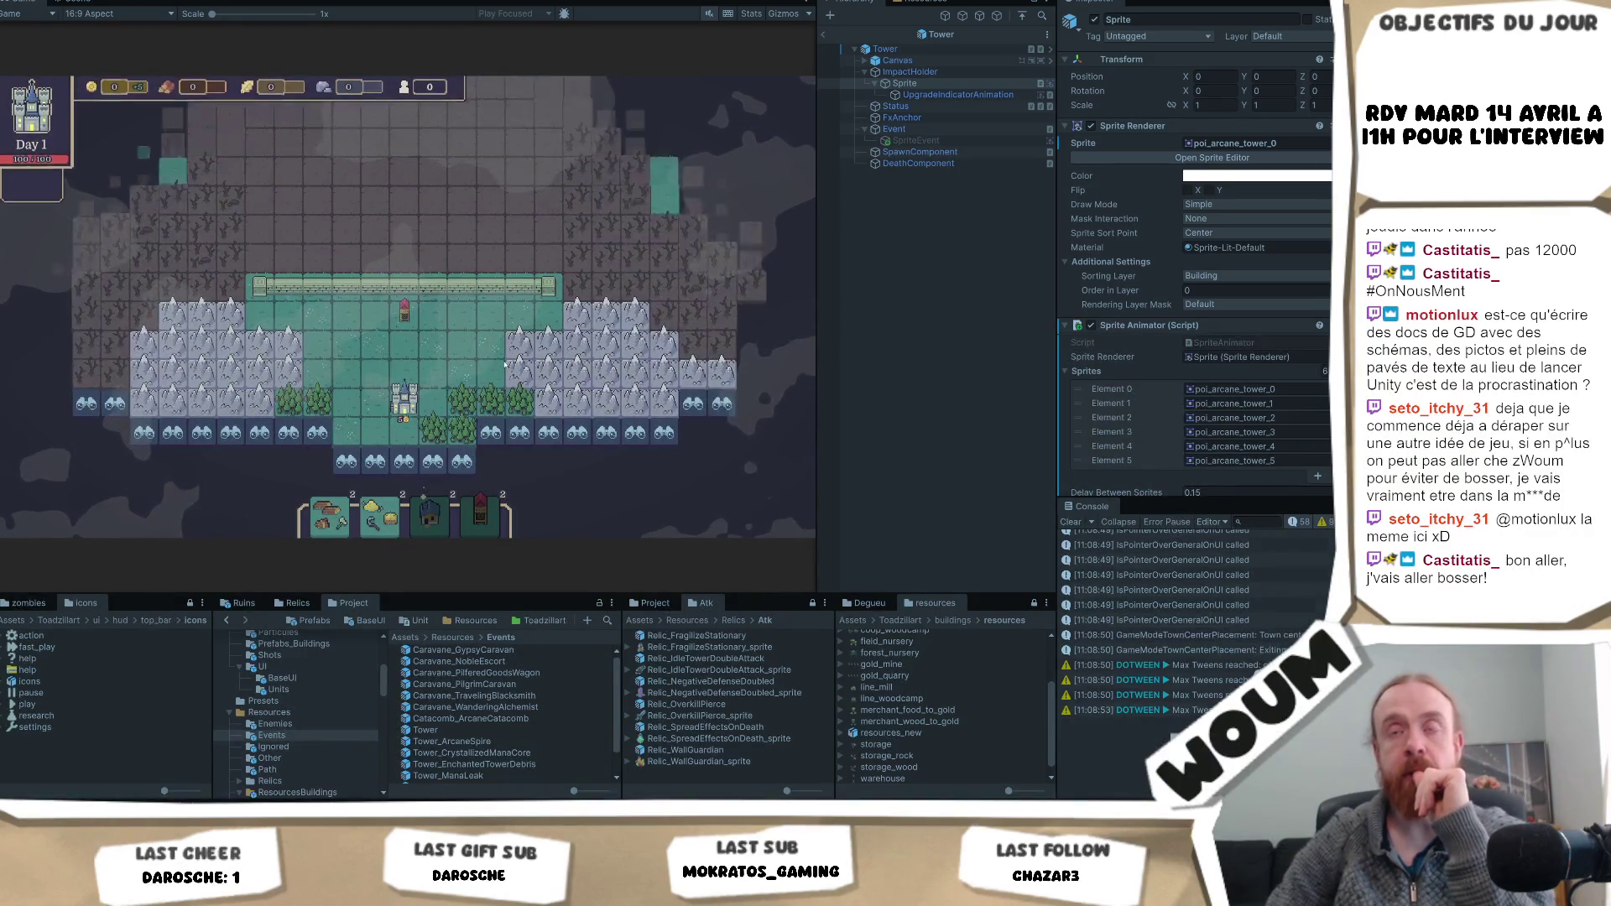
{"action": "left_click", "coordinate": [403, 439]}
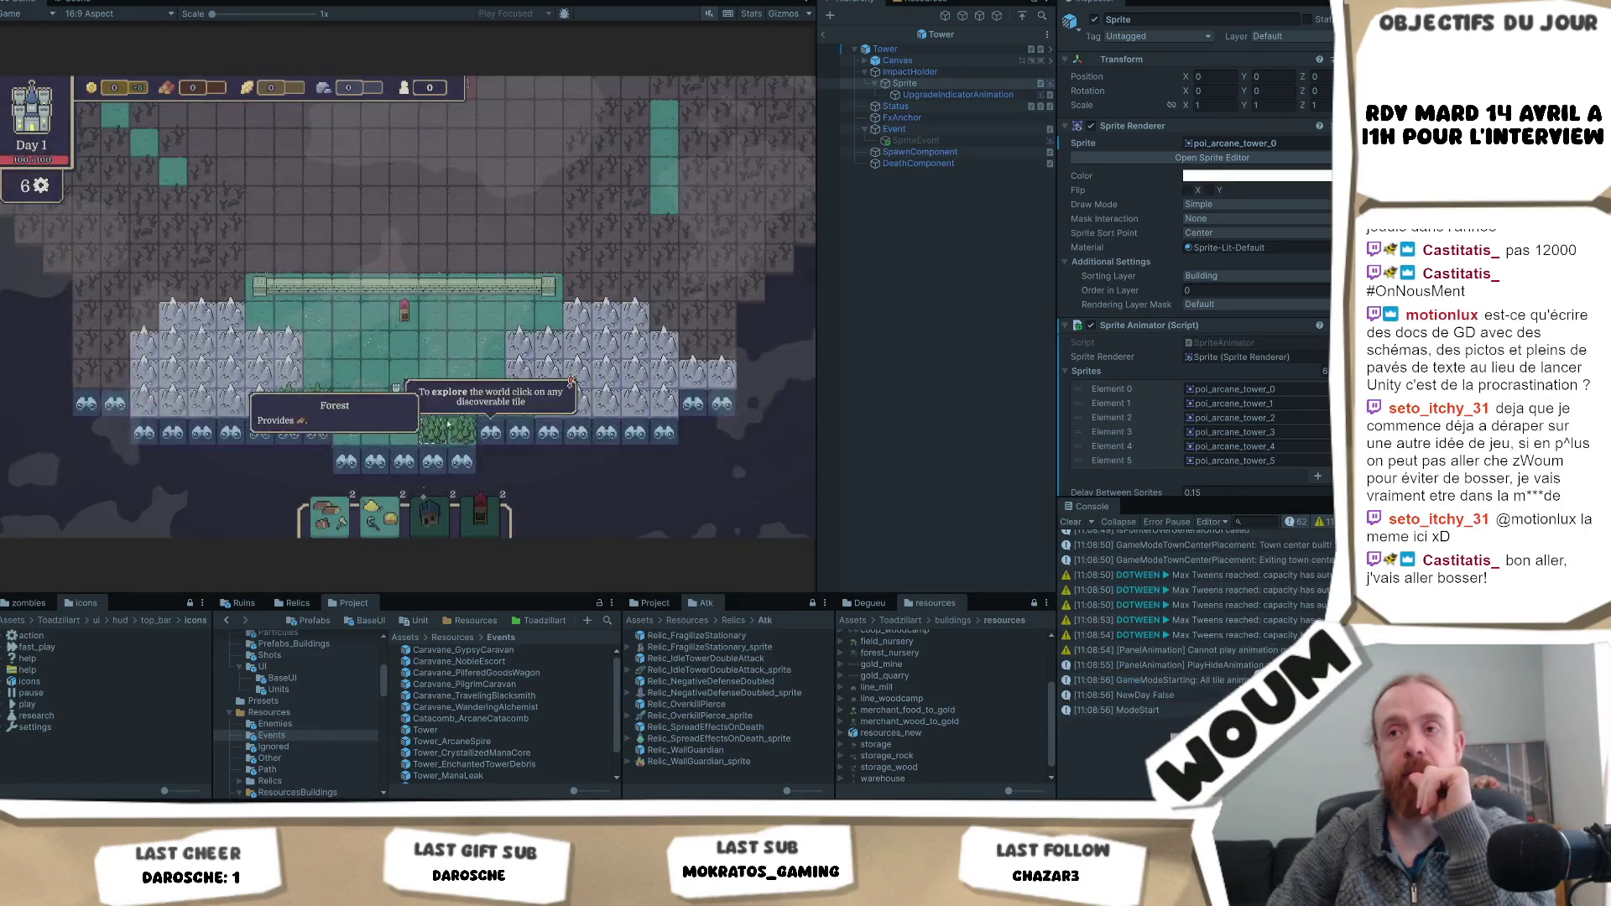
- Reveal the forest and nearby tiles, including the house ruins, and pan the map over them
{"action": "left_click", "coordinate": [447, 425]}
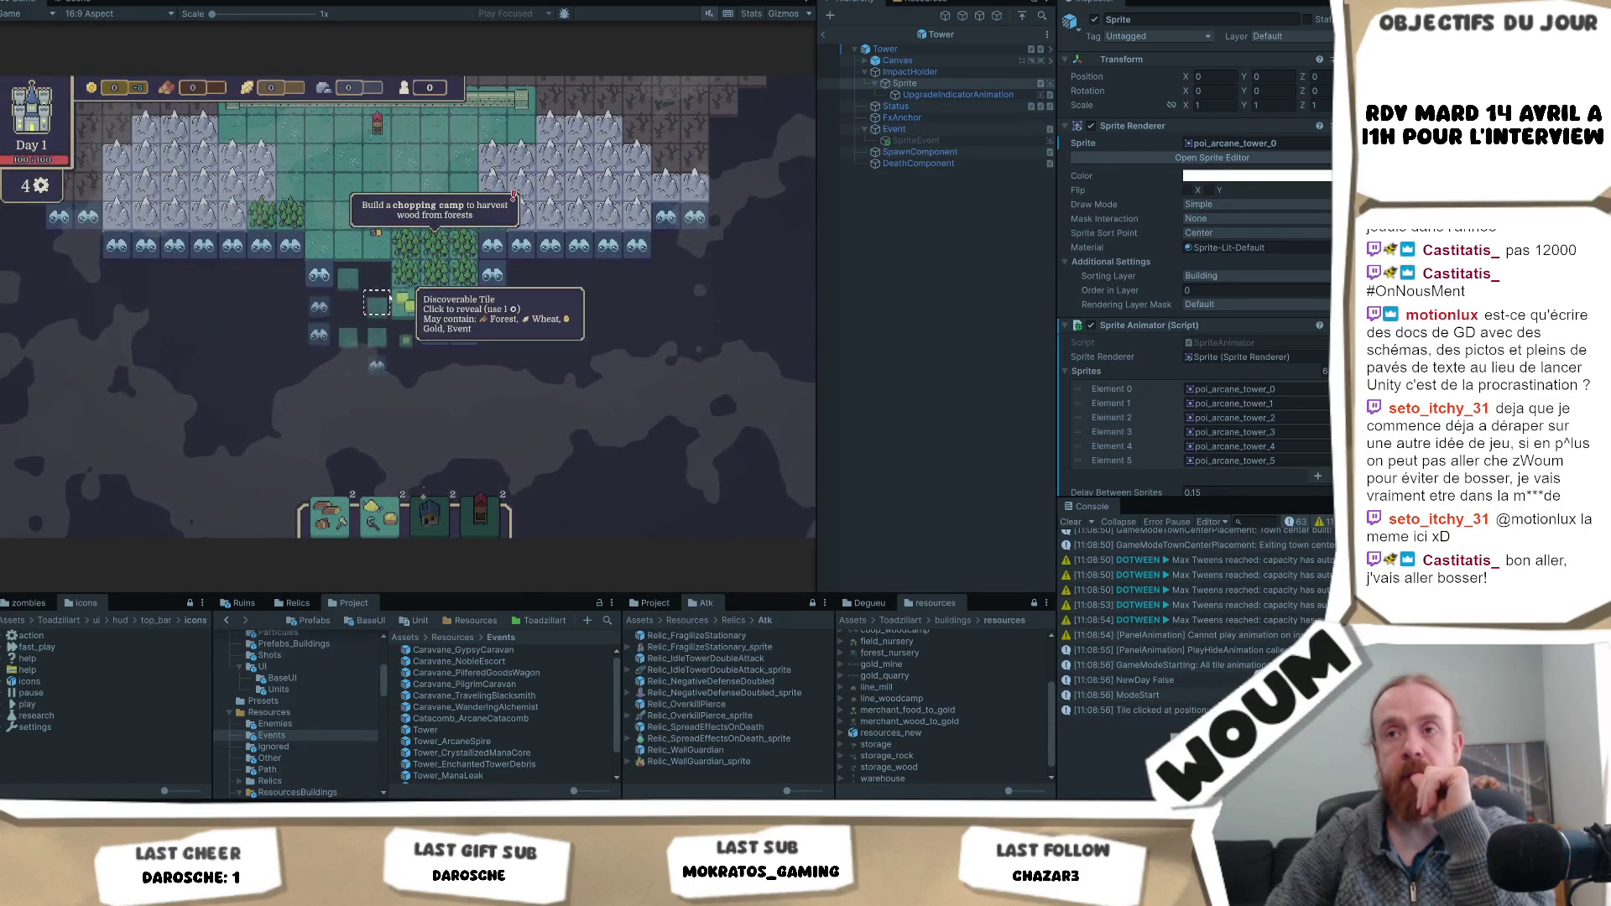
{"action": "left_click", "coordinate": [381, 302]}
{"action": "left_click", "coordinate": [464, 360]}
{"action": "left_click", "coordinate": [436, 388]}
{"action": "left_click", "coordinate": [437, 419]}
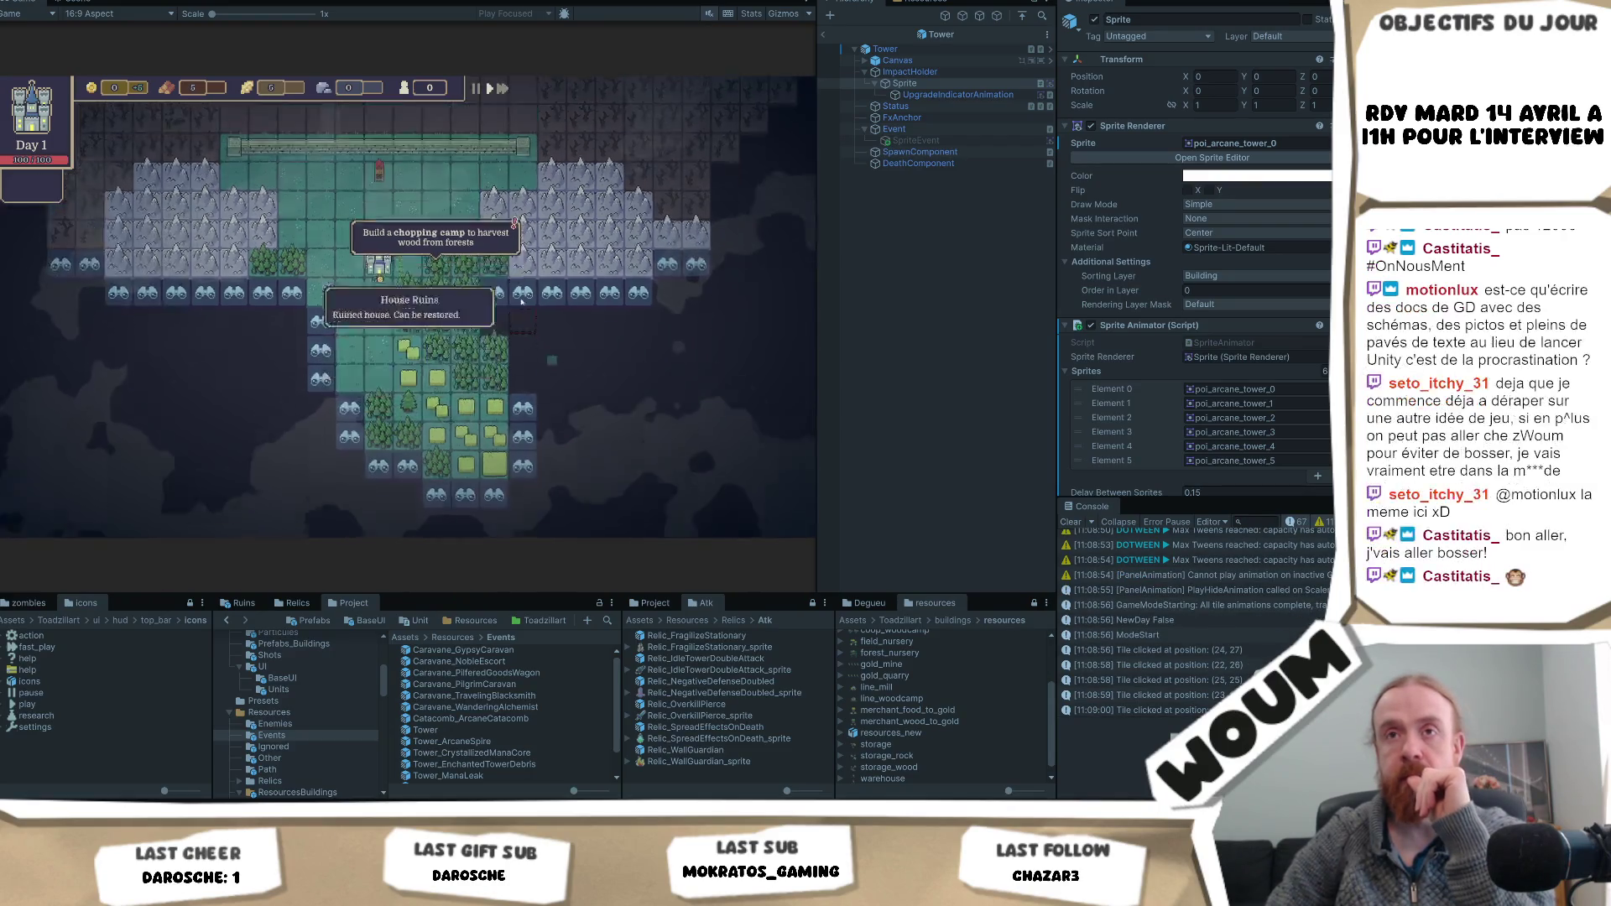
{"action": "left_click", "coordinate": [521, 303]}
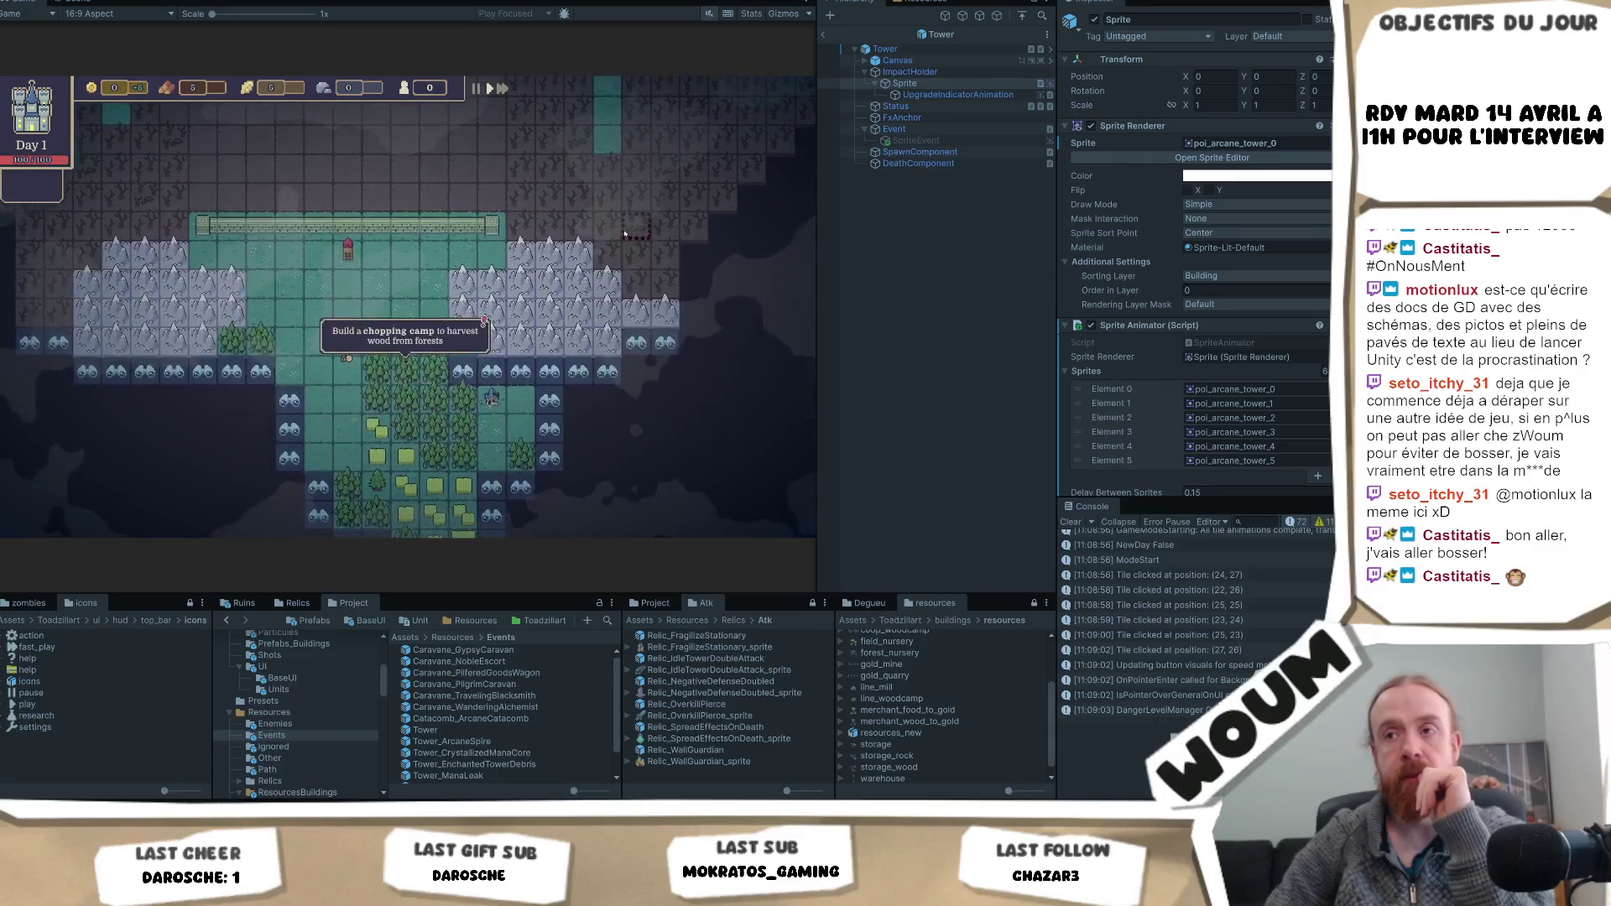
{"action": "left_click_drag", "start_coordinate": [562, 250], "coordinate": [562, 438]}
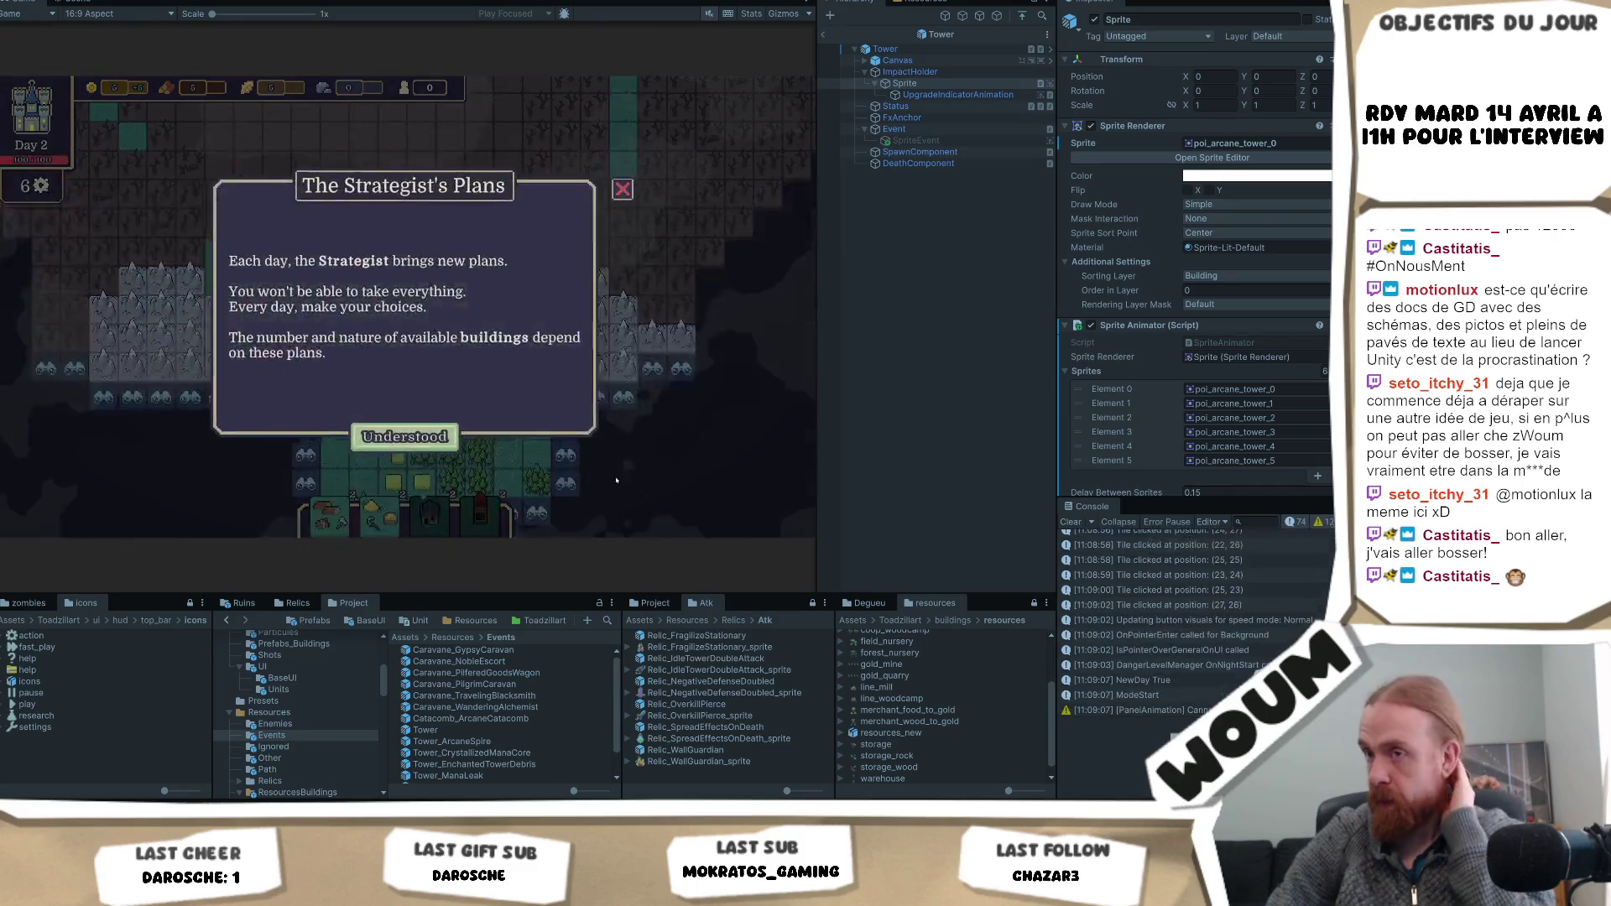
- Close The Strategist's Plans message and take the Automatic Chopping building
{"action": "left_click", "coordinate": [405, 436]}
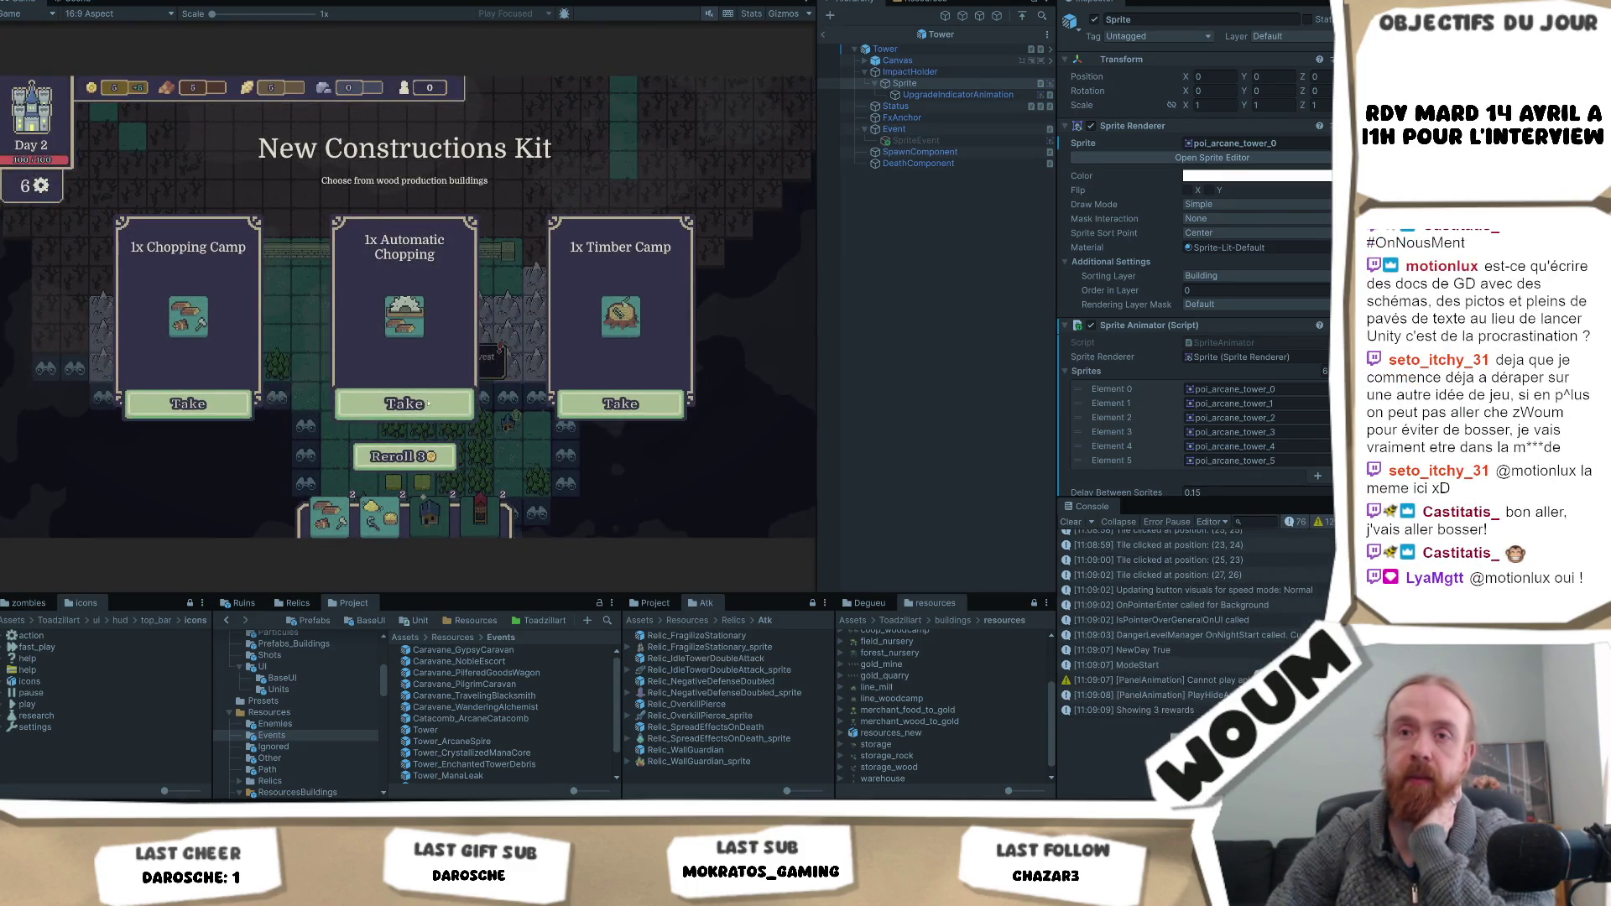
{"action": "left_click", "coordinate": [429, 404]}
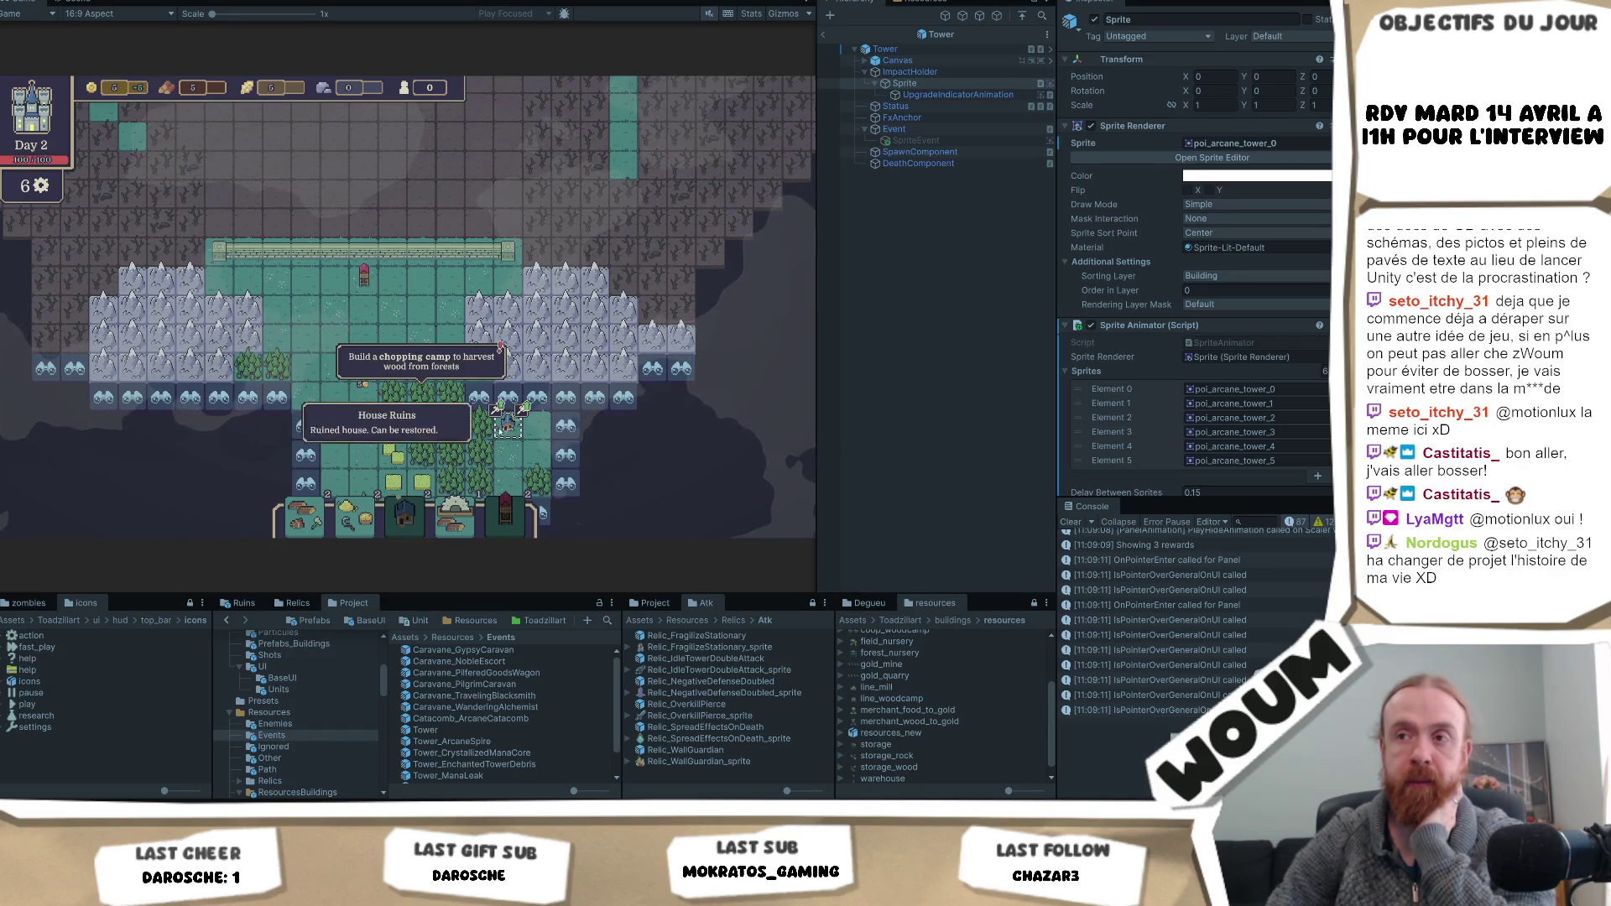
{"action": "scroll", "coordinate": [506, 424], "scroll_direction": "up", "scroll_amount": 3}
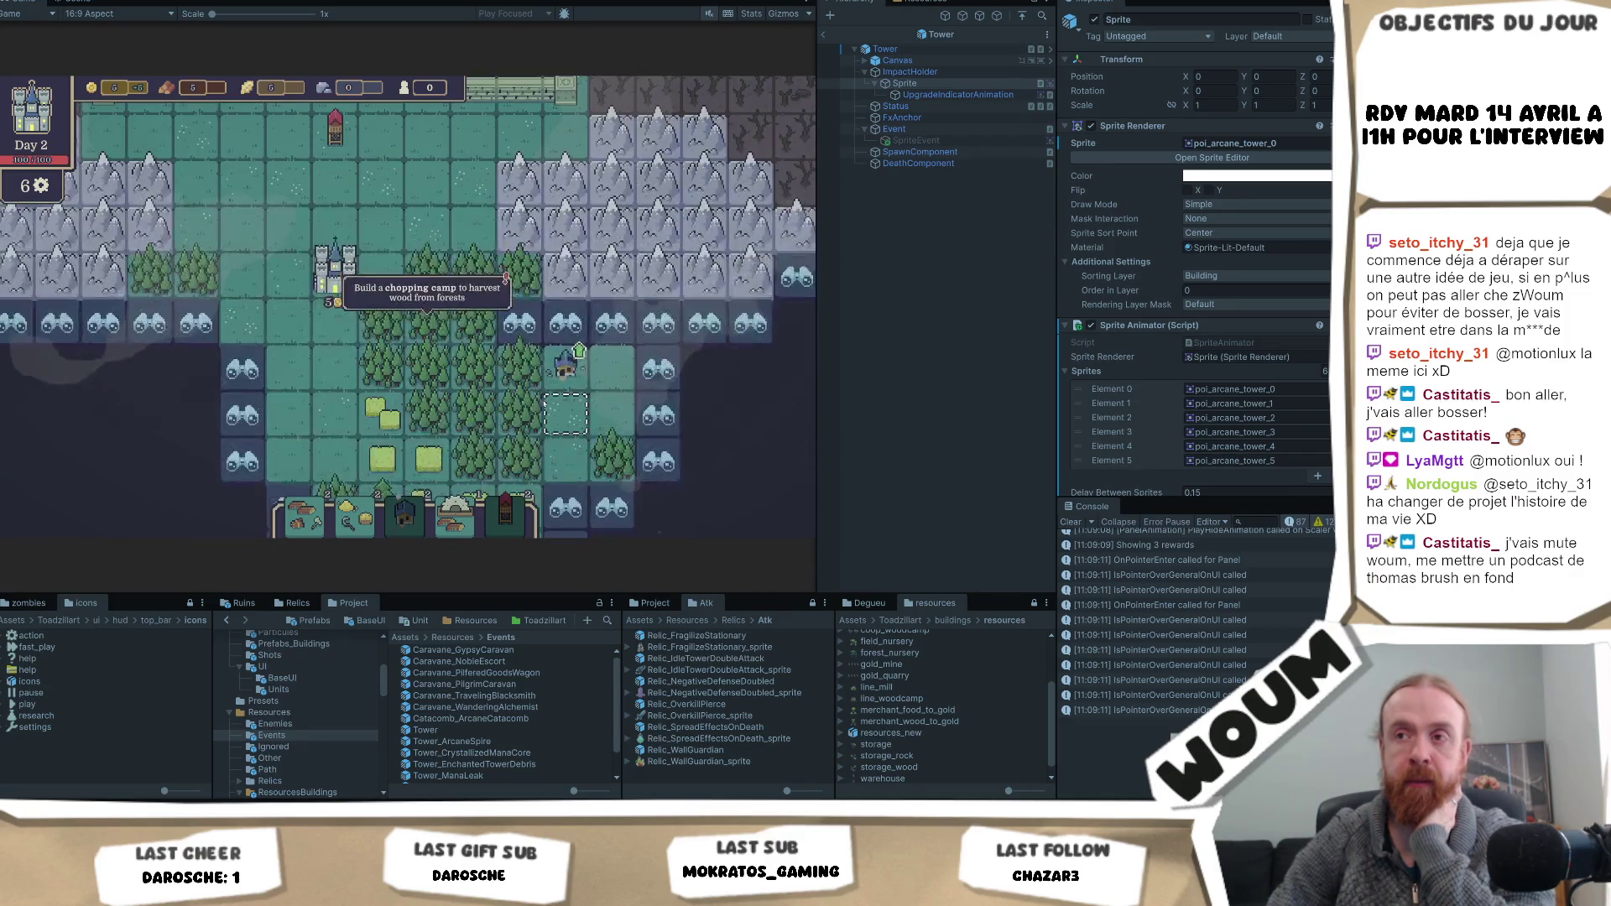
{"action": "scroll", "coordinate": [638, 470], "scroll_direction": "down", "scroll_amount": 5}
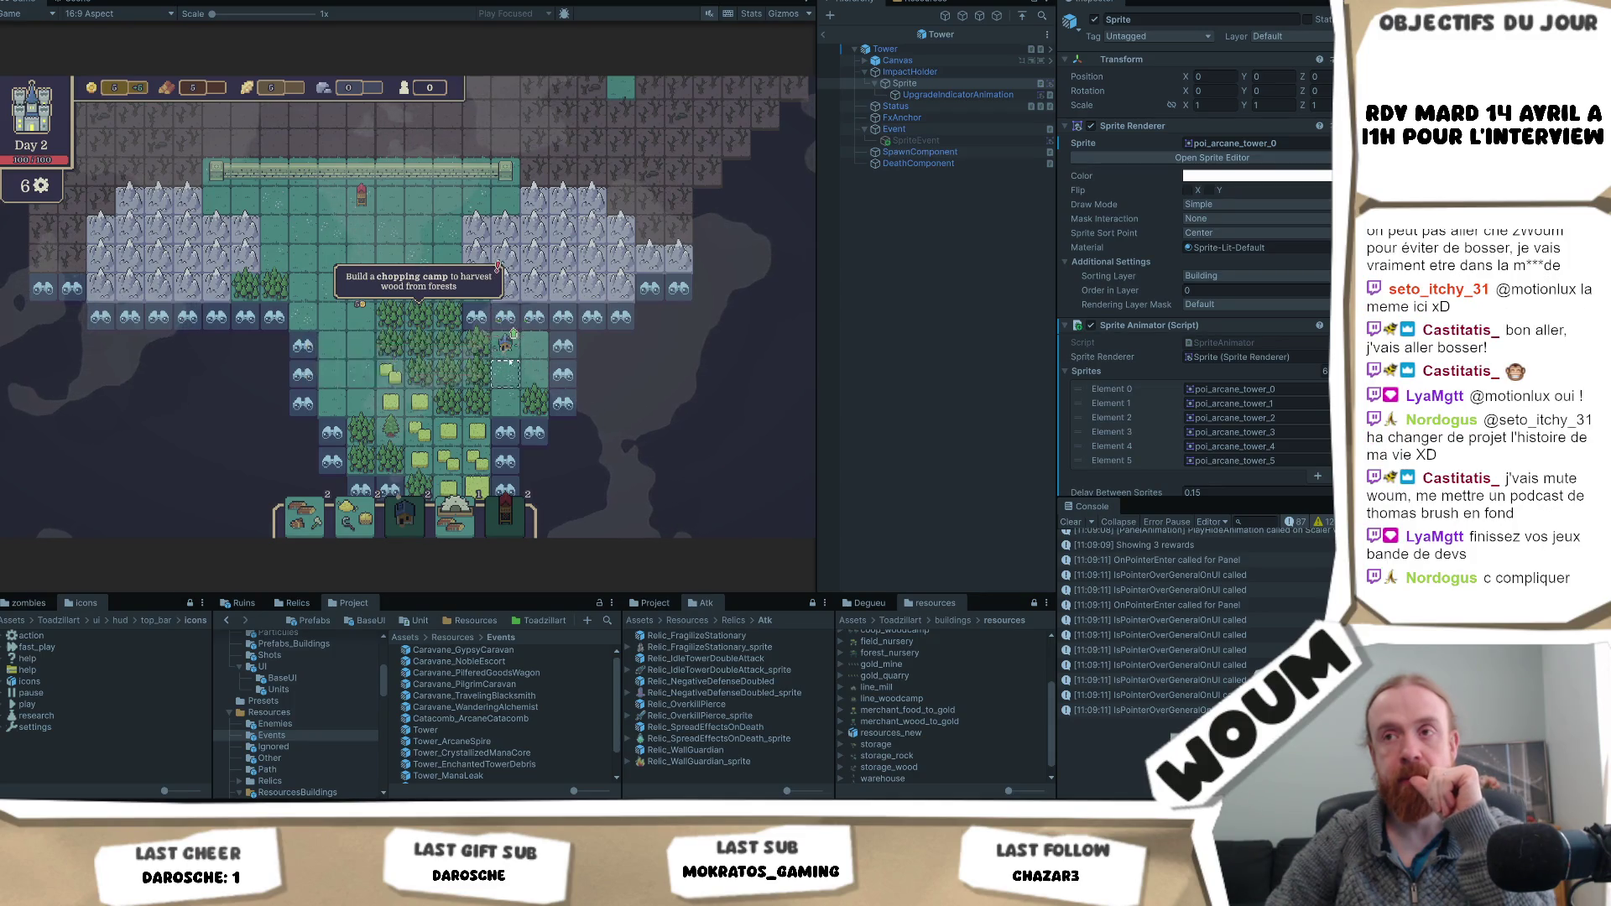
{"action": "scroll", "coordinate": [506, 344], "scroll_direction": "up", "scroll_amount": 2}
{"action": "scroll", "coordinate": [587, 411], "scroll_direction": "down", "scroll_amount": 2}
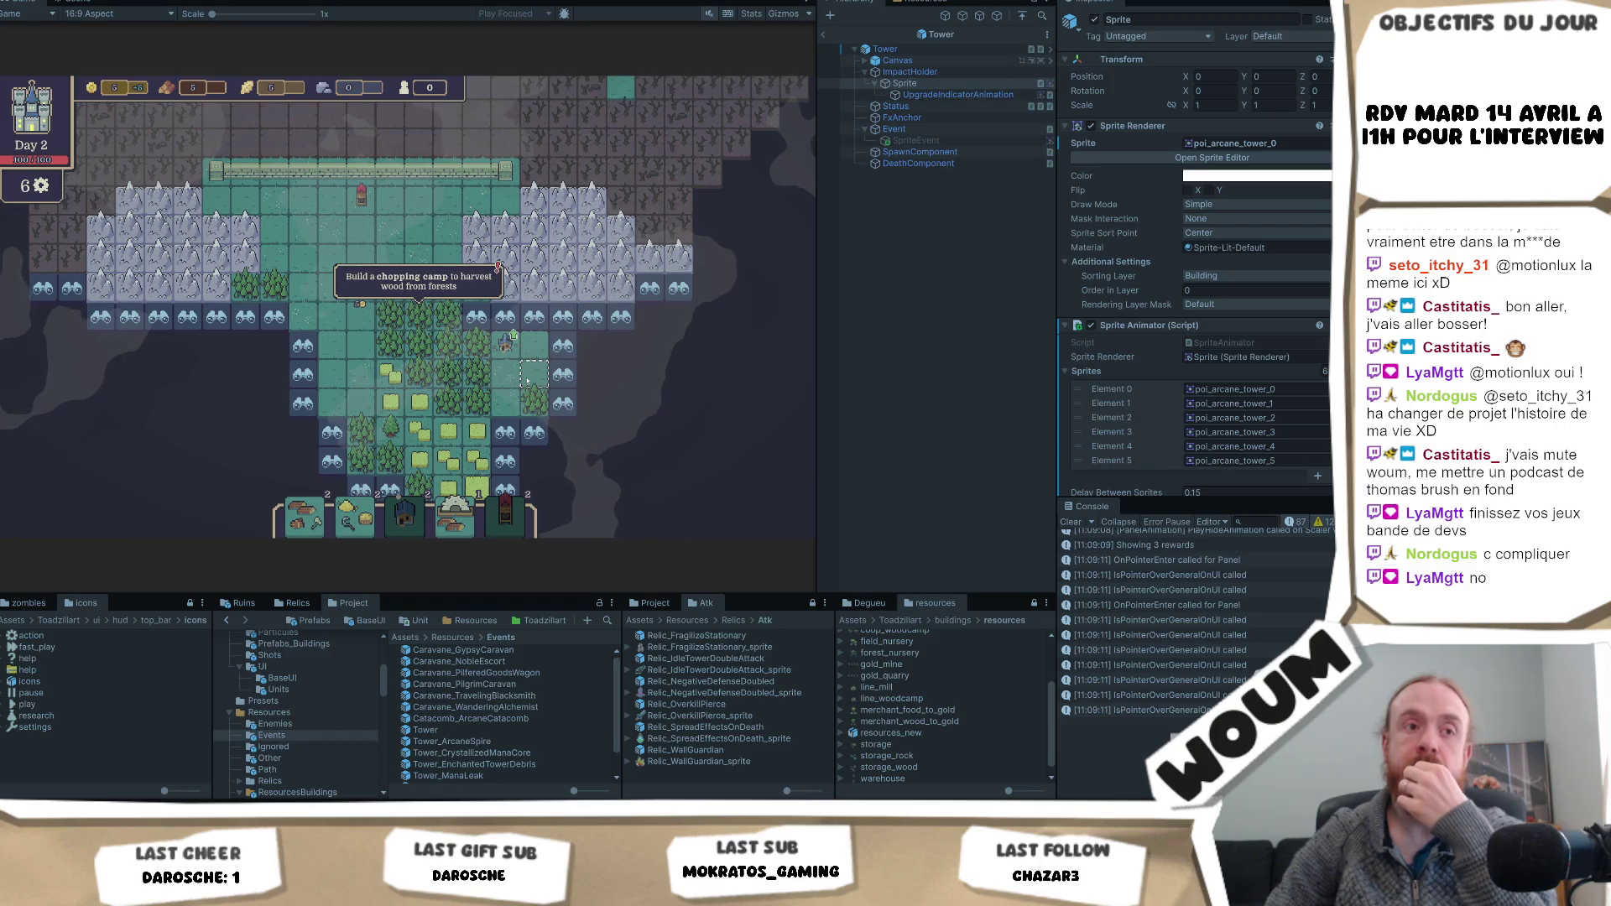
{"action": "scroll", "coordinate": [527, 381], "scroll_direction": "up", "scroll_amount": 3}
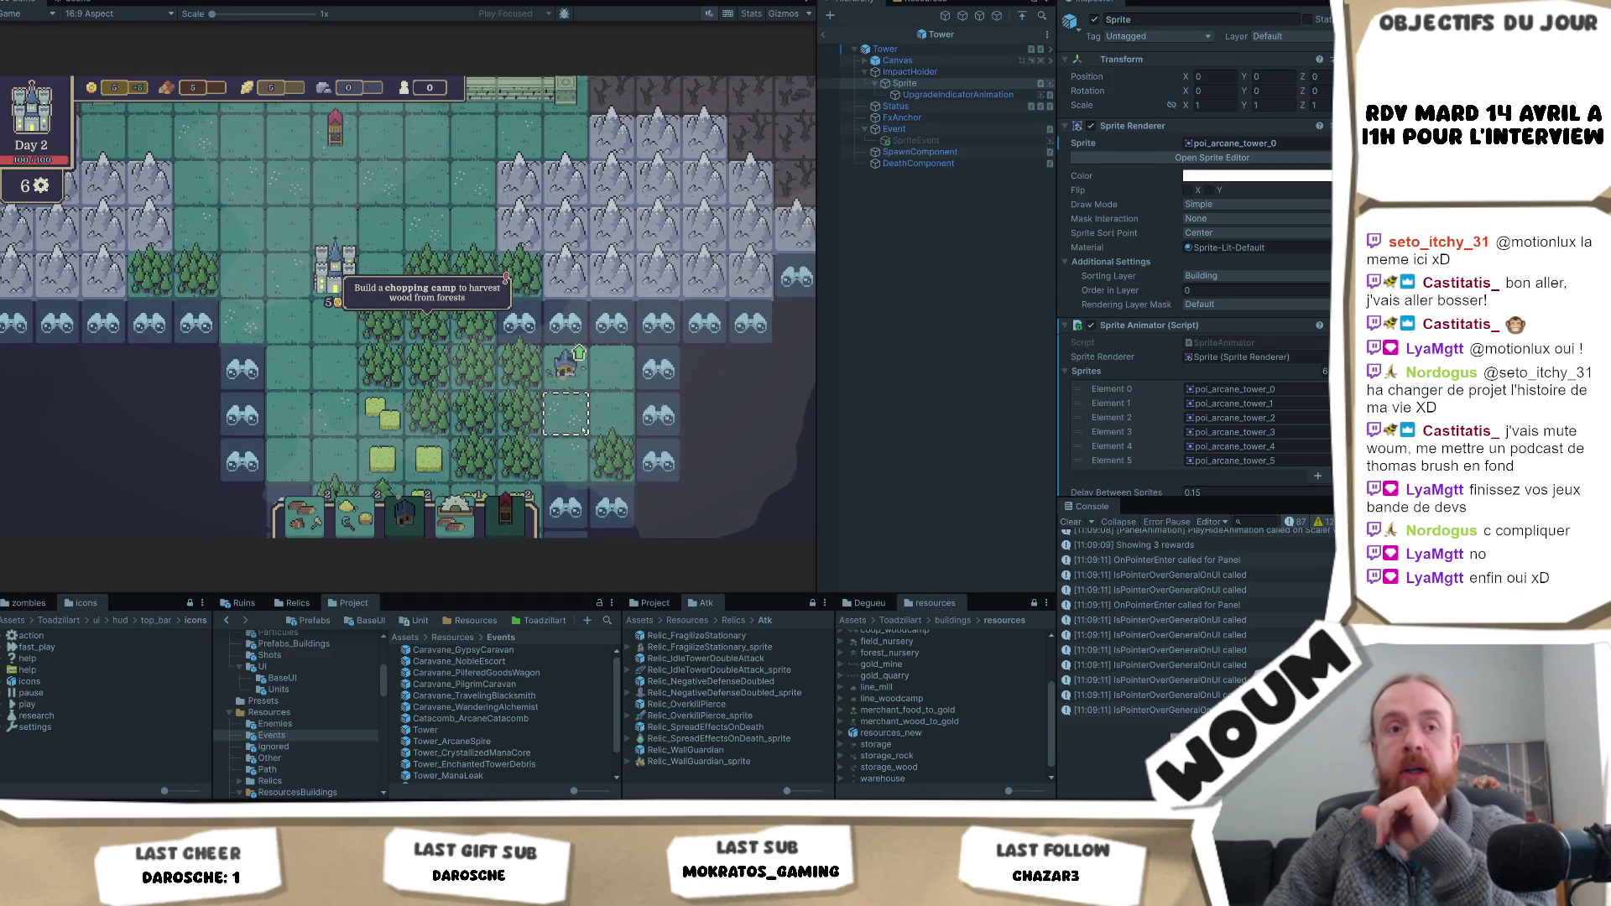
{"action": "scroll", "coordinate": [513, 379], "scroll_direction": "down", "scroll_amount": 3}
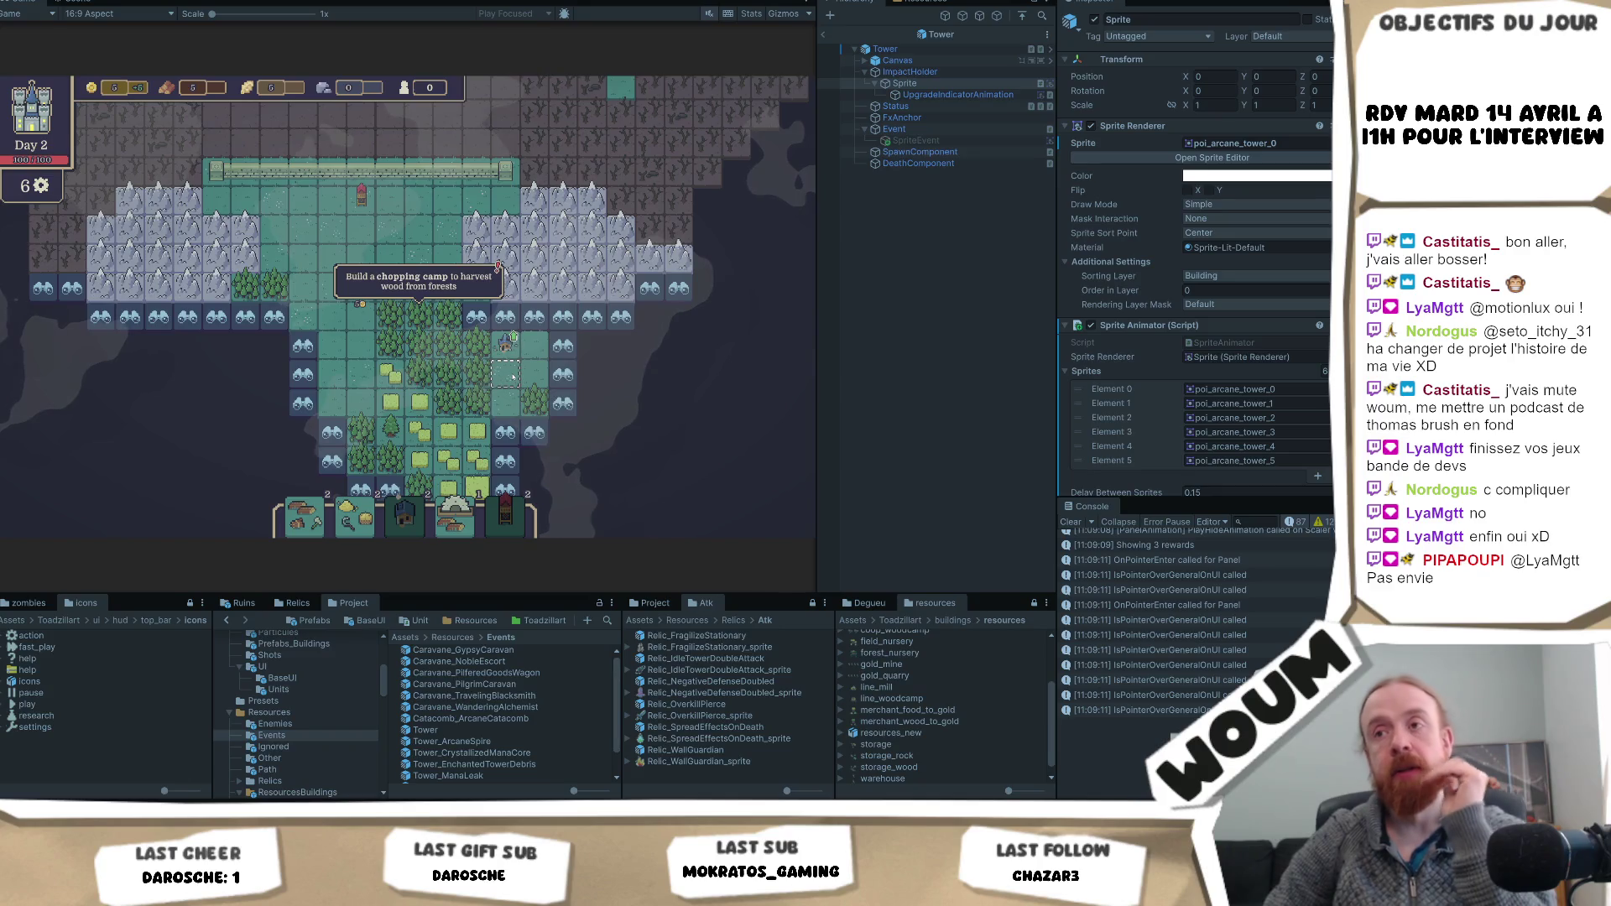
{"action": "mouse_move", "coordinate": [506, 347]}
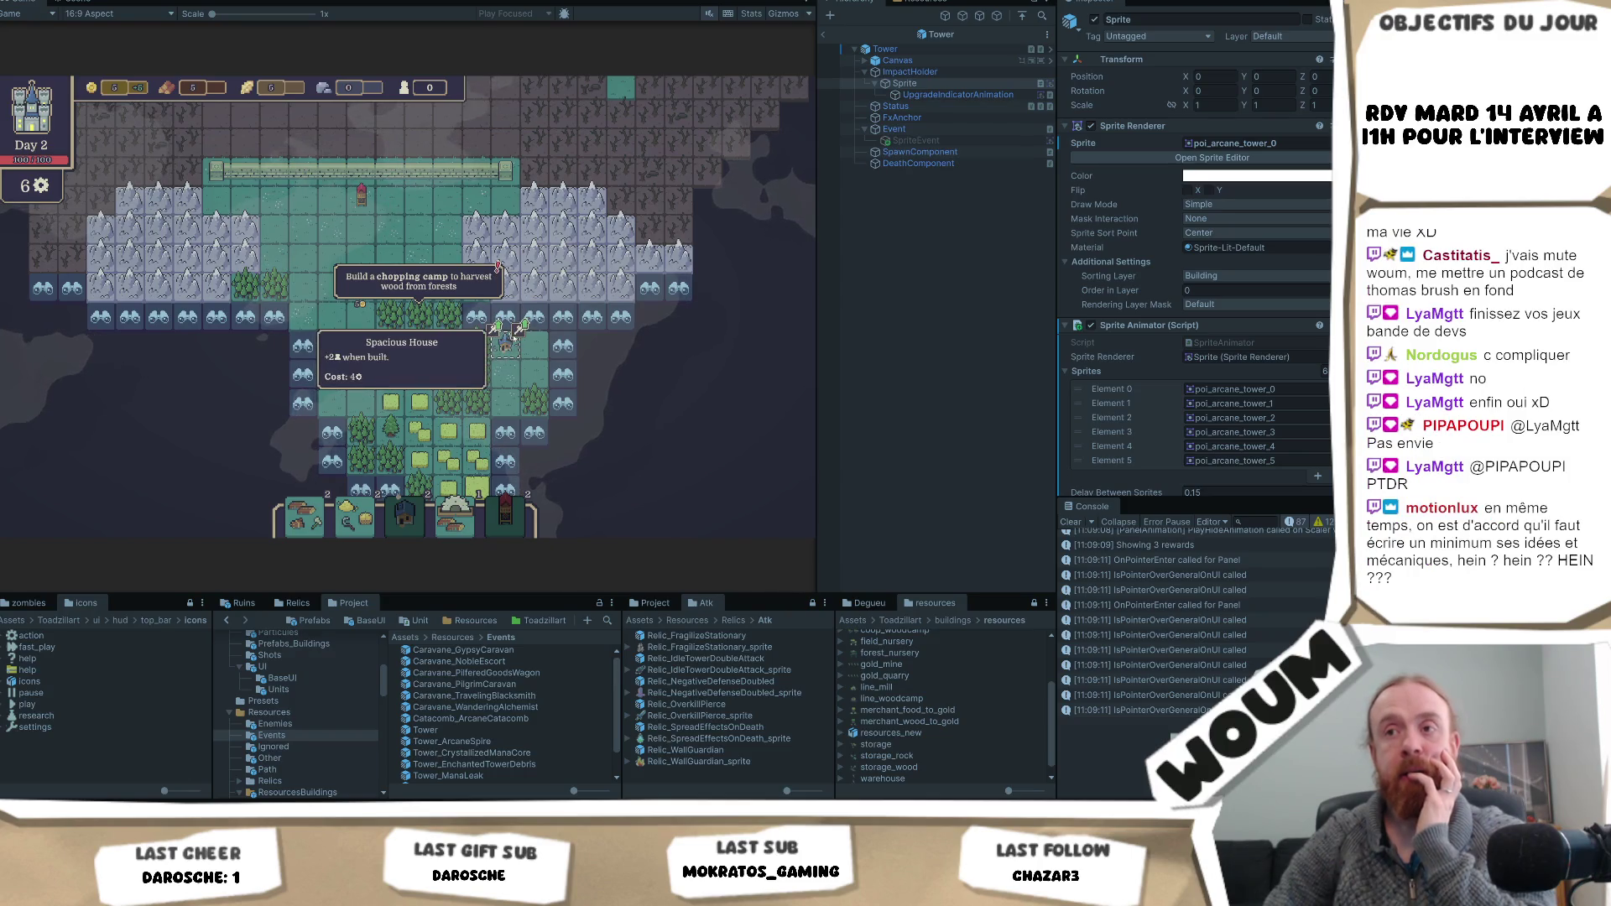
{"action": "scroll", "coordinate": [516, 360], "scroll_direction": "up", "scroll_amount": 2}
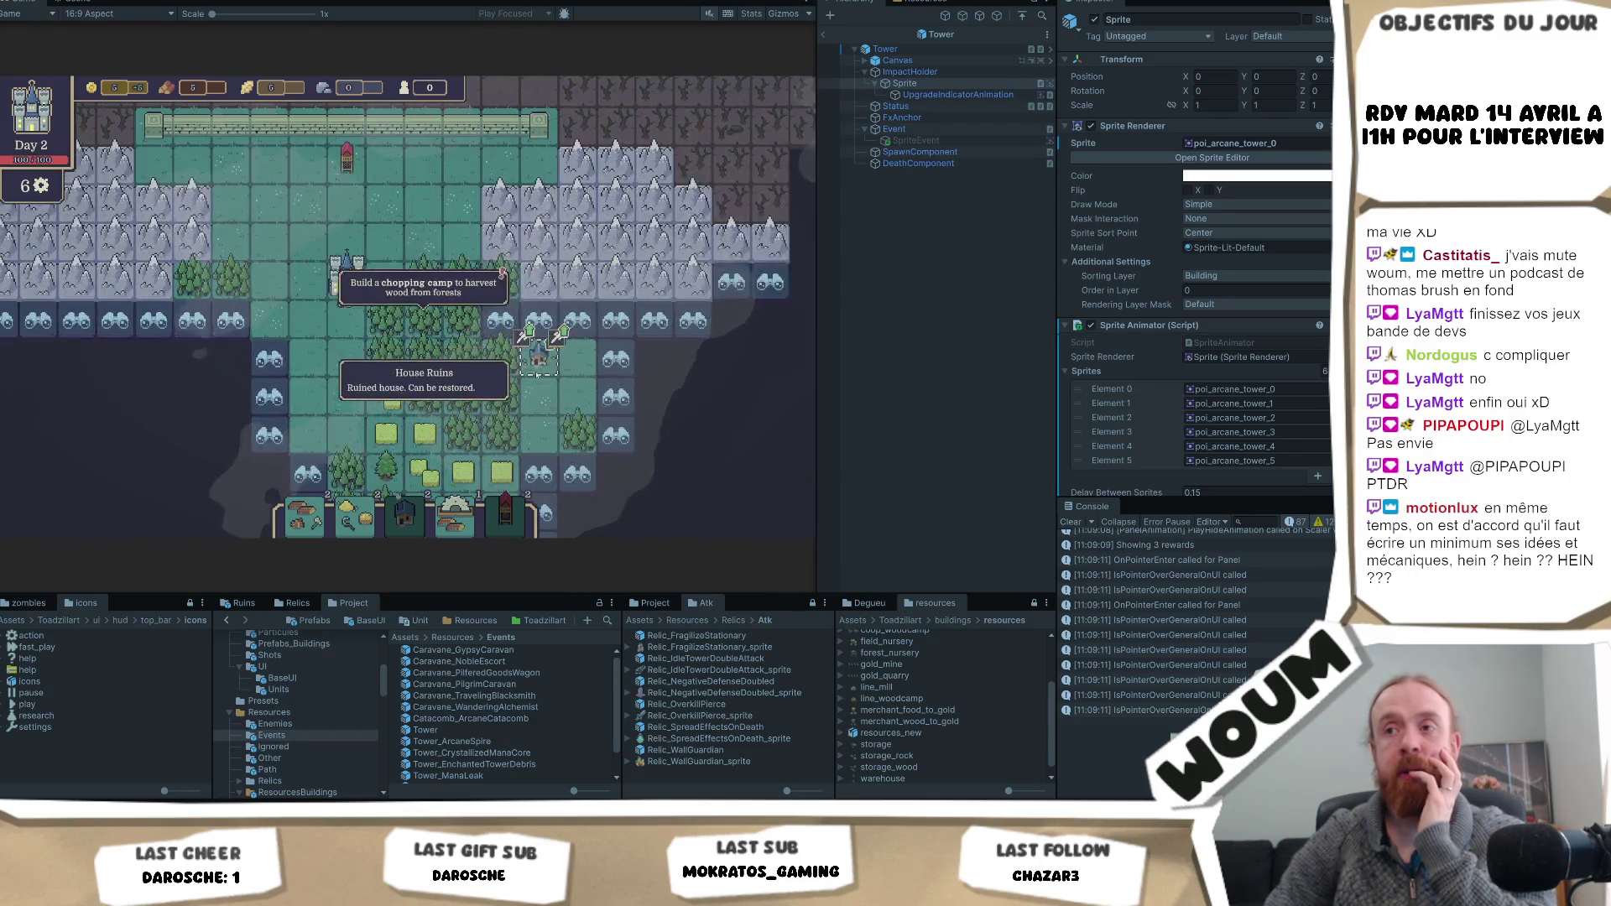
{"action": "mouse_move", "coordinate": [541, 372]}
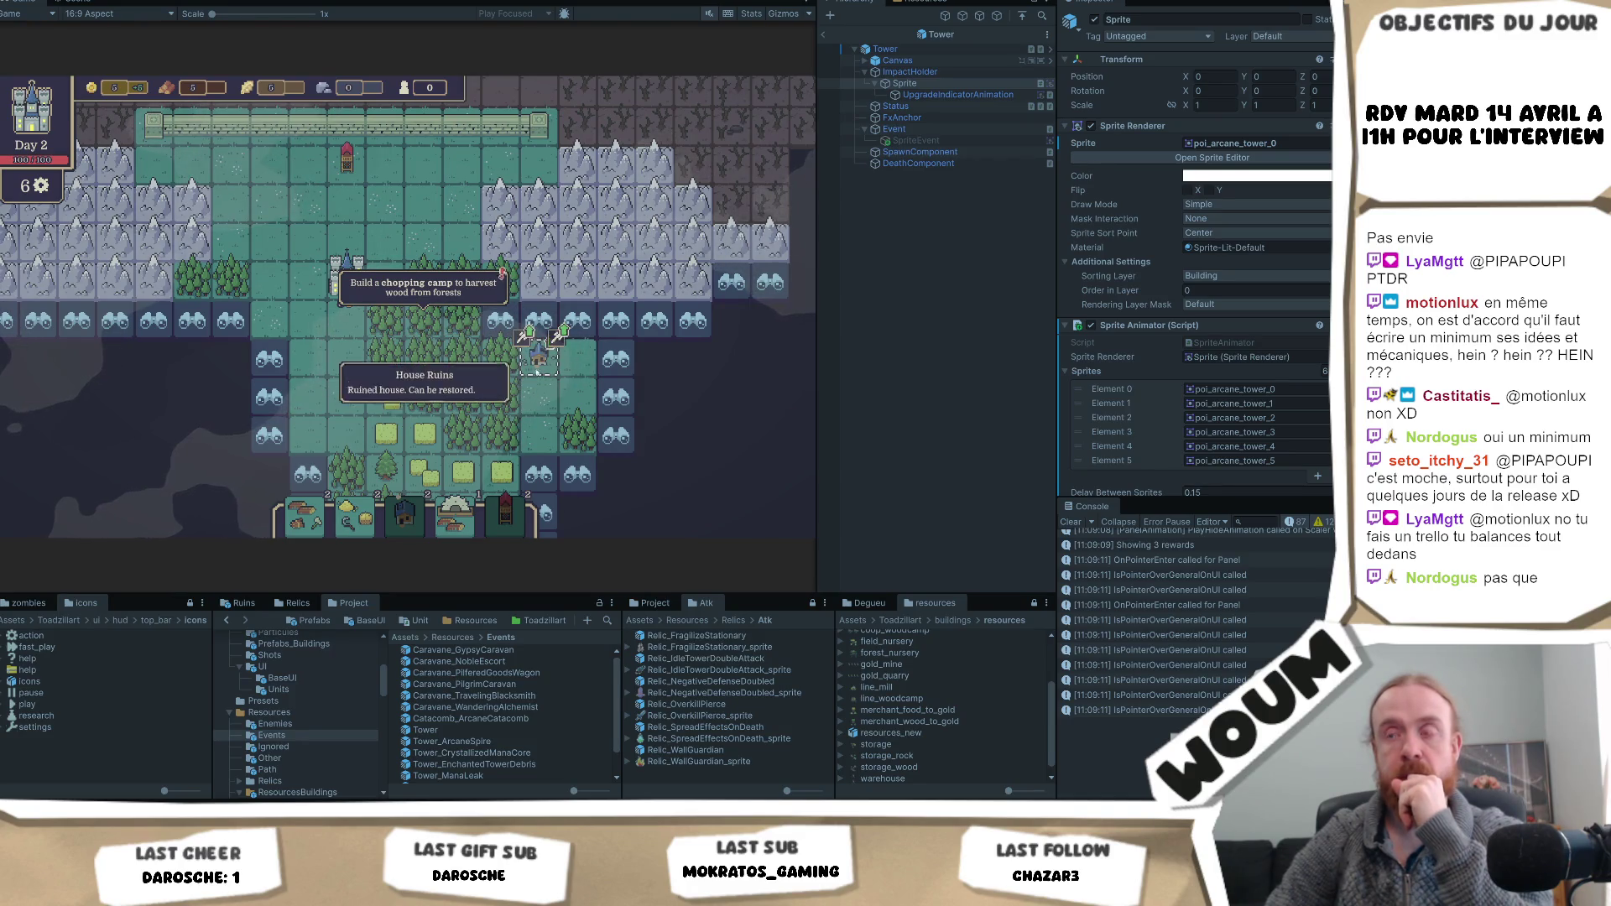
{"action": "scroll", "coordinate": [556, 338], "scroll_direction": "down", "scroll_amount": 3}
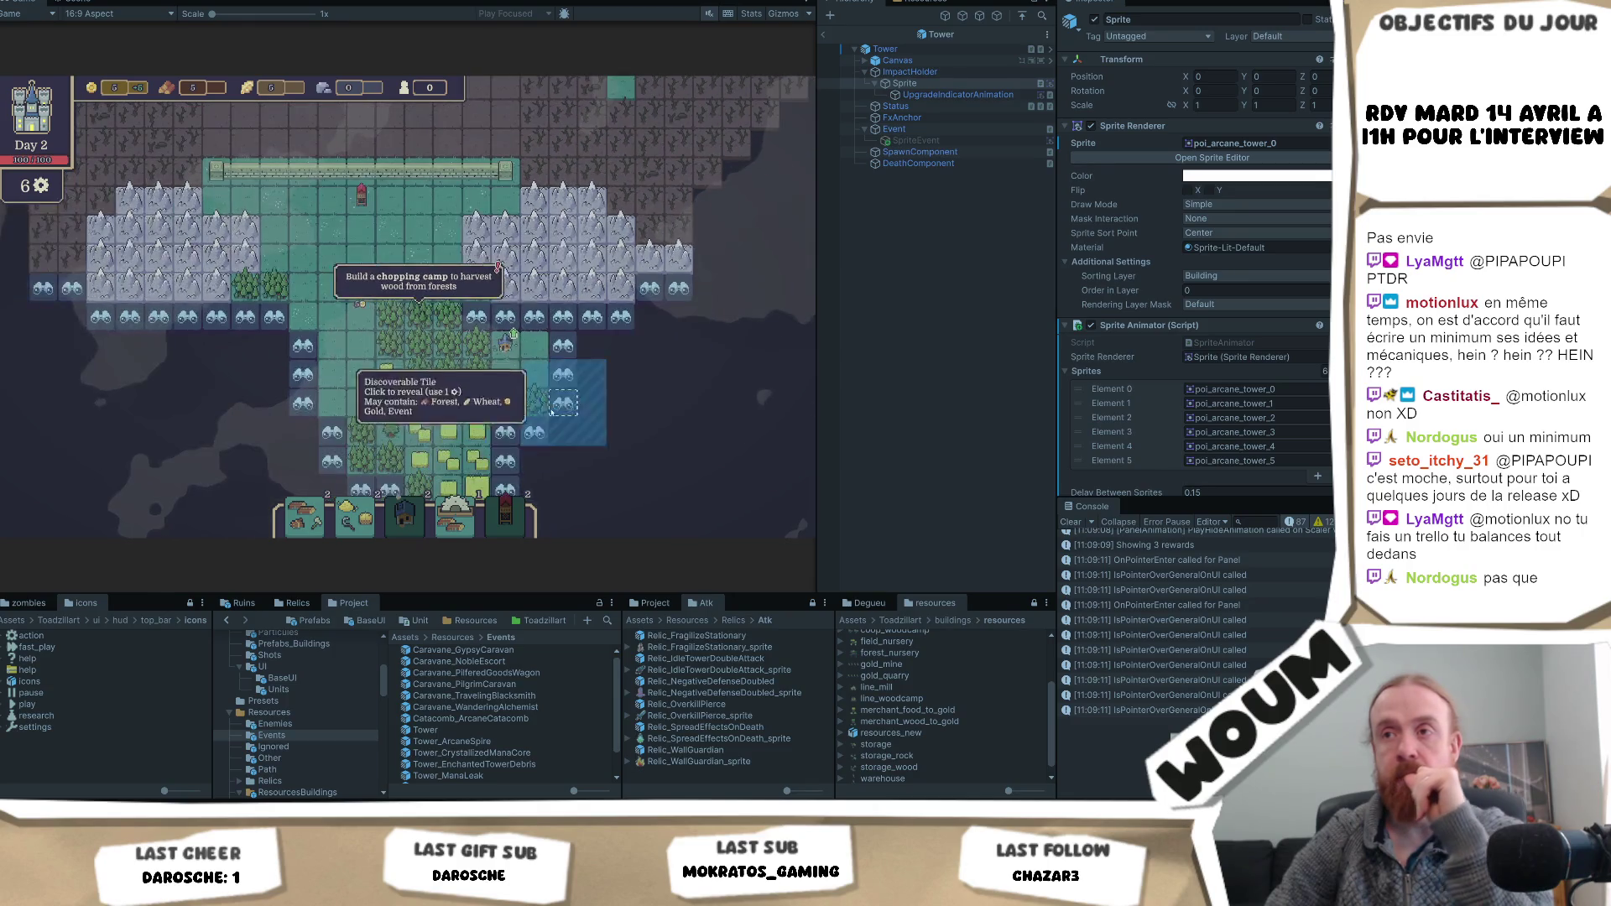
{"action": "scroll", "coordinate": [439, 382], "scroll_direction": "up", "scroll_amount": 3}
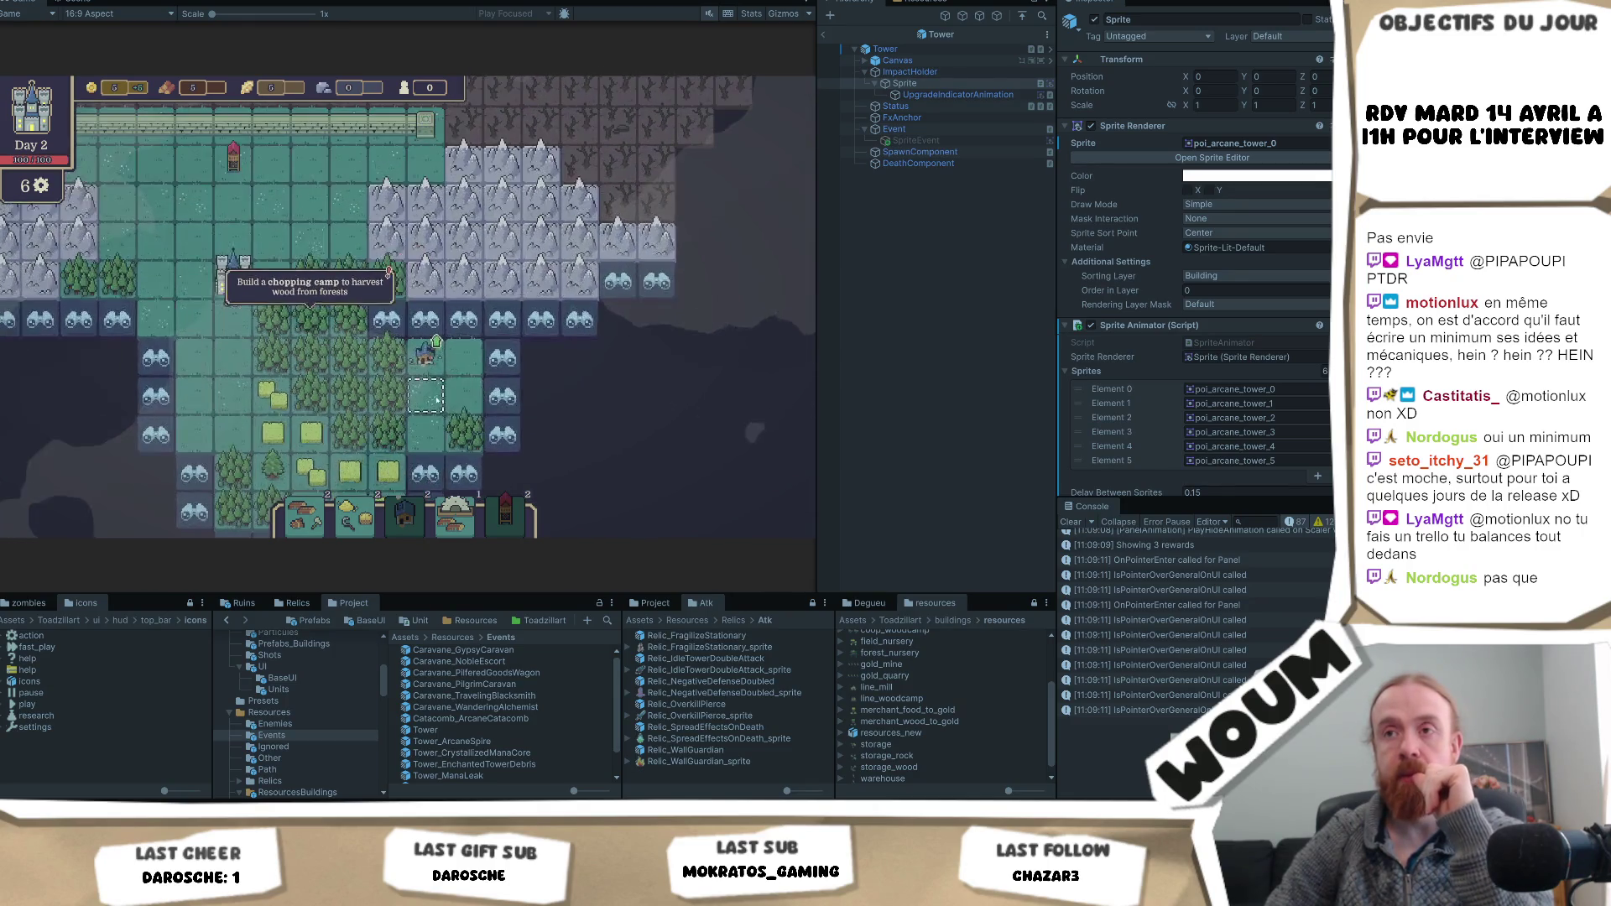
{"action": "scroll", "coordinate": [439, 426], "scroll_direction": "up", "scroll_amount": 2}
{"action": "mouse_move", "coordinate": [445, 385]}
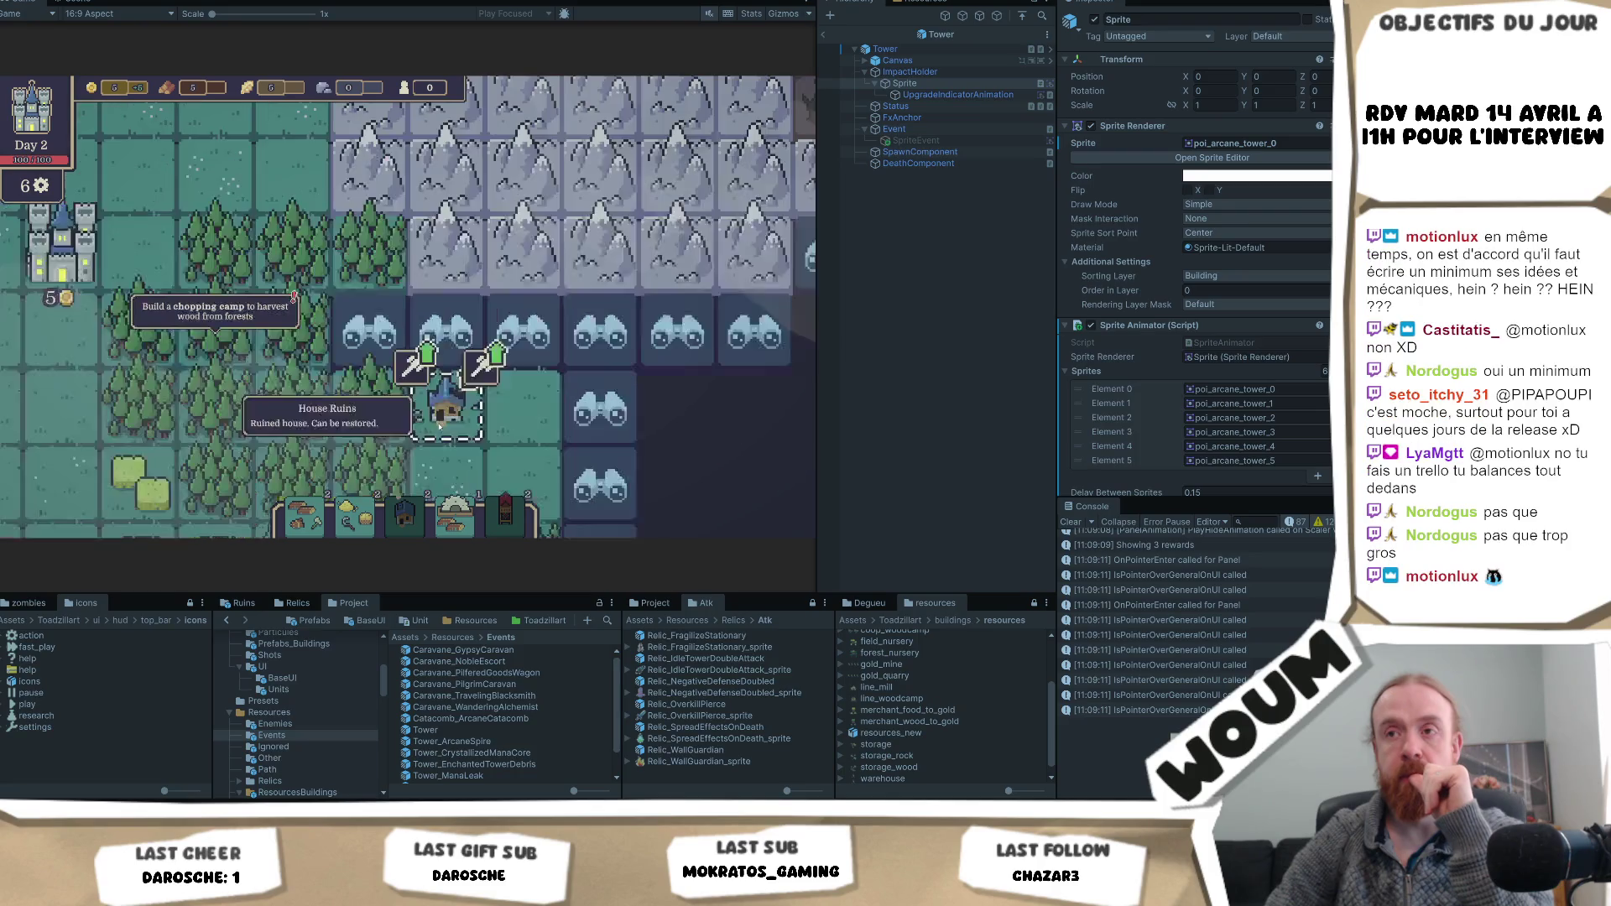
{"action": "scroll", "coordinate": [428, 380], "scroll_direction": "down", "scroll_amount": 3}
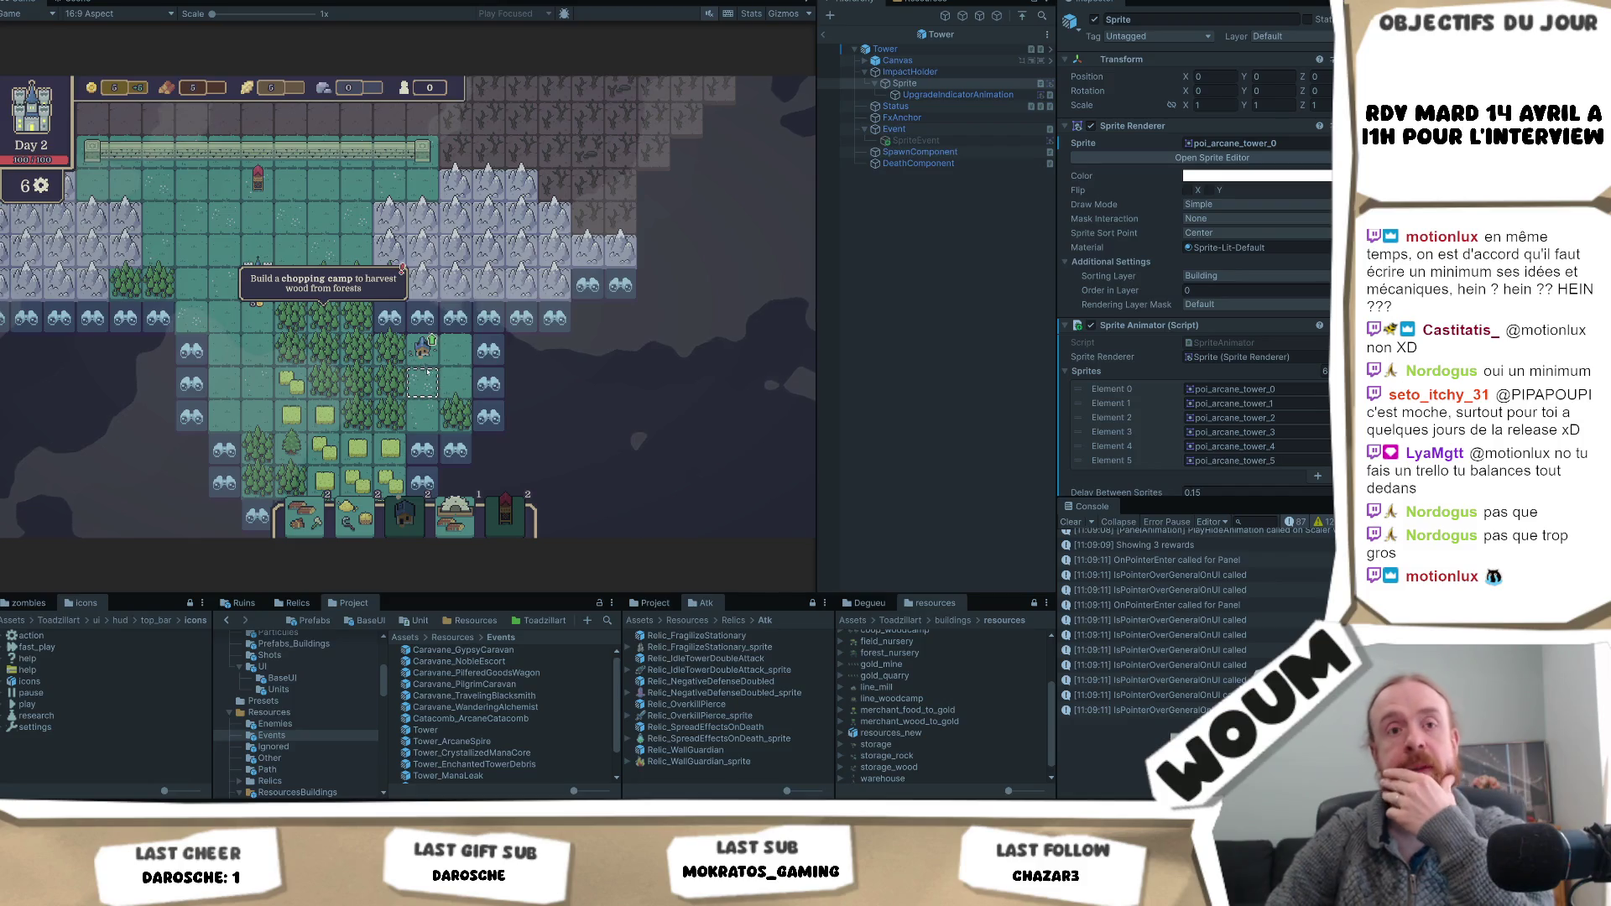
{"action": "mouse_move", "coordinate": [424, 349]}
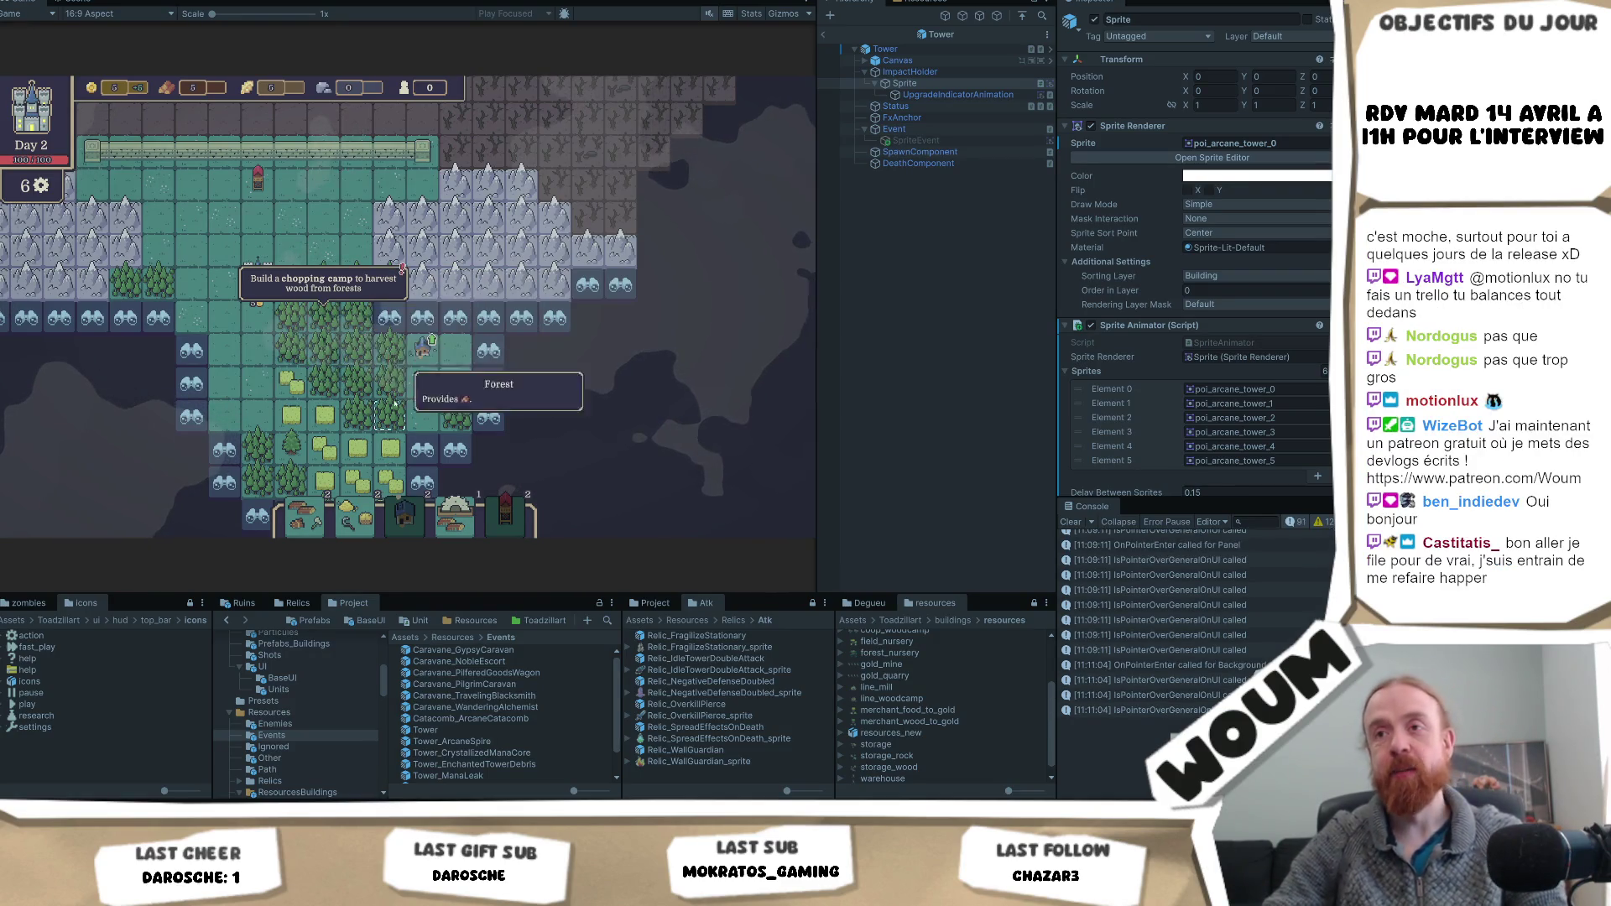
{"action": "mouse_move", "coordinate": [423, 340]}
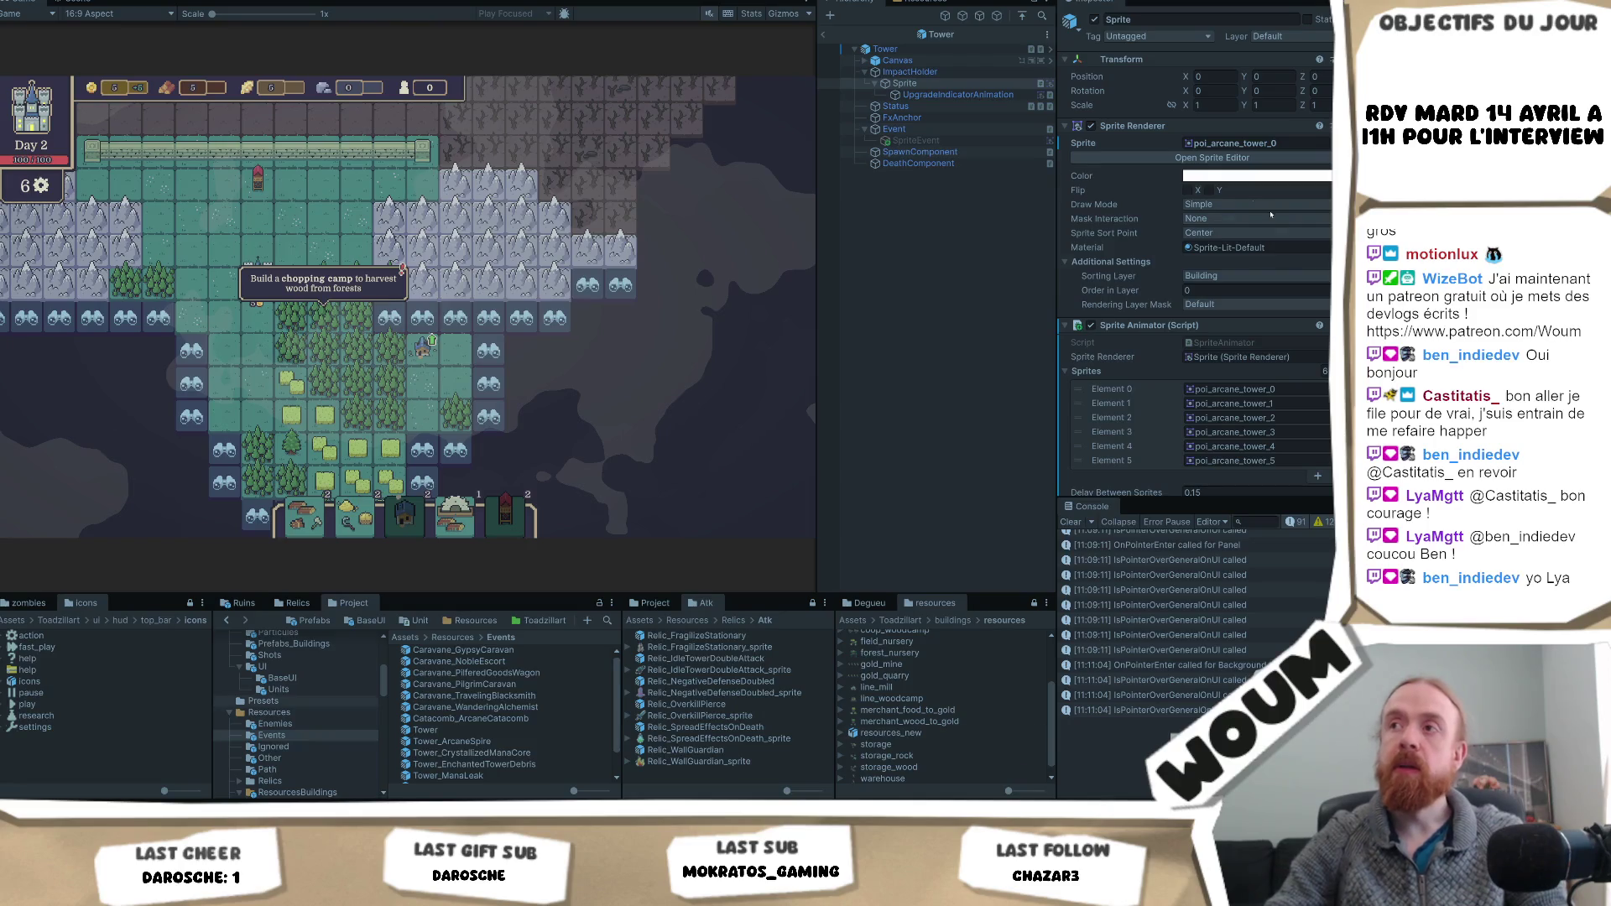
{"action": "left_click", "coordinate": [826, 34]}
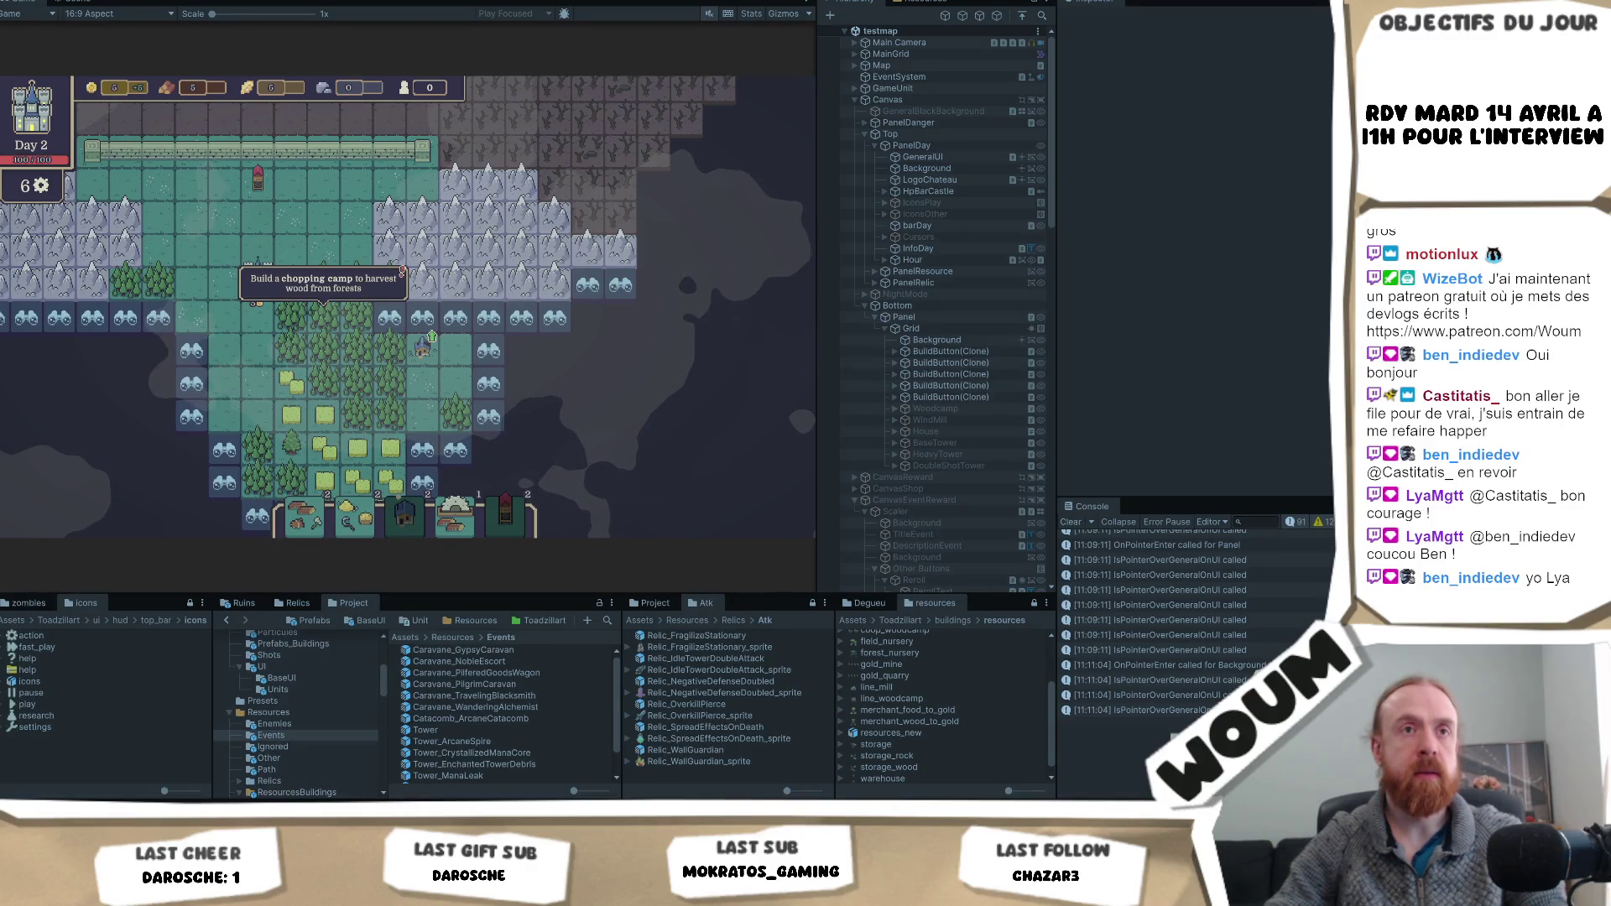
- Select and then deselect the House Ruins tile on the map
{"action": "left_click", "coordinate": [424, 349]}
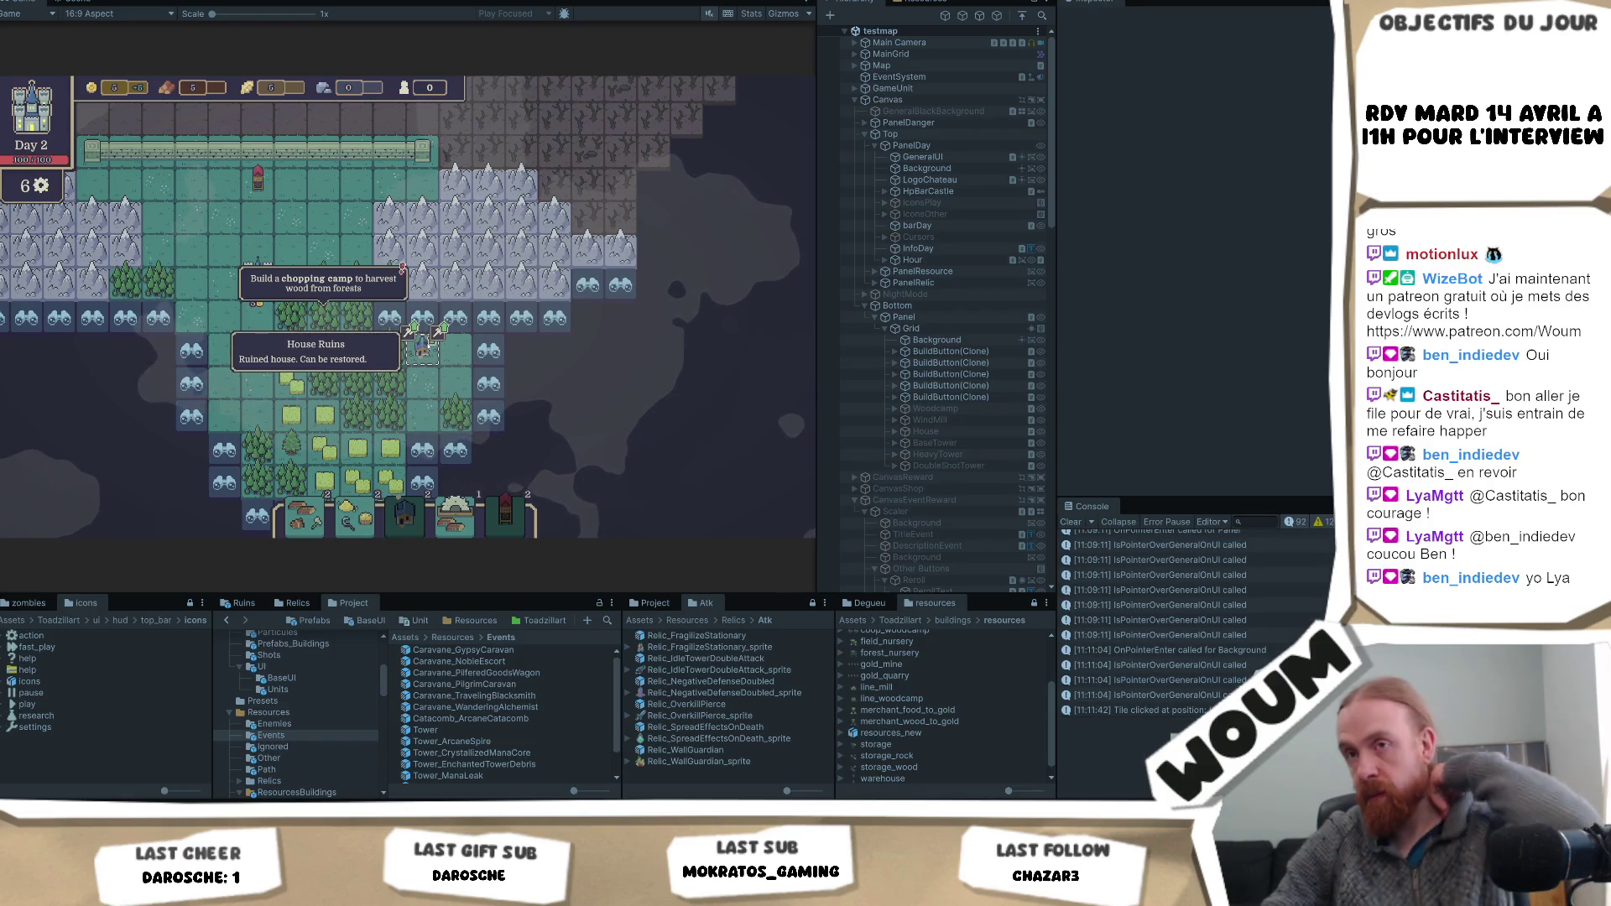
{"action": "left_click", "coordinate": [424, 348]}
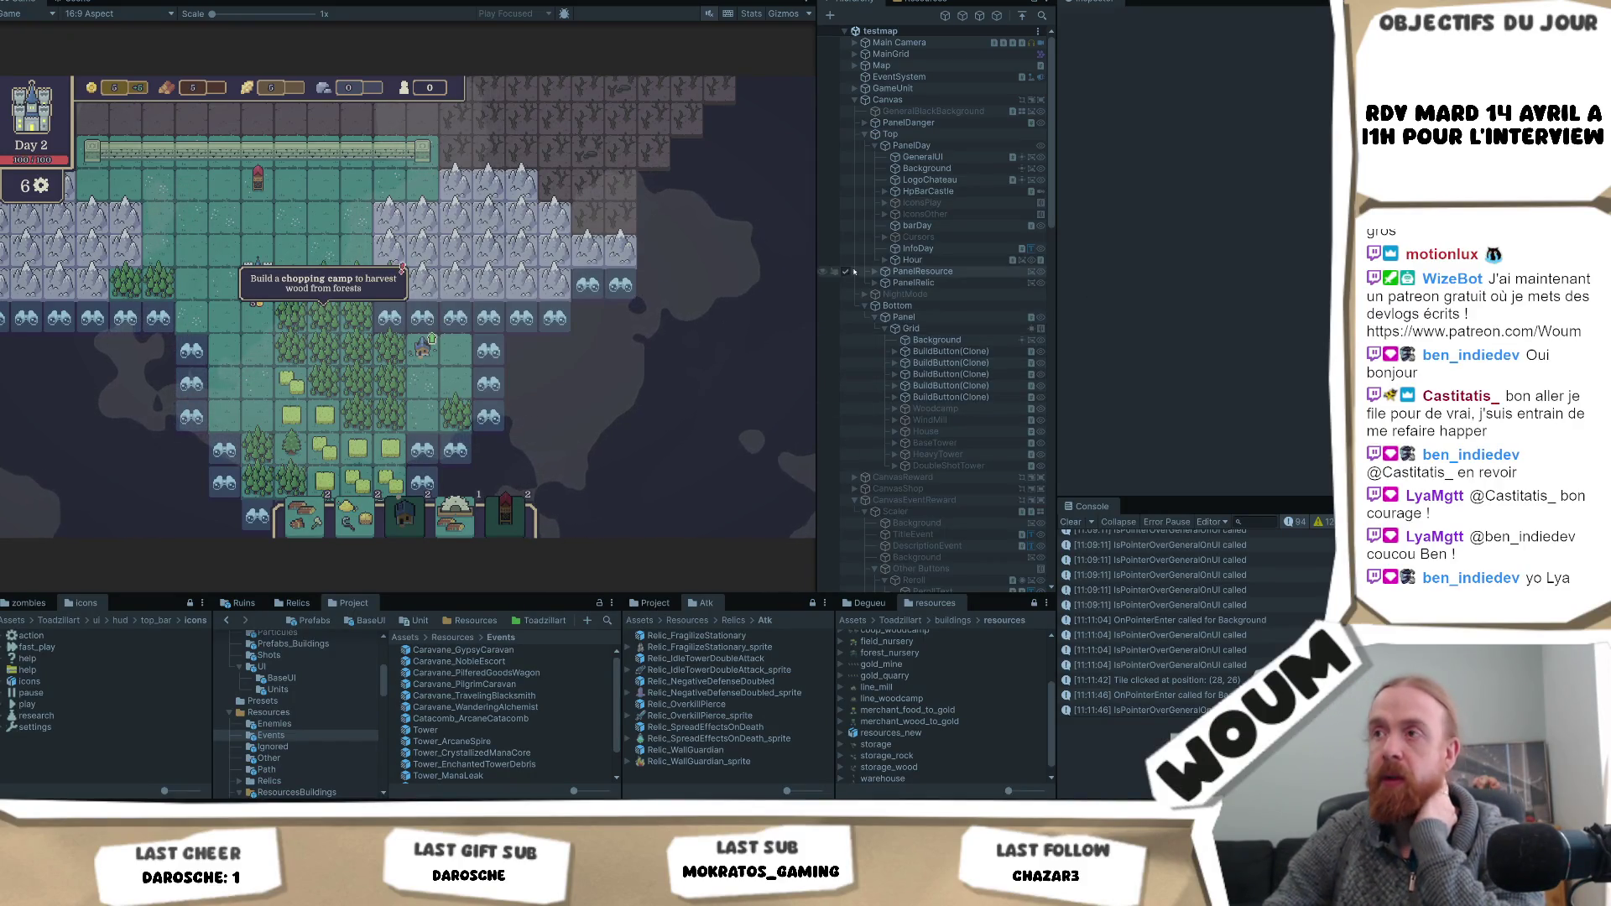
{"action": "scroll", "coordinate": [939, 386], "scroll_direction": "down", "scroll_amount": 5}
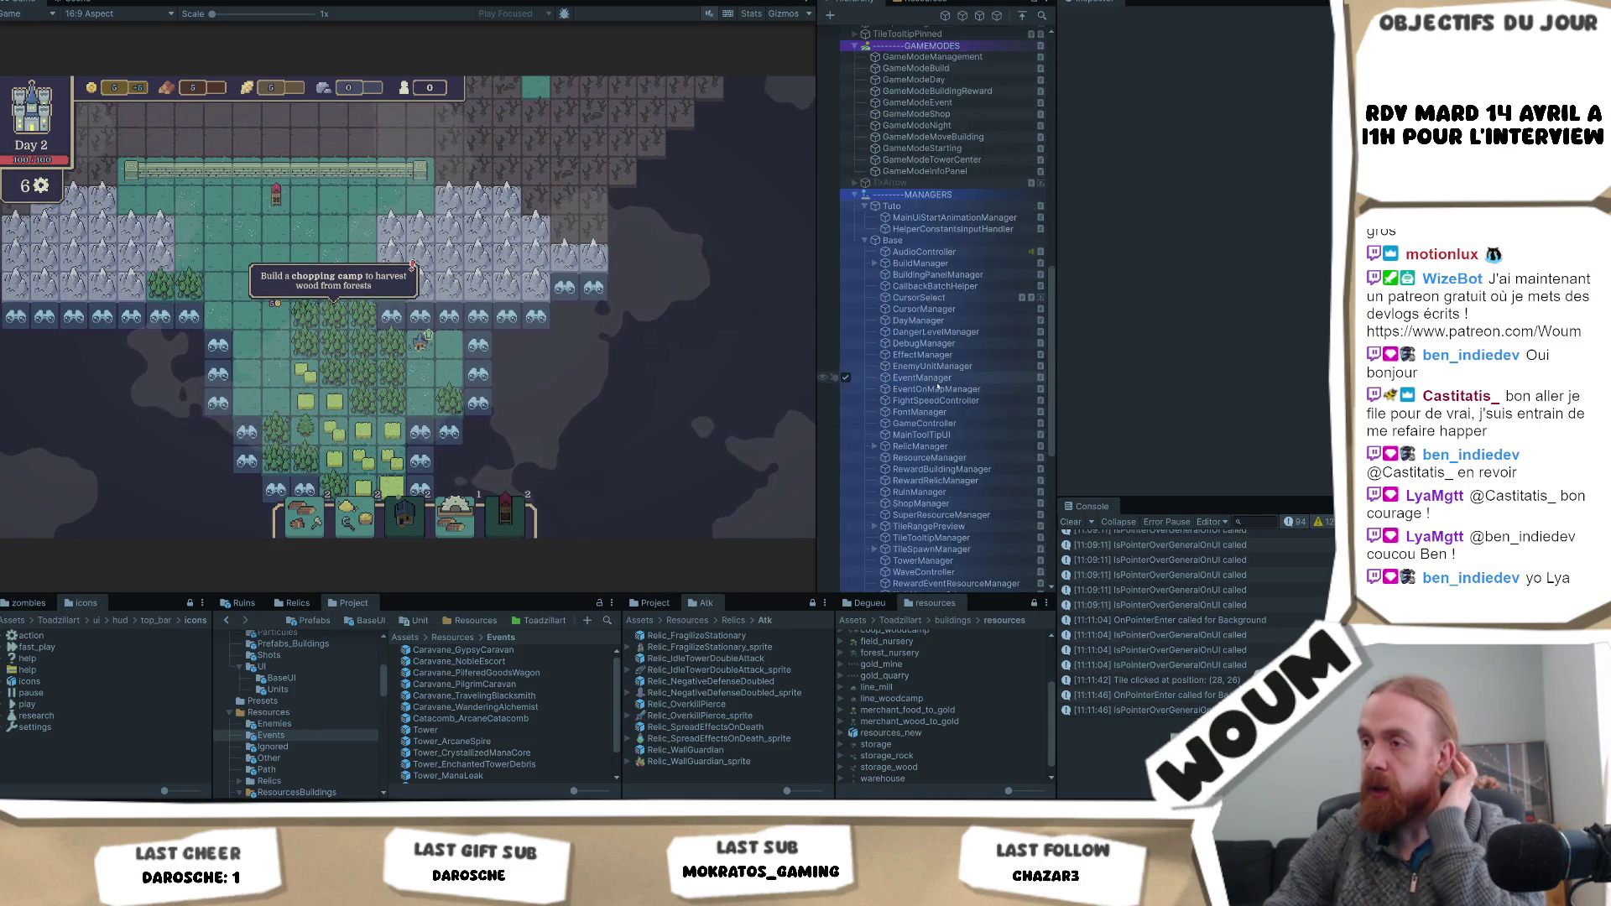
- Select Ruin_House_0 in the Hierarchy and expand its child objects
{"action": "scroll", "coordinate": [938, 386], "scroll_direction": "down", "scroll_amount": 10}
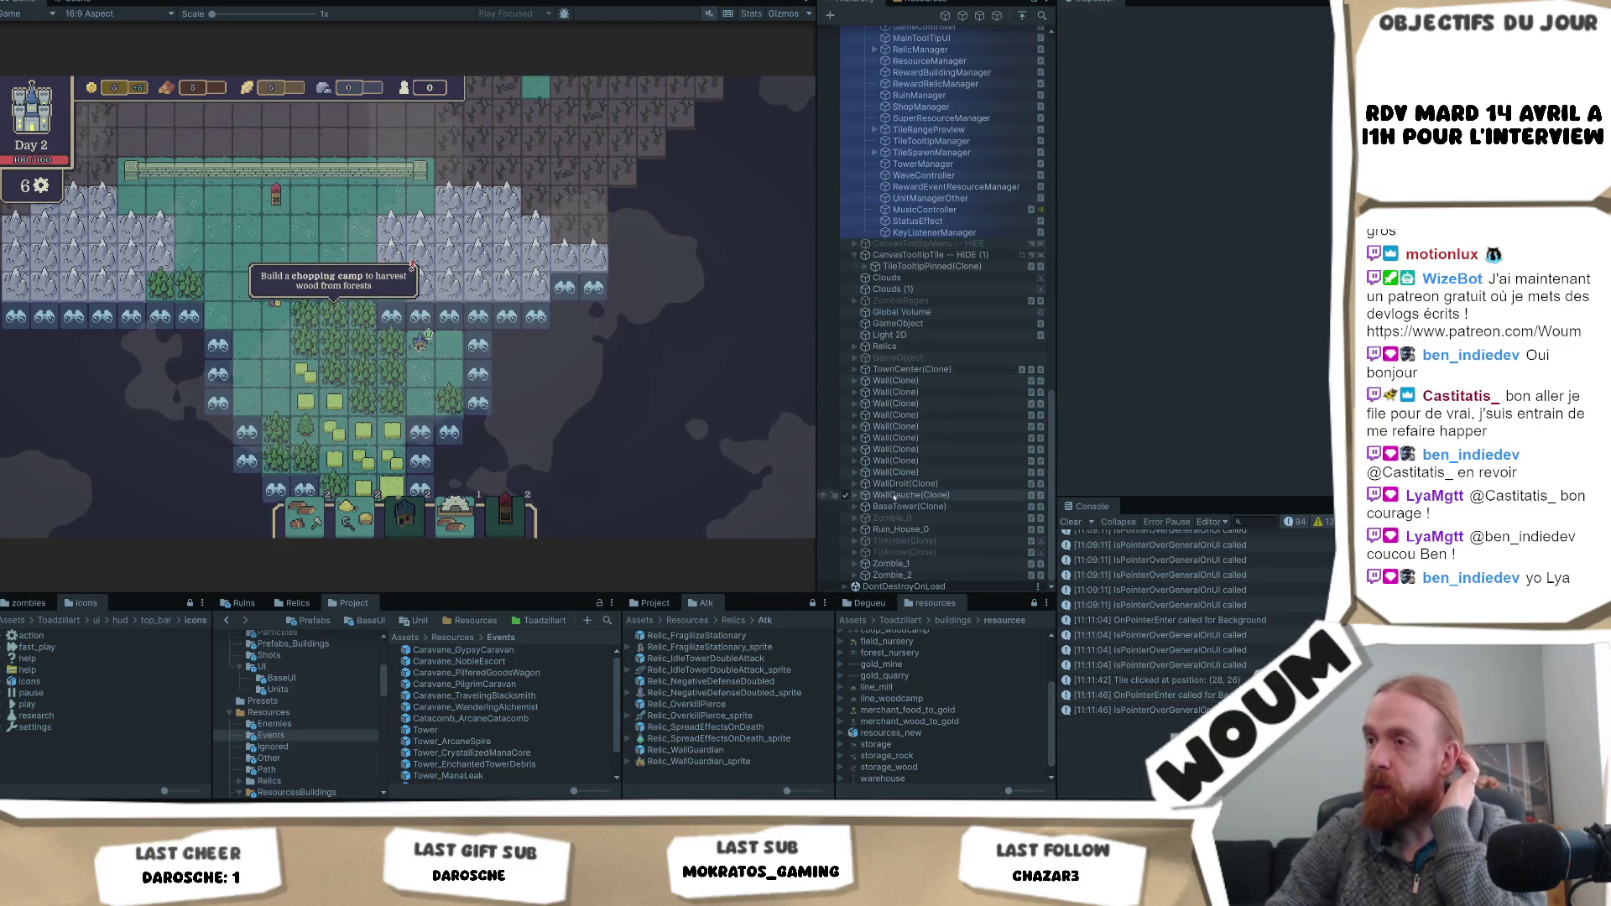
{"action": "left_click", "coordinate": [855, 529]}
{"action": "left_click", "coordinate": [898, 530]}
{"action": "scroll", "coordinate": [1171, 389], "scroll_direction": "down", "scroll_amount": 5}
{"action": "scroll", "coordinate": [932, 491], "scroll_direction": "down", "scroll_amount": 3}
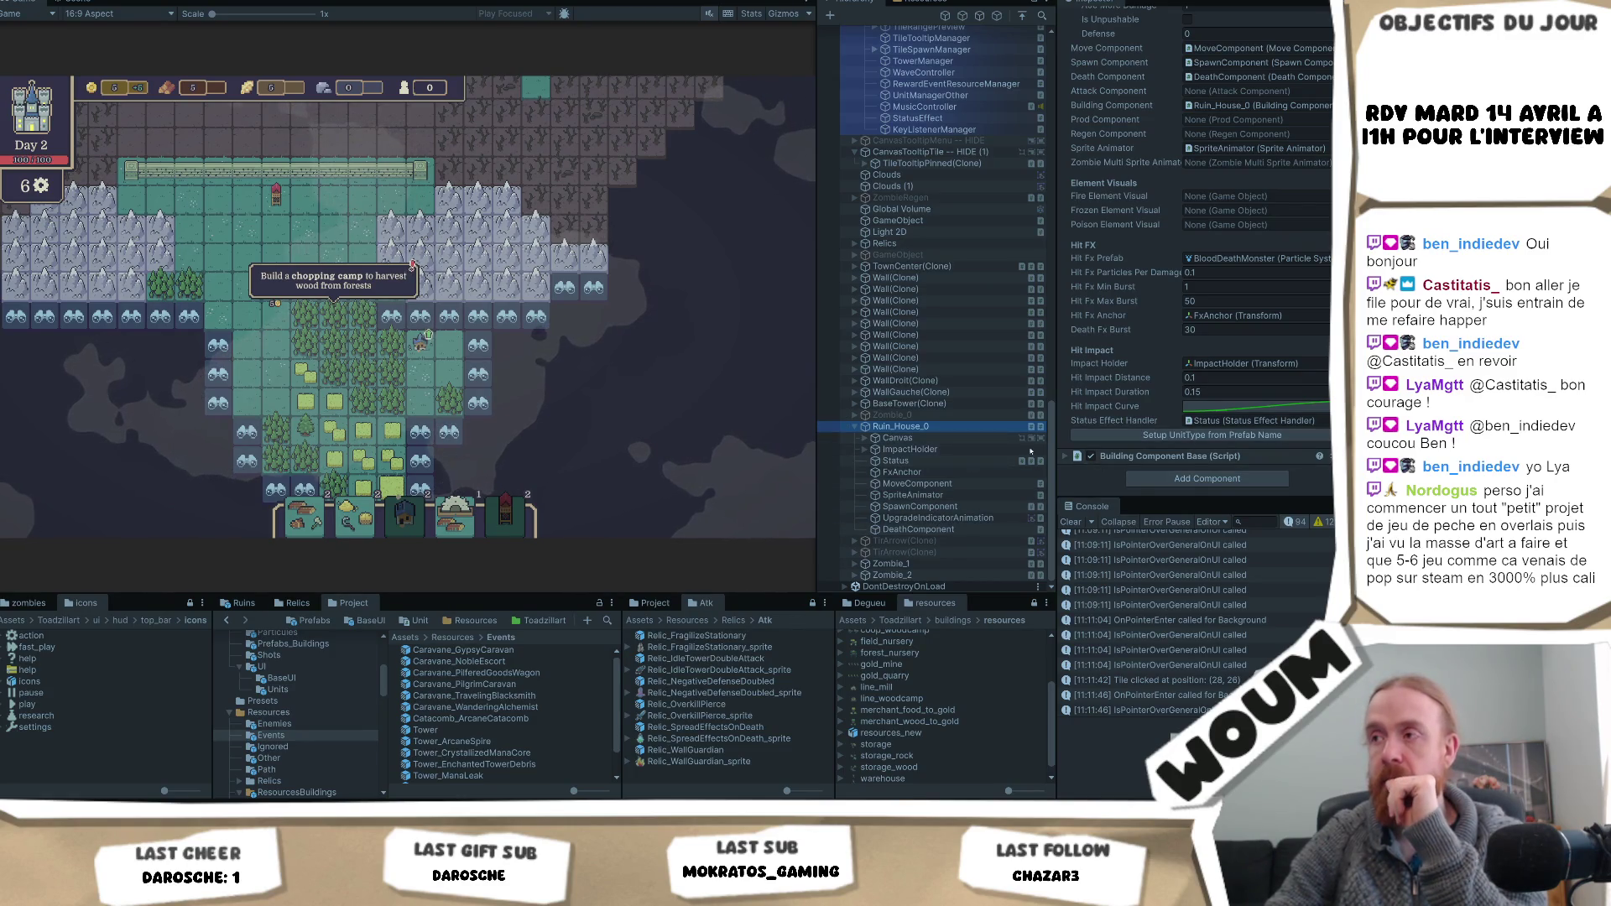
- Show its Building Component Base upgrades: House_Big for 4 Action resources
{"action": "left_click", "coordinate": [1063, 458]}
{"action": "scroll", "coordinate": [1264, 438], "scroll_direction": "down", "scroll_amount": 10}
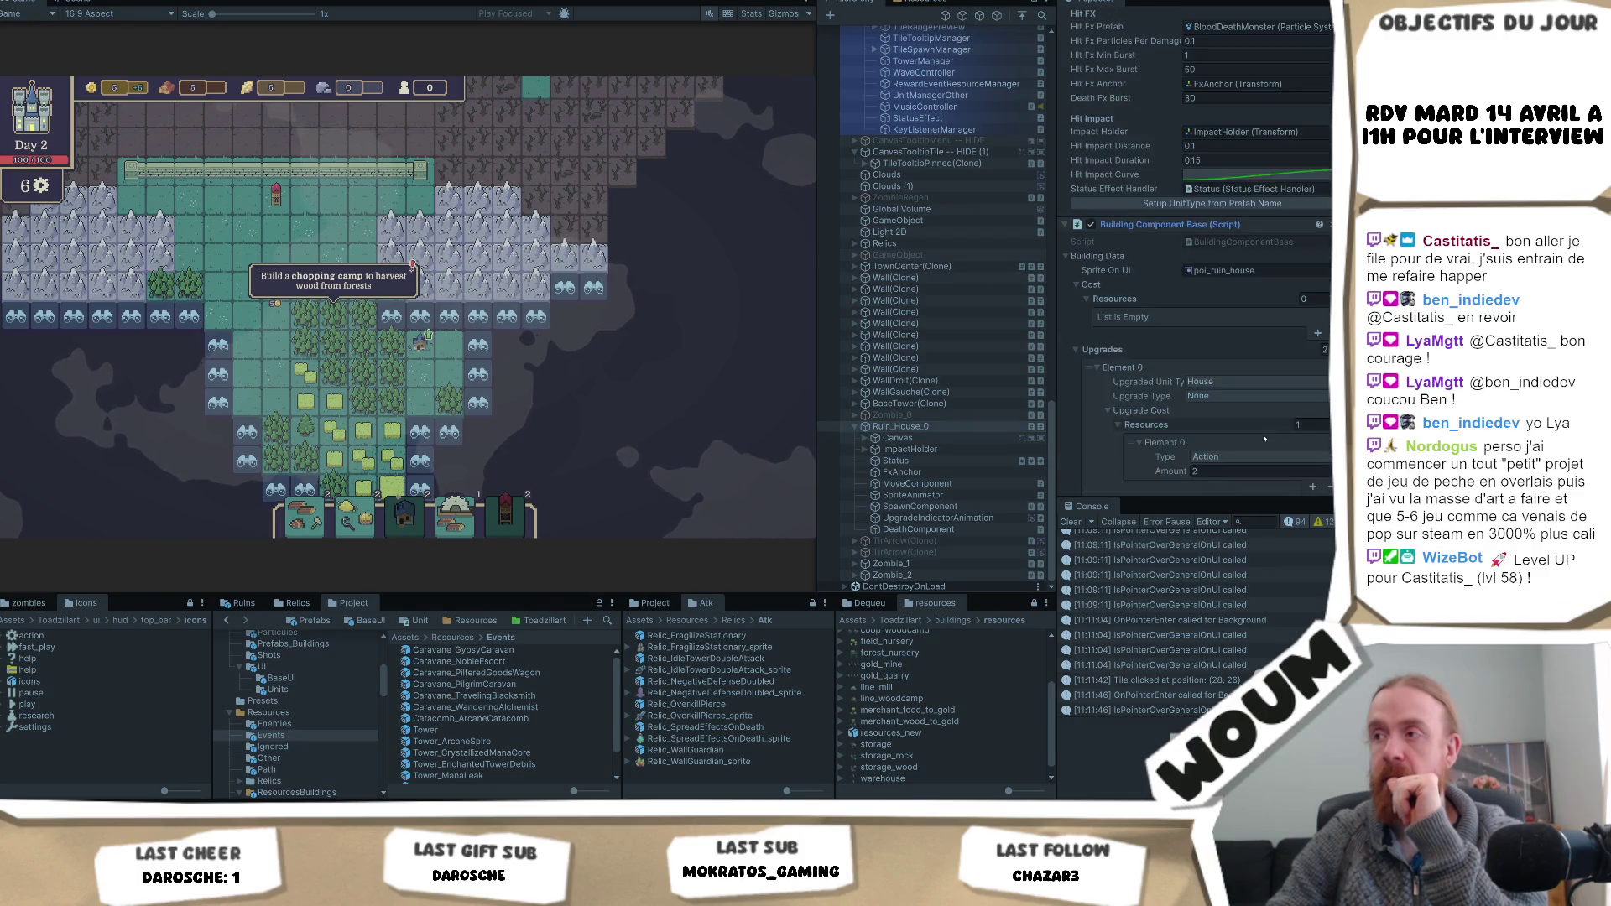
{"action": "scroll", "coordinate": [1265, 438], "scroll_direction": "down", "scroll_amount": 5}
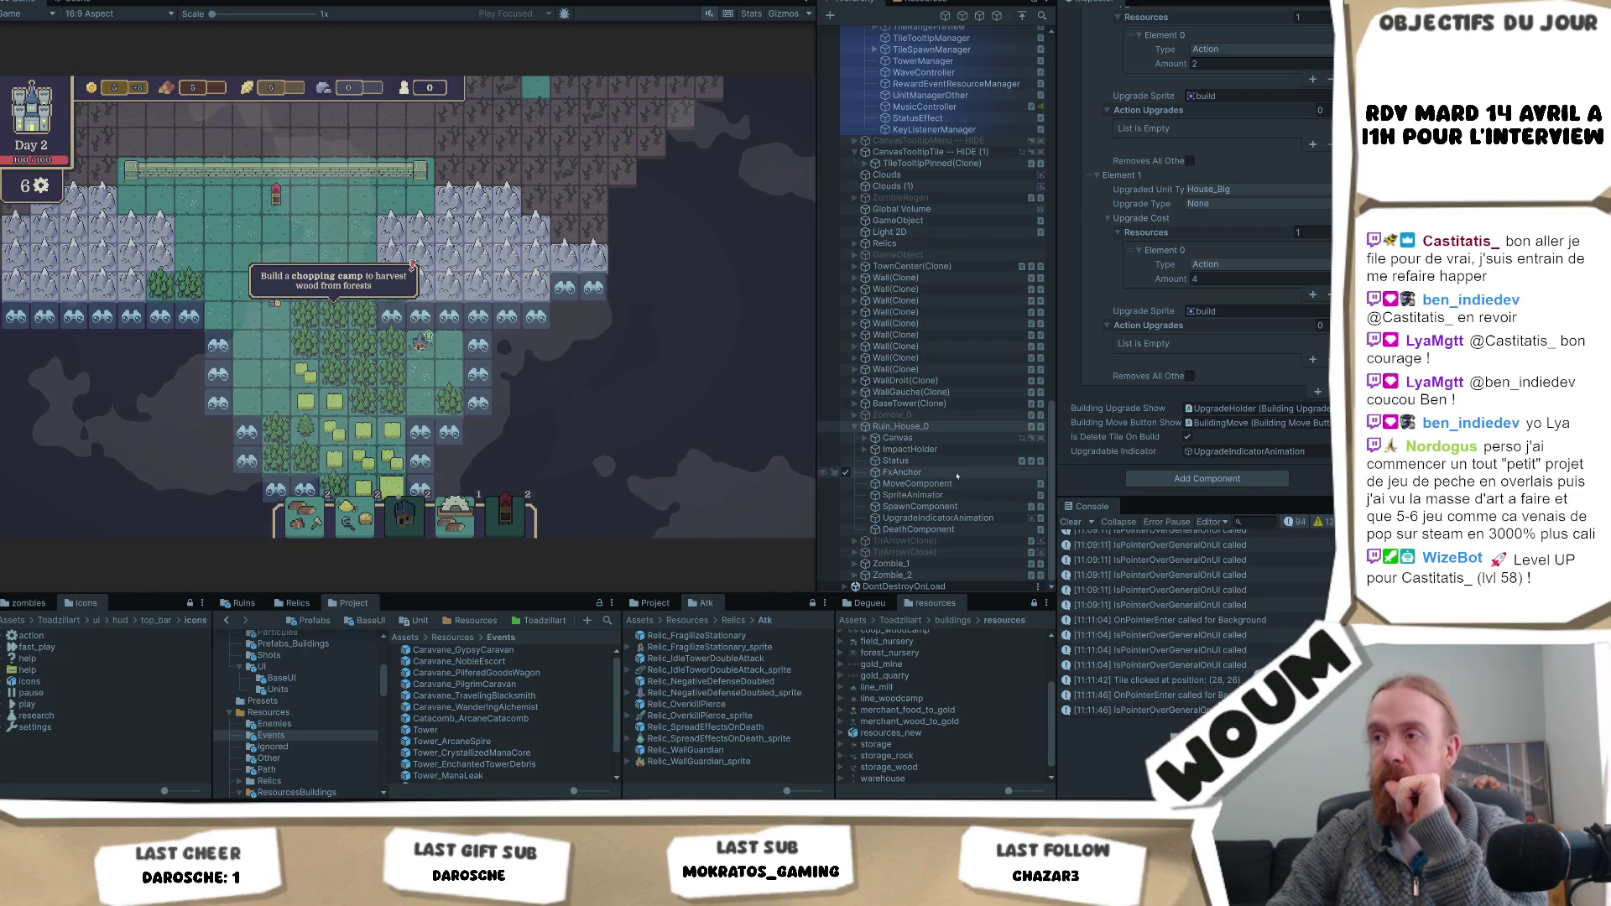
{"action": "left_click", "coordinate": [923, 507]}
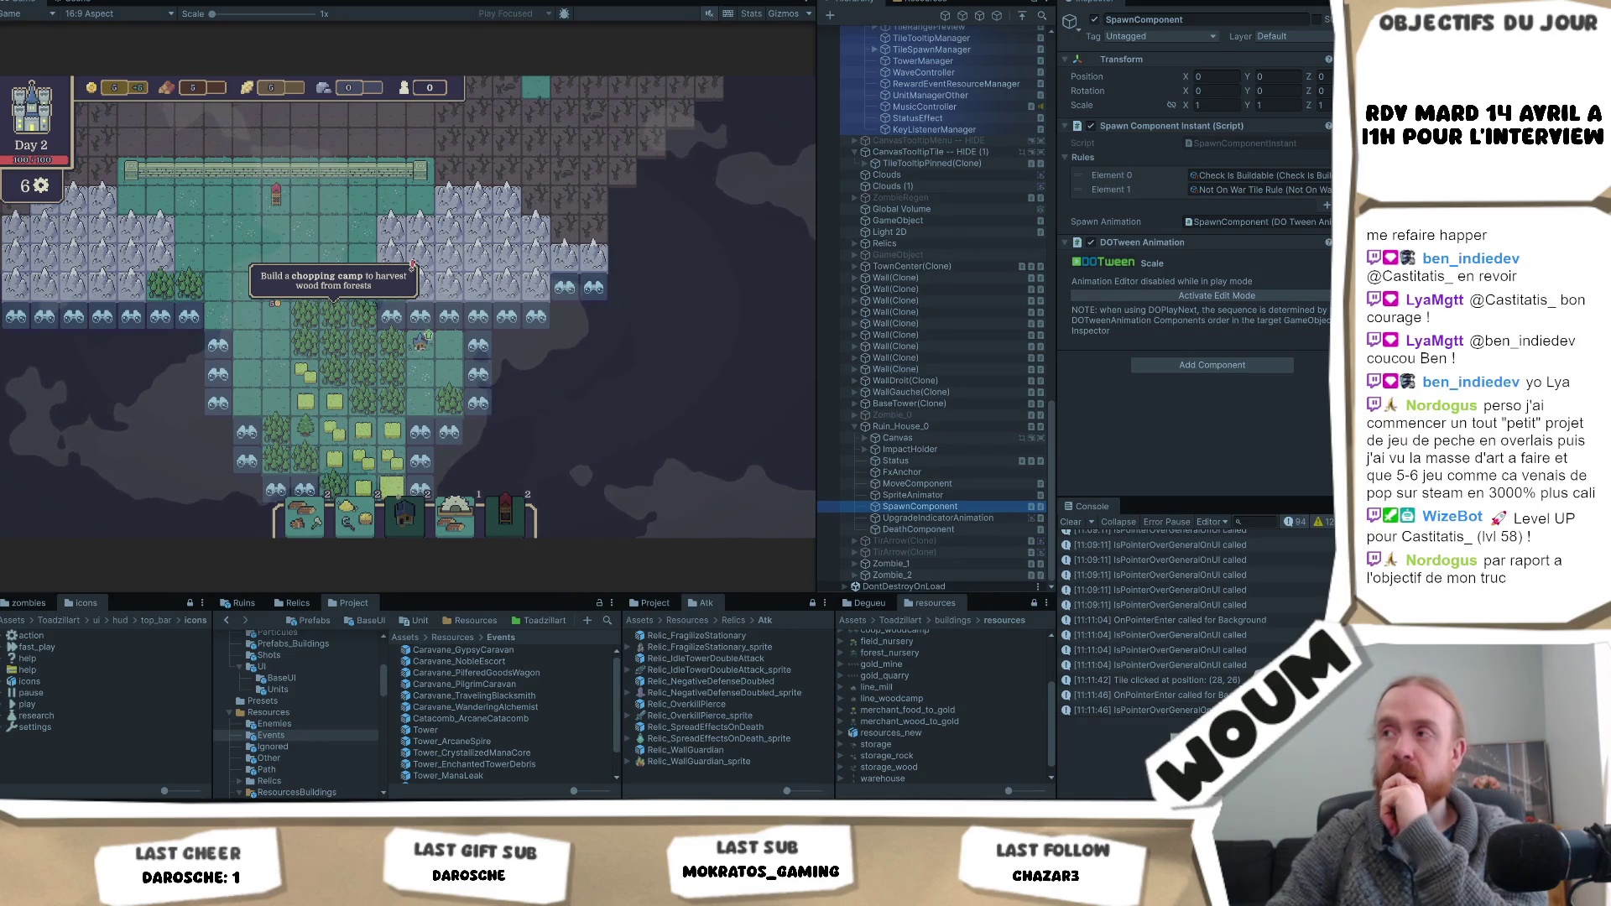
{"action": "left_click", "coordinate": [939, 428]}
{"action": "scroll", "coordinate": [1247, 383], "scroll_direction": "down", "scroll_amount": 5}
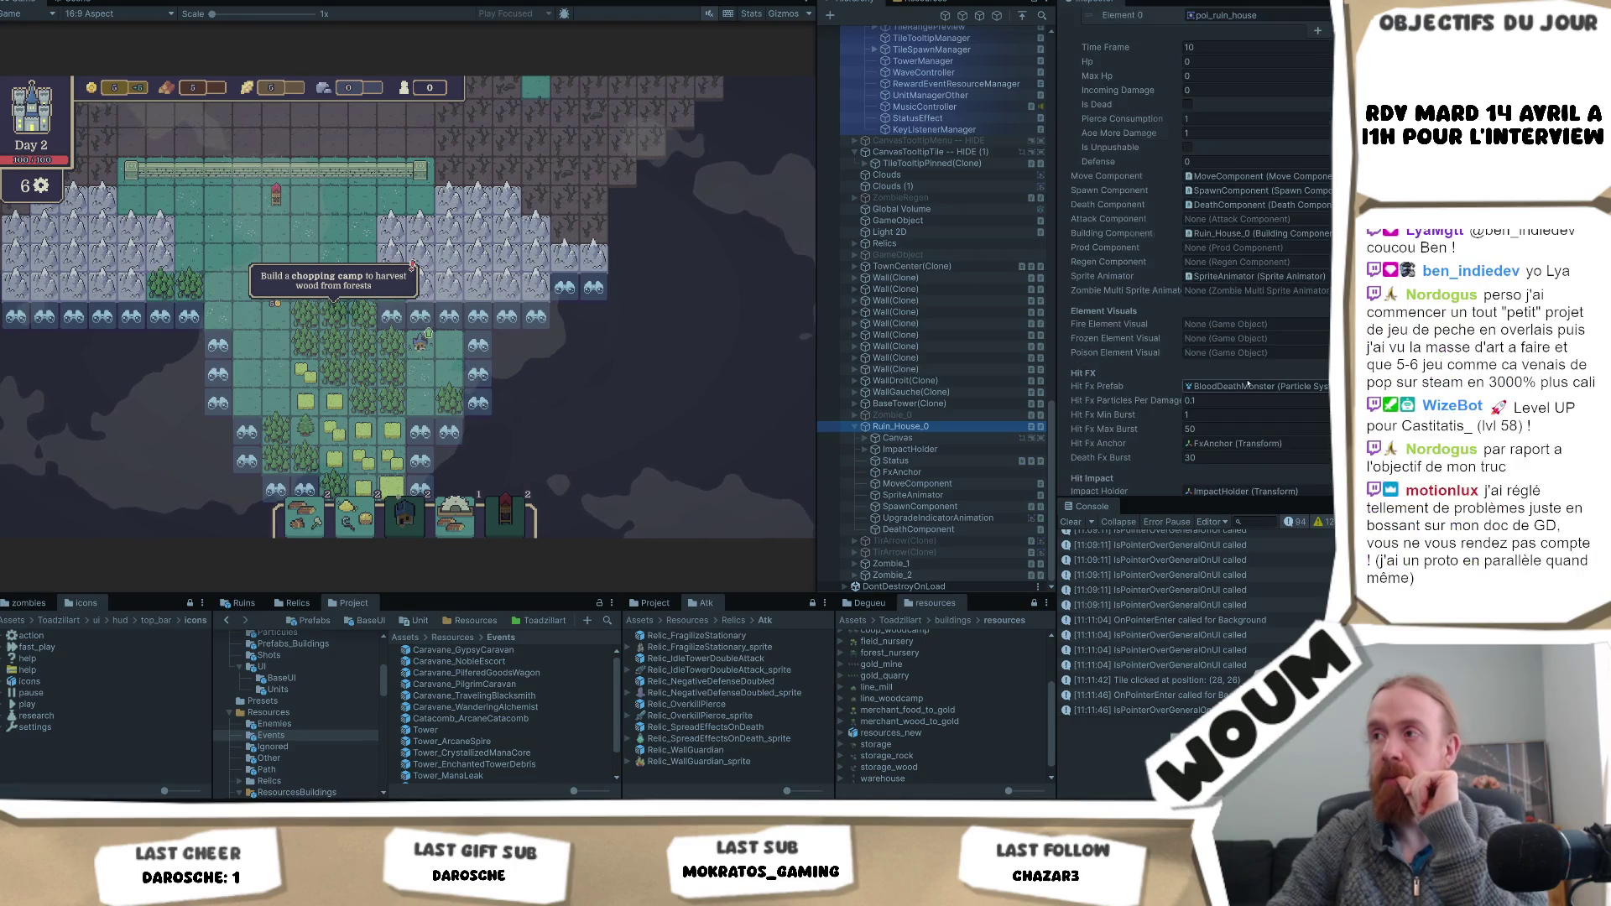
{"action": "scroll", "coordinate": [1248, 383], "scroll_direction": "down", "scroll_amount": 10}
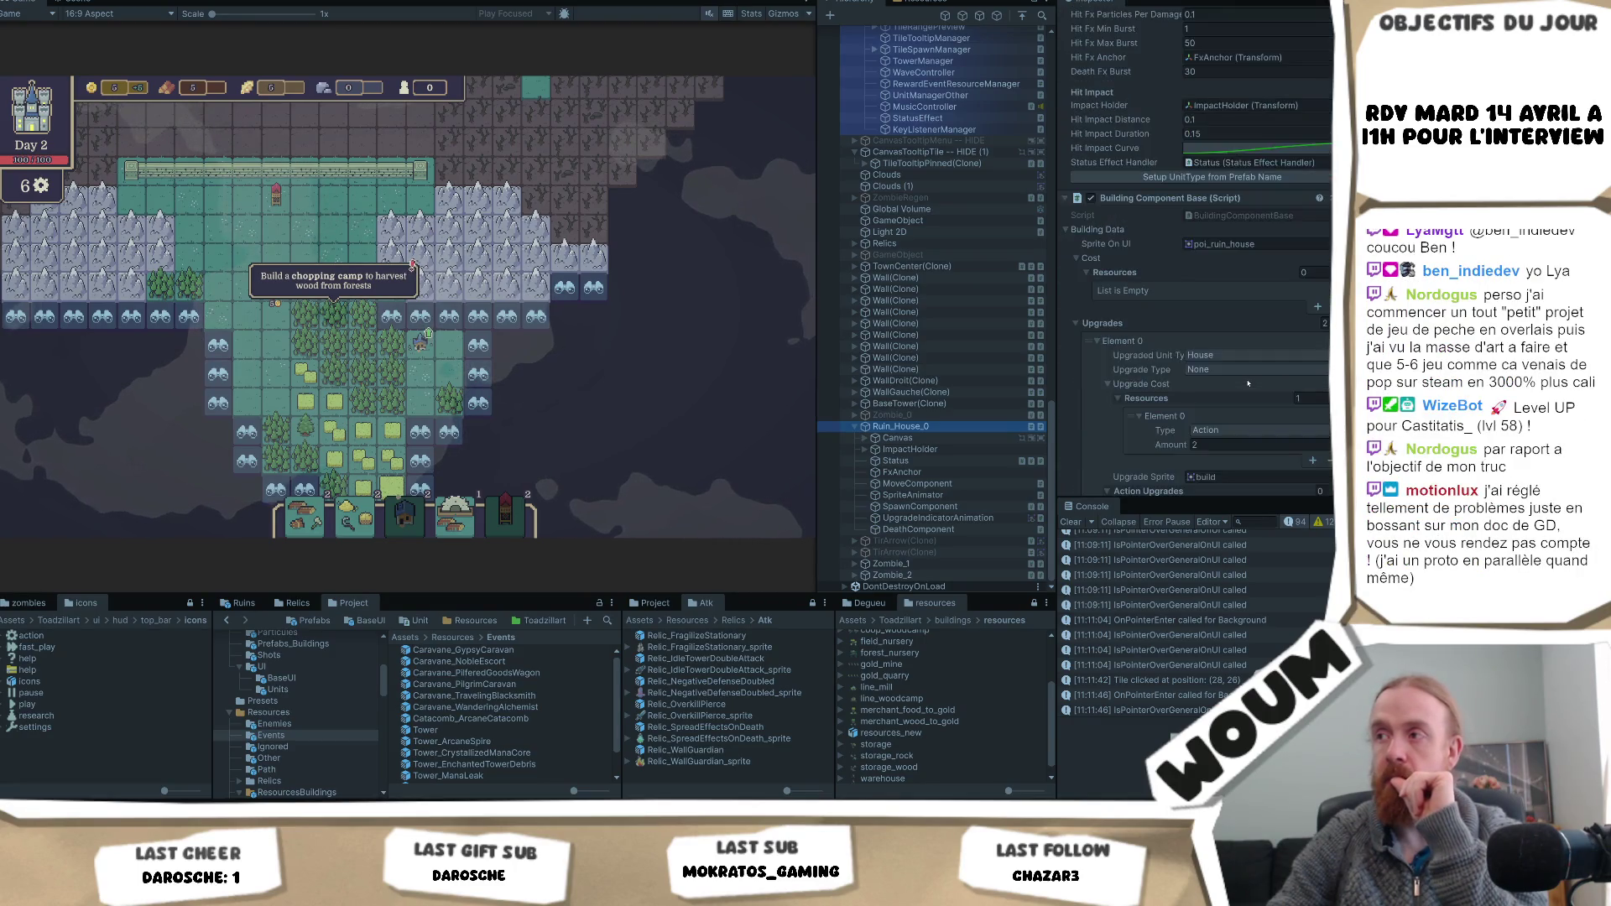
{"action": "scroll", "coordinate": [1245, 385], "scroll_direction": "down", "scroll_amount": 9}
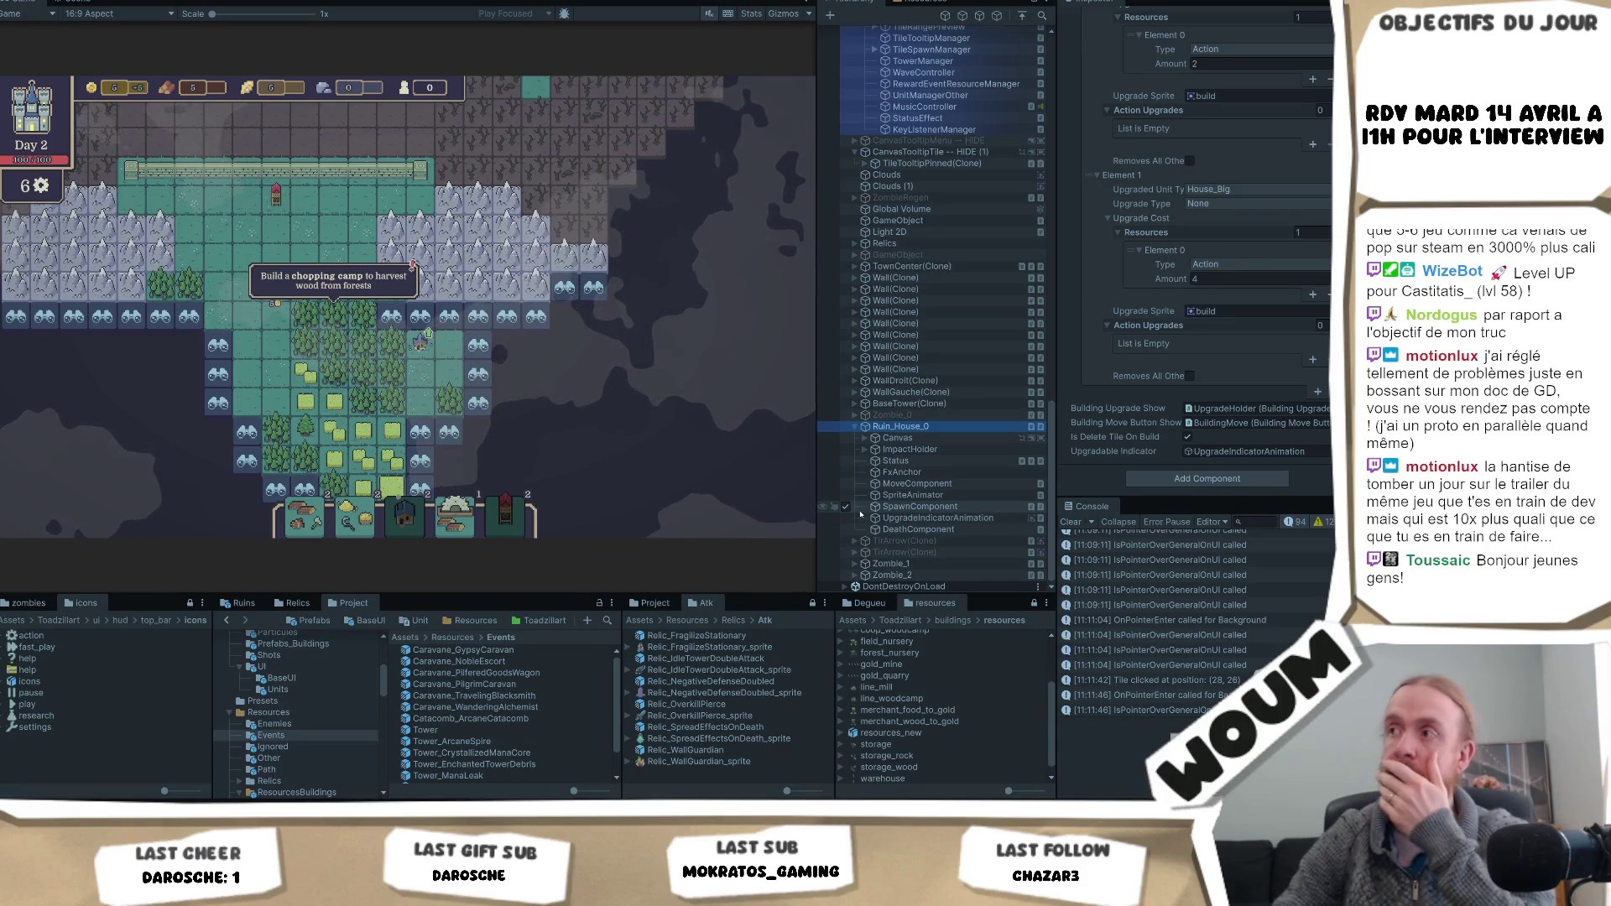
{"action": "scroll", "coordinate": [1156, 405], "scroll_direction": "up", "scroll_amount": 8}
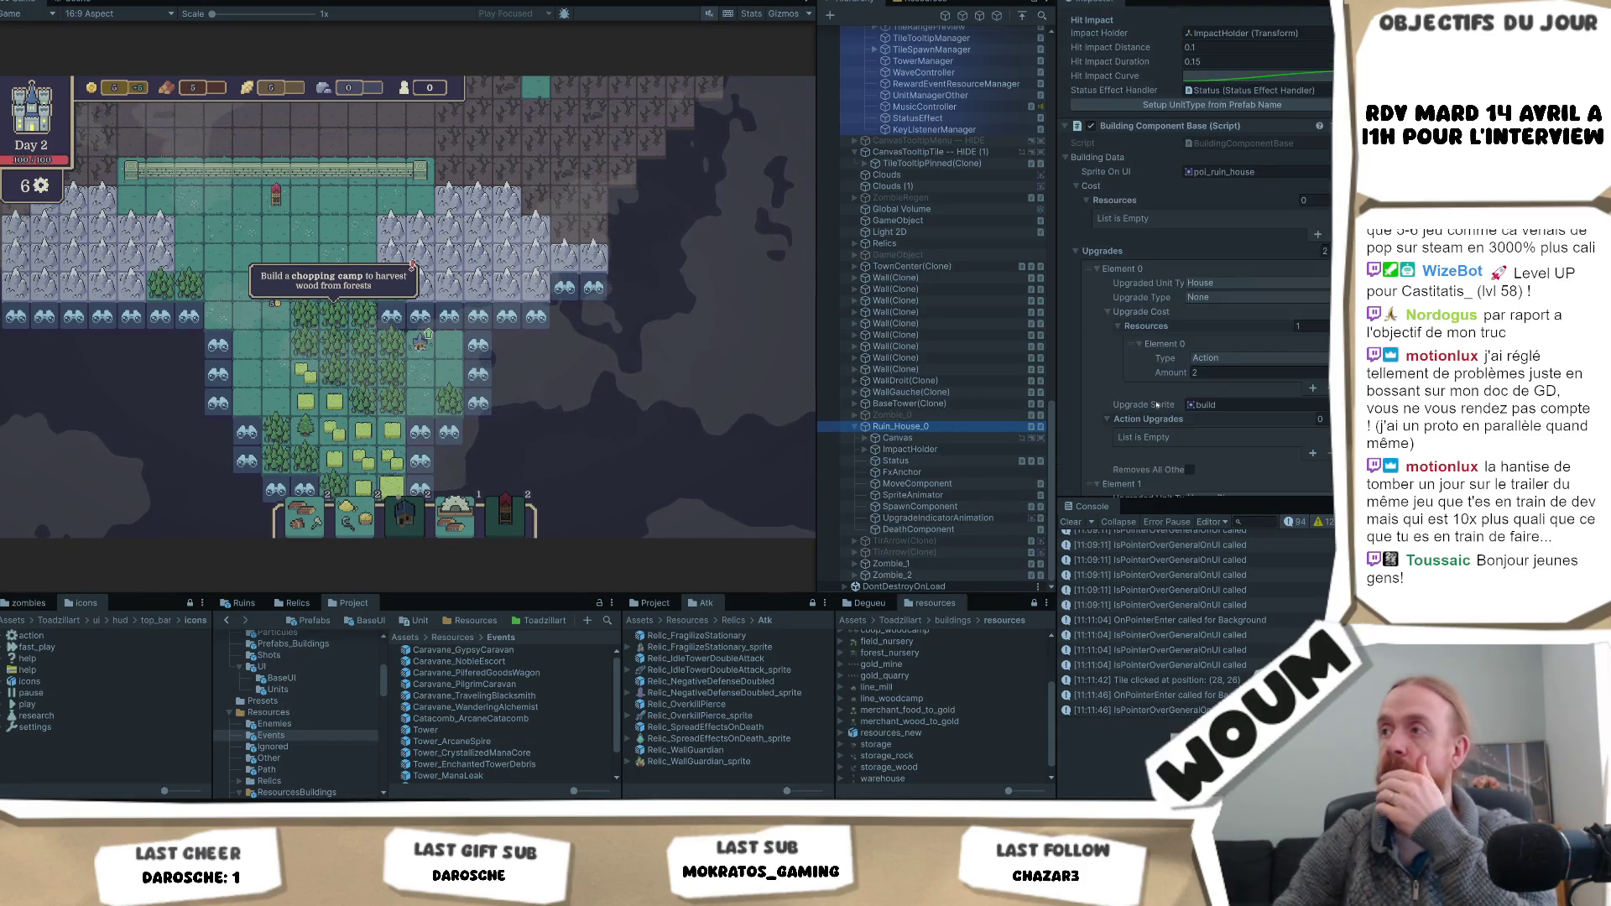
{"action": "scroll", "coordinate": [1156, 404], "scroll_direction": "up", "scroll_amount": 6}
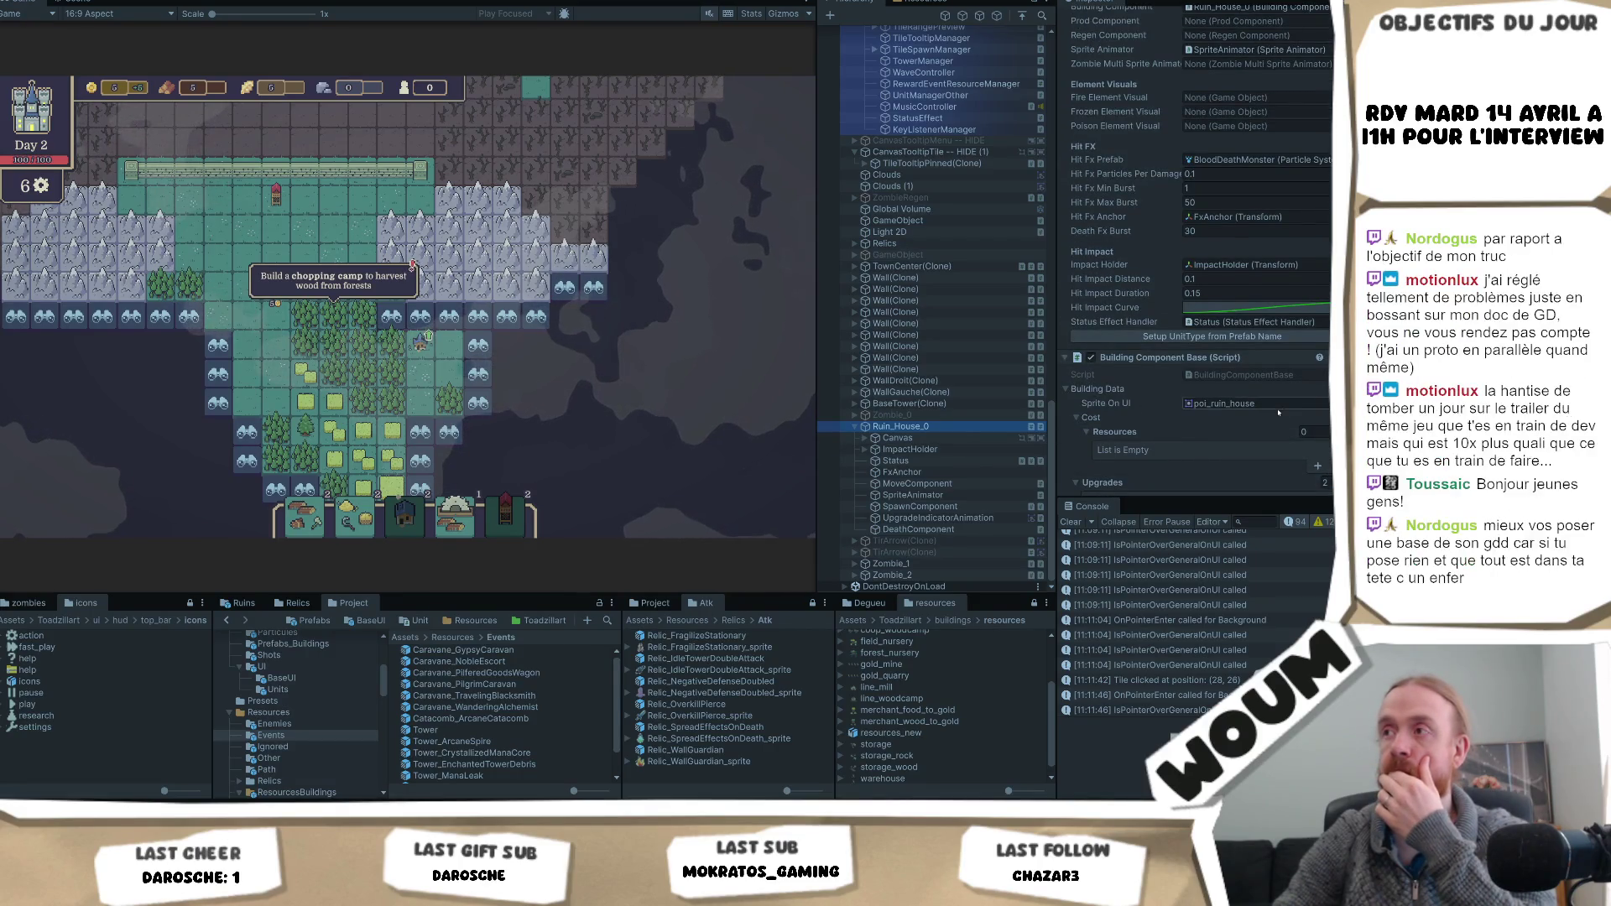
{"action": "scroll", "coordinate": [1274, 407], "scroll_direction": "up", "scroll_amount": 6}
{"action": "scroll", "coordinate": [1273, 407], "scroll_direction": "up", "scroll_amount": 6}
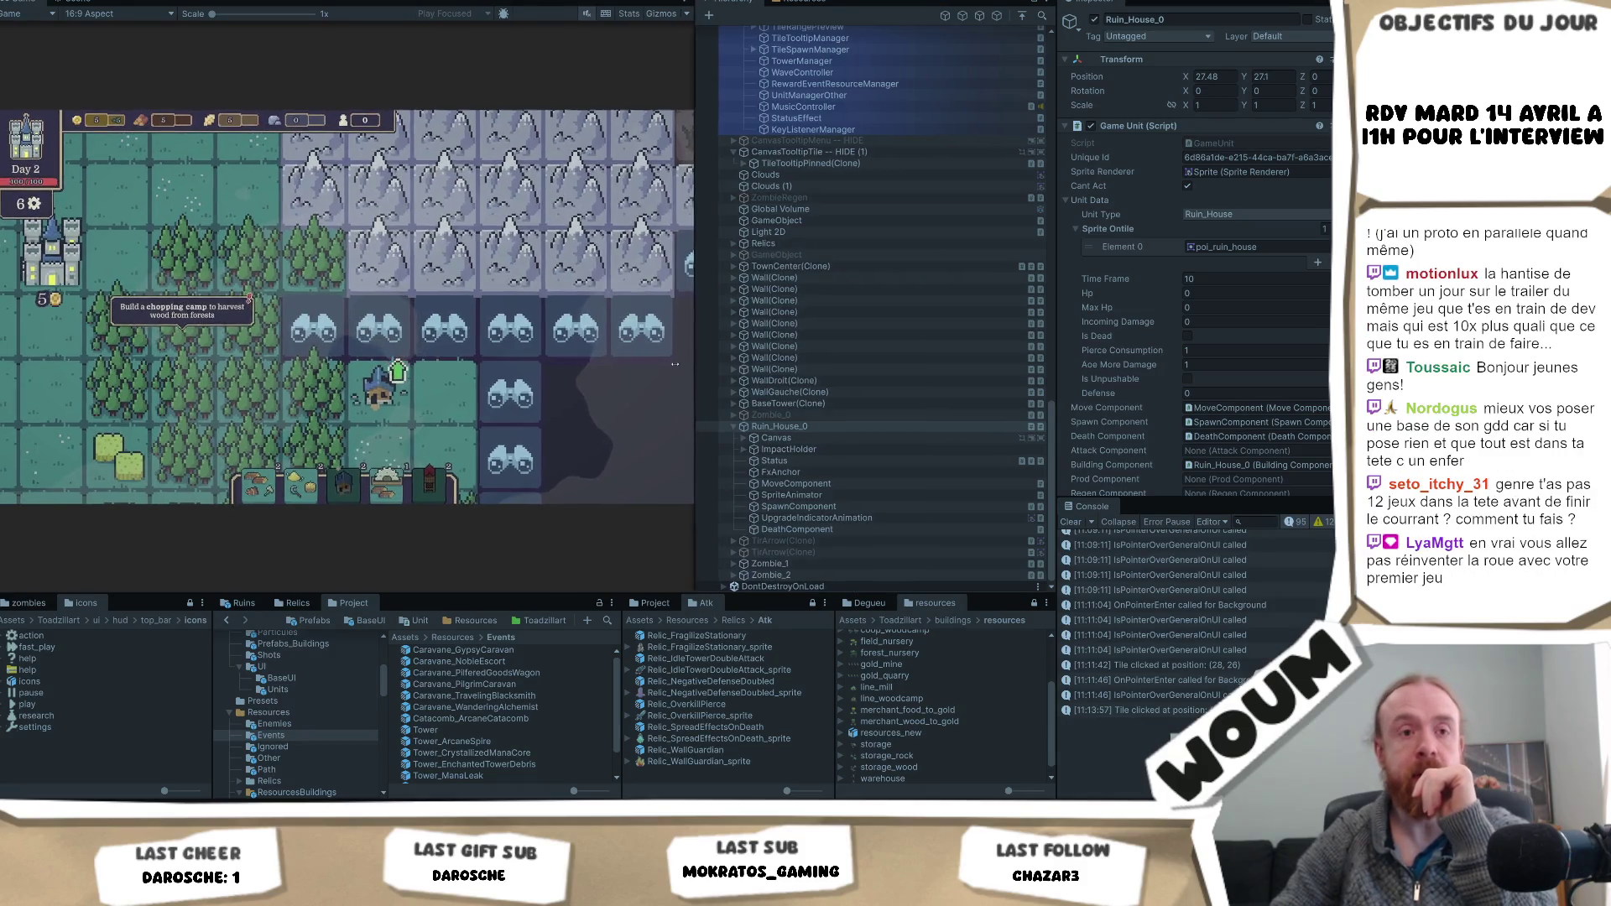
- Resize the Game, Hierarchy and Inspector panels and zoom out to show more map
{"action": "left_click_drag", "start_coordinate": [815, 351], "coordinate": [676, 351]}
{"action": "scroll", "coordinate": [445, 369], "scroll_direction": "up", "scroll_amount": 3}
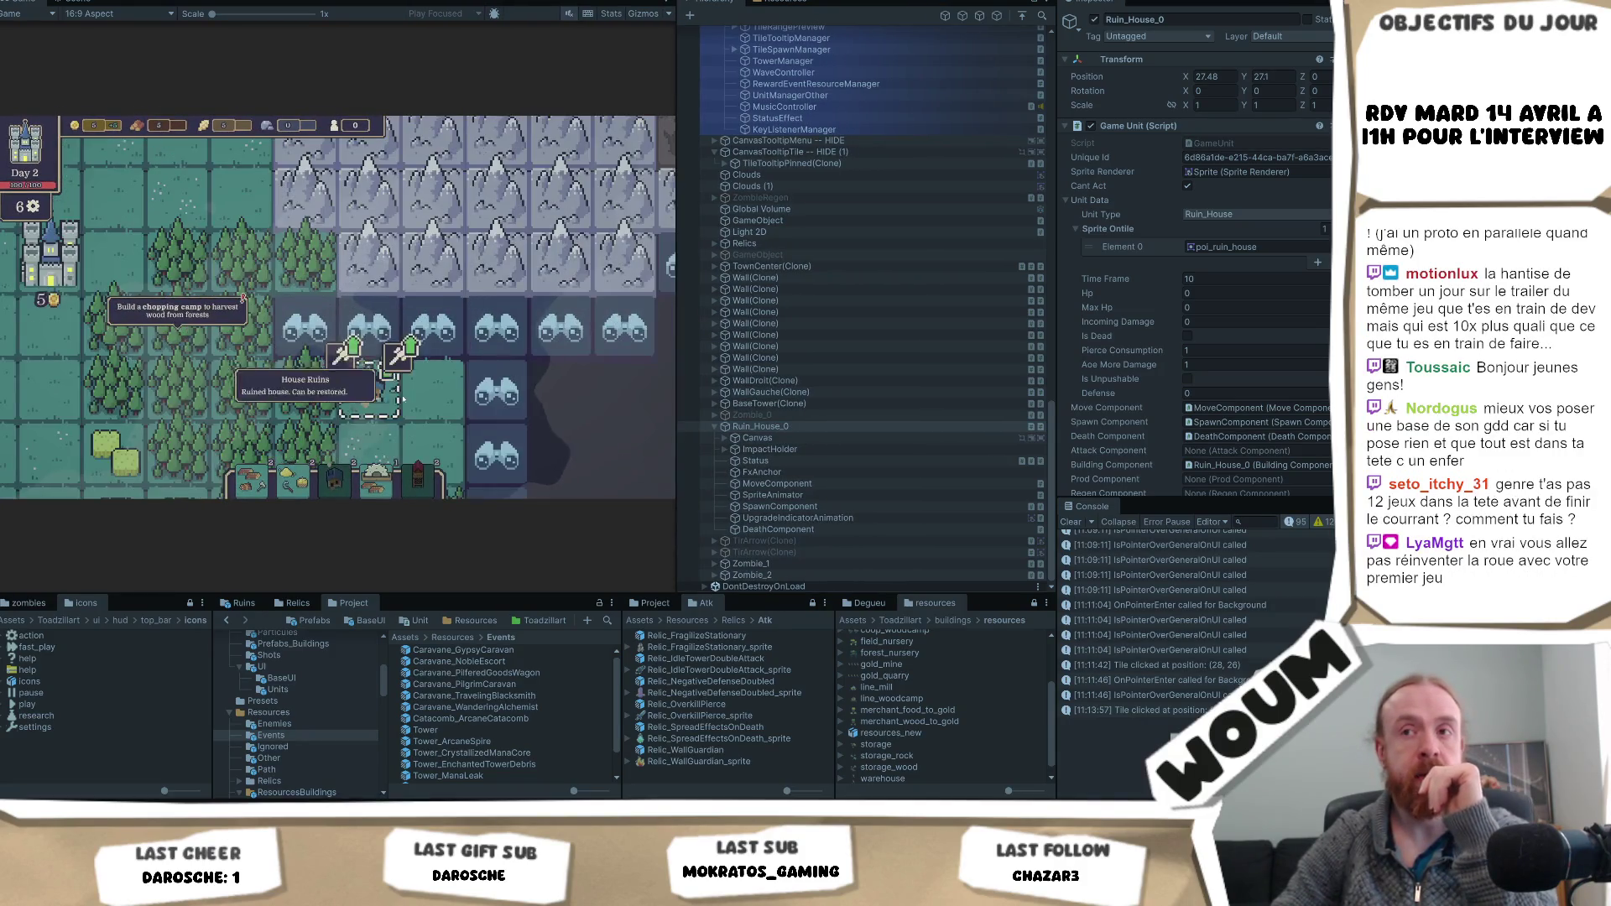
{"action": "scroll", "coordinate": [433, 431], "scroll_direction": "down", "scroll_amount": 3}
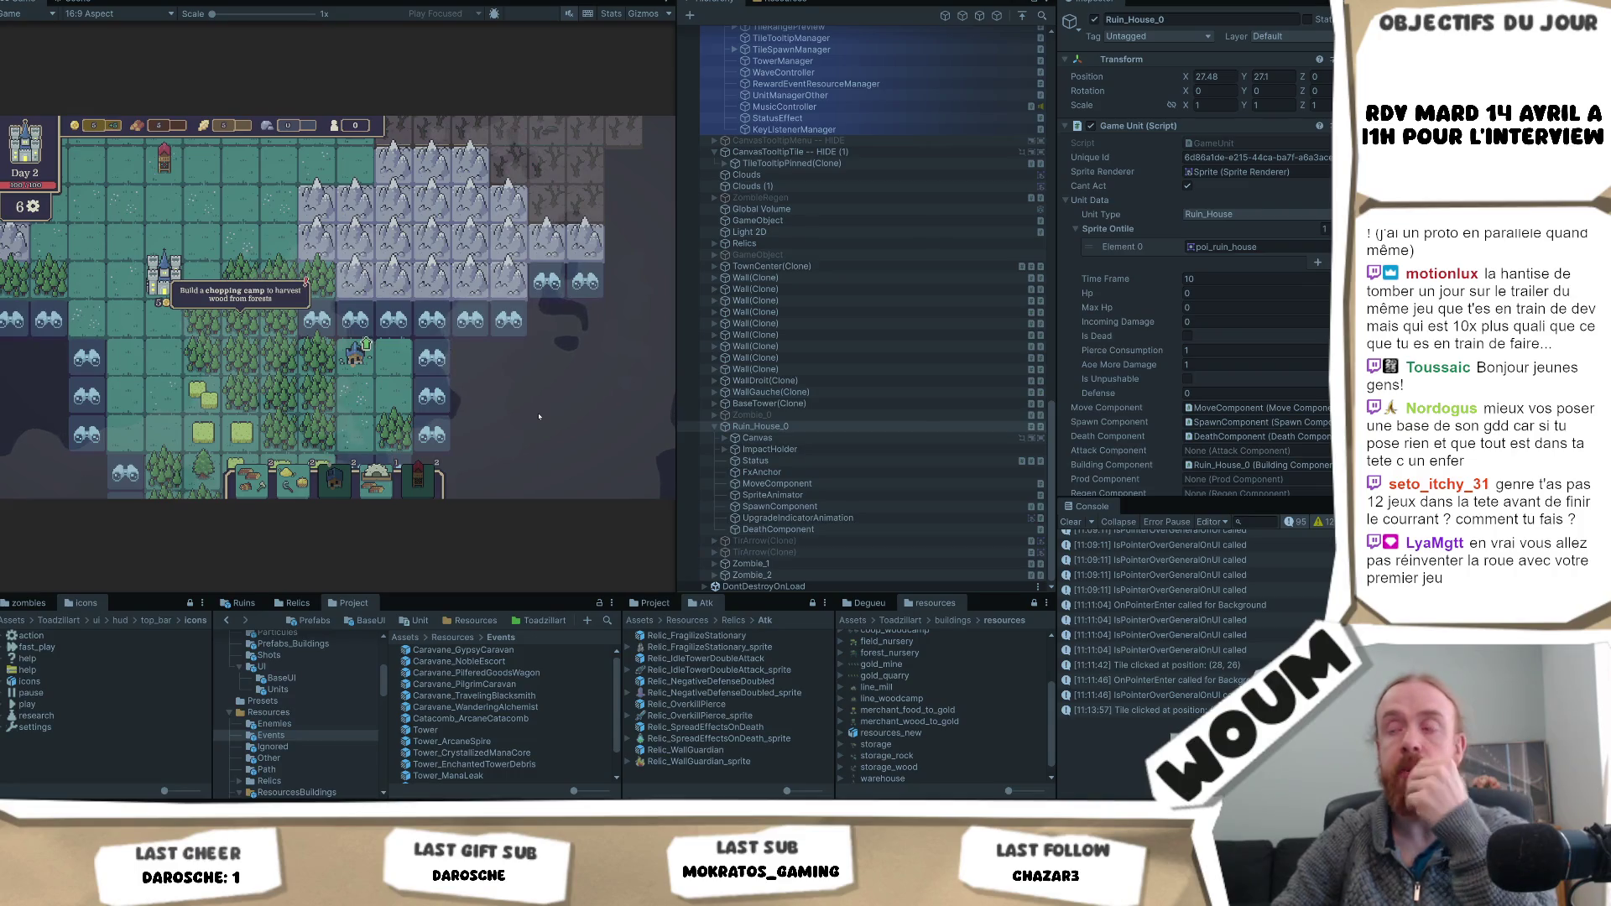
{"action": "mouse_move", "coordinate": [673, 378]}
{"action": "left_mouse_down"}
{"action": "mouse_move", "coordinate": [826, 369]}
{"action": "mouse_move", "coordinate": [841, 353]}
{"action": "left_mouse_up"}
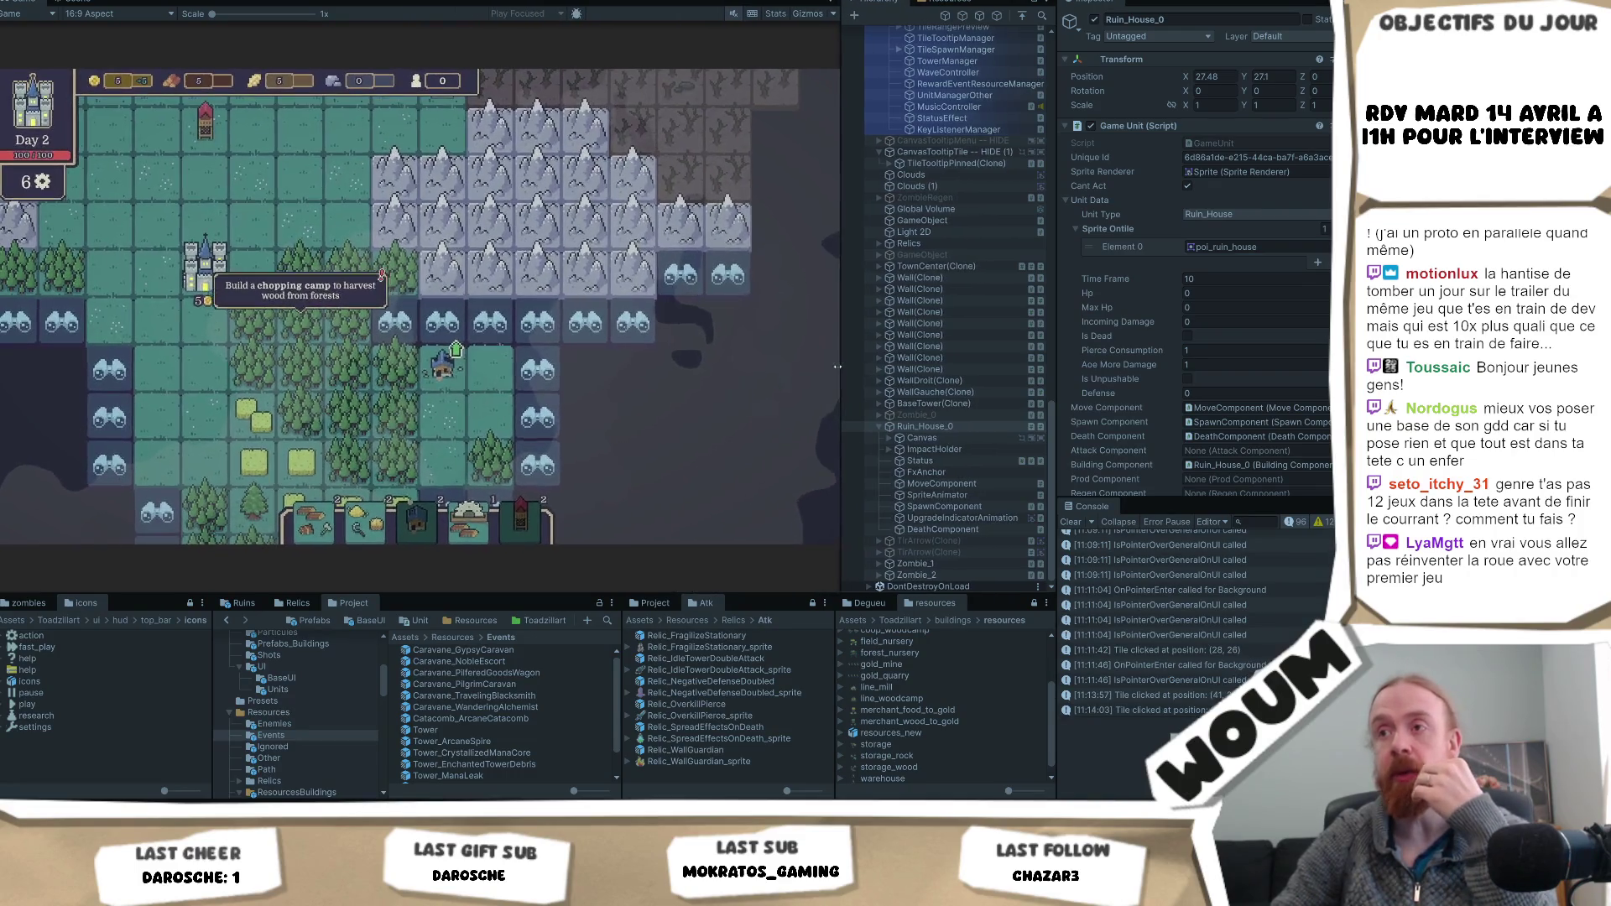
{"action": "left_click_drag", "start_coordinate": [1055, 324], "coordinate": [1087, 327]}
{"action": "left_click", "coordinate": [688, 414]}
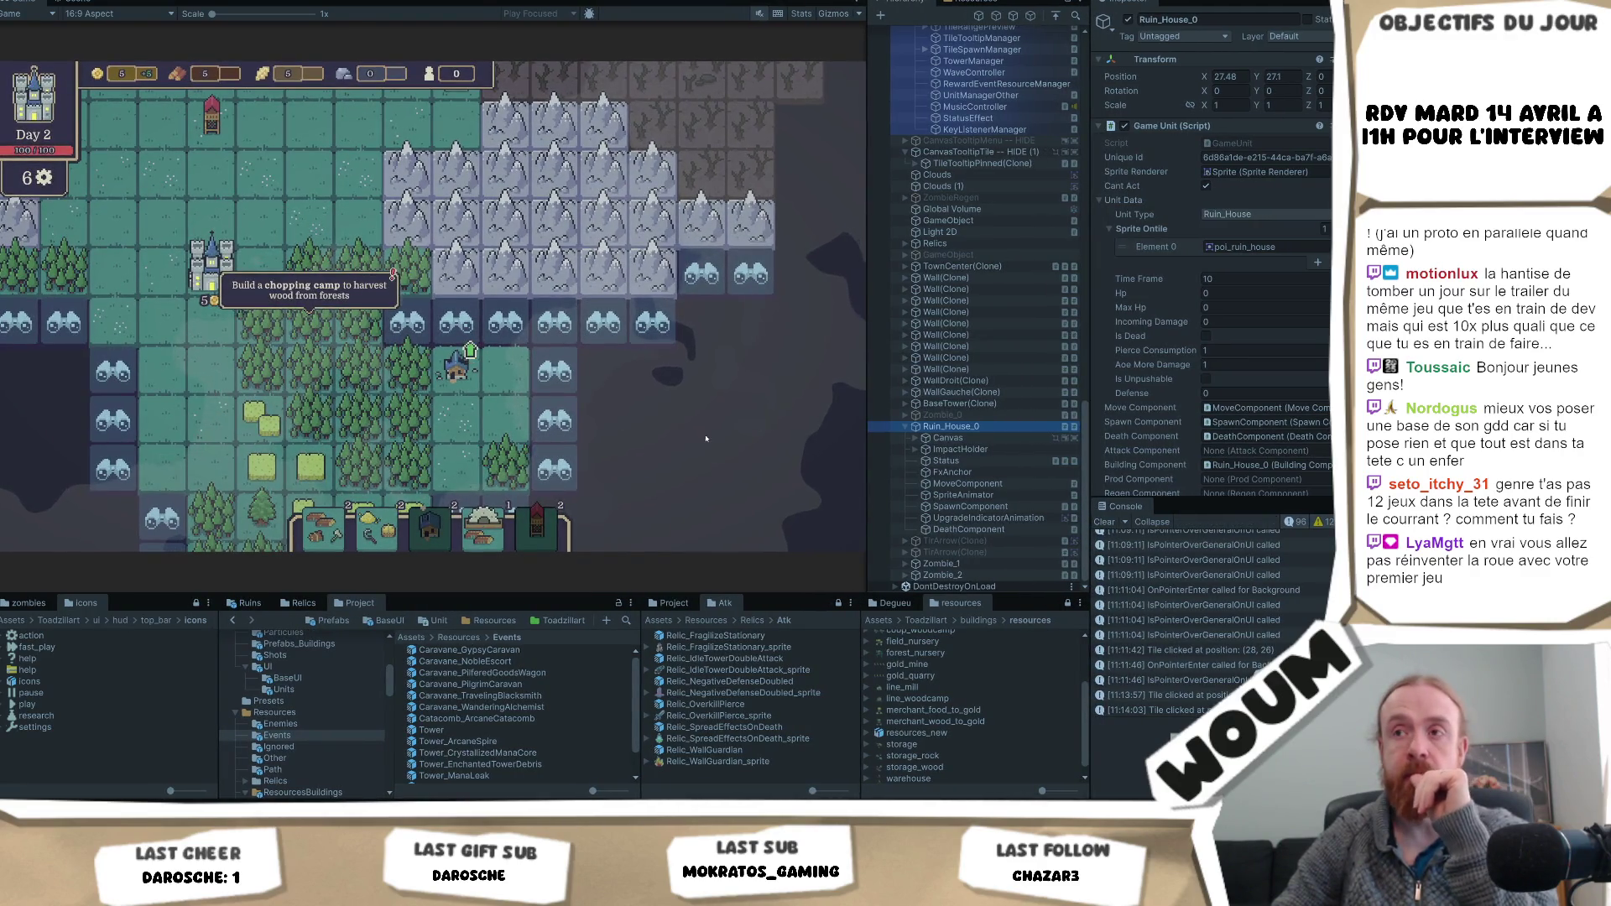
{"action": "scroll", "coordinate": [688, 414], "scroll_direction": "down", "scroll_amount": 2}
{"action": "key", "text": "s"}
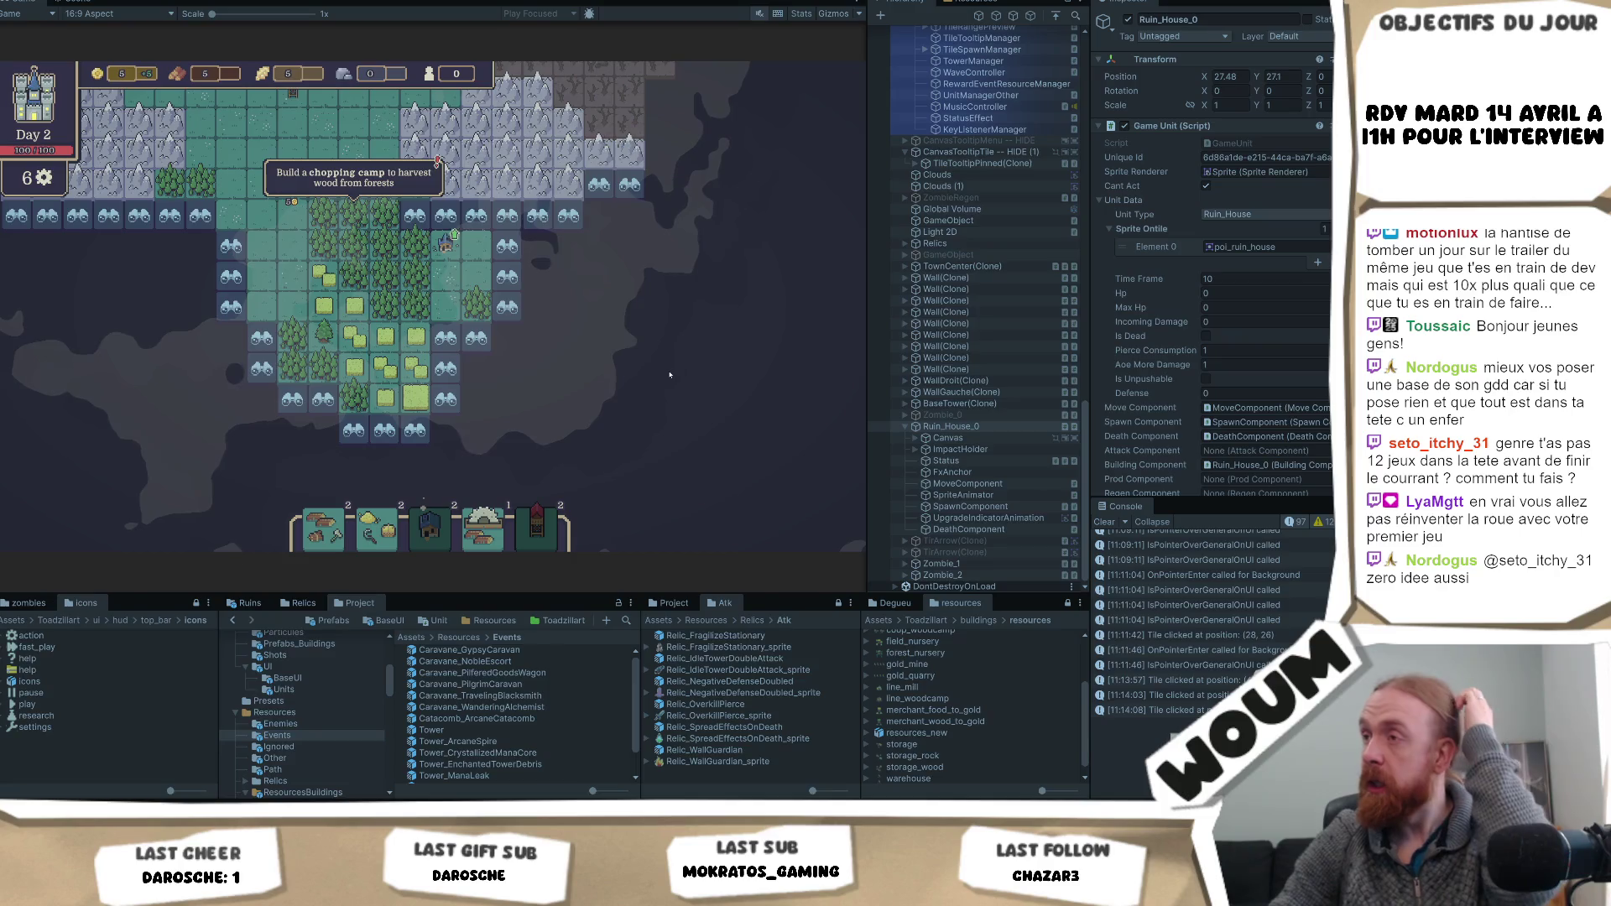
{"action": "left_click_drag", "start_coordinate": [1083, 470], "coordinate": [1095, 91]}
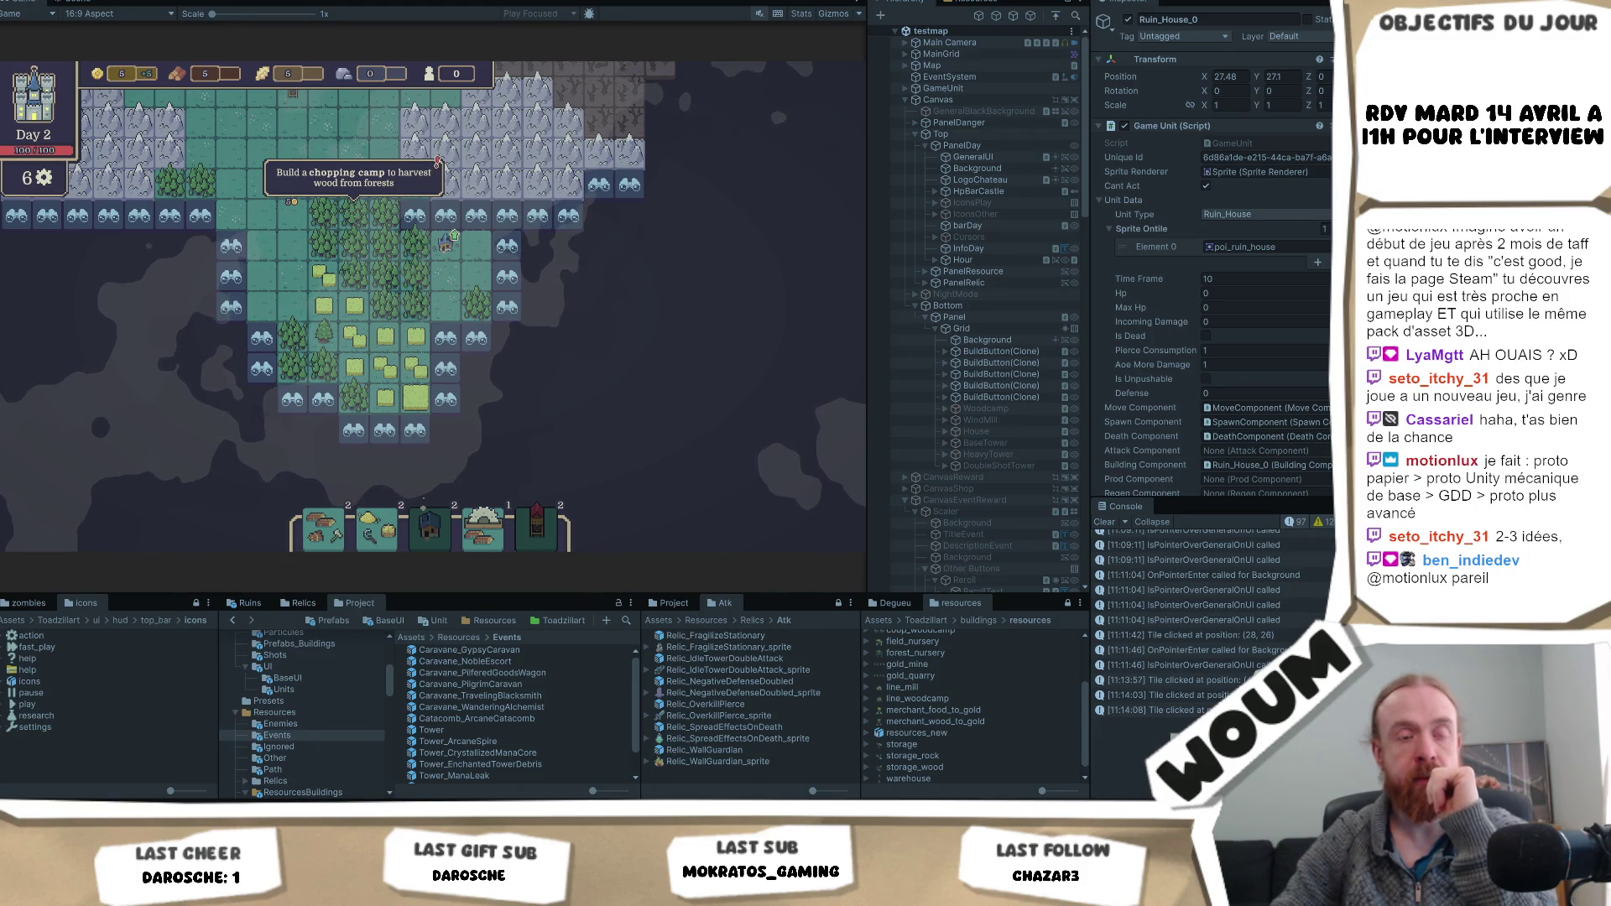
{"action": "left_click", "coordinate": [555, 365]}
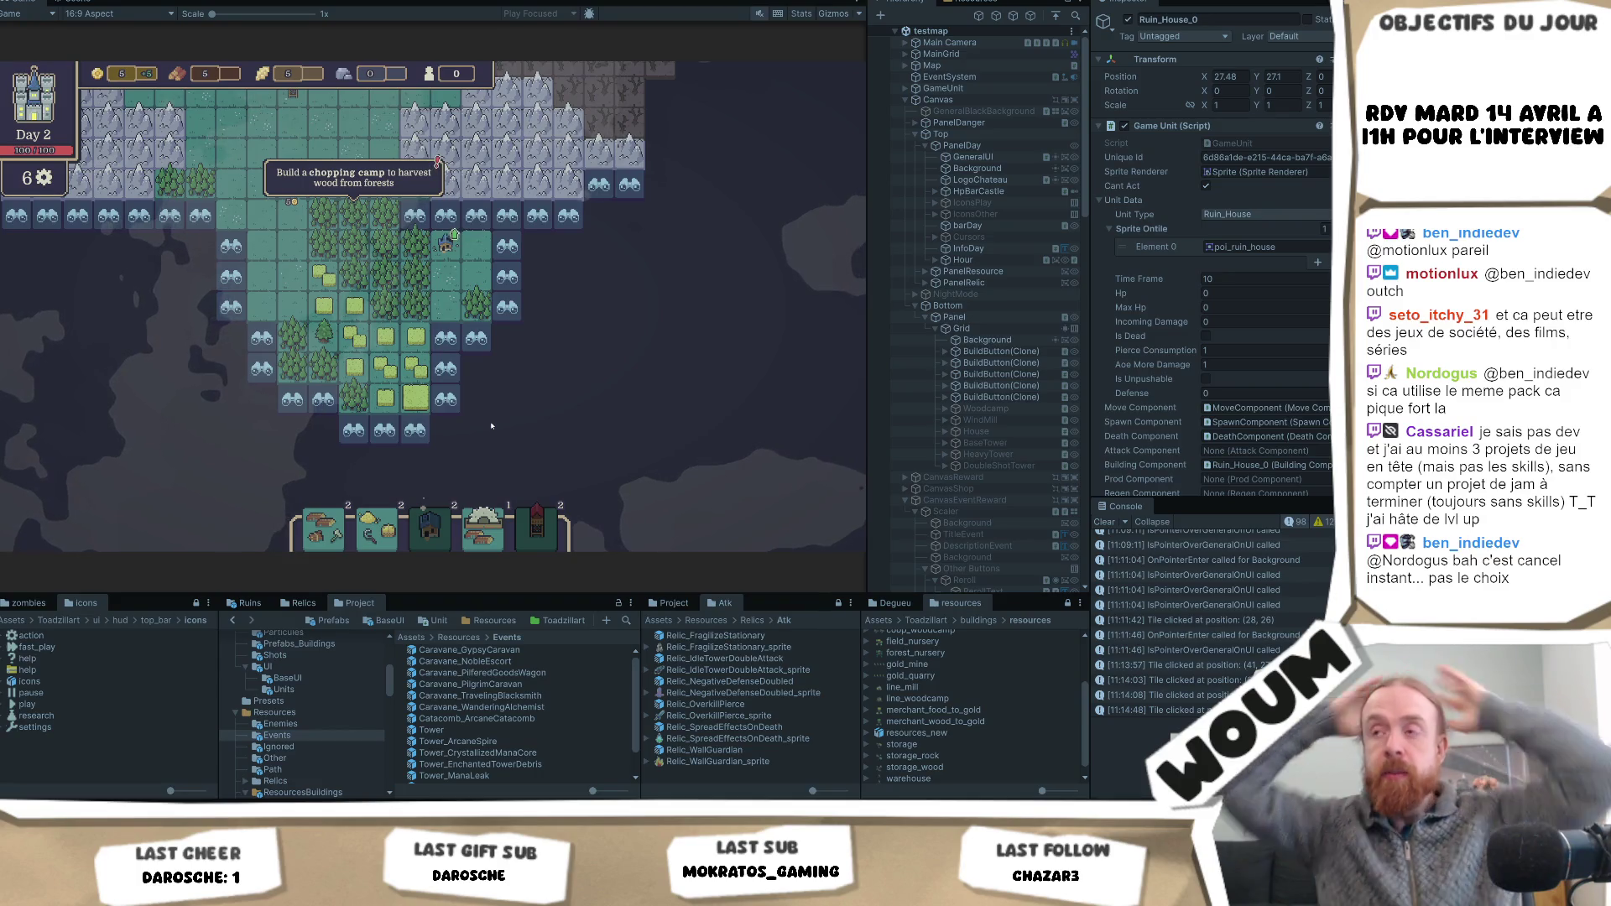
{"action": "left_click", "coordinate": [445, 215]}
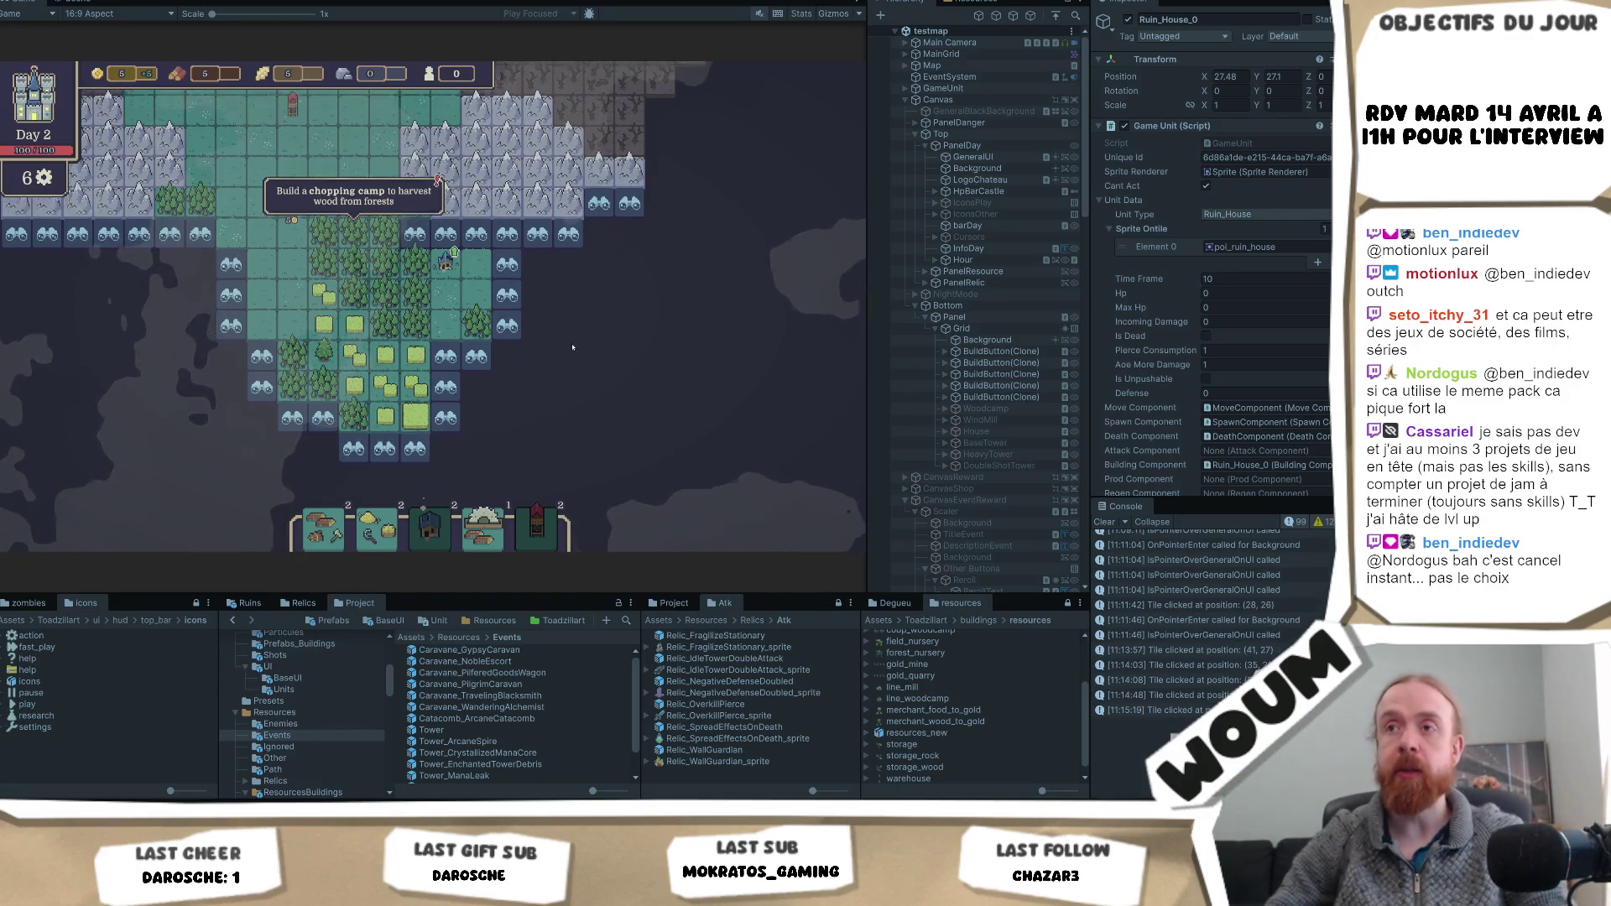
- Reveal two more tiles, panning the map toward the Wandering Caravan
{"action": "left_click", "coordinate": [490, 424]}
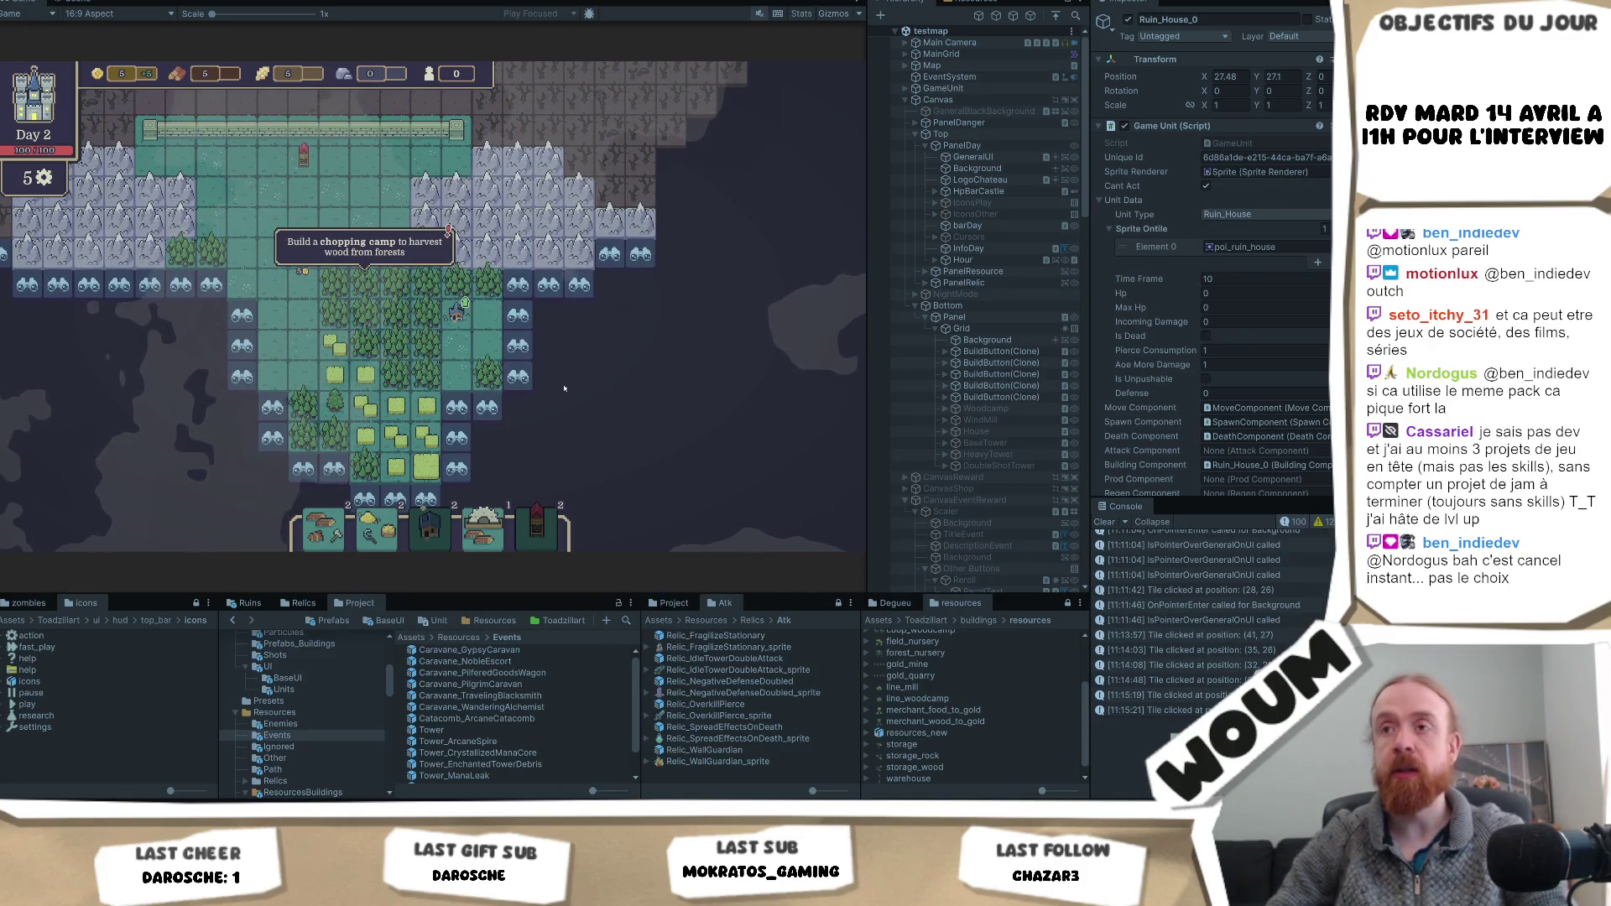
{"action": "key", "text": "d"}
{"action": "left_click", "coordinate": [485, 319]}
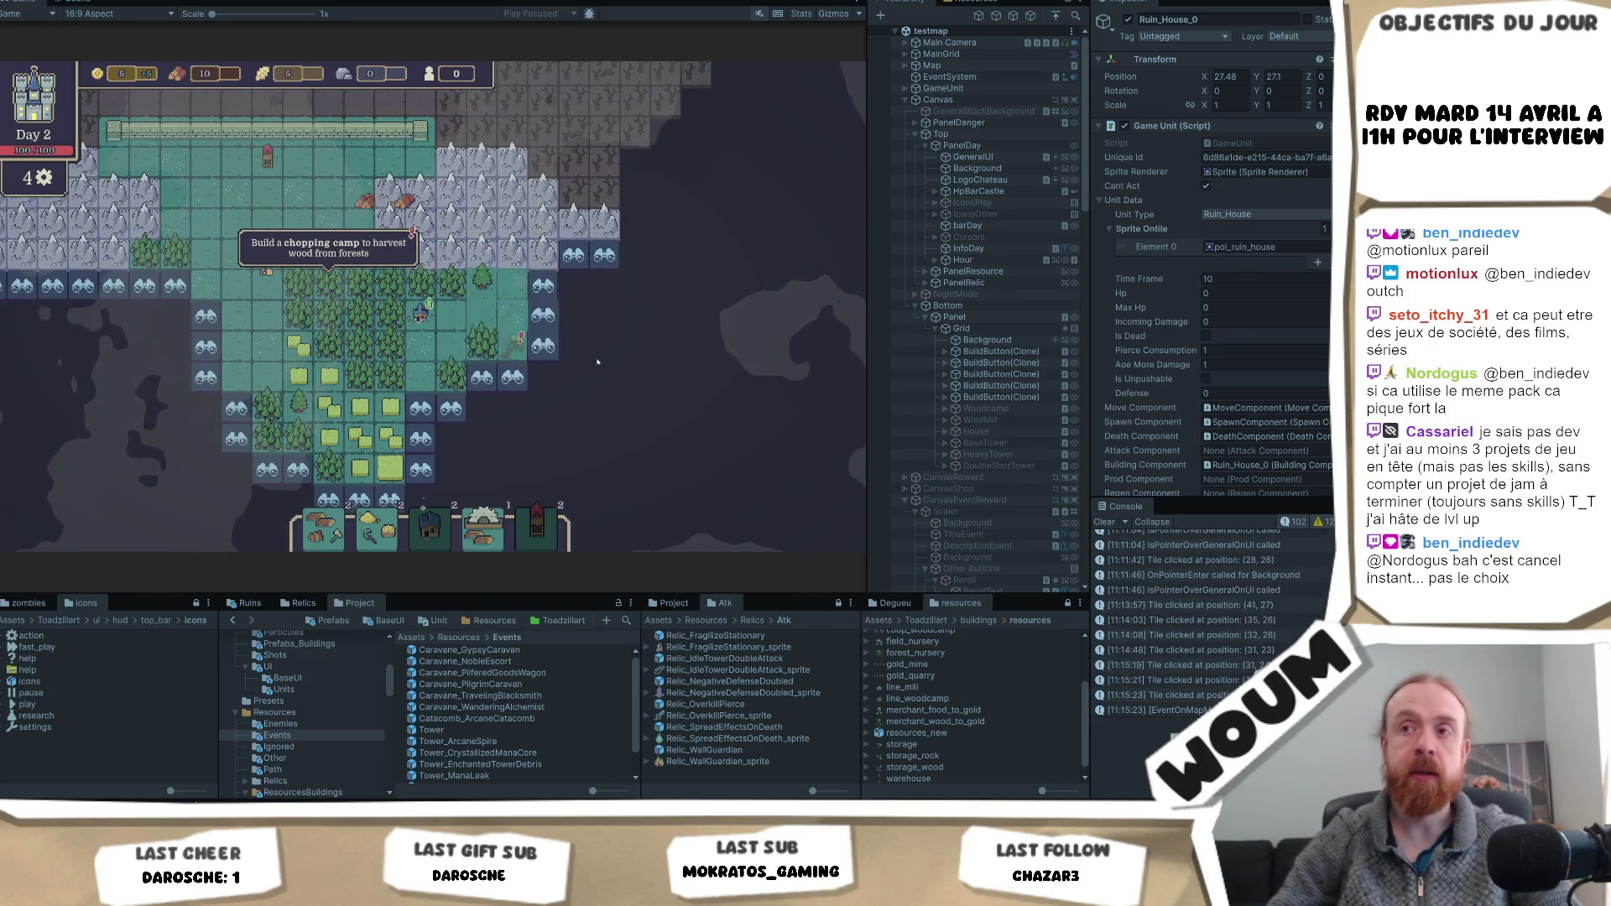
{"action": "key", "text": "d"}
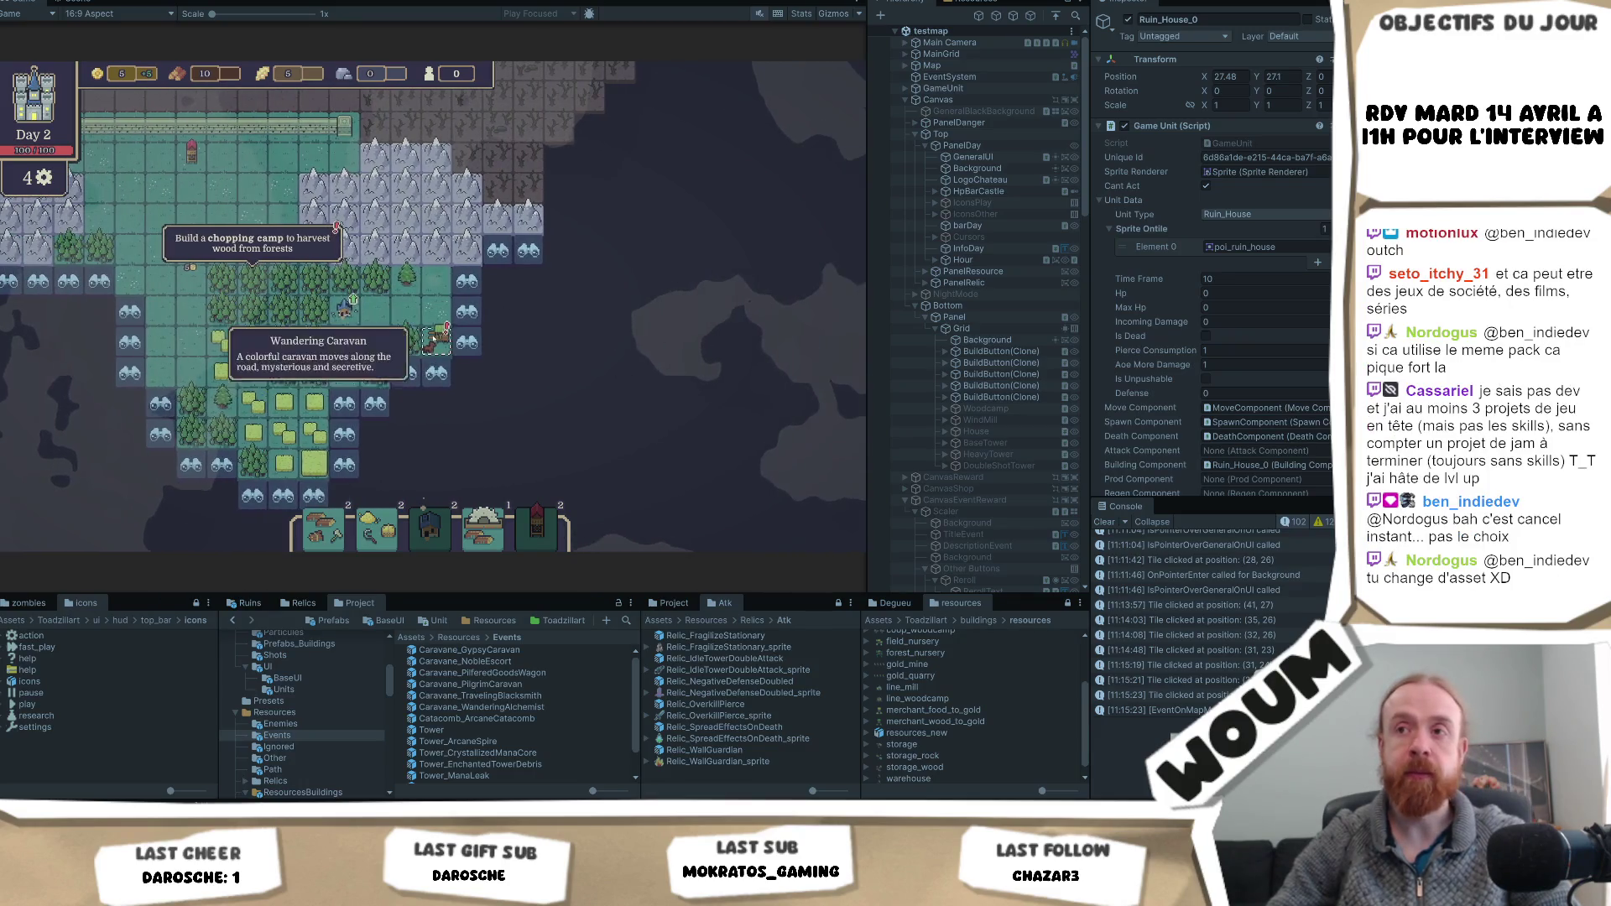
- Postpone the Wandering Caravan event and select the Caravane_GypsyCaravan prefab
{"action": "left_click", "coordinate": [436, 340]}
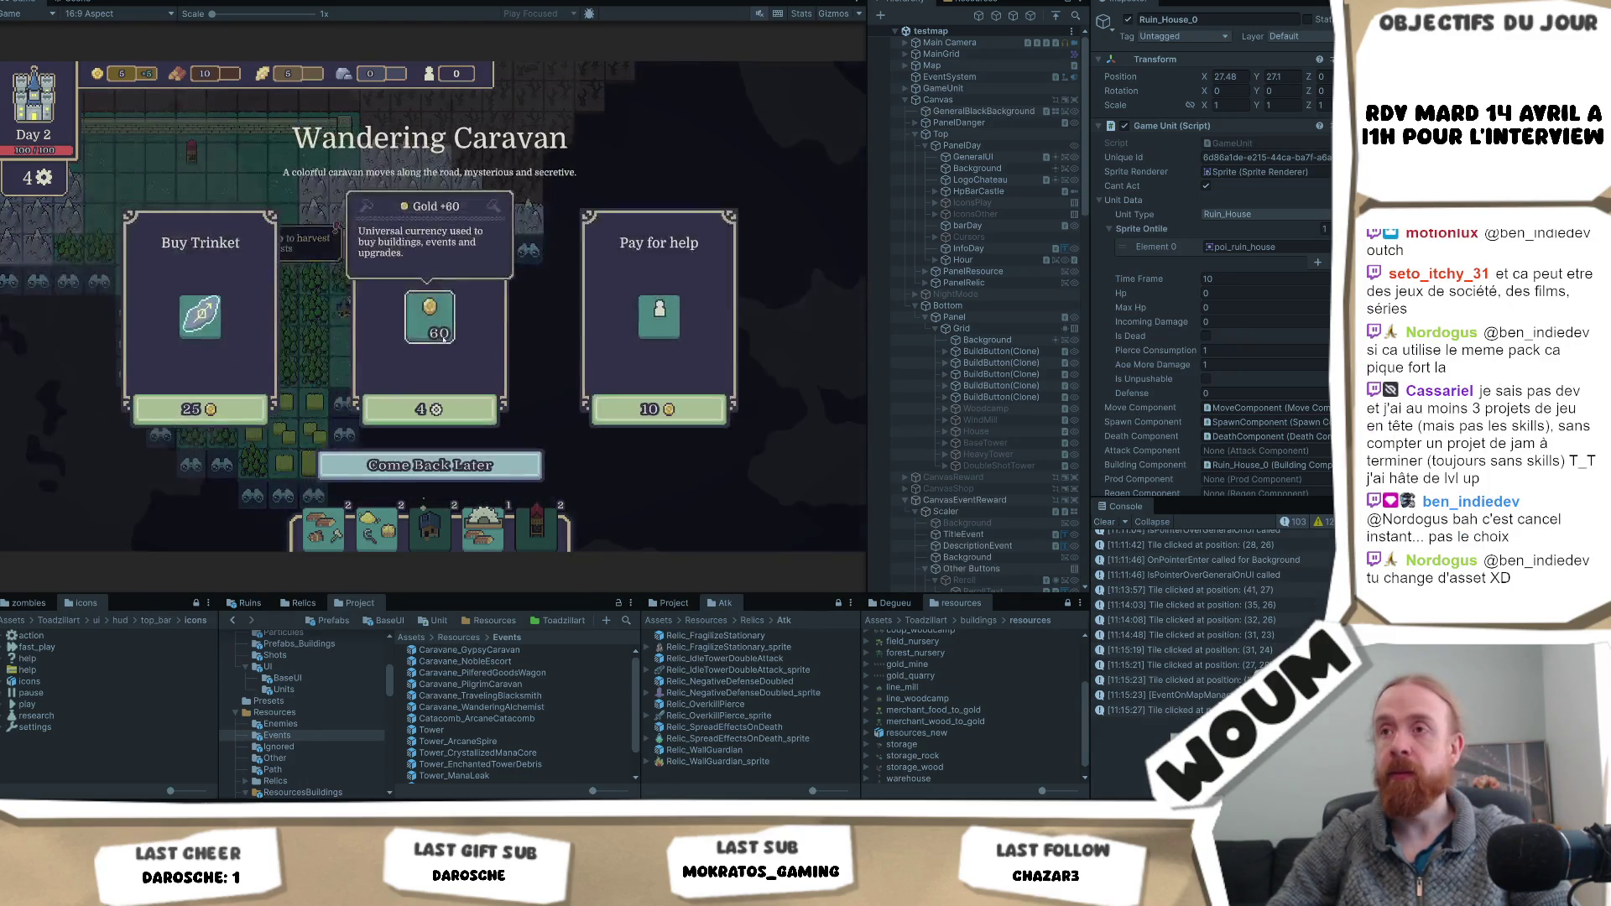
{"action": "left_click", "coordinate": [430, 464]}
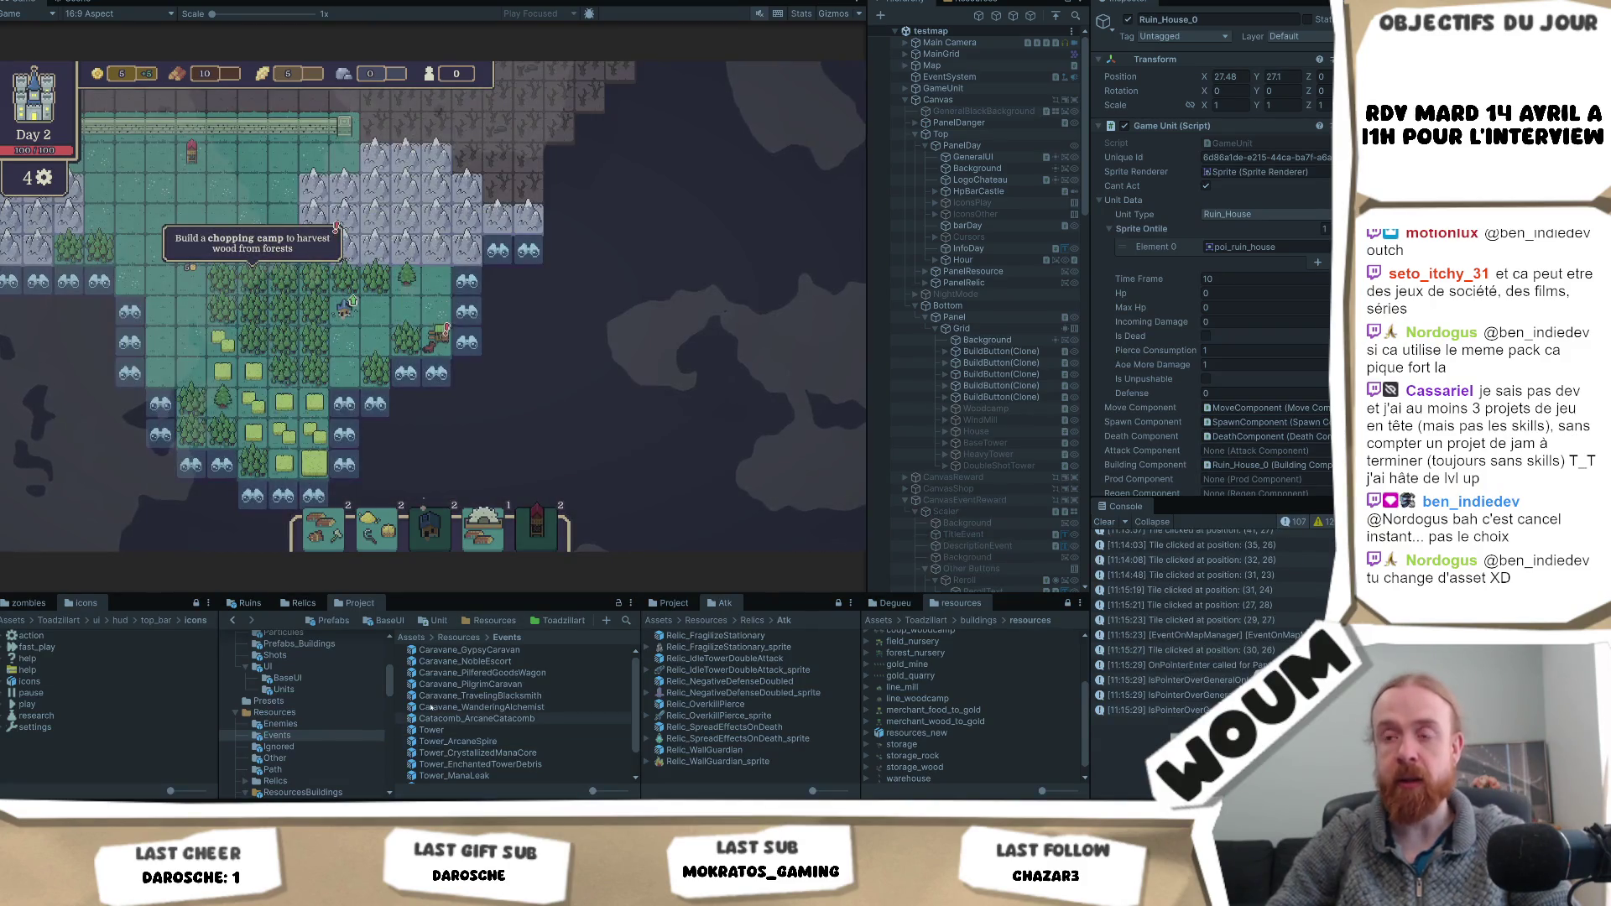
{"action": "left_click", "coordinate": [490, 653]}
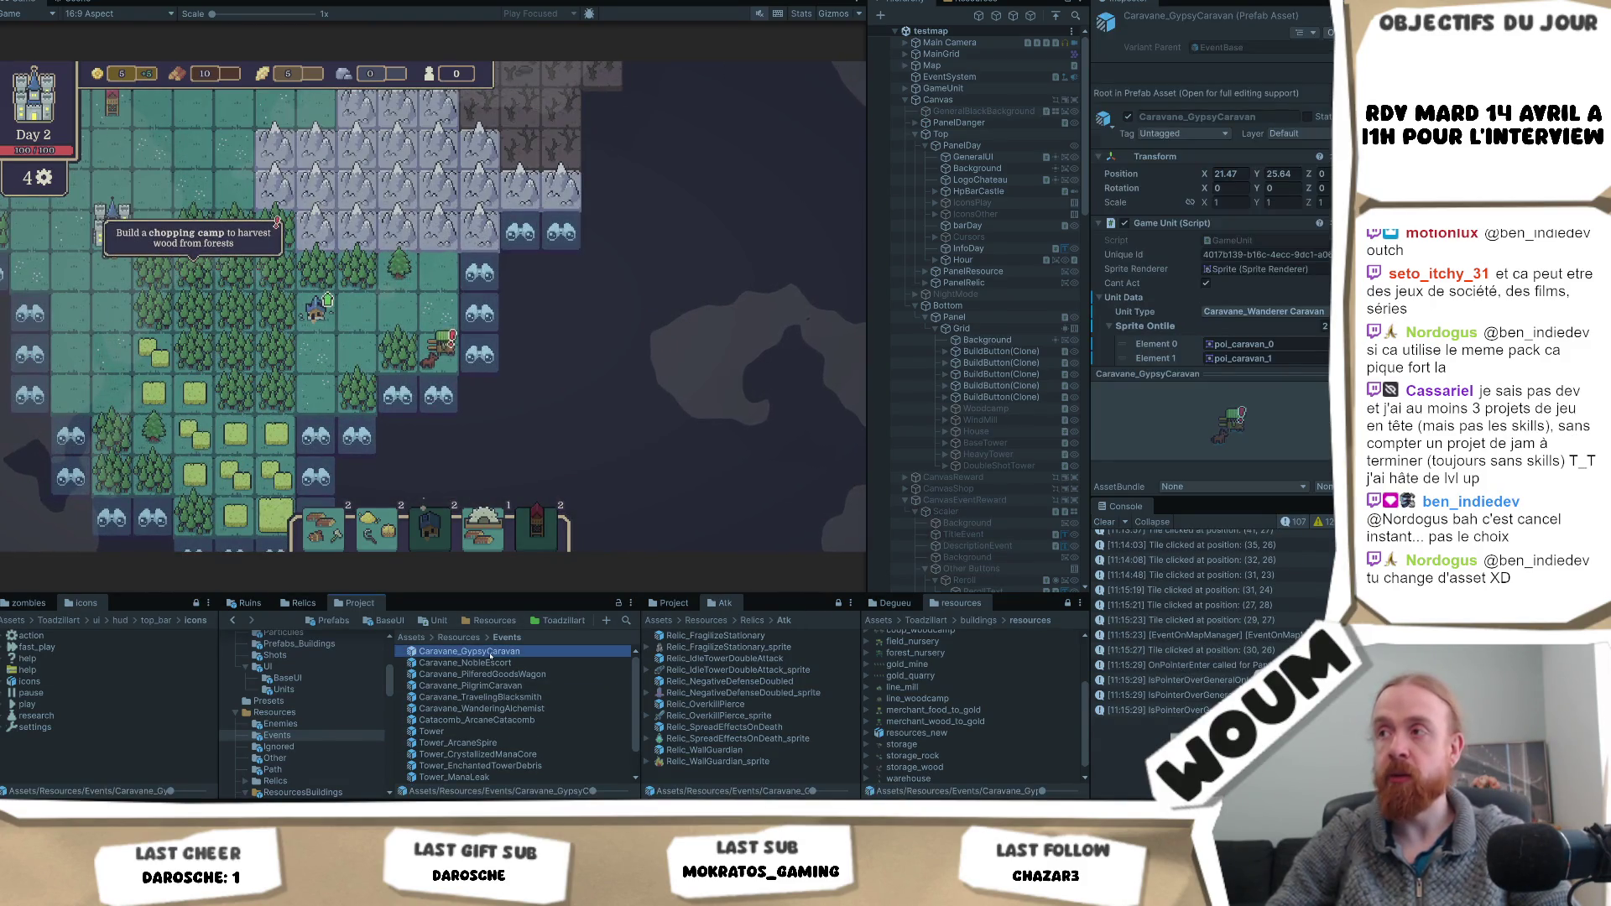
- Show the Event Unit component of the caravan prefab's Event object
{"action": "scroll", "coordinate": [1222, 295], "scroll_direction": "down", "scroll_amount": 10}
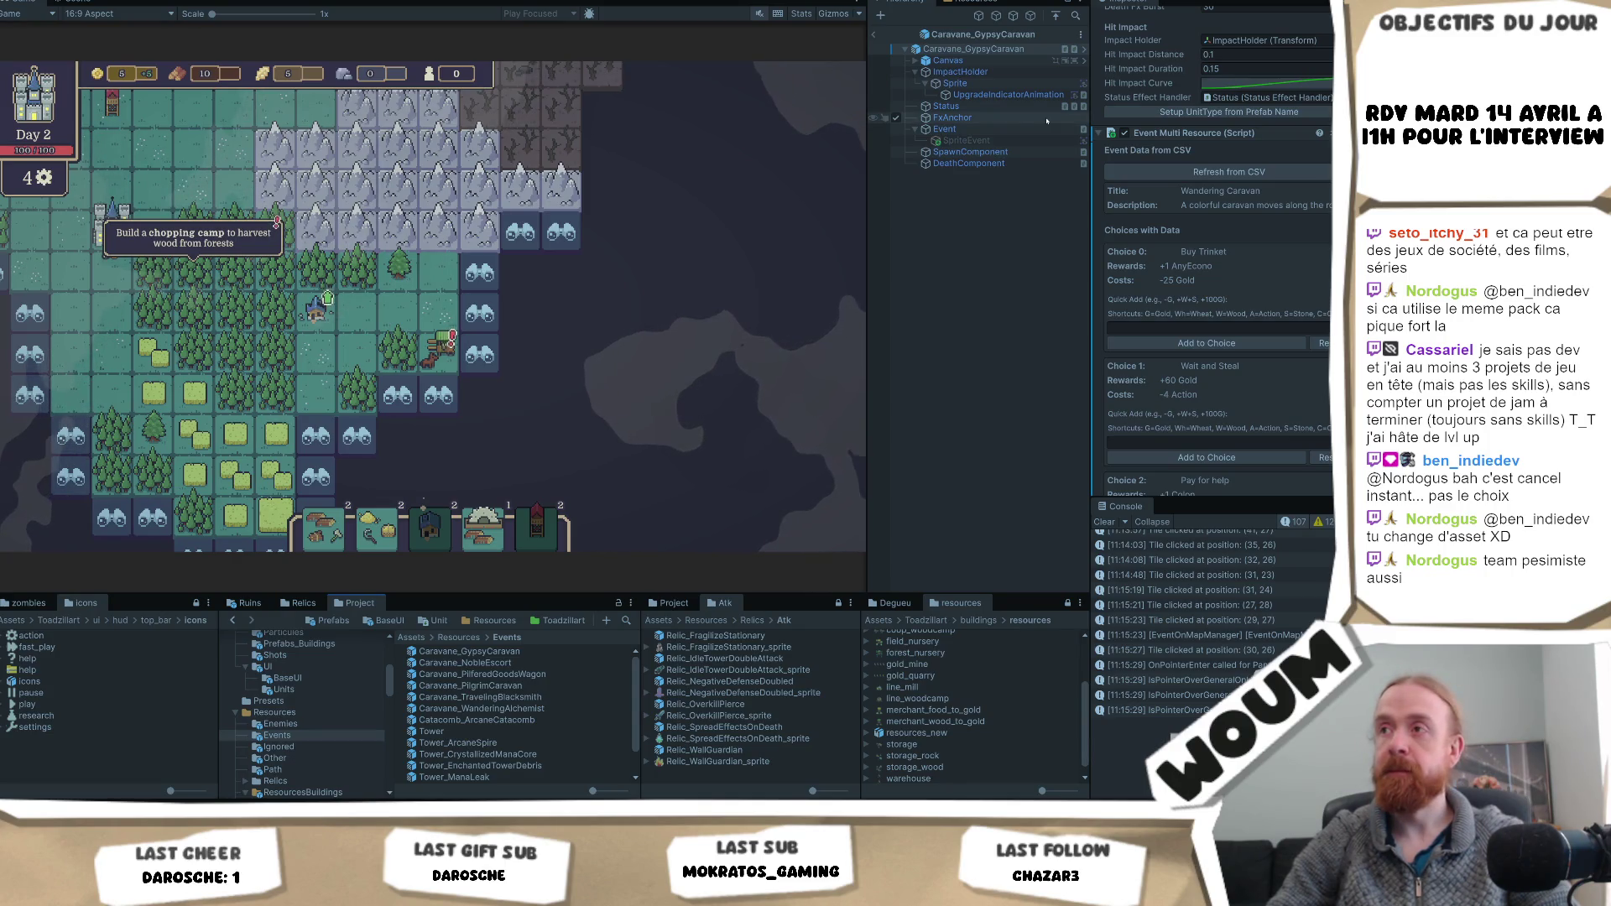
{"action": "left_click", "coordinate": [998, 130]}
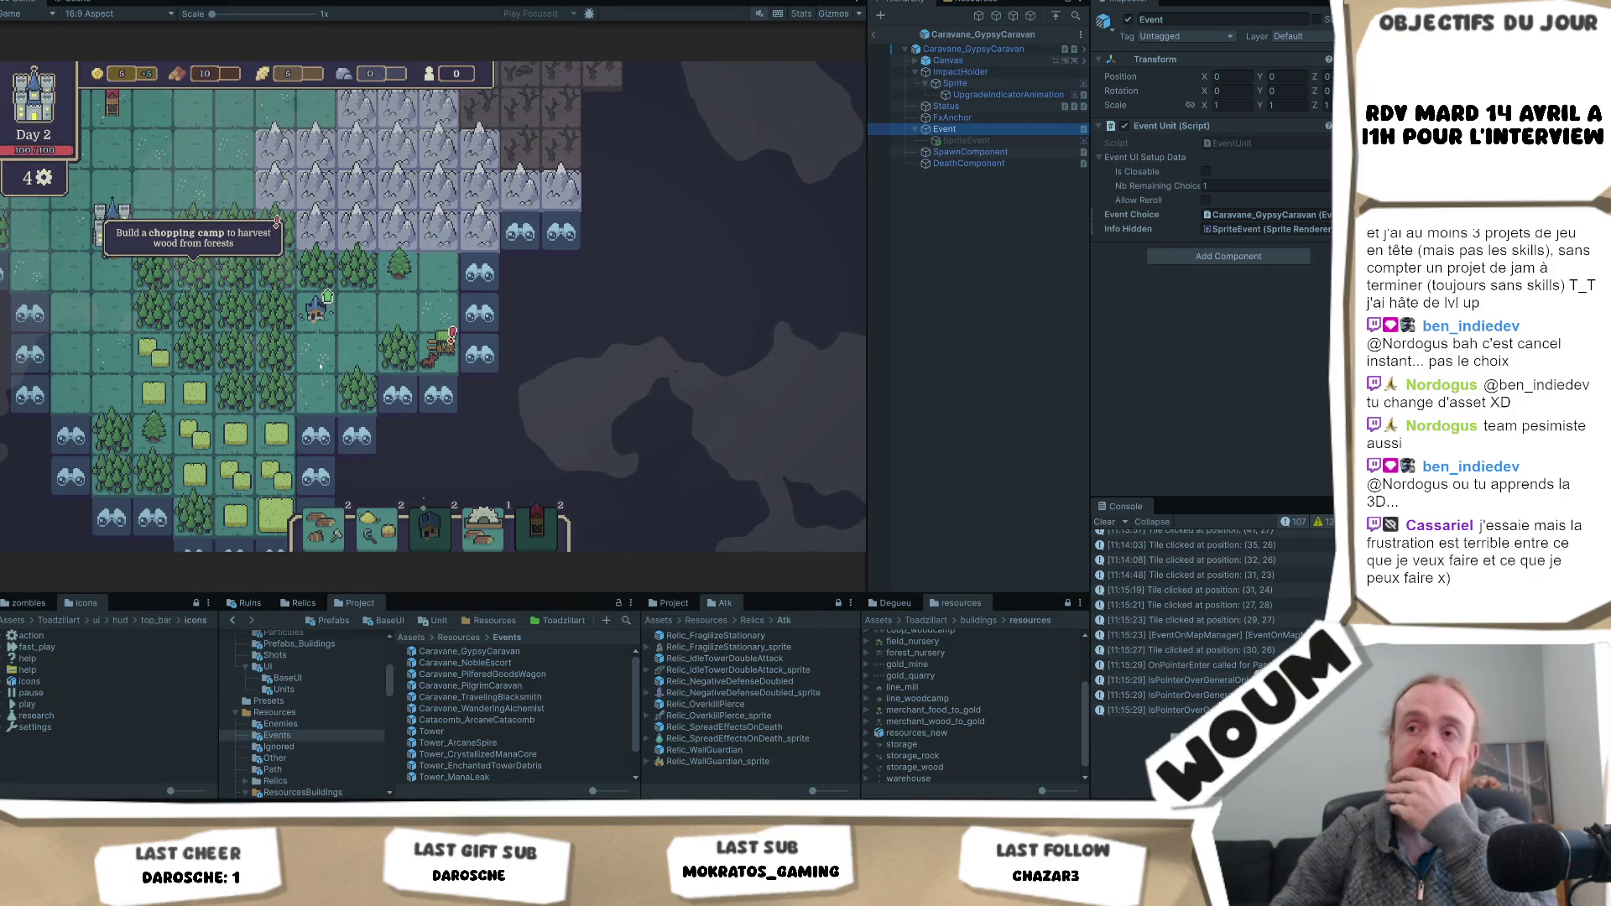
{"action": "scroll", "coordinate": [344, 336], "scroll_direction": "down", "scroll_amount": 2}
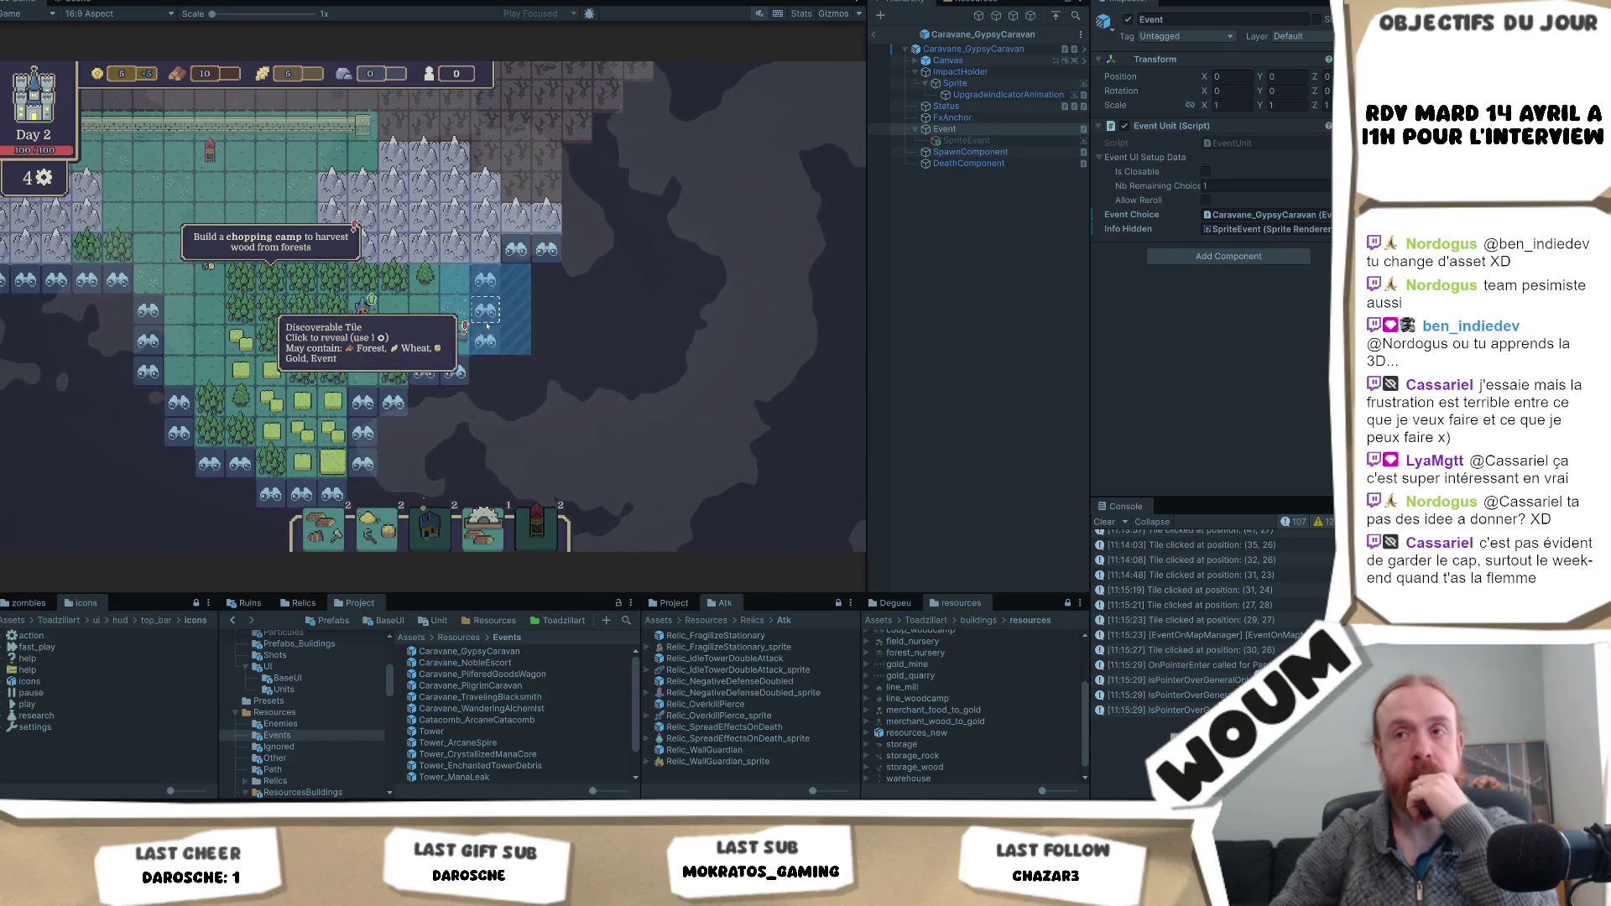
- Recheck the caravan event with Come Back Later, exit the caravan prefab, and switch to Codecks
{"action": "left_click", "coordinate": [450, 344]}
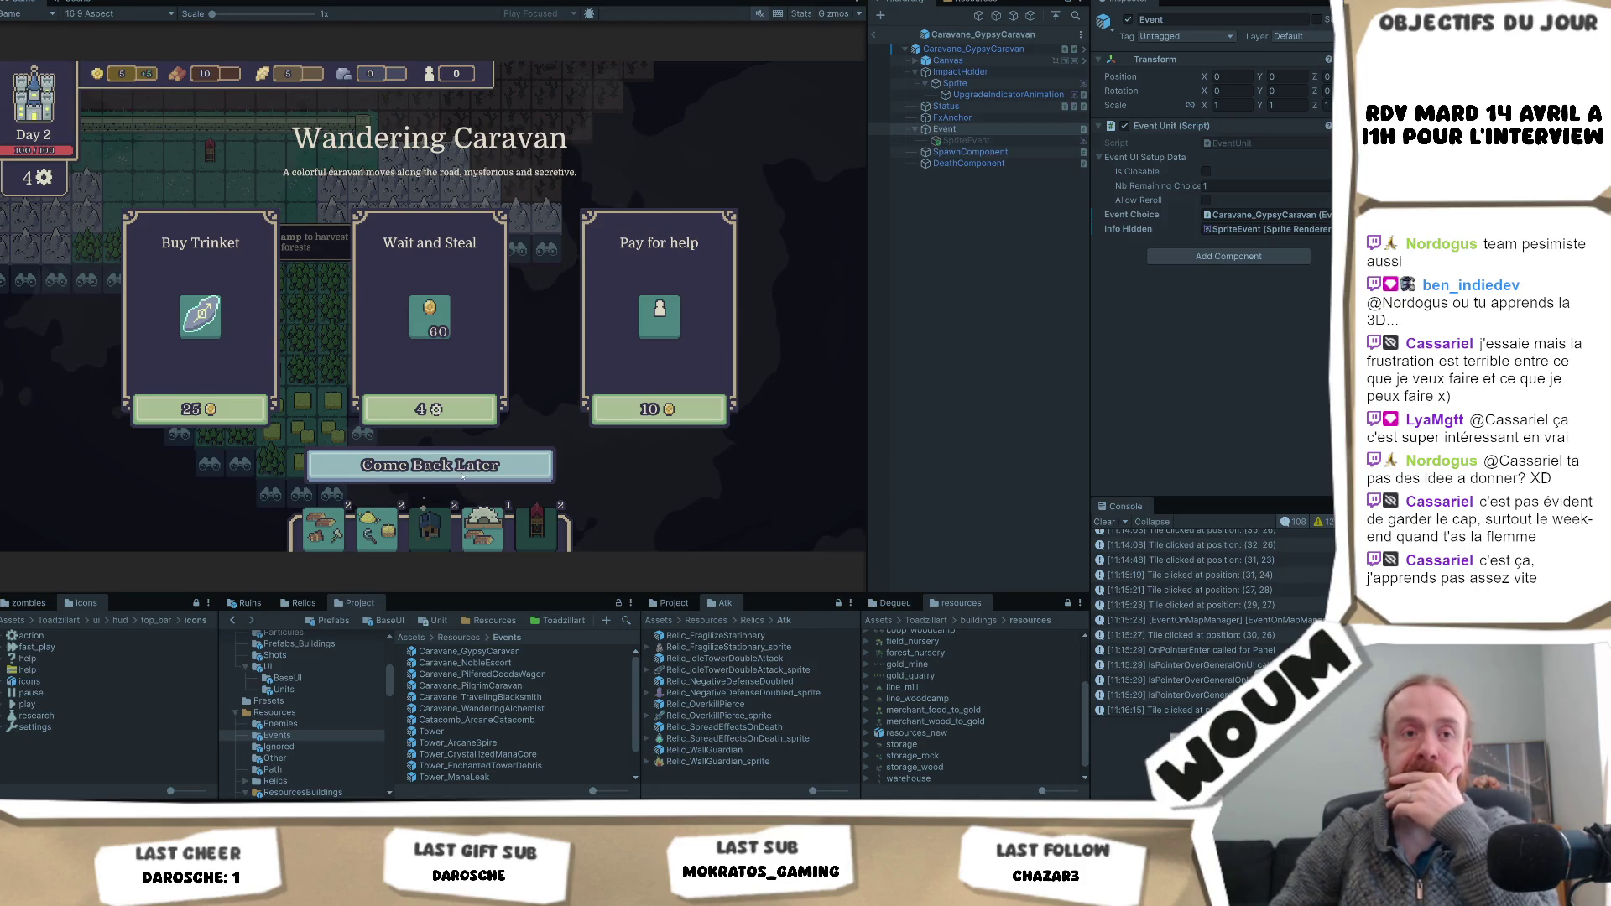
{"action": "left_click", "coordinate": [468, 468]}
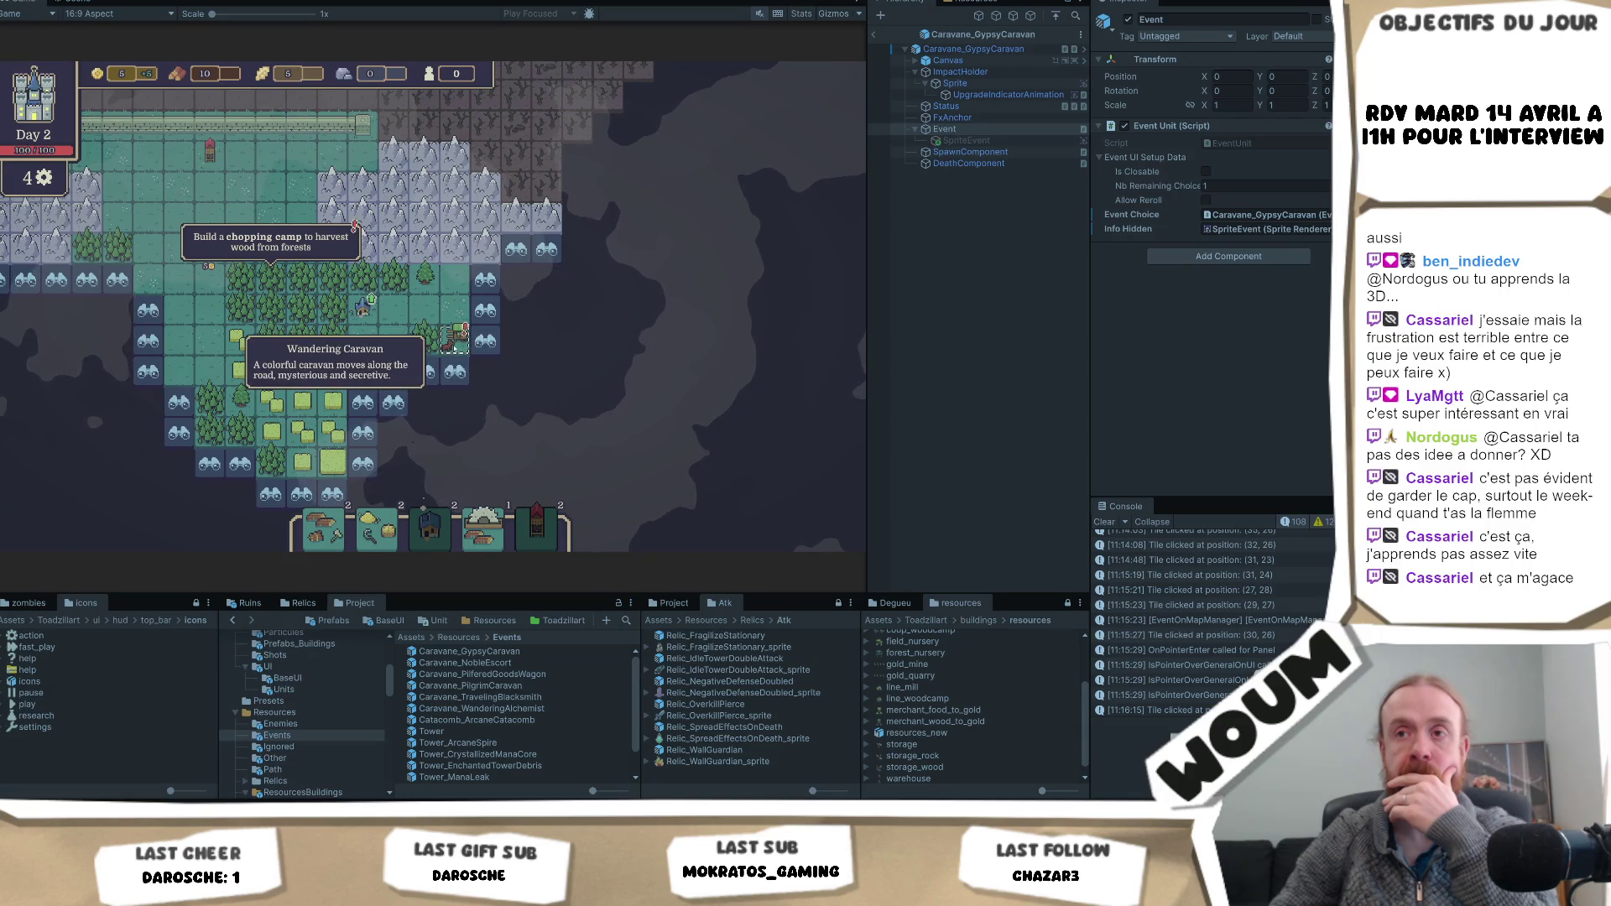
{"action": "left_click", "coordinate": [362, 308]}
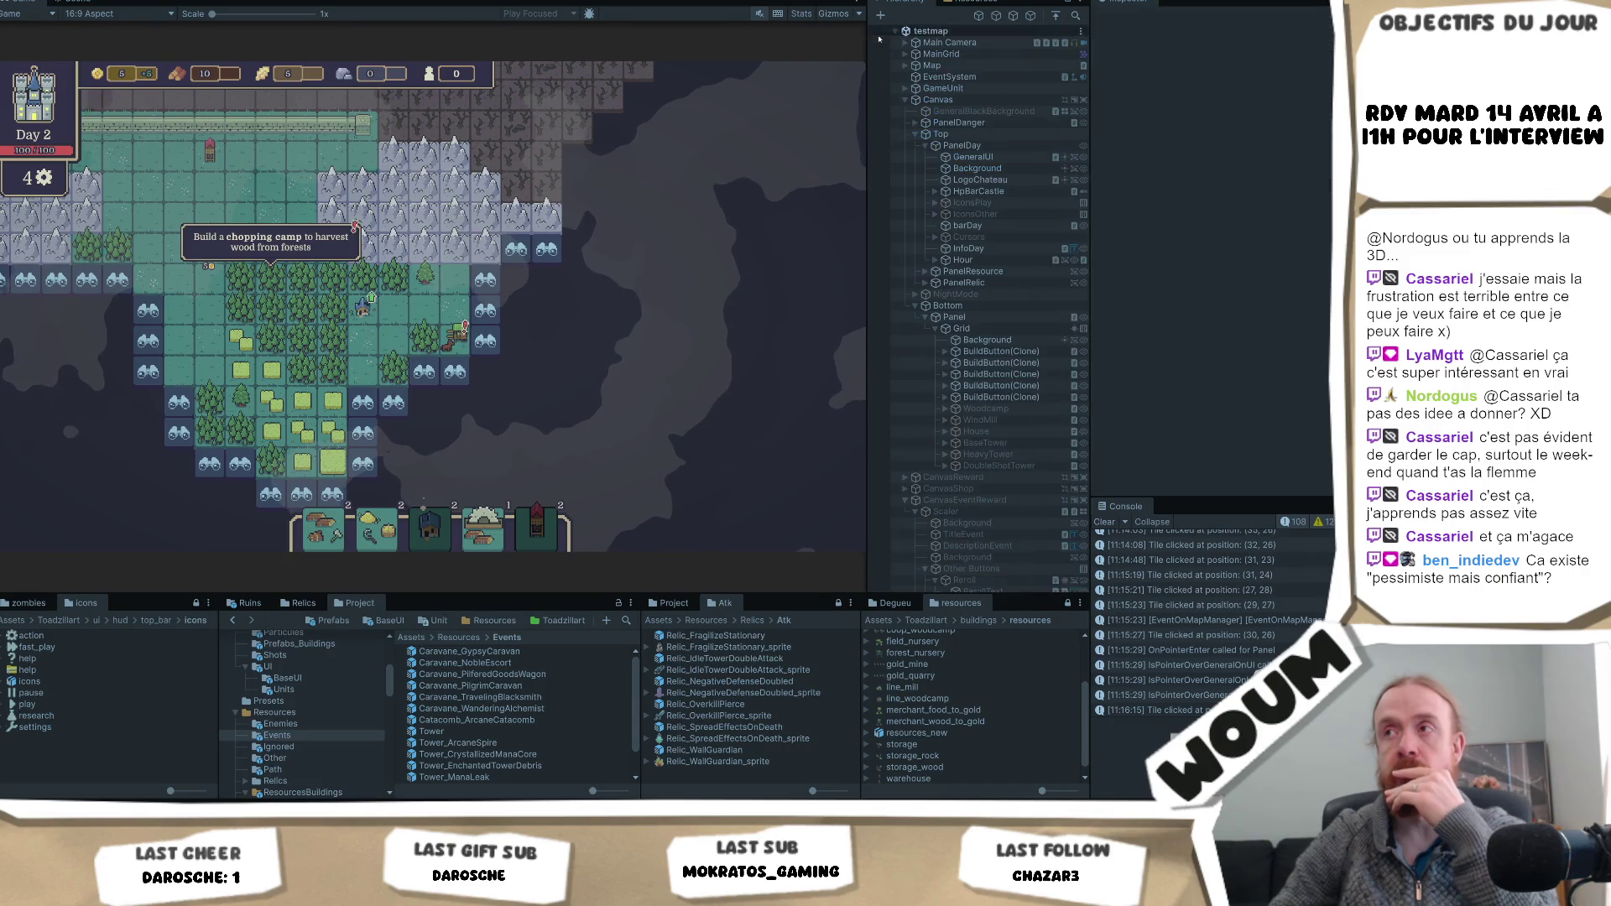
{"action": "left_click", "coordinate": [874, 34]}
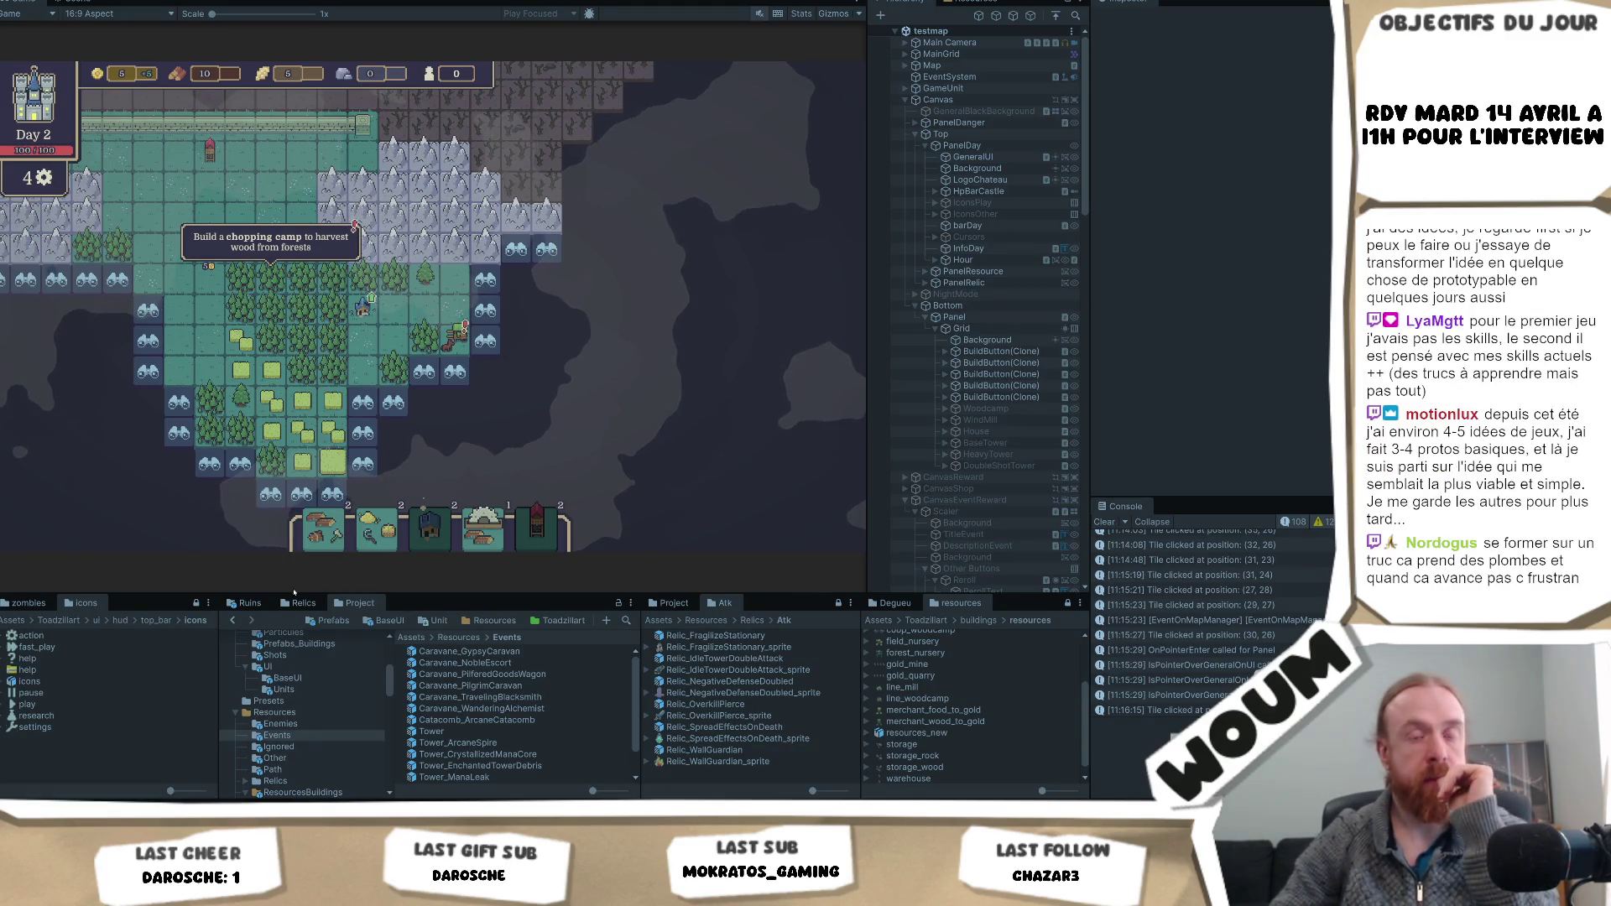
{"action": "key", "text": "alt+Tab"}
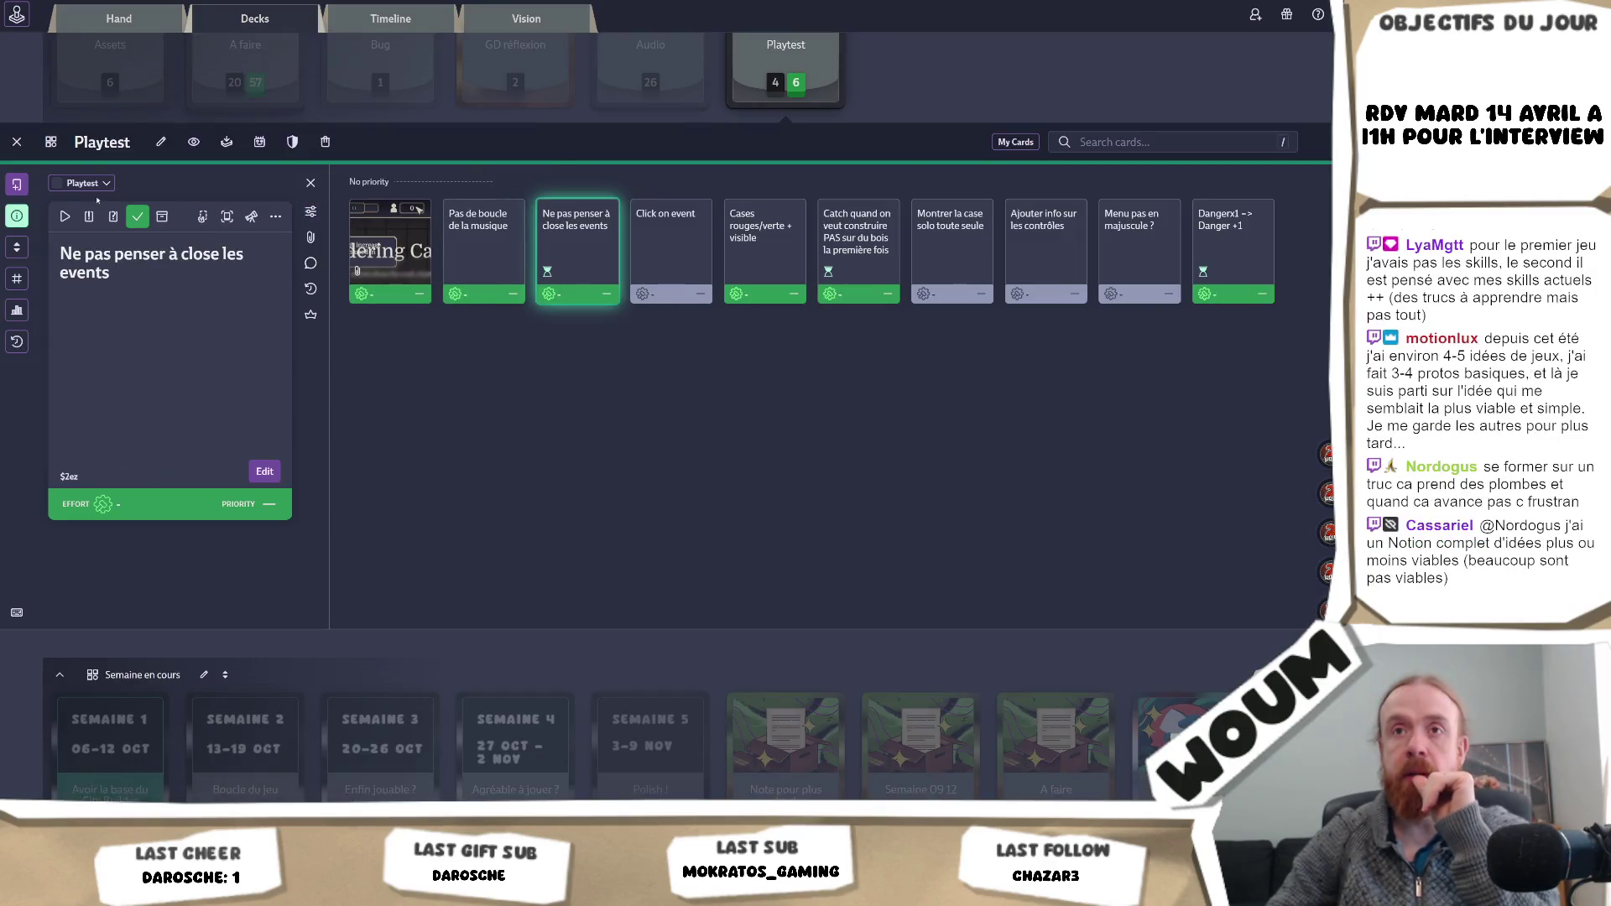
- Write a Playtest card: 'Trigger Event tooltip quand le premier pop => le virer quand il a été cliqué'
{"action": "left_click", "coordinate": [17, 184]}
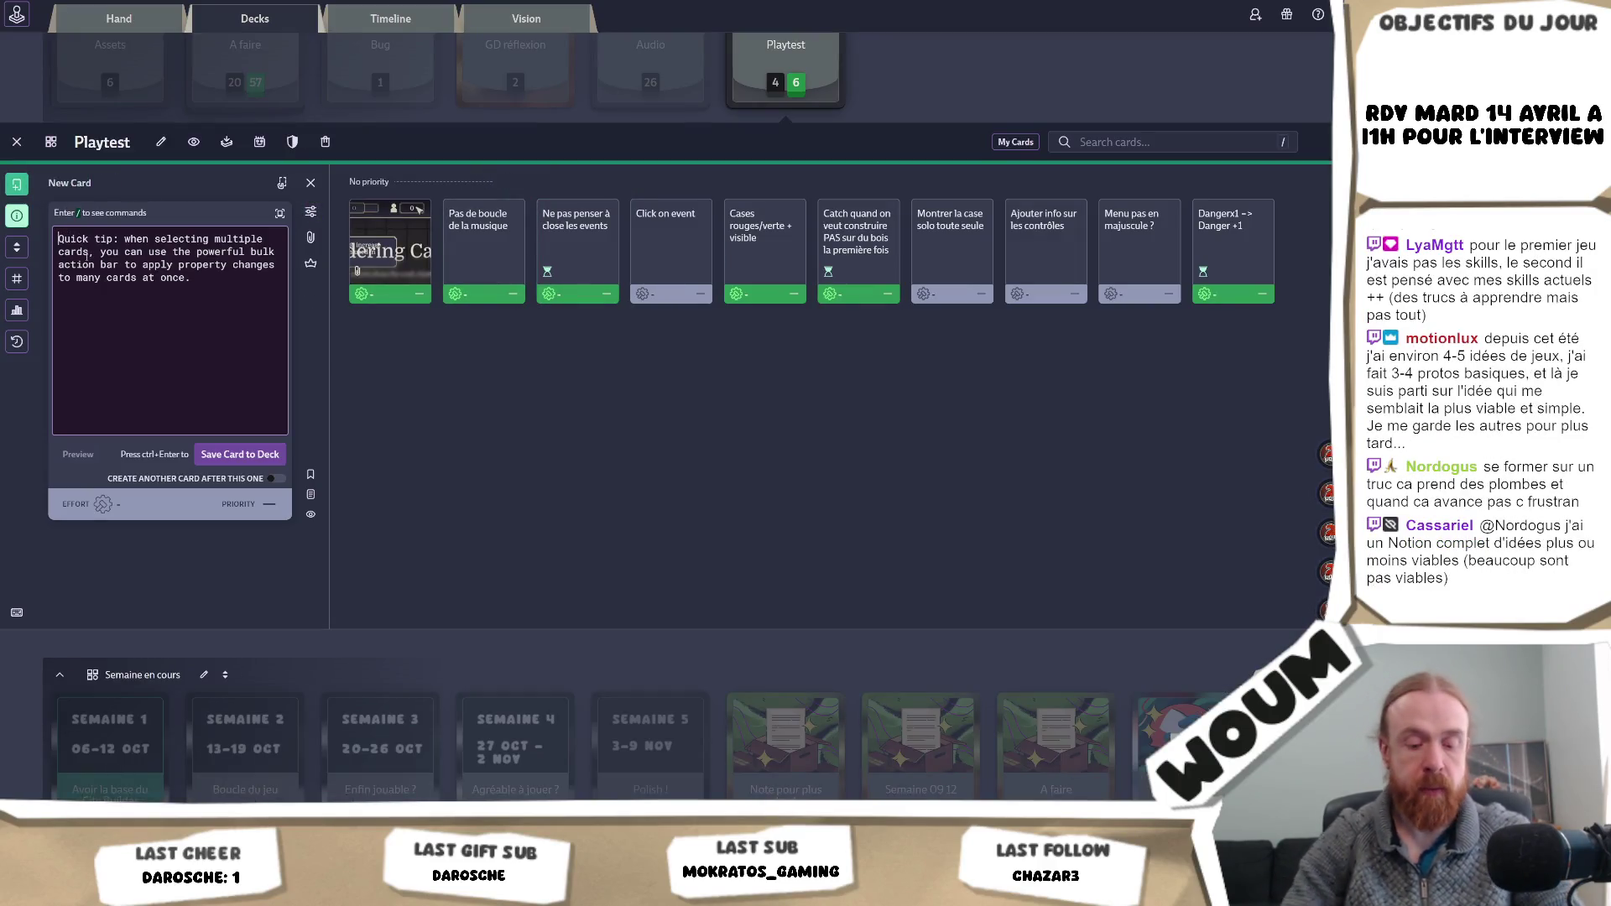
{"action": "type", "text": "Trigger Ev"}
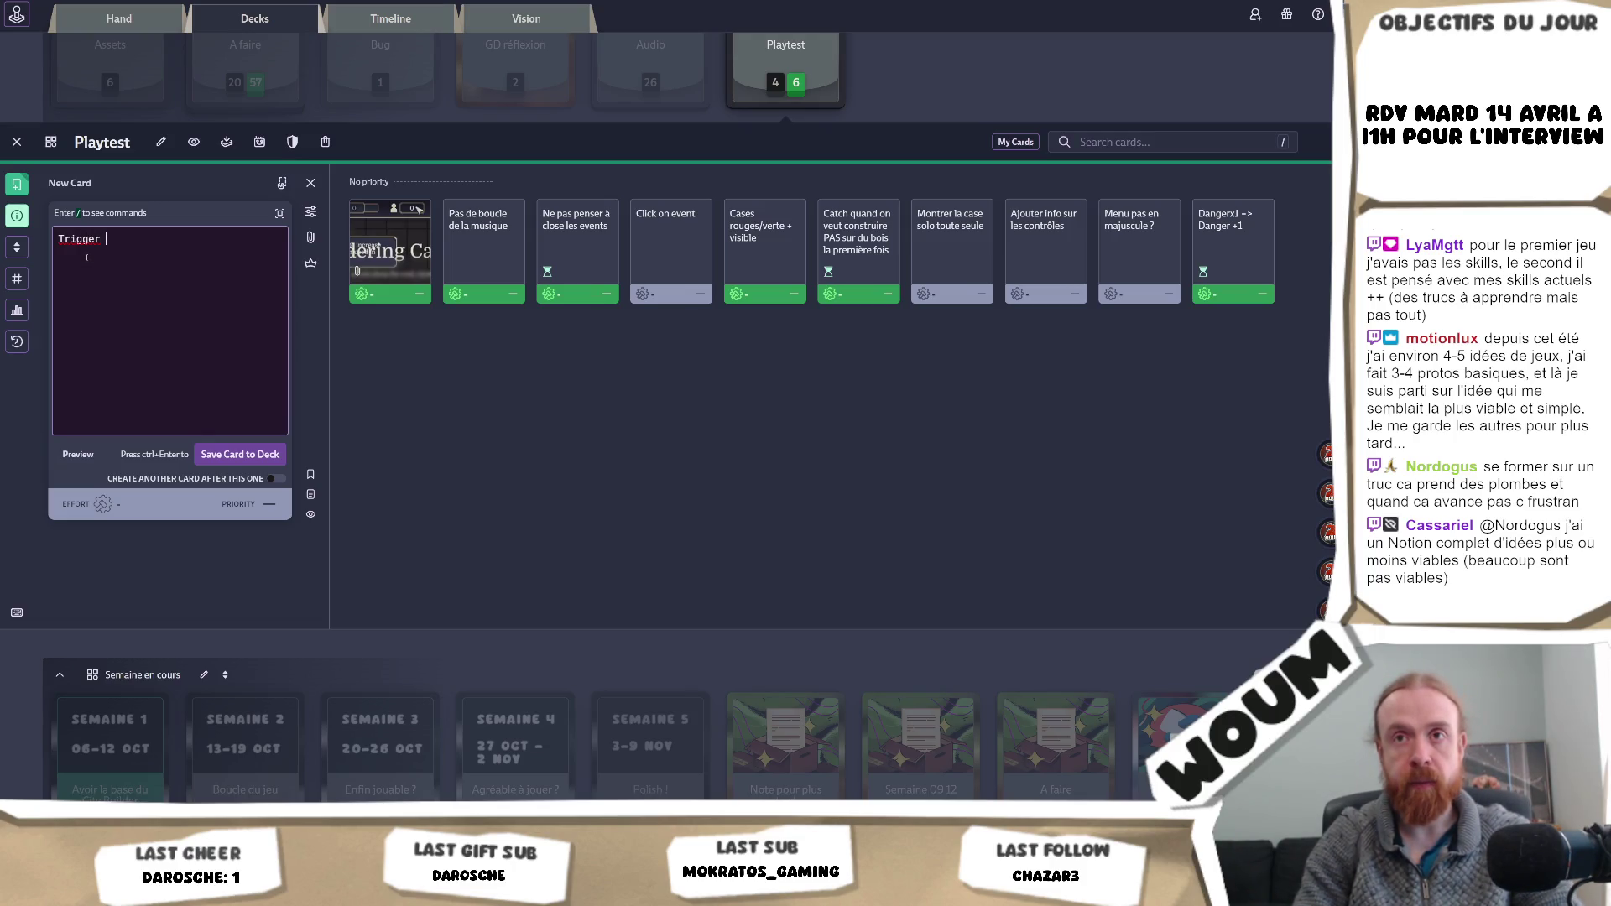
{"action": "type", "text": "ent "}
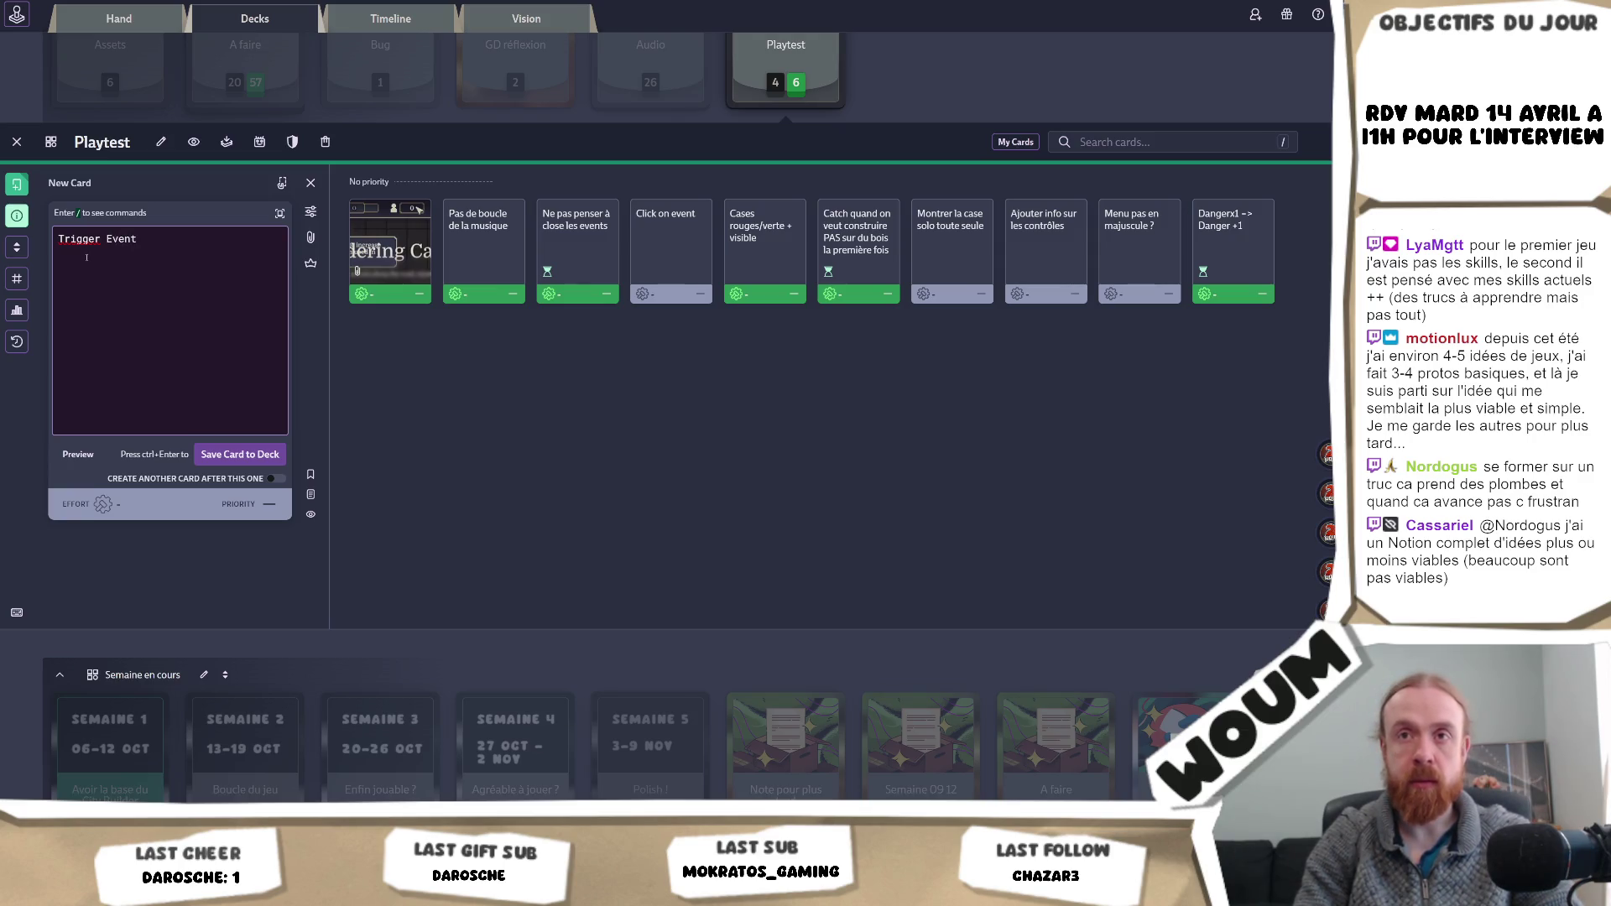
{"action": "type", "text": "tool"}
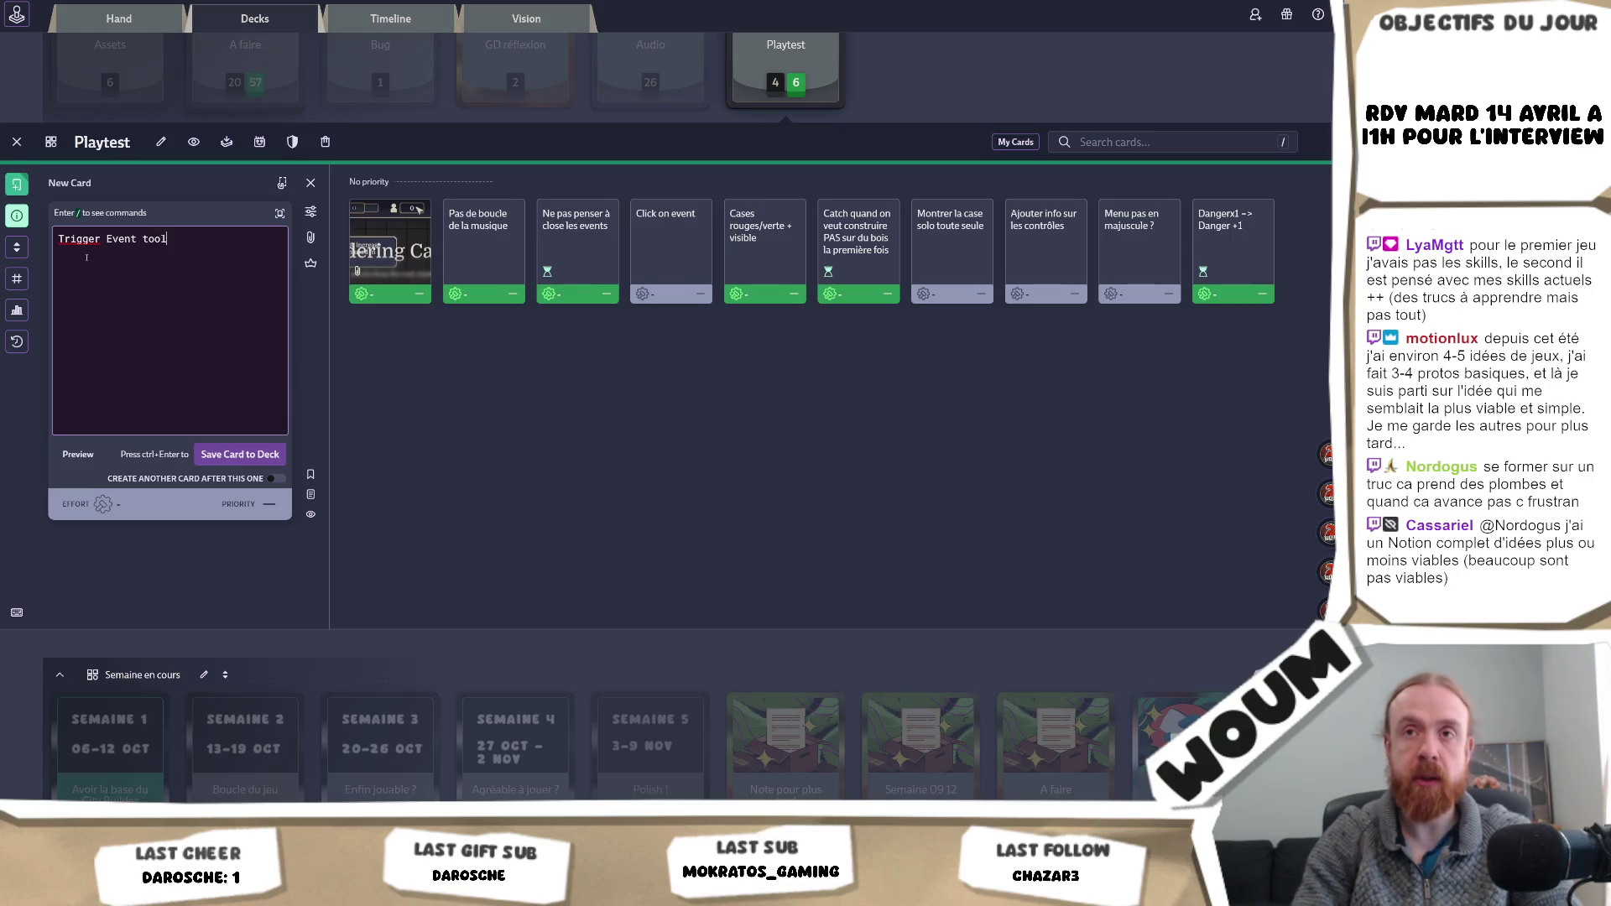
{"action": "type", "text": "tip quand"}
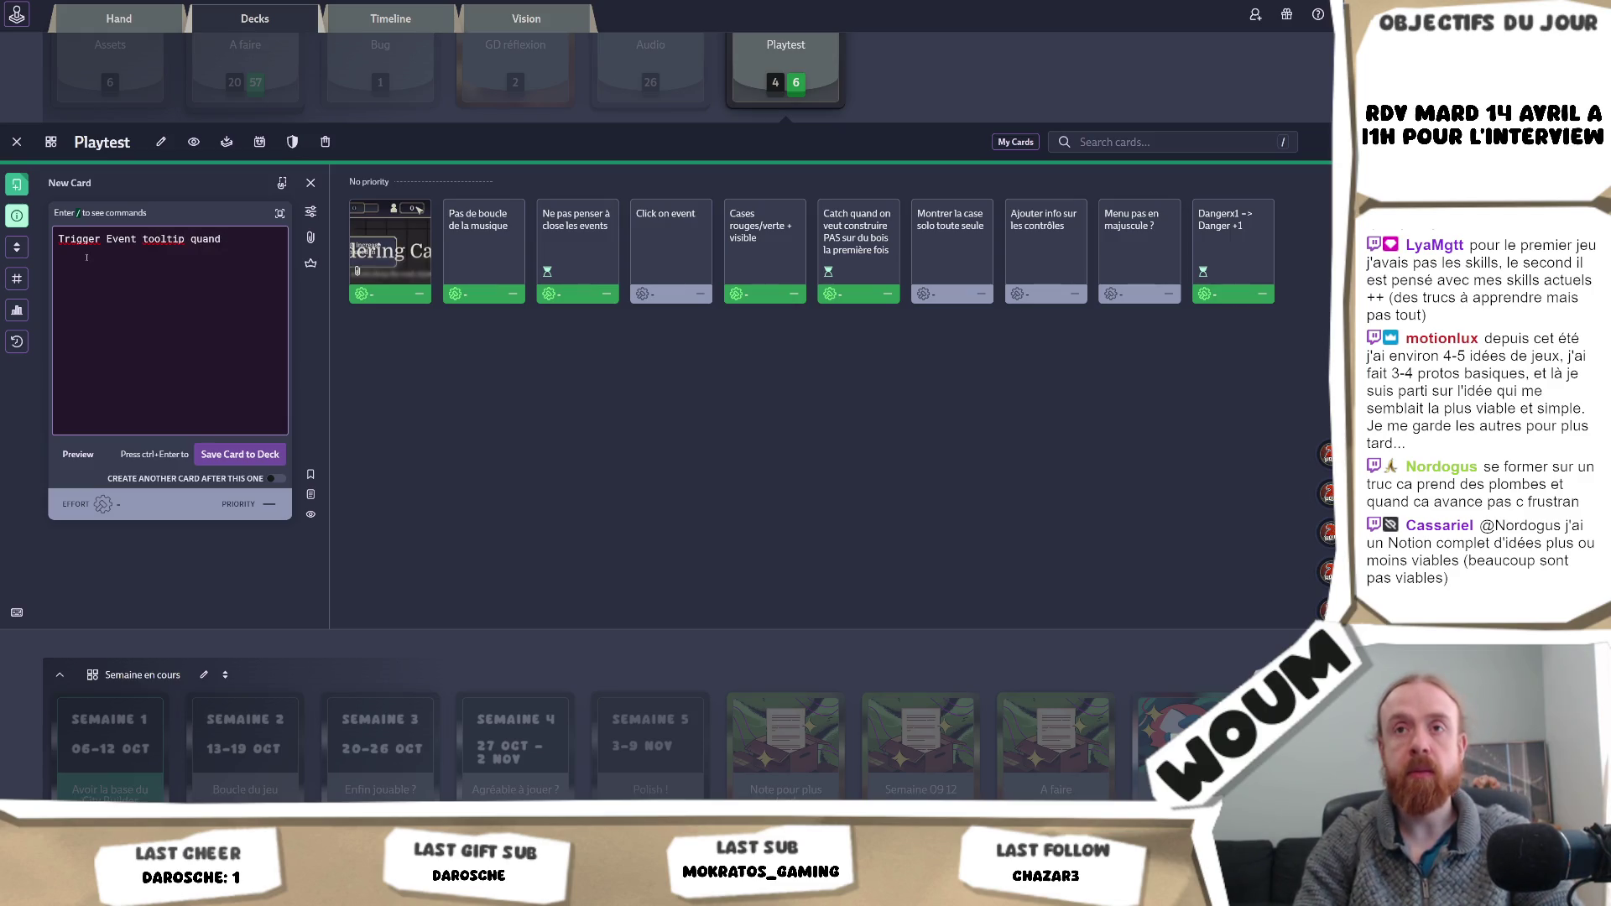
{"action": "key", "text": "BackSpace"}
{"action": "key", "text": "BackSpace"}
{"action": "type", "text": "le premier p"}
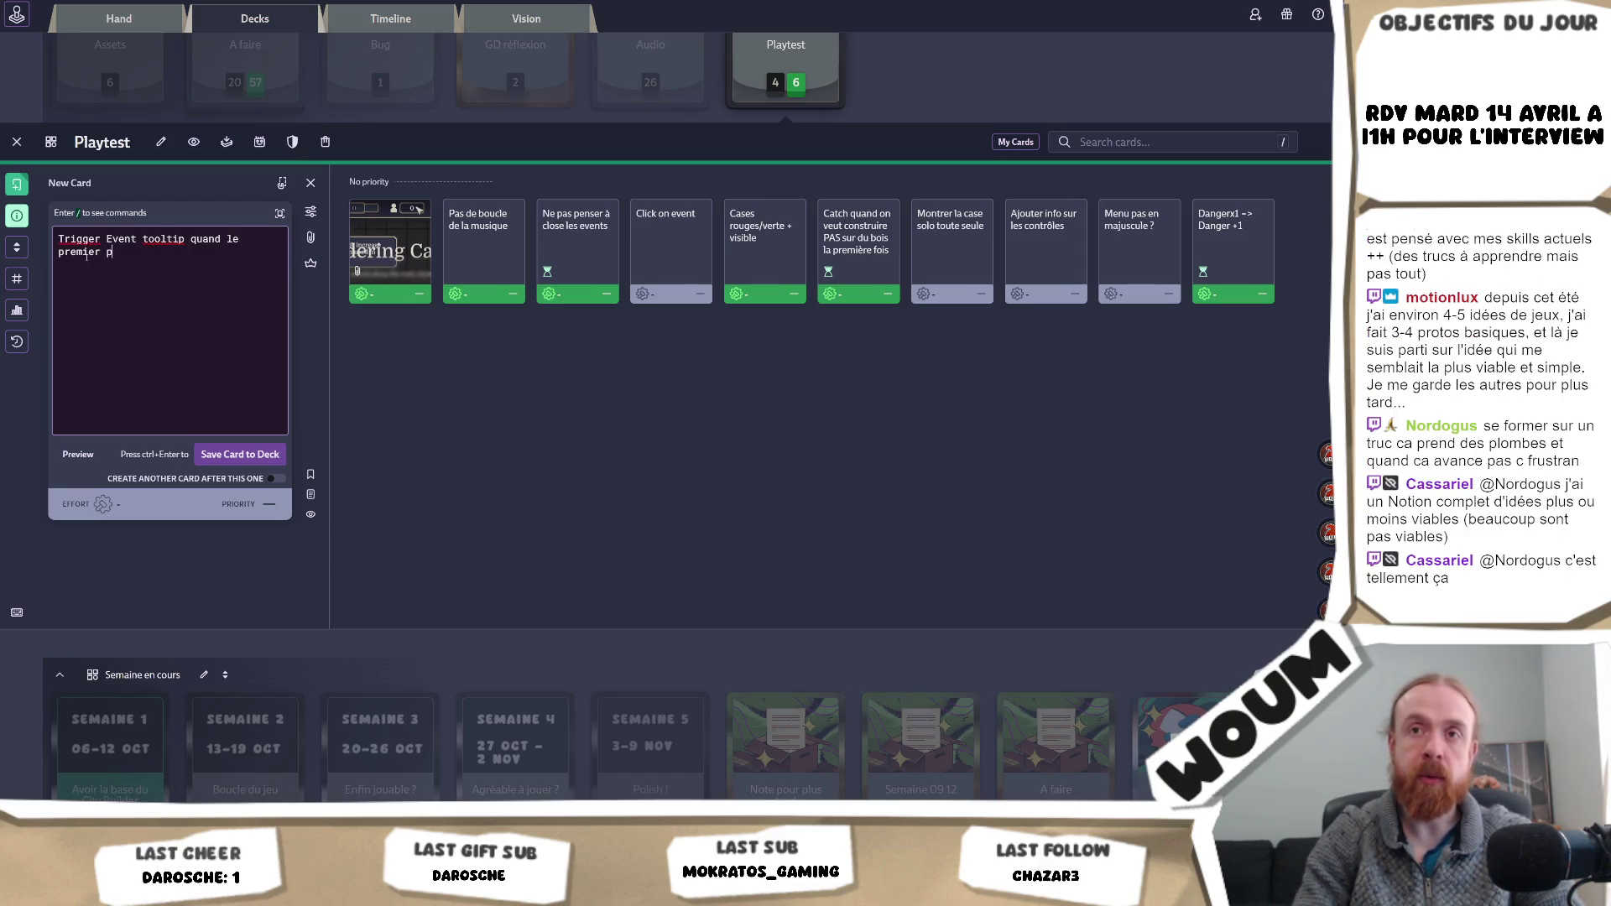
{"action": "type", "text": "op => le virer quand"}
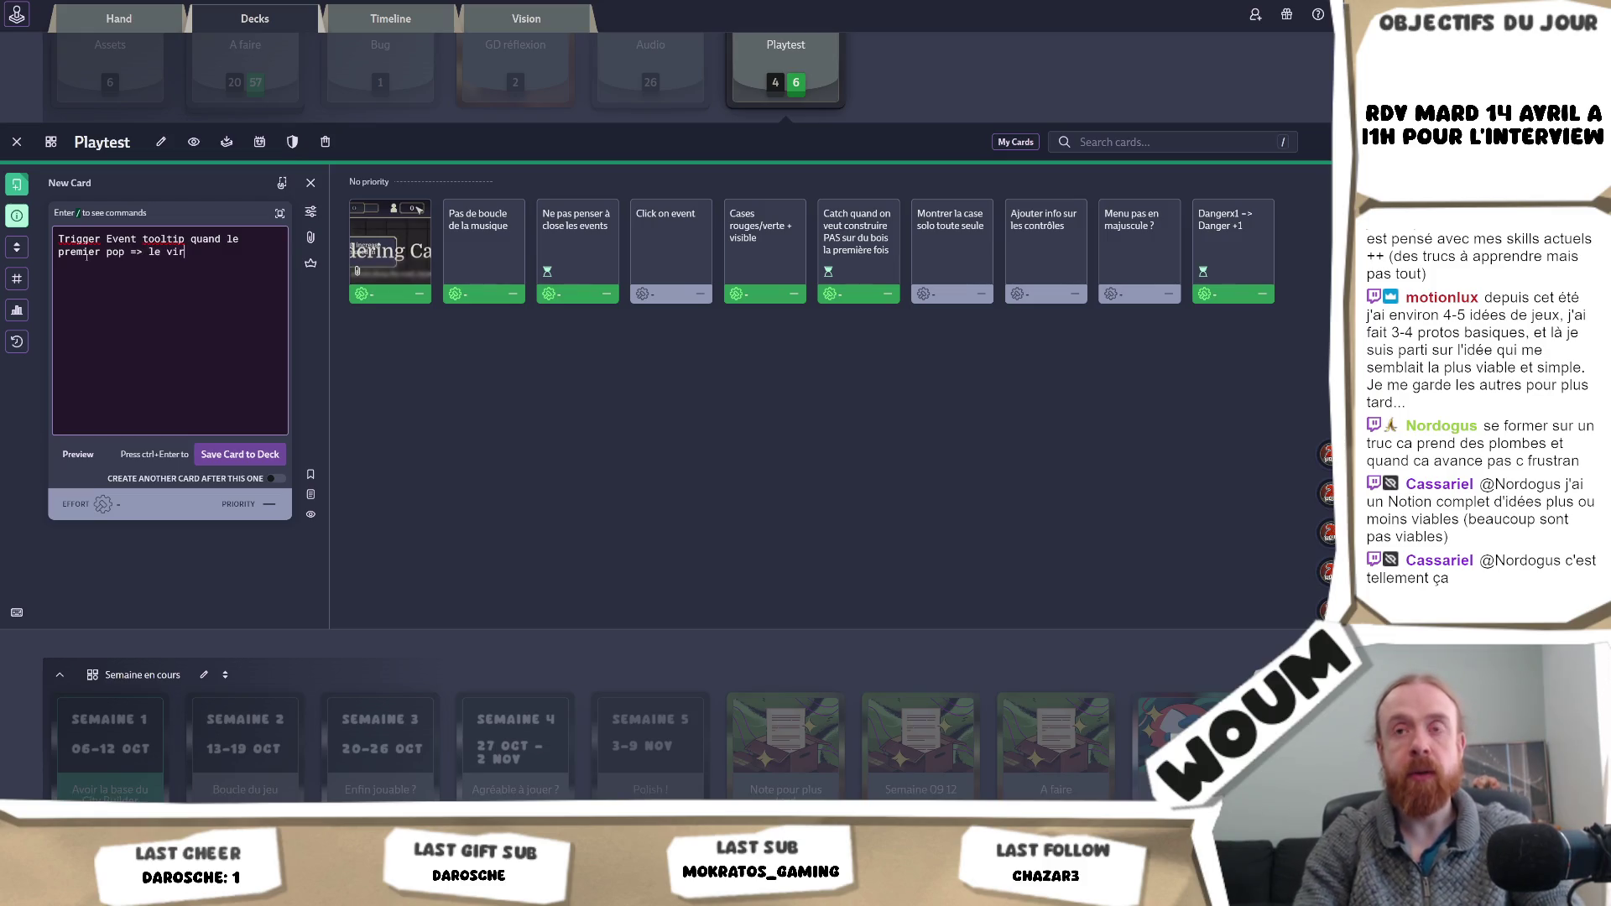
{"action": "type", "text": " i"}
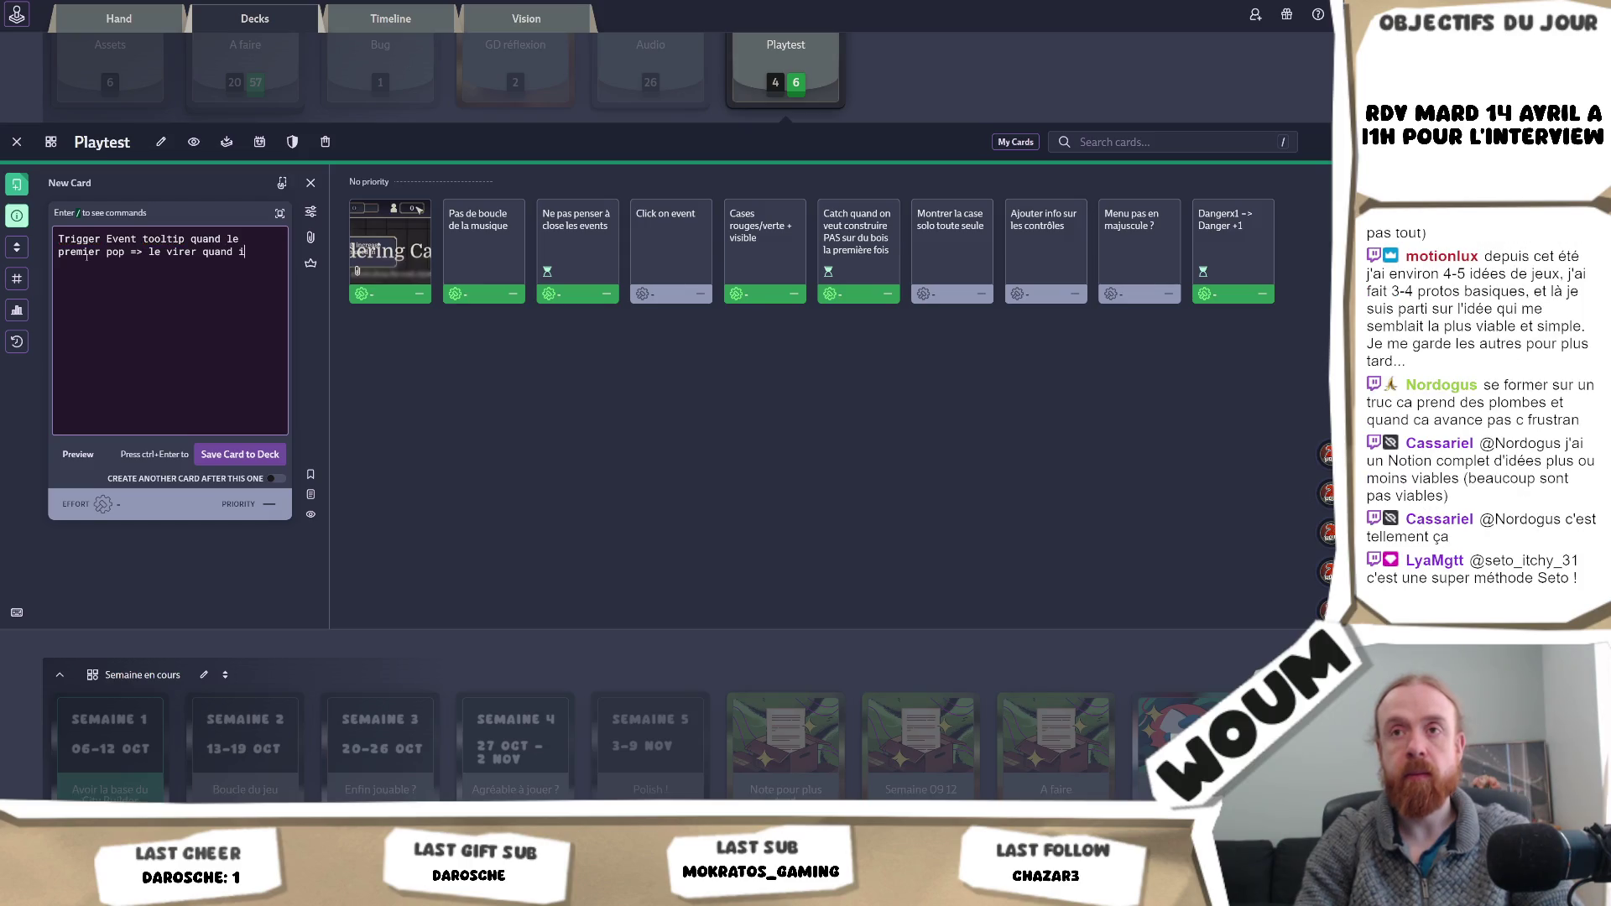
{"action": "type", "text": "l a été cliqué"}
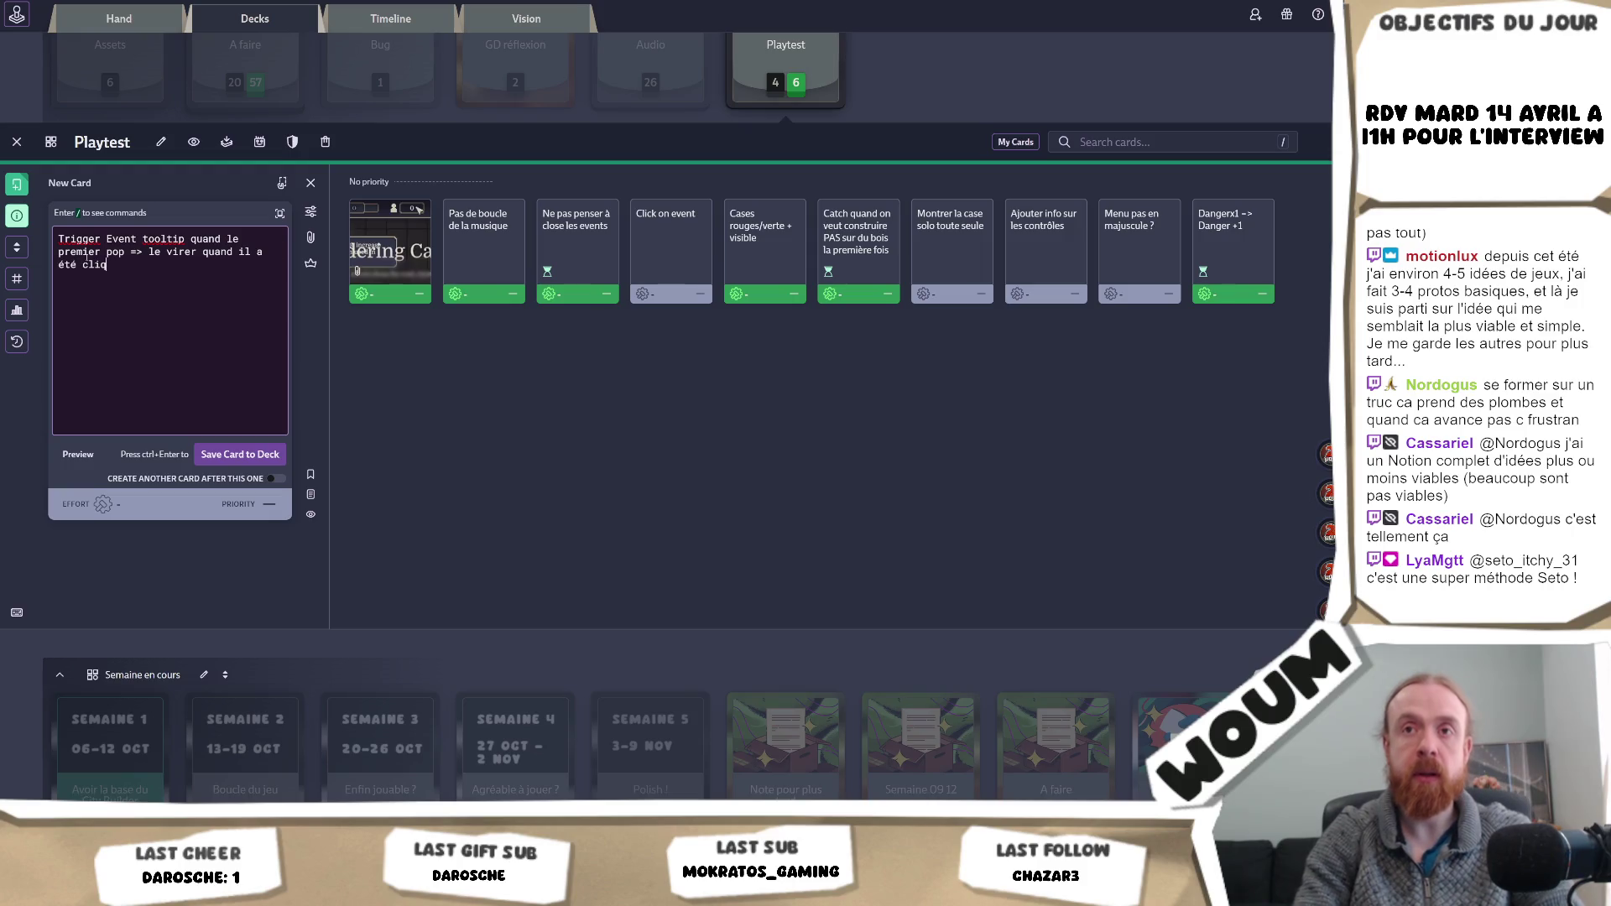
{"action": "key", "text": "ctrl+a"}
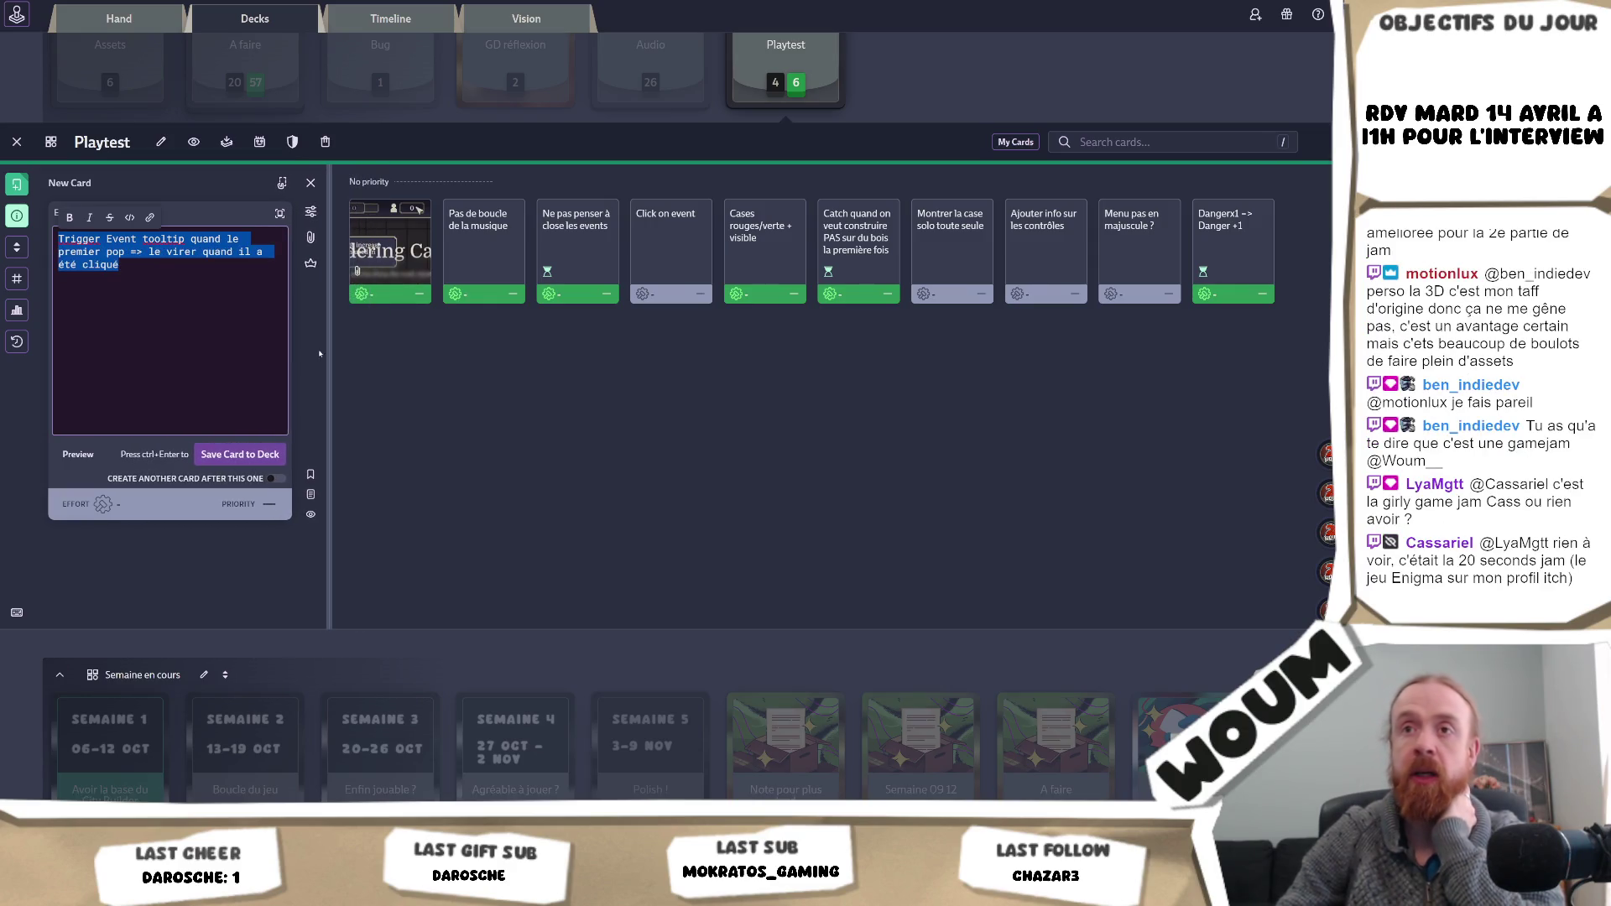
{"action": "left_click", "coordinate": [190, 292]}
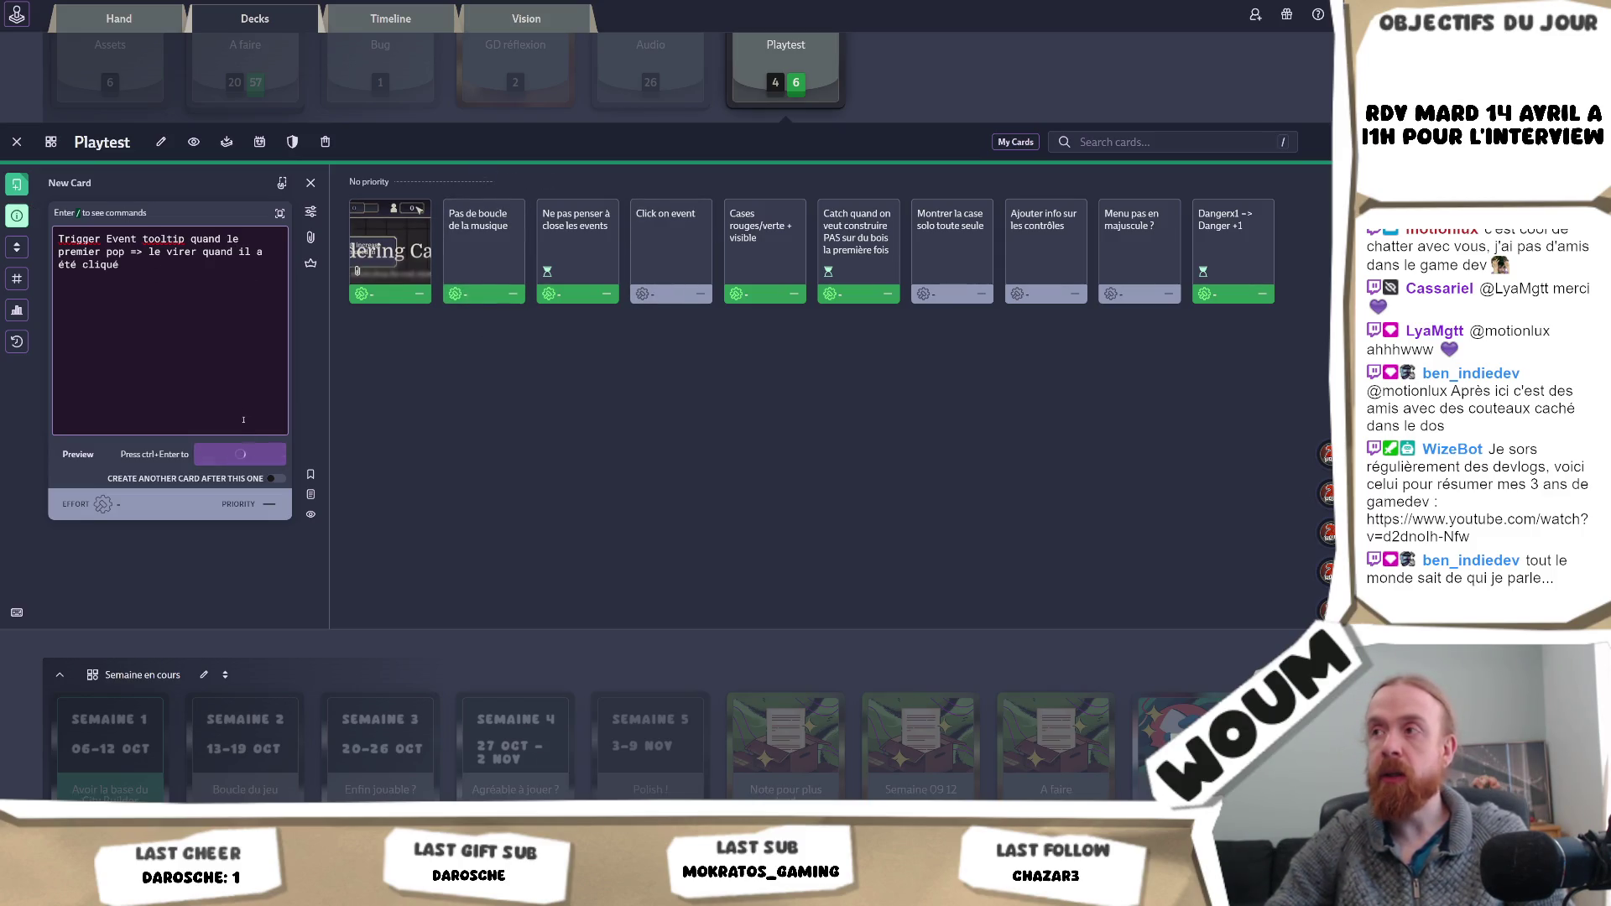
- Save the tooltip card, add a 'Trigger pareil pour ruin' card, and widen its detail panel
{"action": "left_click", "coordinate": [230, 454]}
{"action": "type", "text": "n"}
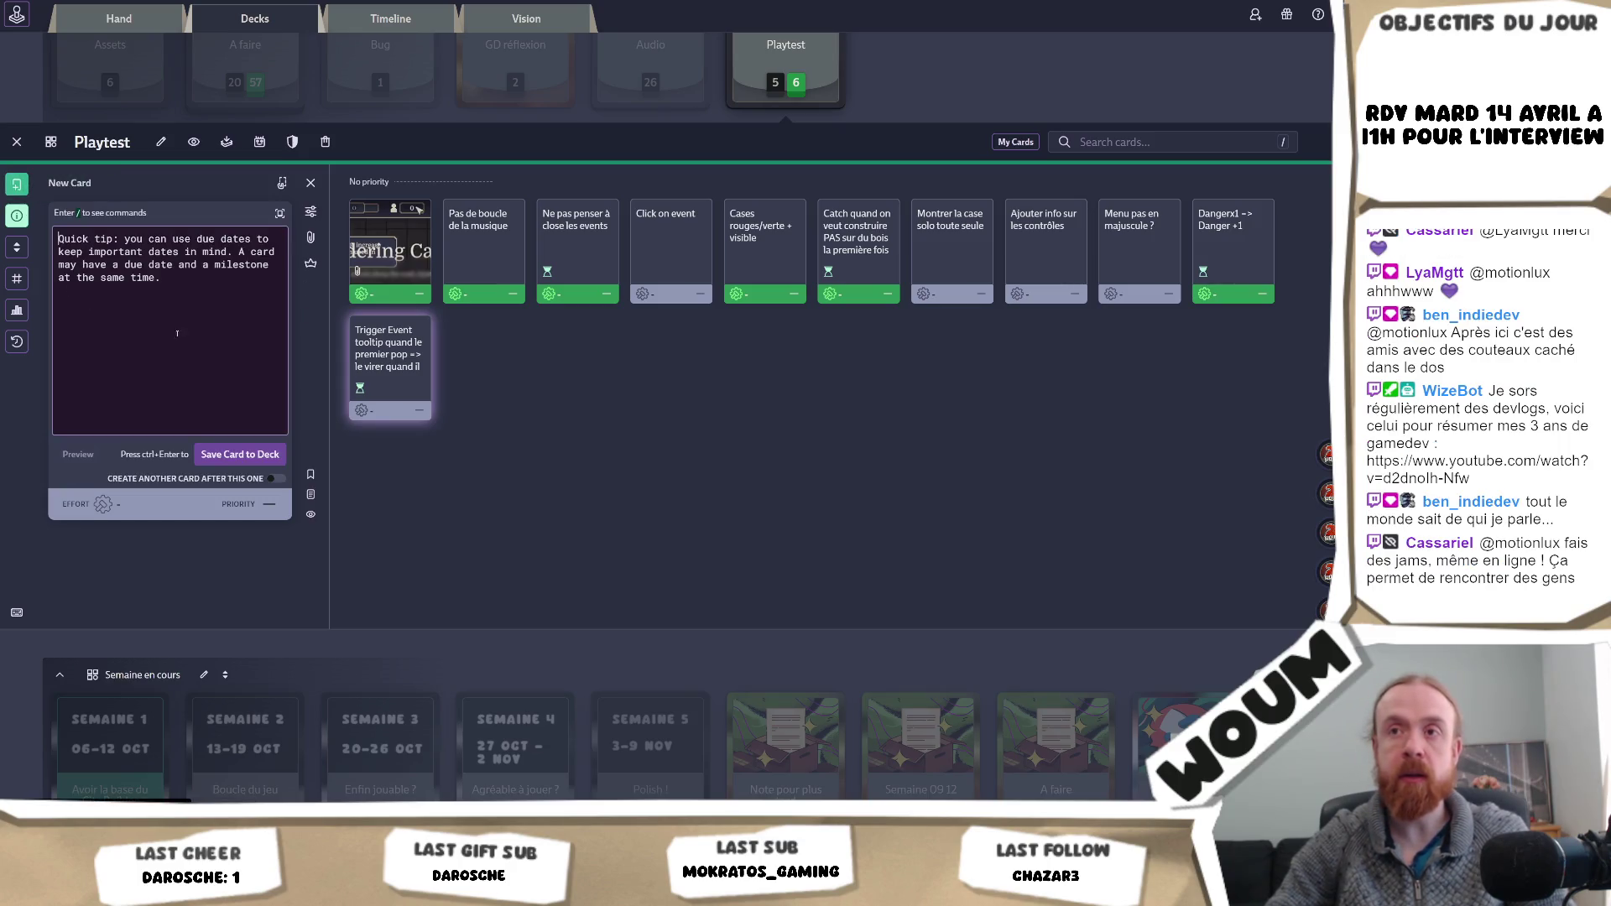
{"action": "type", "text": "Tri"}
{"action": "type", "text": "gger"}
{"action": "key", "text": "BackSpace"}
{"action": "key", "text": "BackSpace"}
{"action": "key", "text": "BackSpace"}
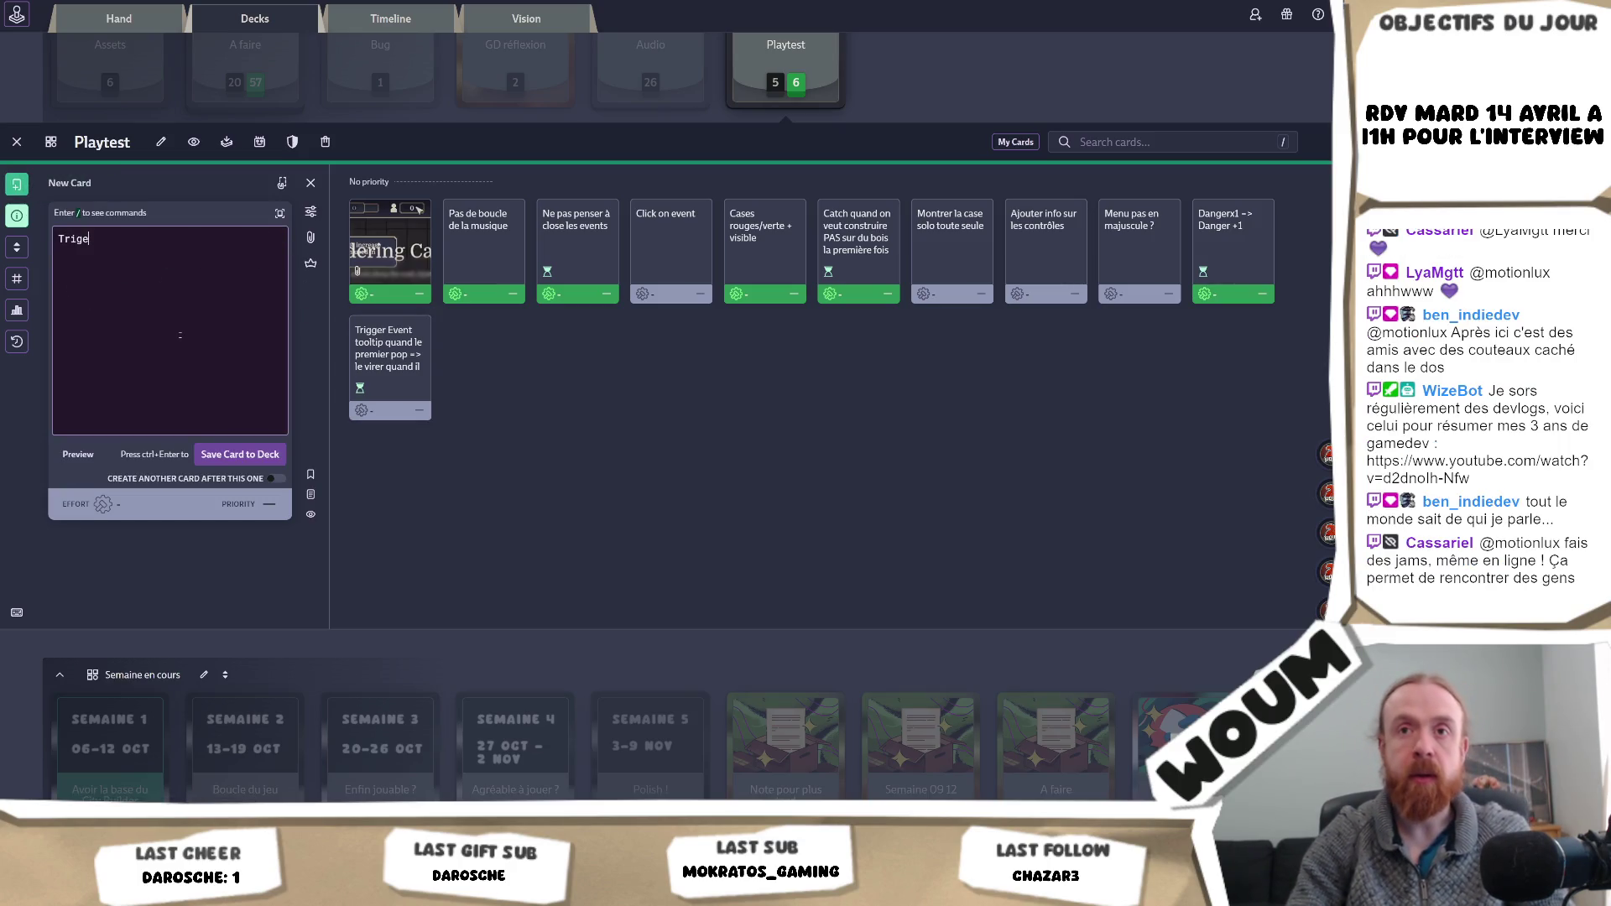
{"action": "type", "text": "ger pareil "}
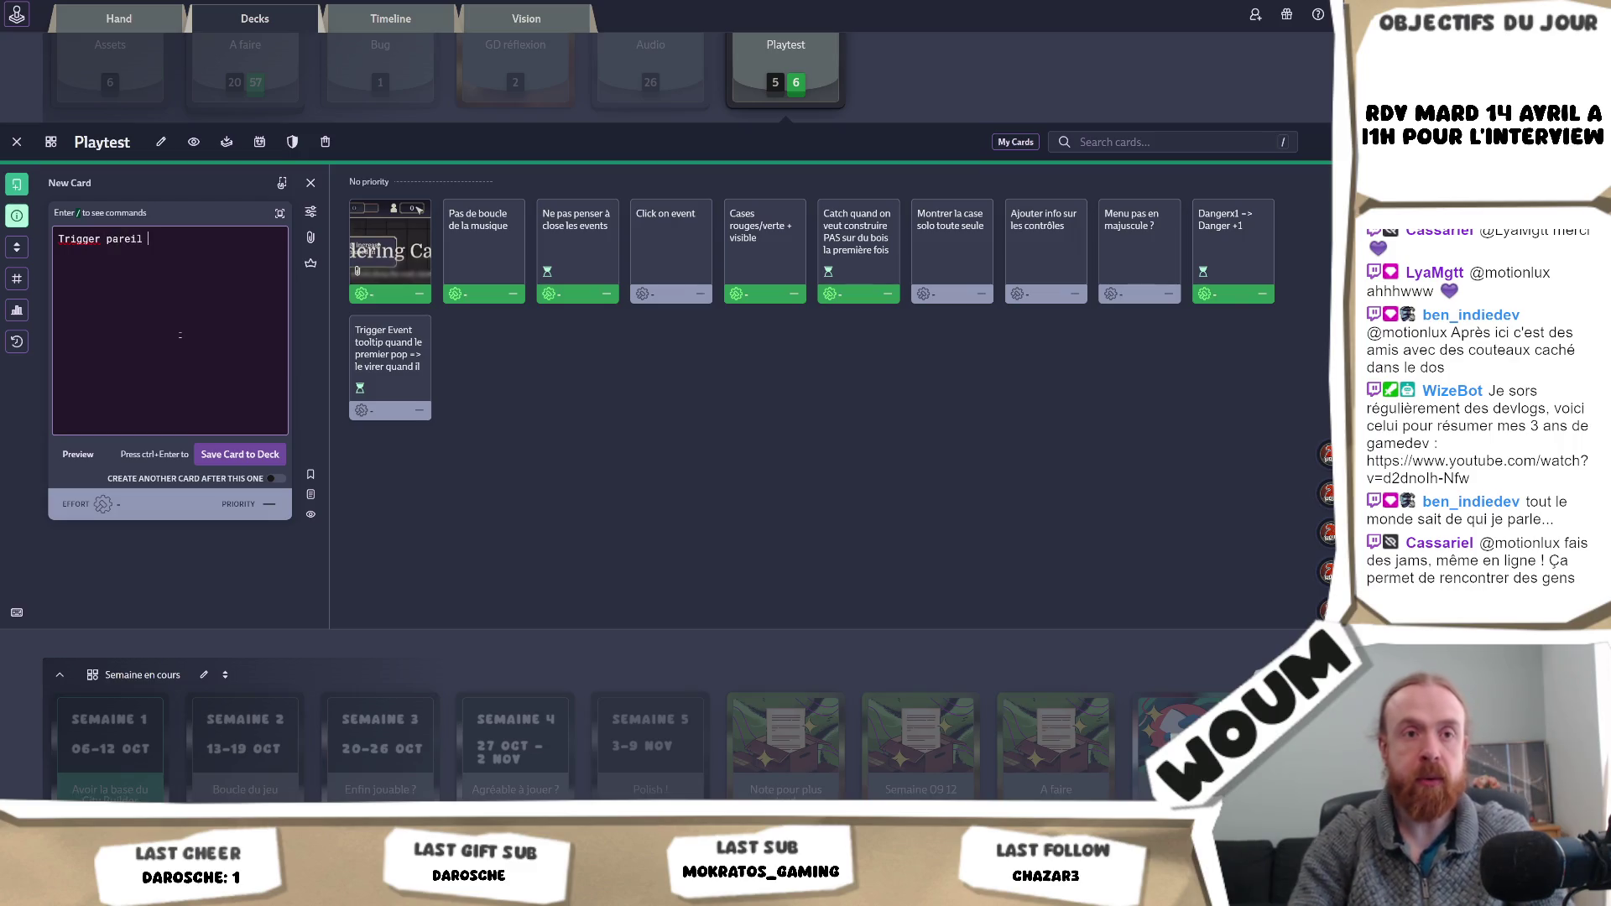
{"action": "type", "text": "pour uin"}
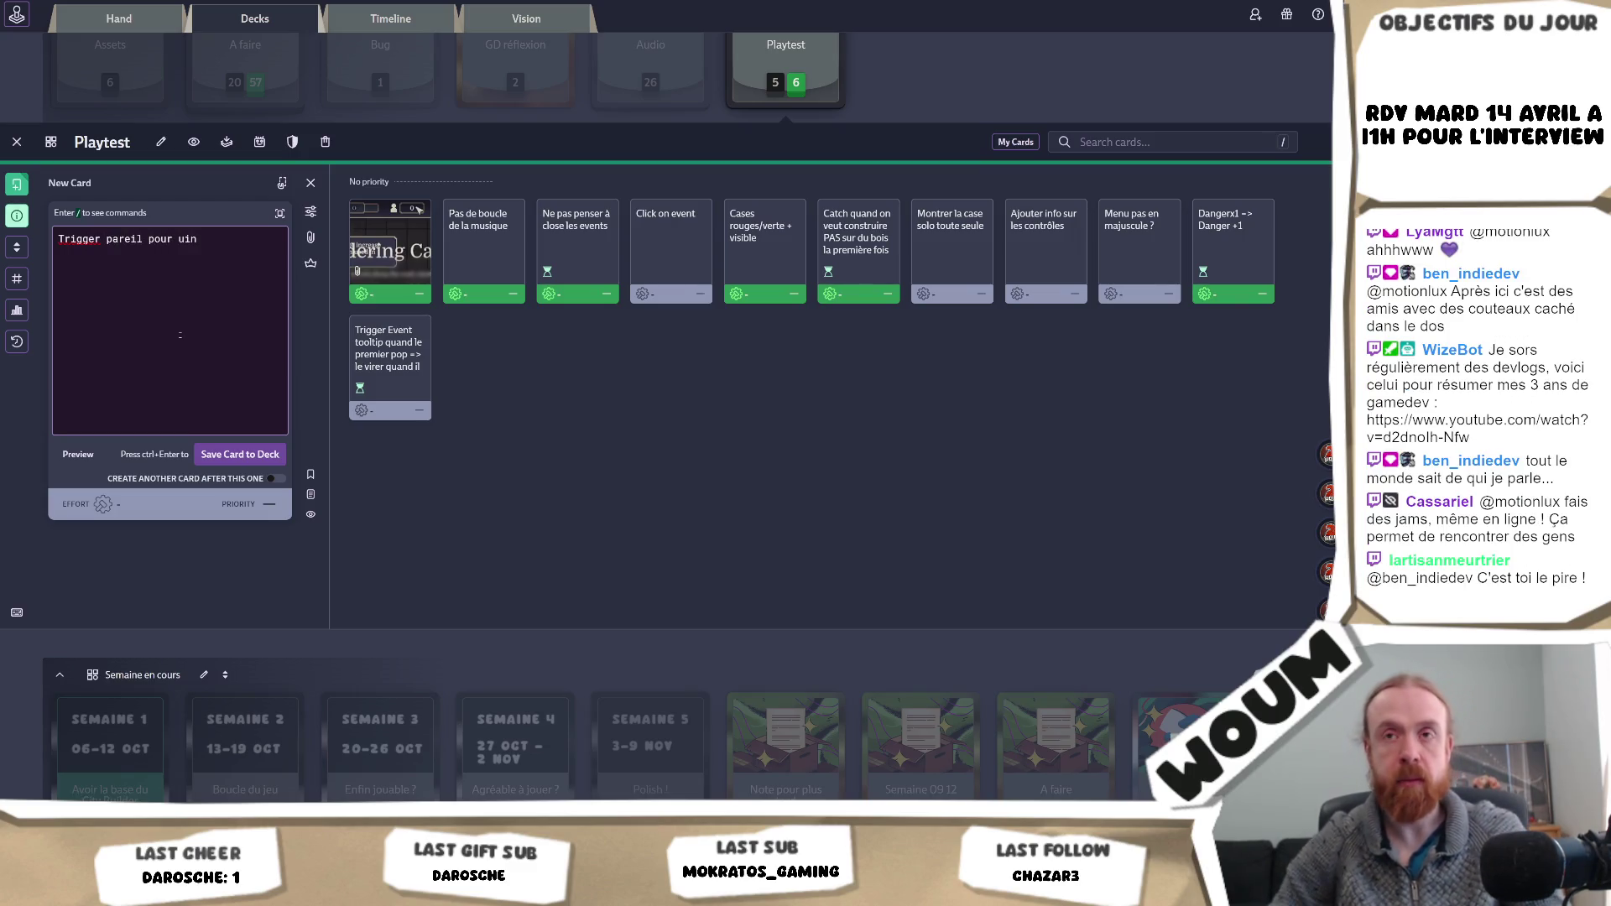
{"action": "type", "text": "r"}
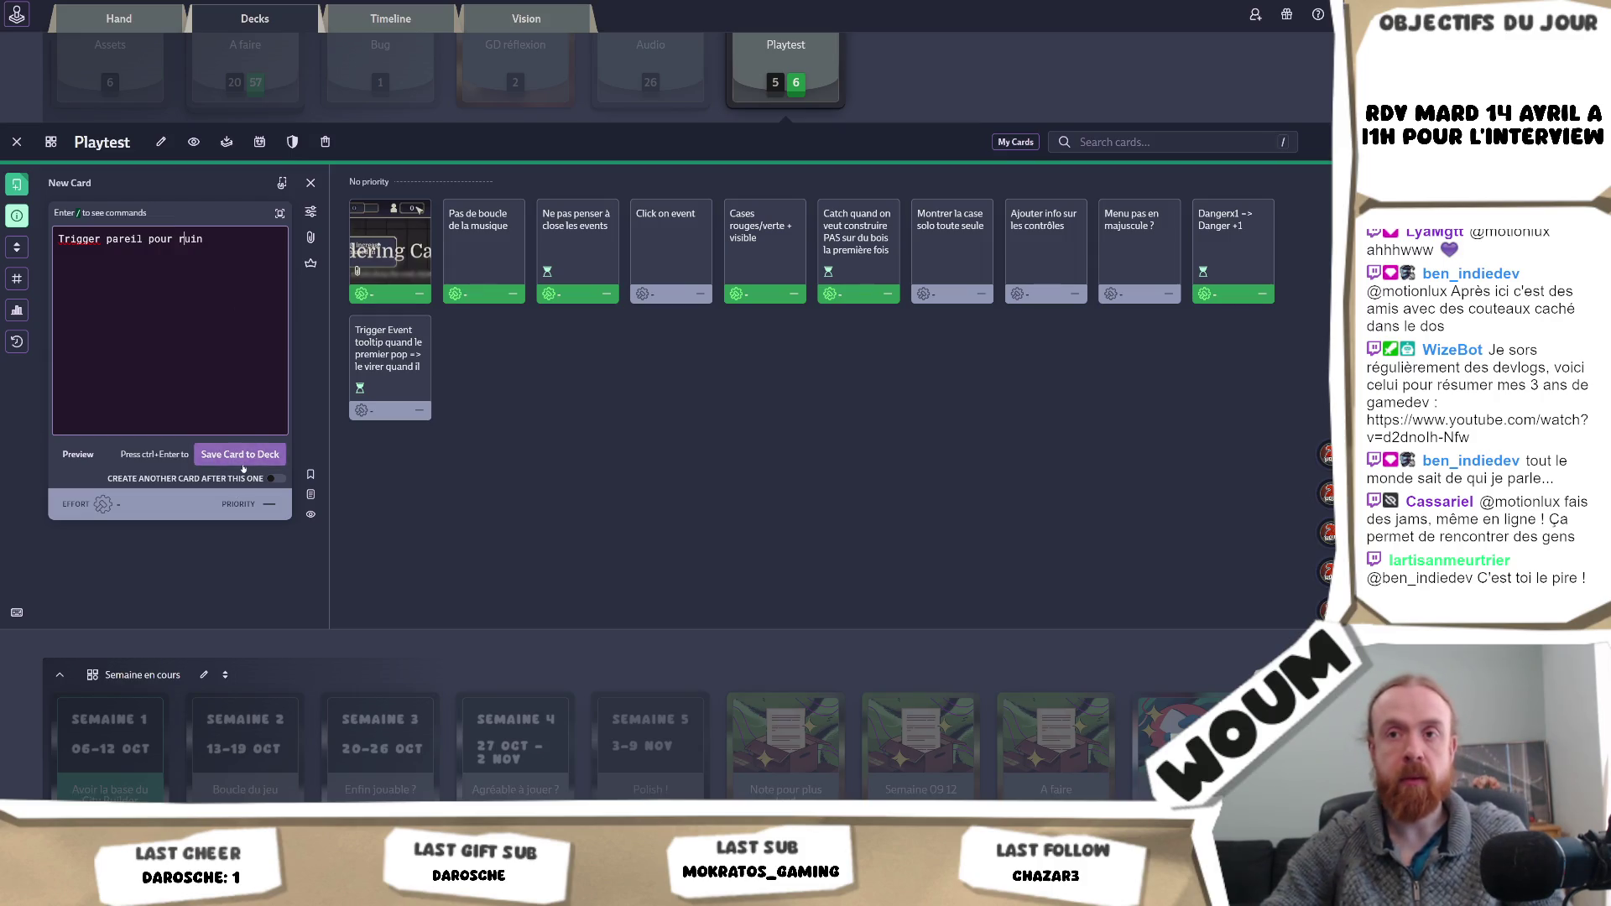
{"action": "key", "text": "ctrl+Return"}
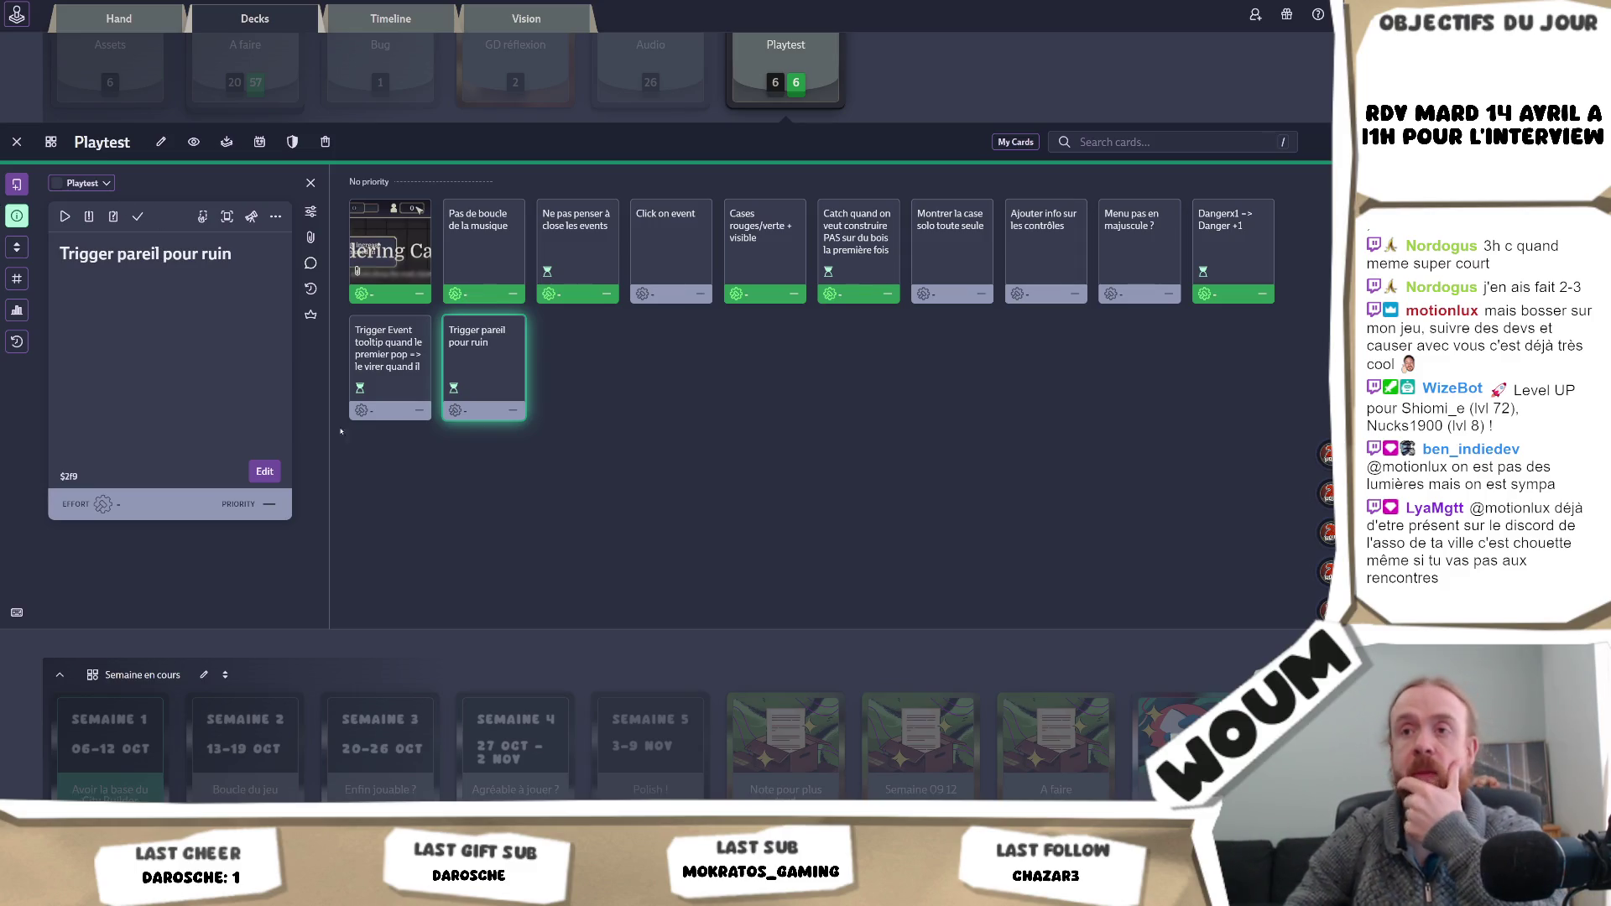
{"action": "mouse_move", "coordinate": [330, 436]}
{"action": "left_mouse_down"}
{"action": "mouse_move", "coordinate": [346, 435]}
{"action": "mouse_move", "coordinate": [269, 450]}
{"action": "left_mouse_up"}
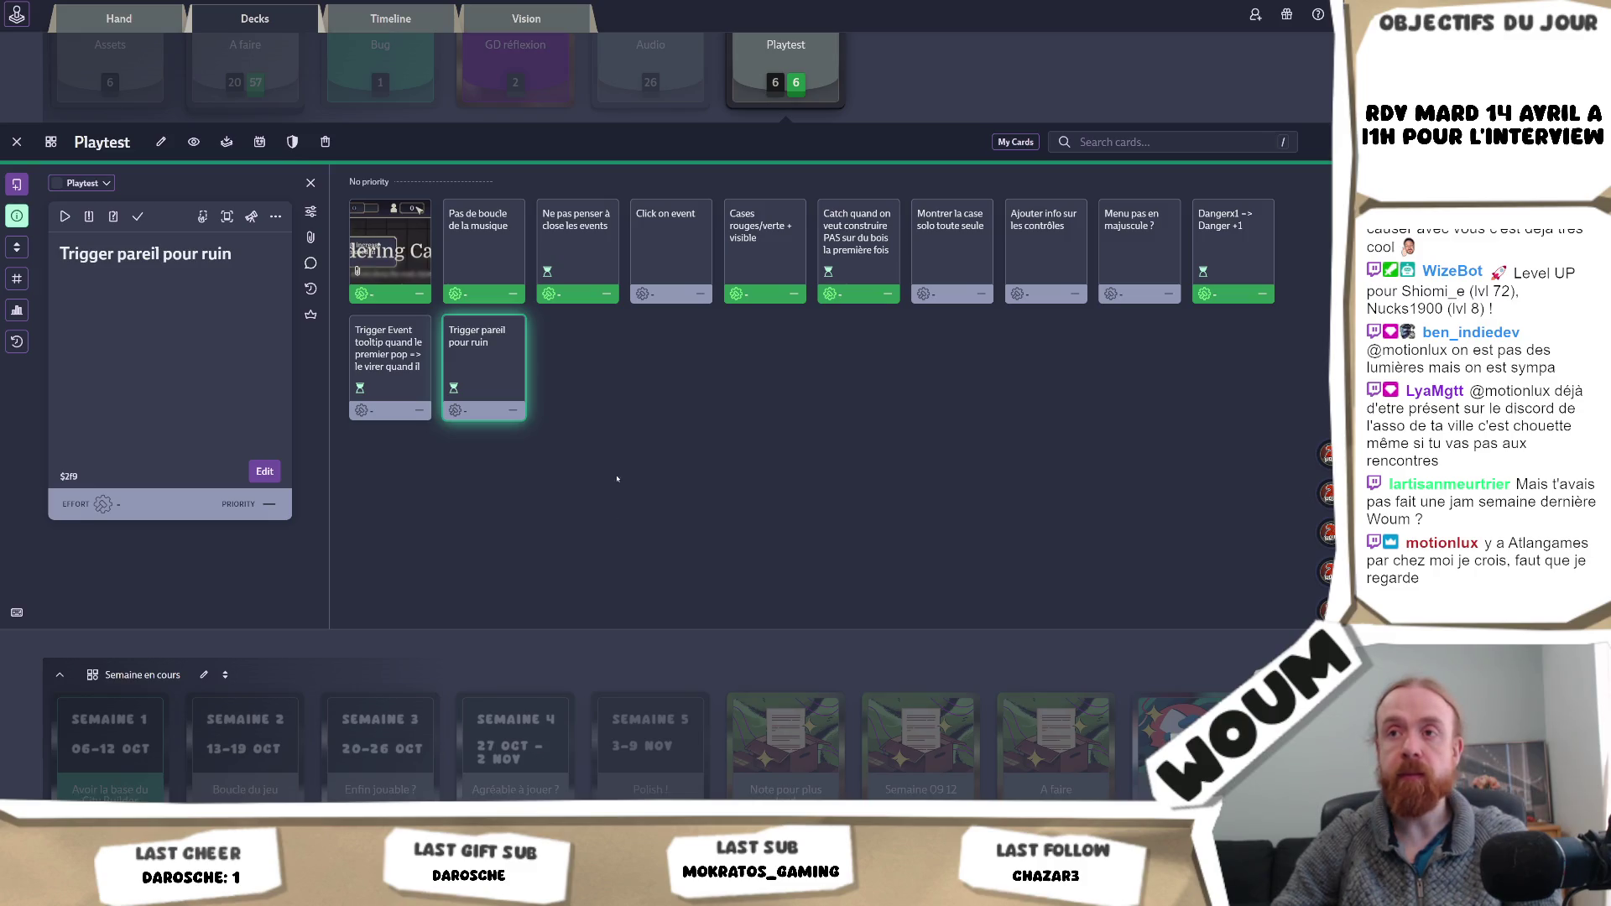
- Close the new card to return to the Playtest deck overview, then switch back to Unity
{"action": "left_click", "coordinate": [235, 303]}
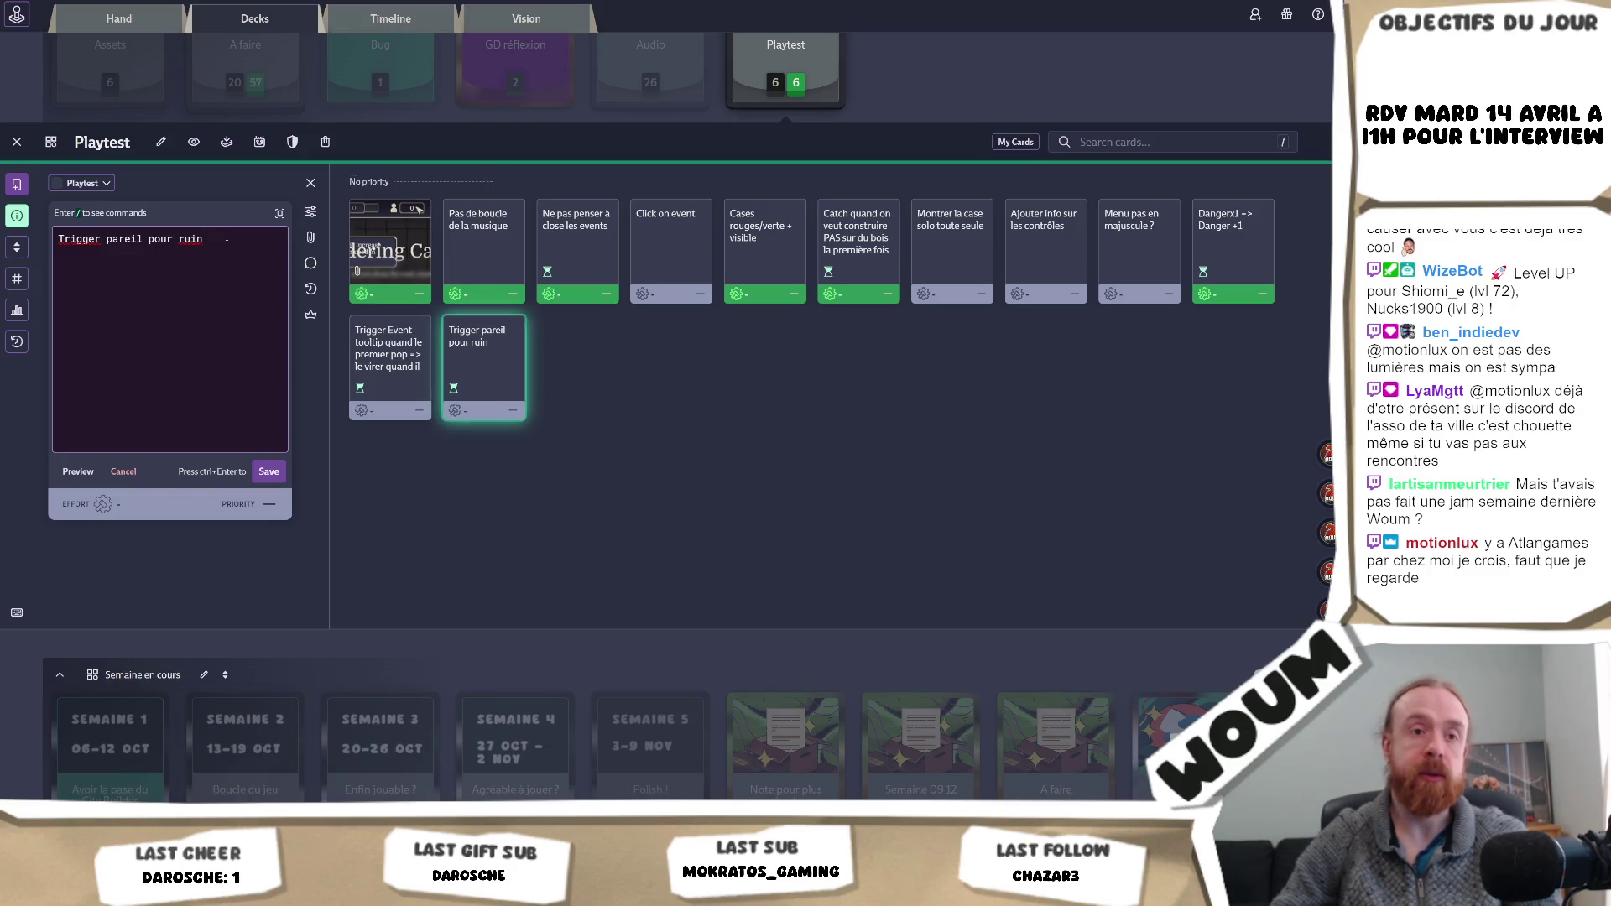
{"action": "left_click", "coordinate": [311, 182]}
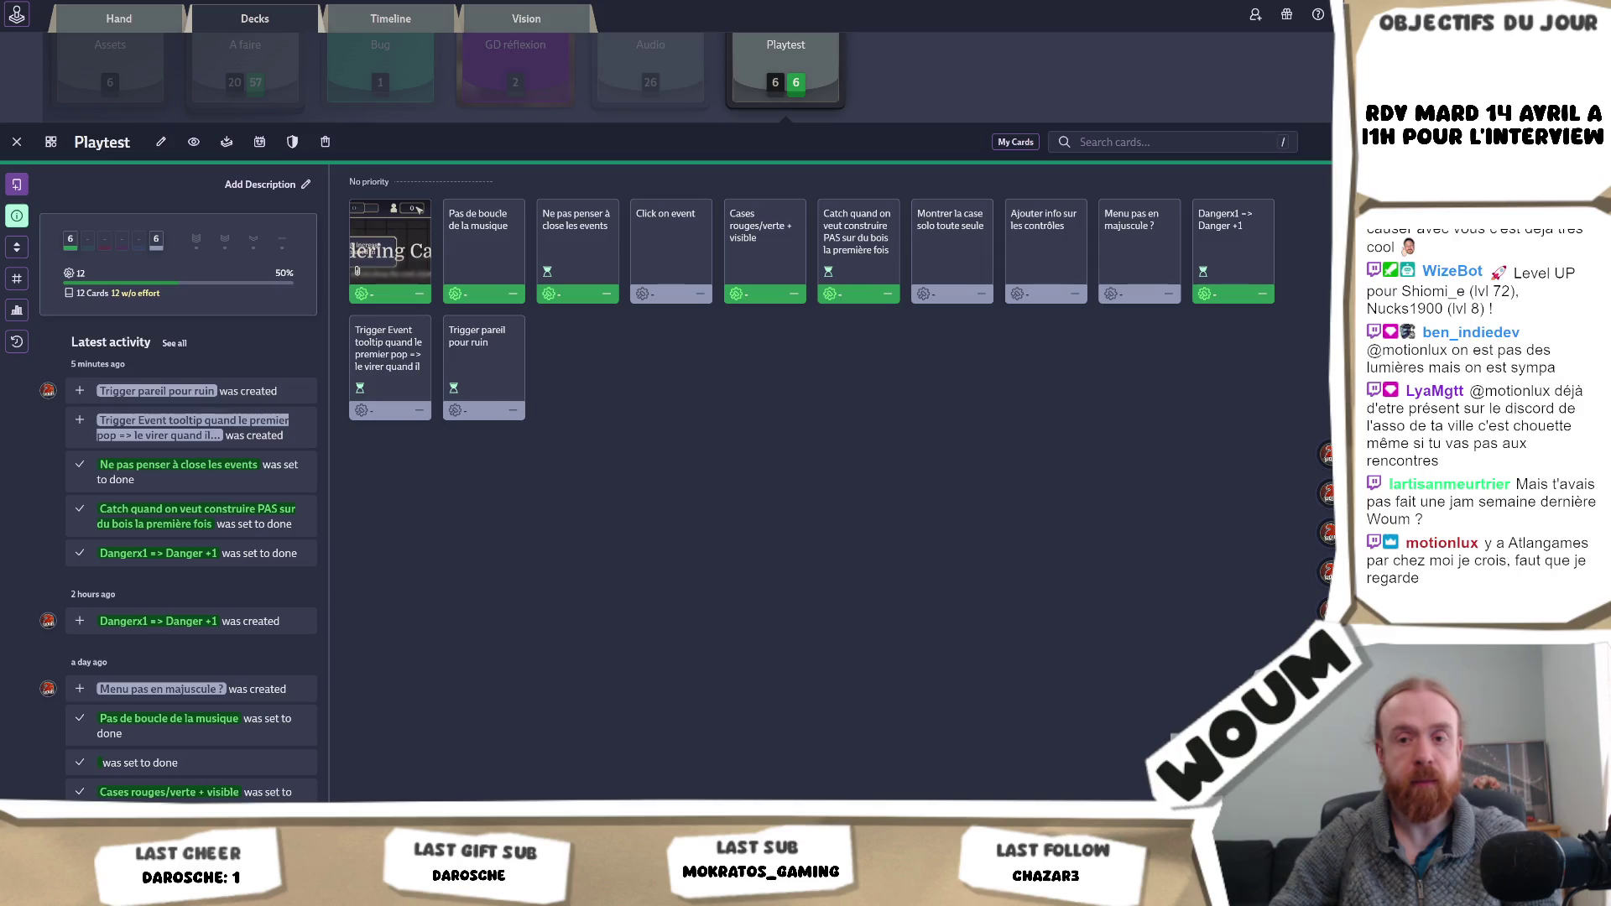
{"action": "mouse_move", "coordinate": [38, 788]}
{"action": "left_click", "coordinate": [83, 734]}
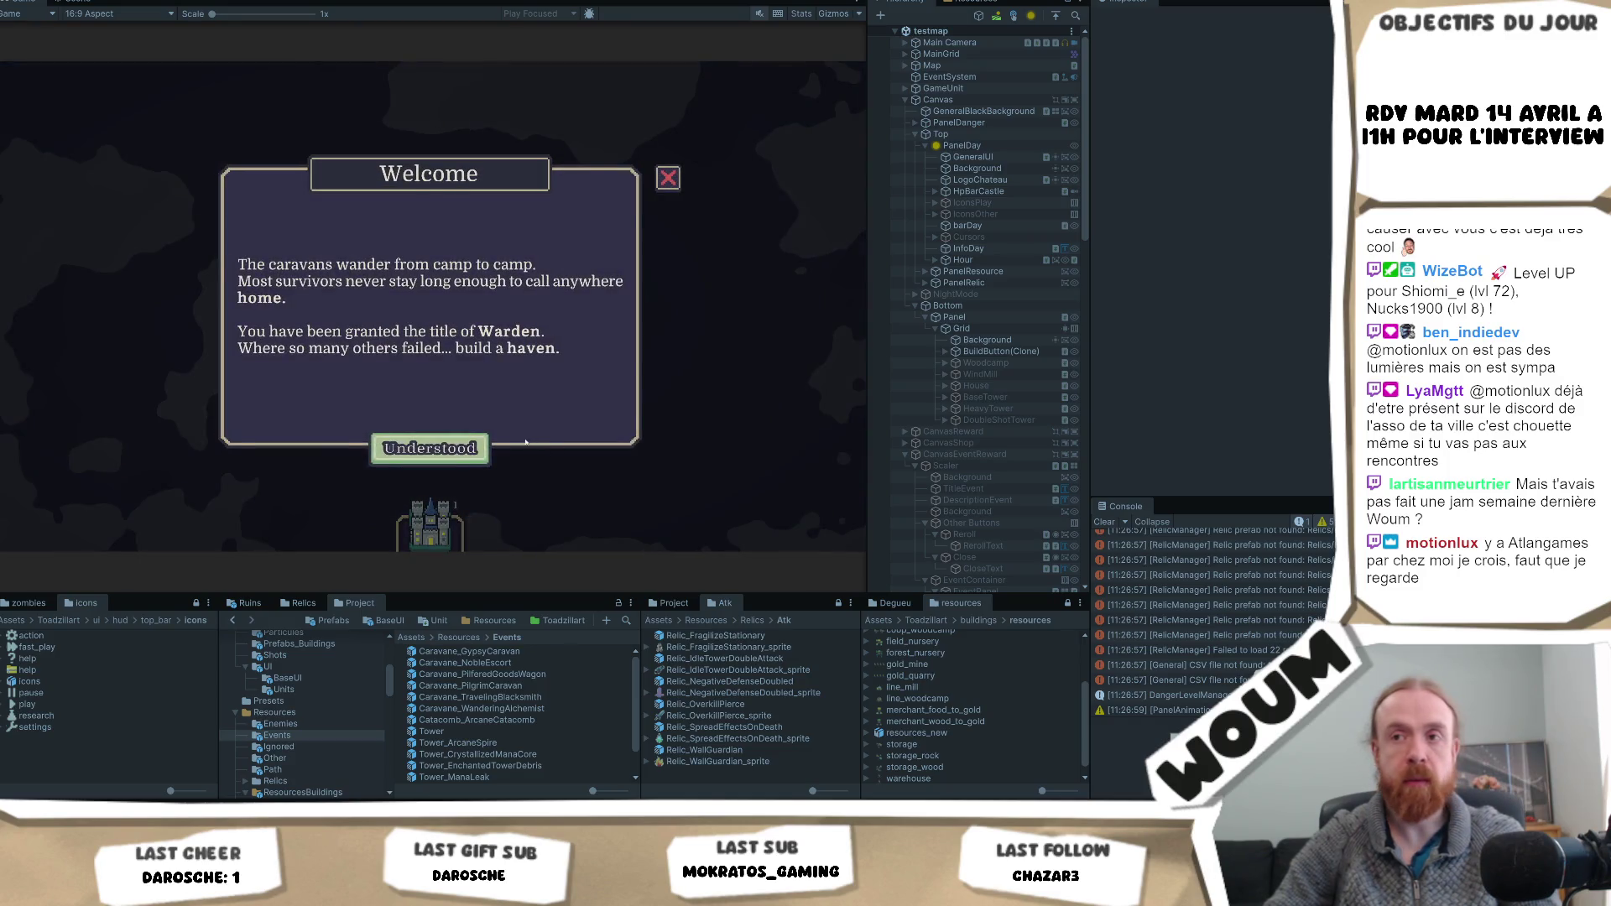
- Dismiss the welcome message, place the town centre, and close the pop-up notice
{"action": "left_click", "coordinate": [438, 448]}
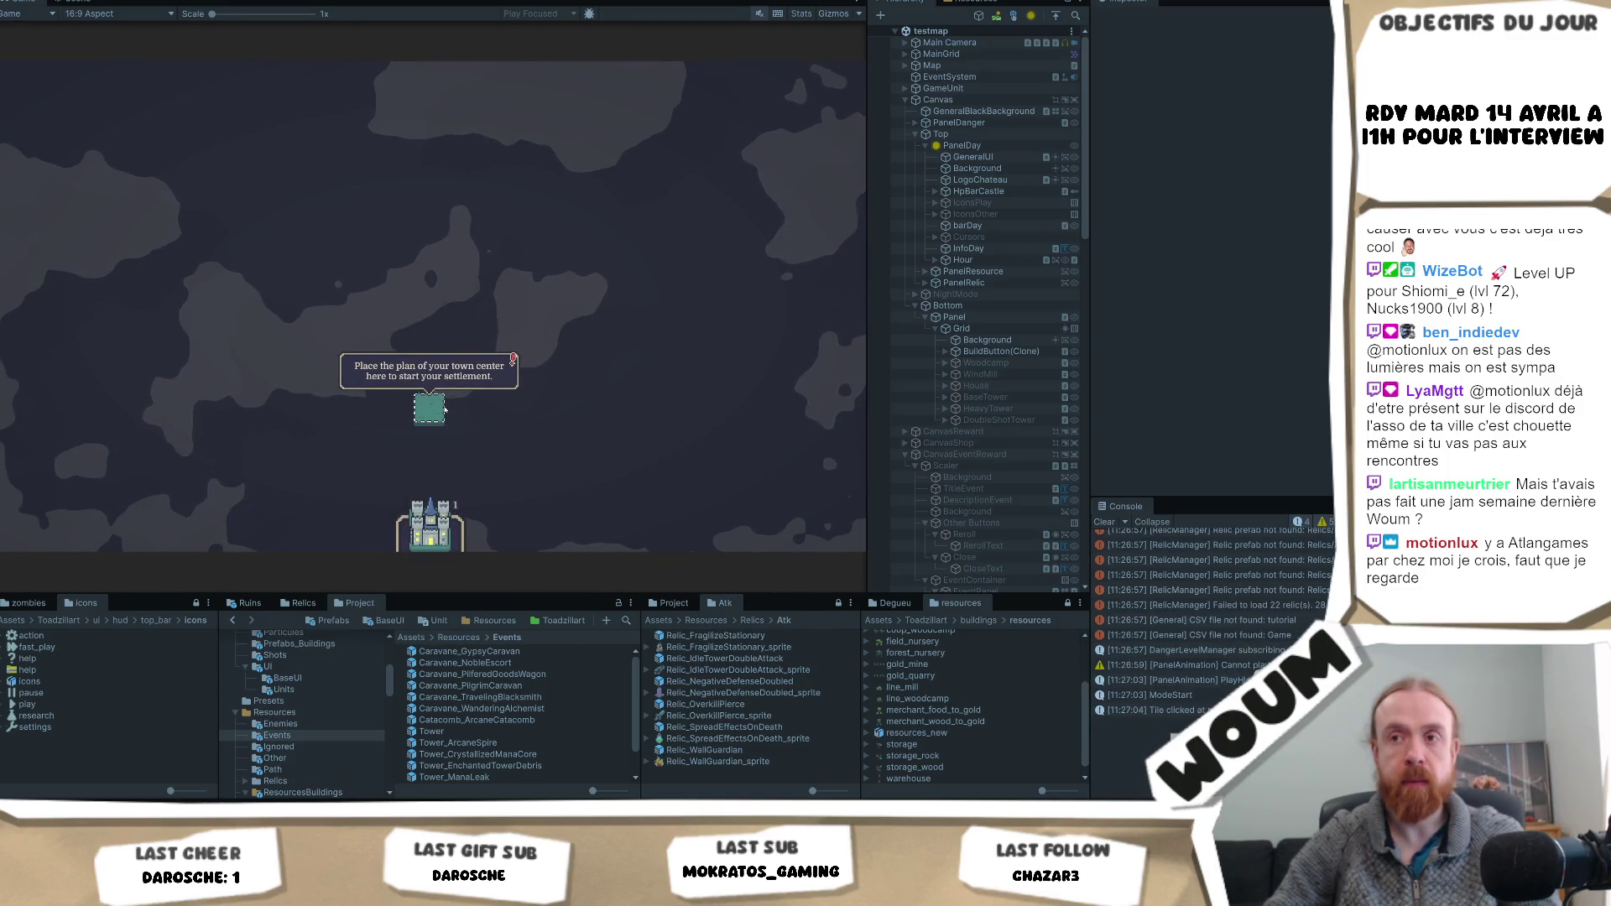
{"action": "left_click", "coordinate": [423, 432]}
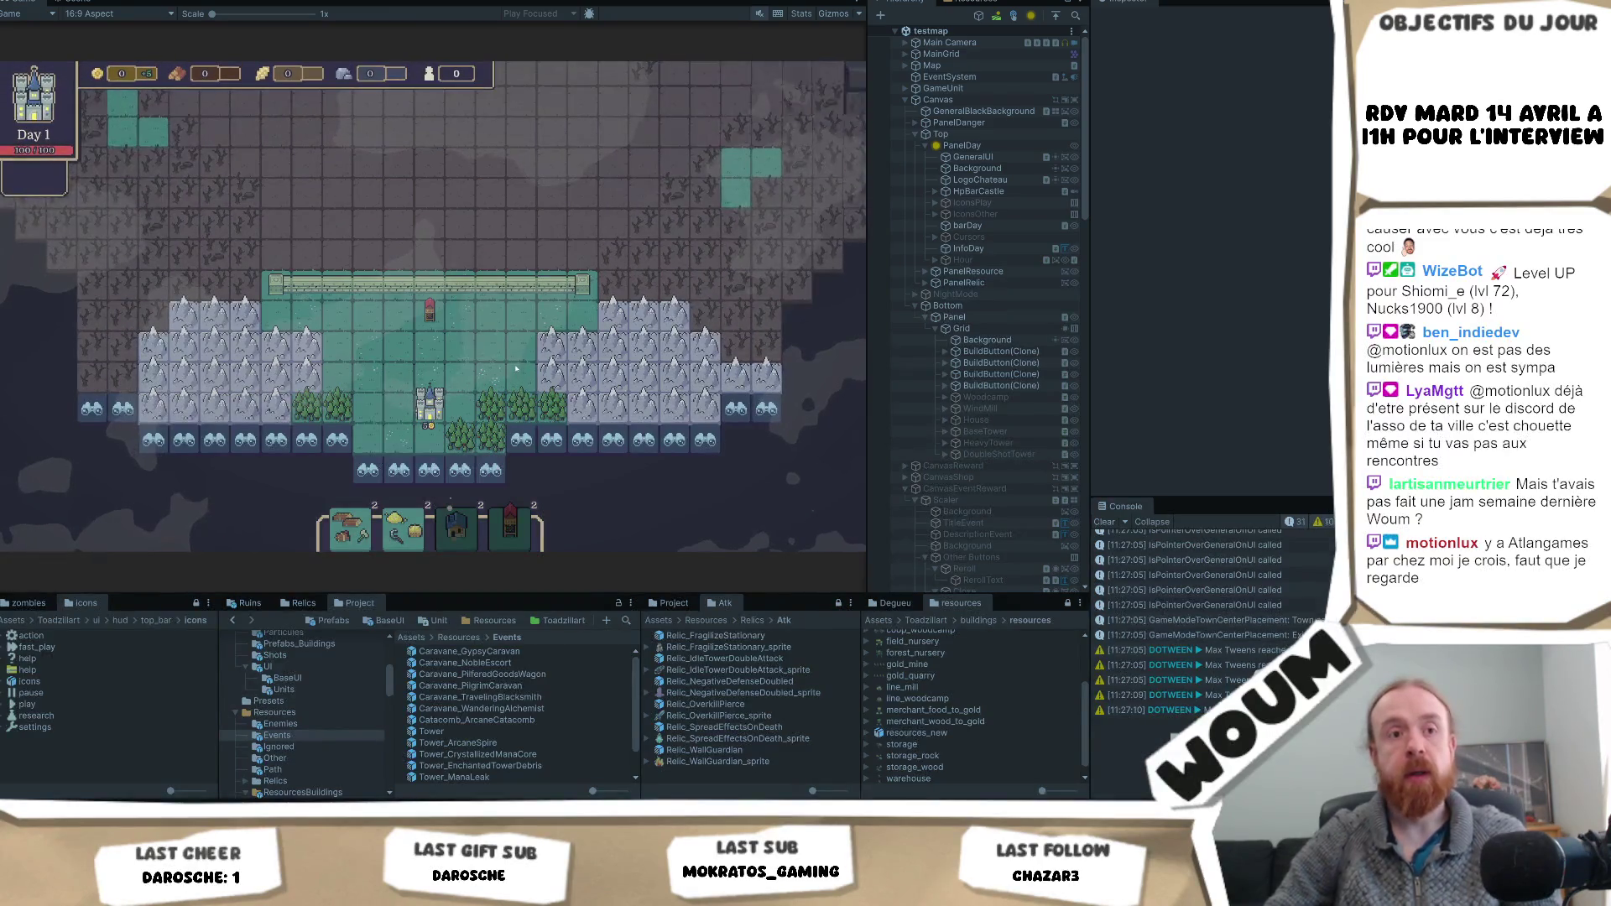
{"action": "left_click", "coordinate": [423, 448]}
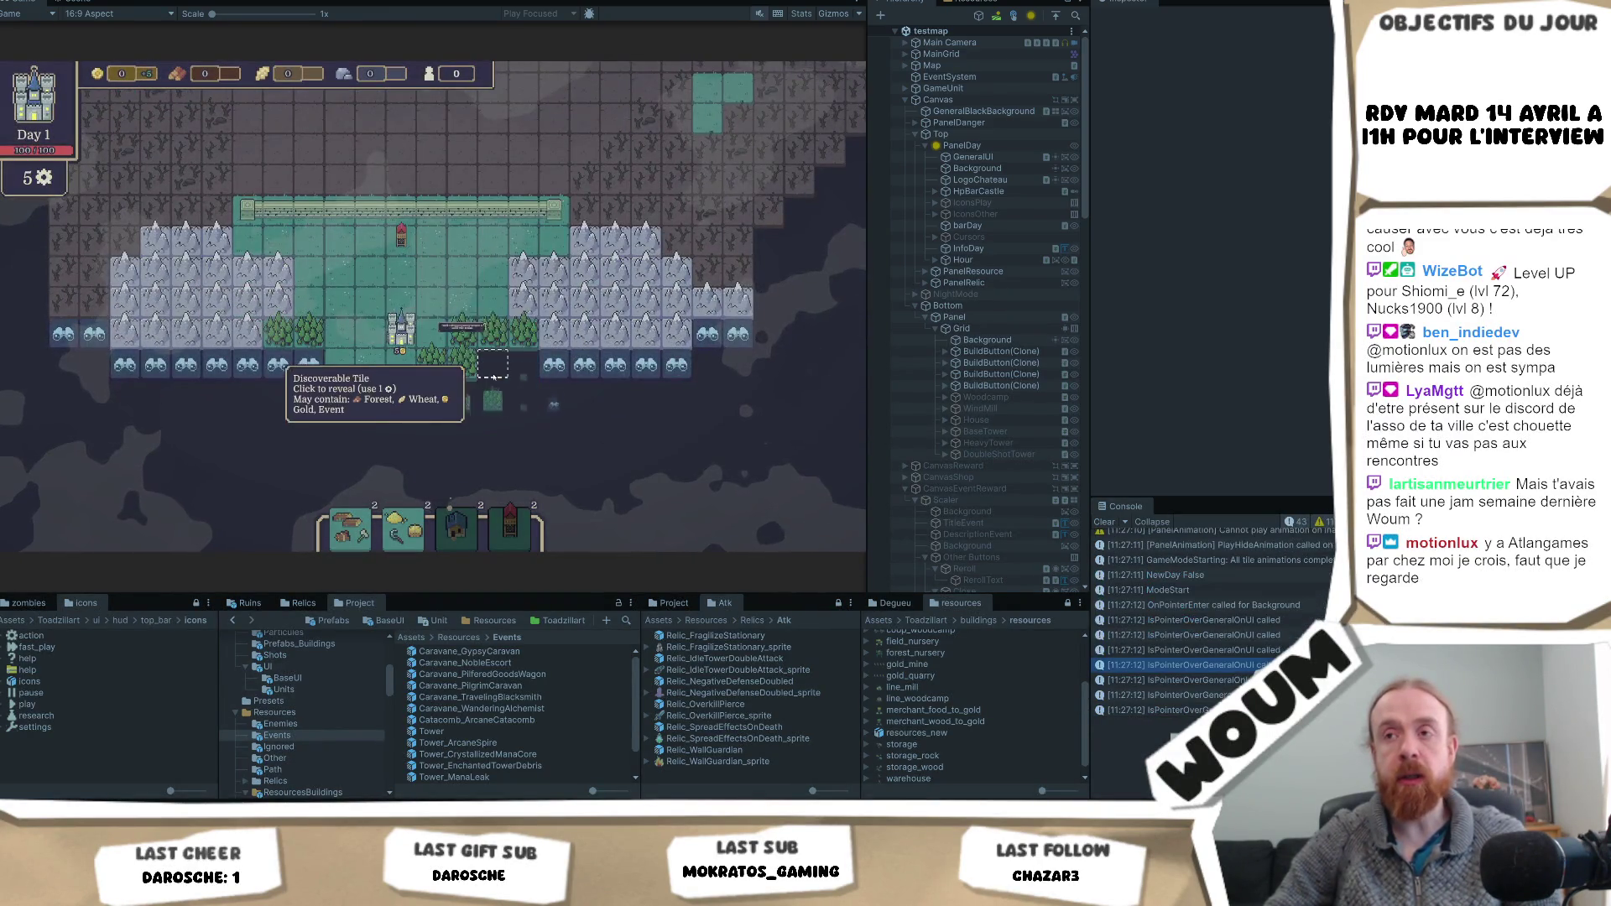
- Reveal the discoverable tiles around the town centre, uncovering forest below
{"action": "left_click", "coordinate": [493, 377]}
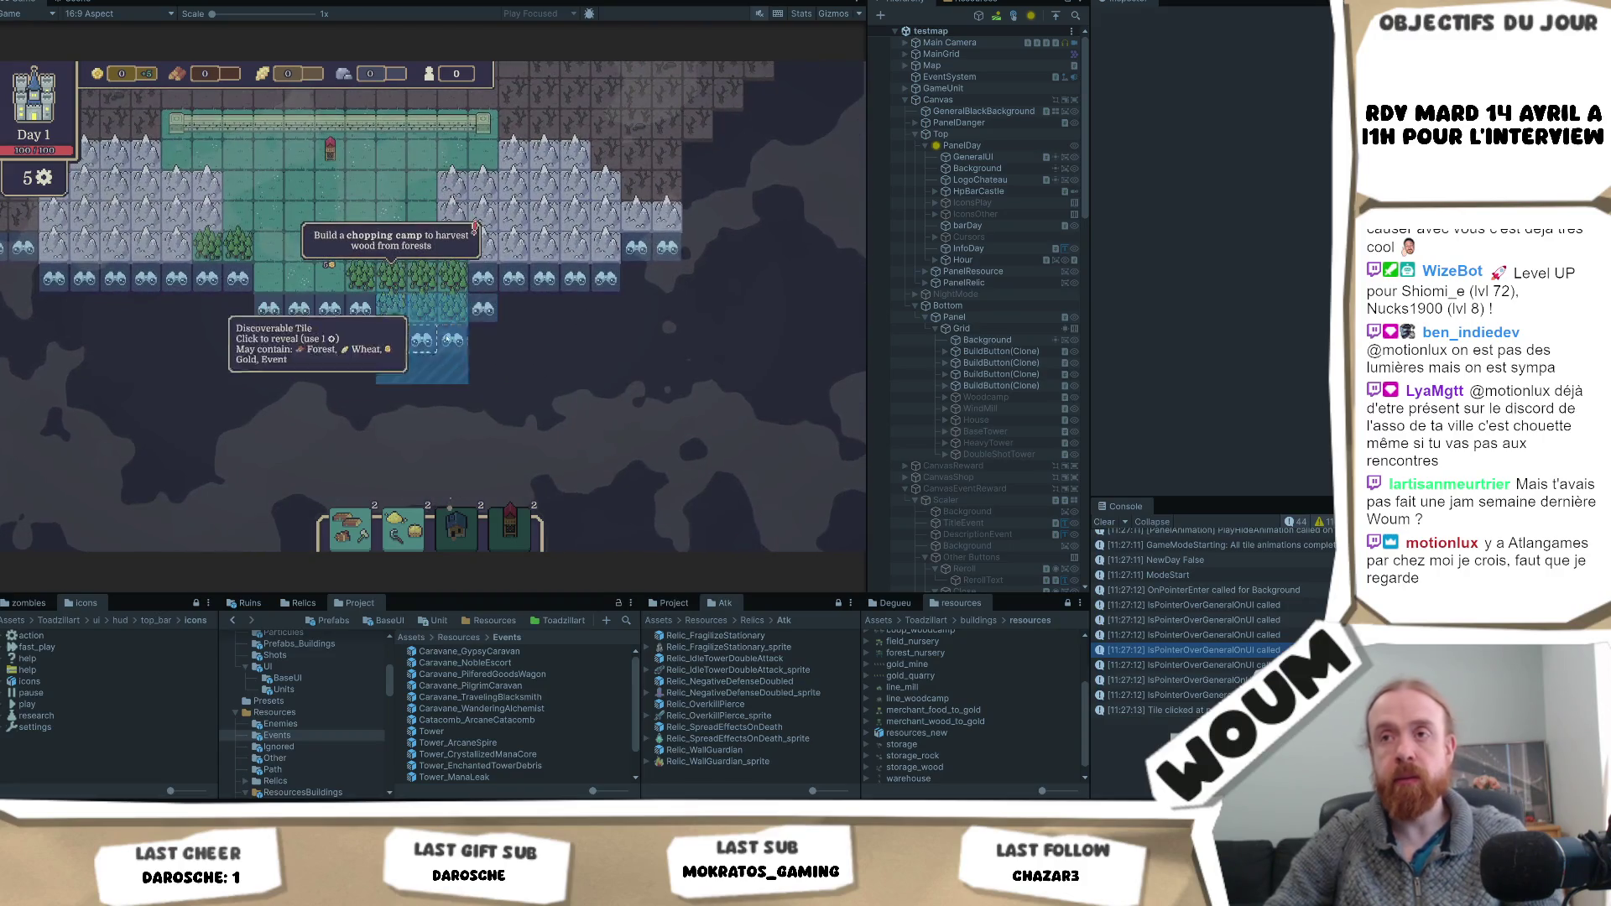
{"action": "left_click", "coordinate": [500, 391]}
{"action": "left_click", "coordinate": [484, 401]}
{"action": "left_click", "coordinate": [481, 419]}
{"action": "left_click", "coordinate": [453, 422]}
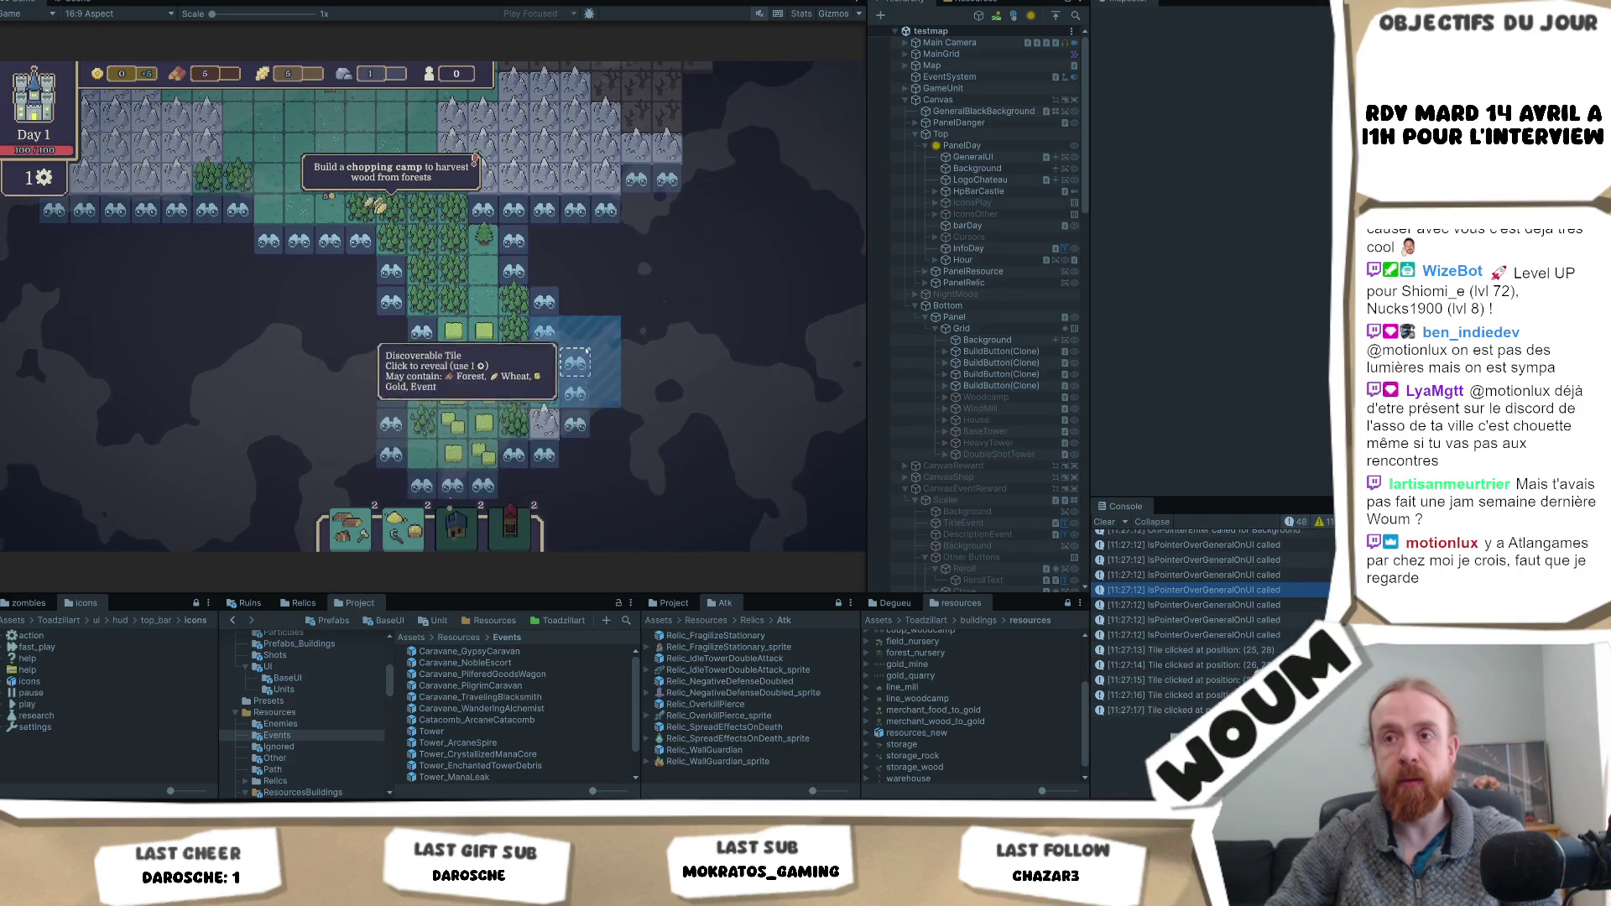
{"action": "left_click", "coordinate": [552, 347]}
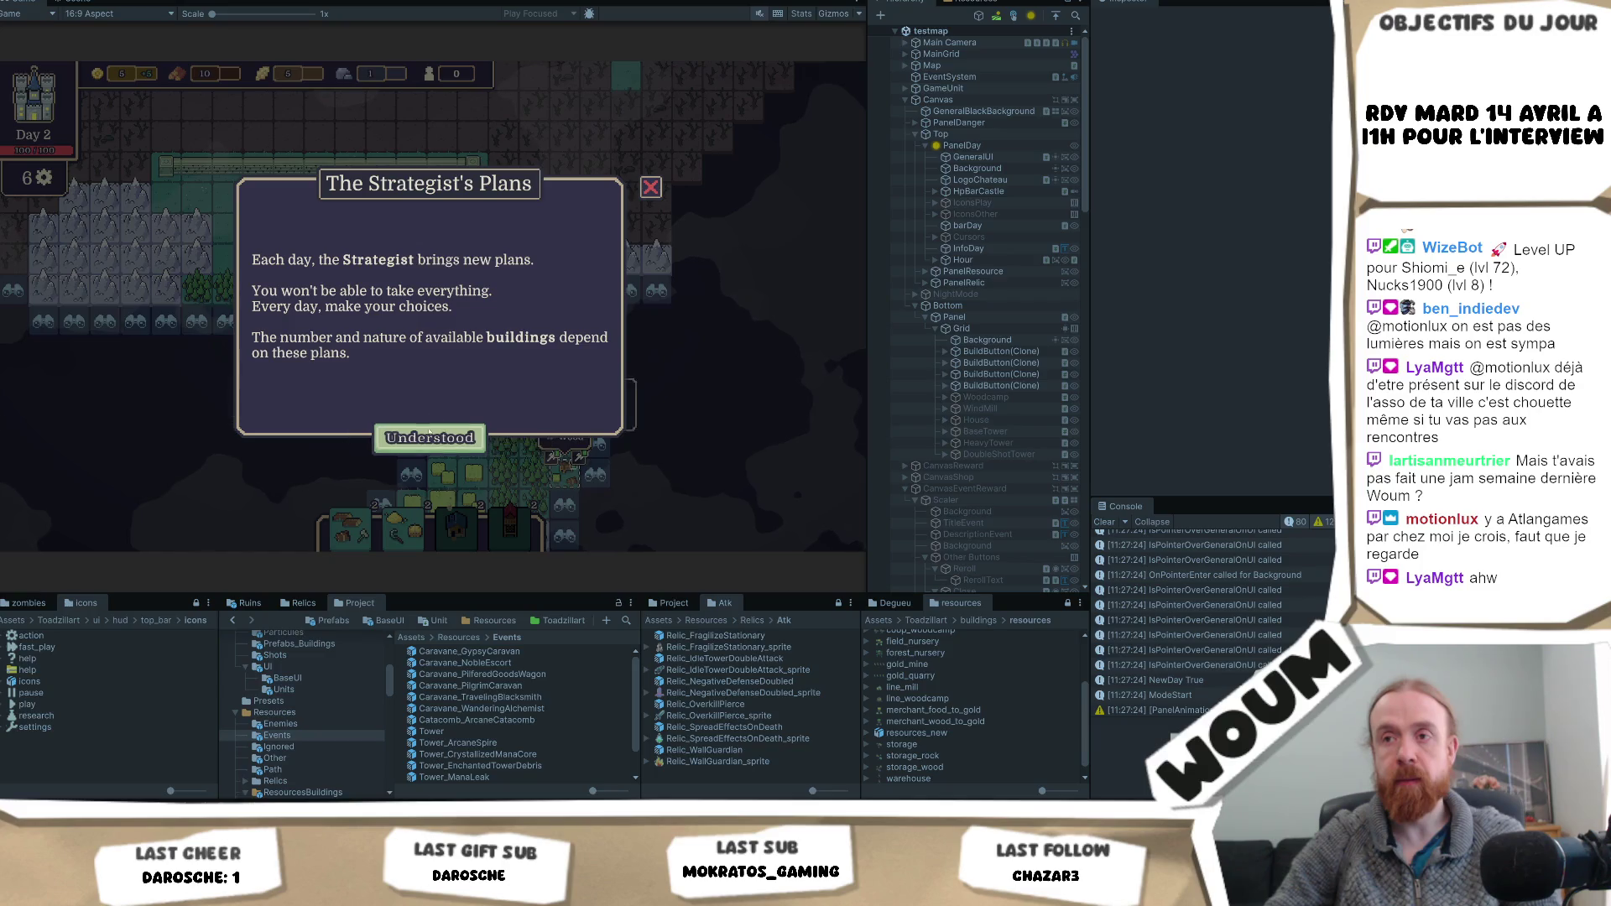
- Dismiss the Strategist's Plans message, pick a construction kit, and reveal tiles on the map's right side
{"action": "left_click", "coordinate": [429, 435]}
{"action": "left_click", "coordinate": [443, 405]}
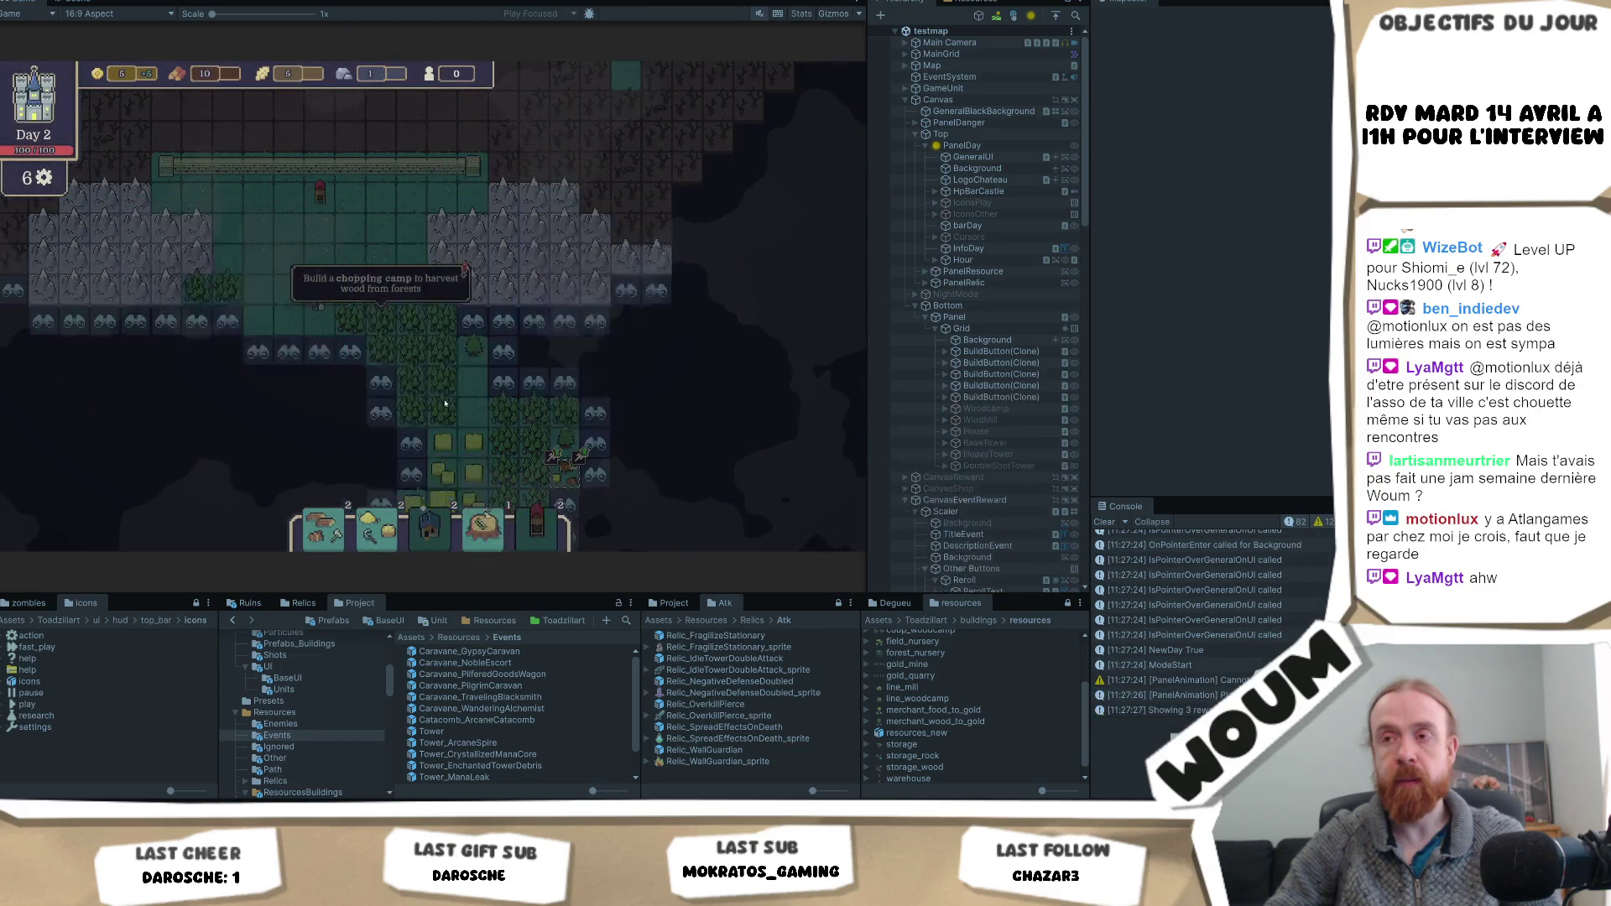
{"action": "key", "text": "s"}
{"action": "key", "text": "s"}
{"action": "left_click", "coordinate": [565, 370]}
{"action": "left_click", "coordinate": [626, 370]}
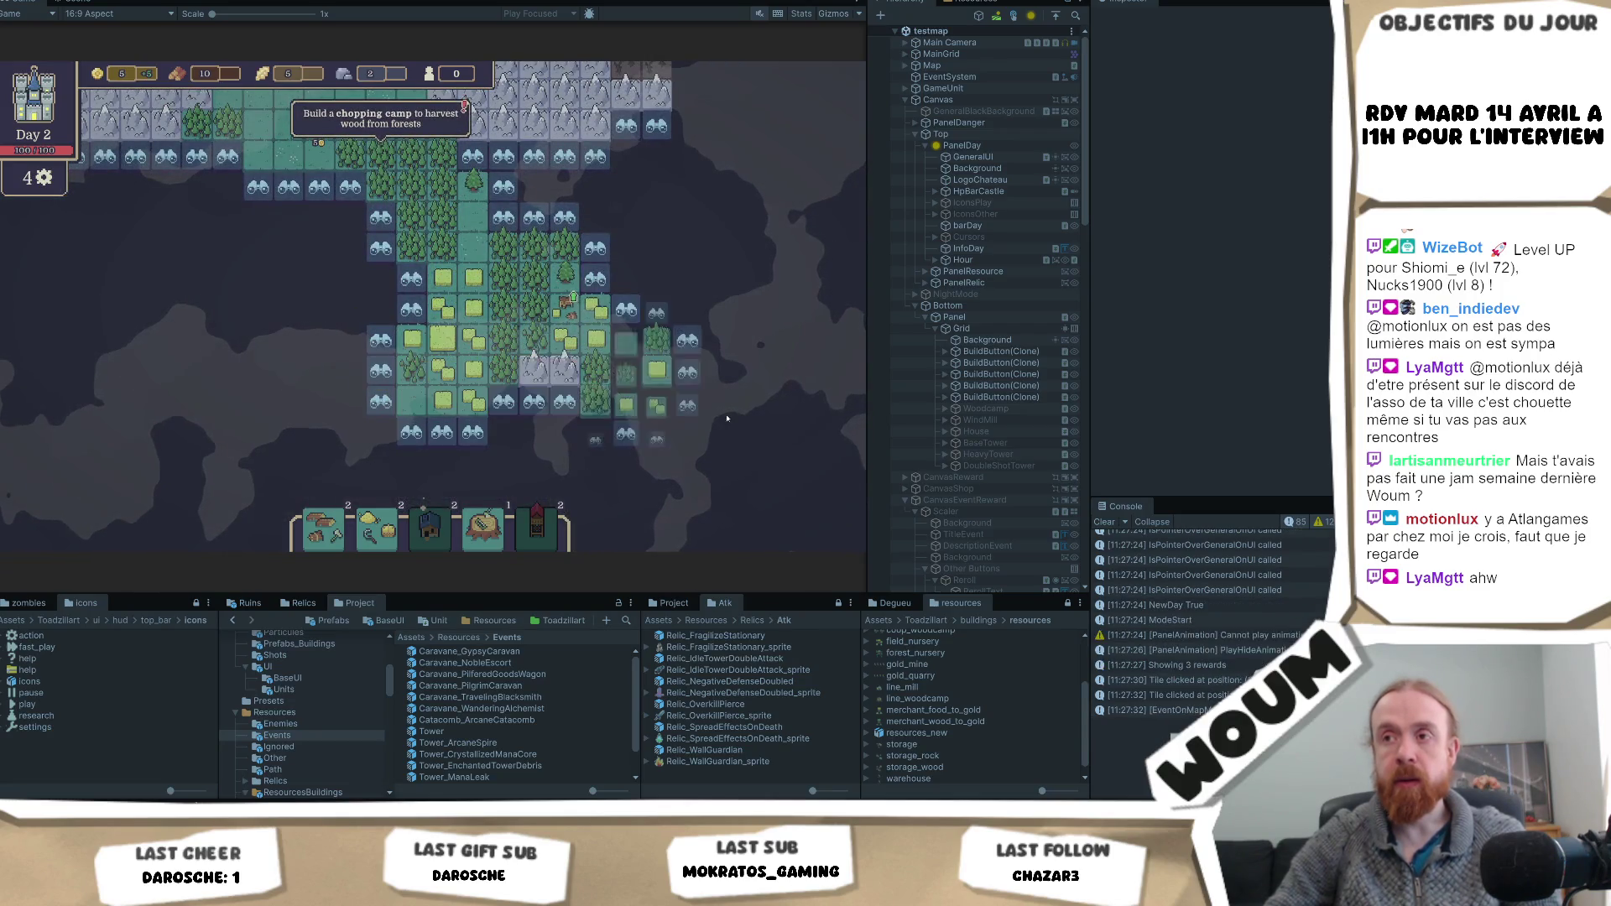
{"action": "mouse_move", "coordinate": [608, 344]}
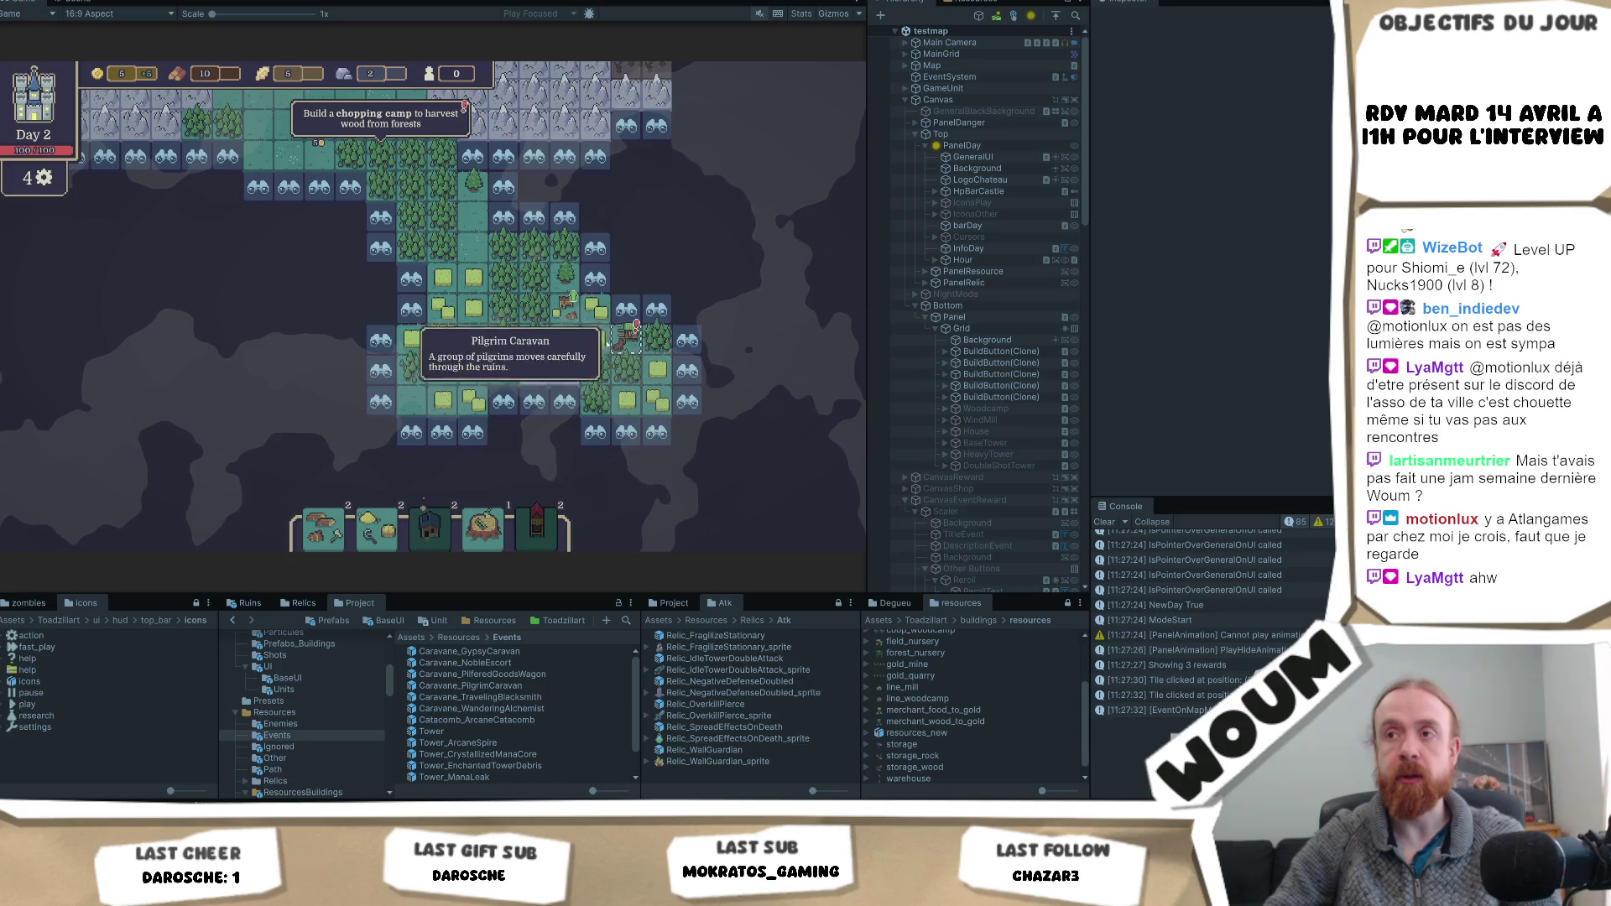
{"action": "mouse_move", "coordinate": [534, 354]}
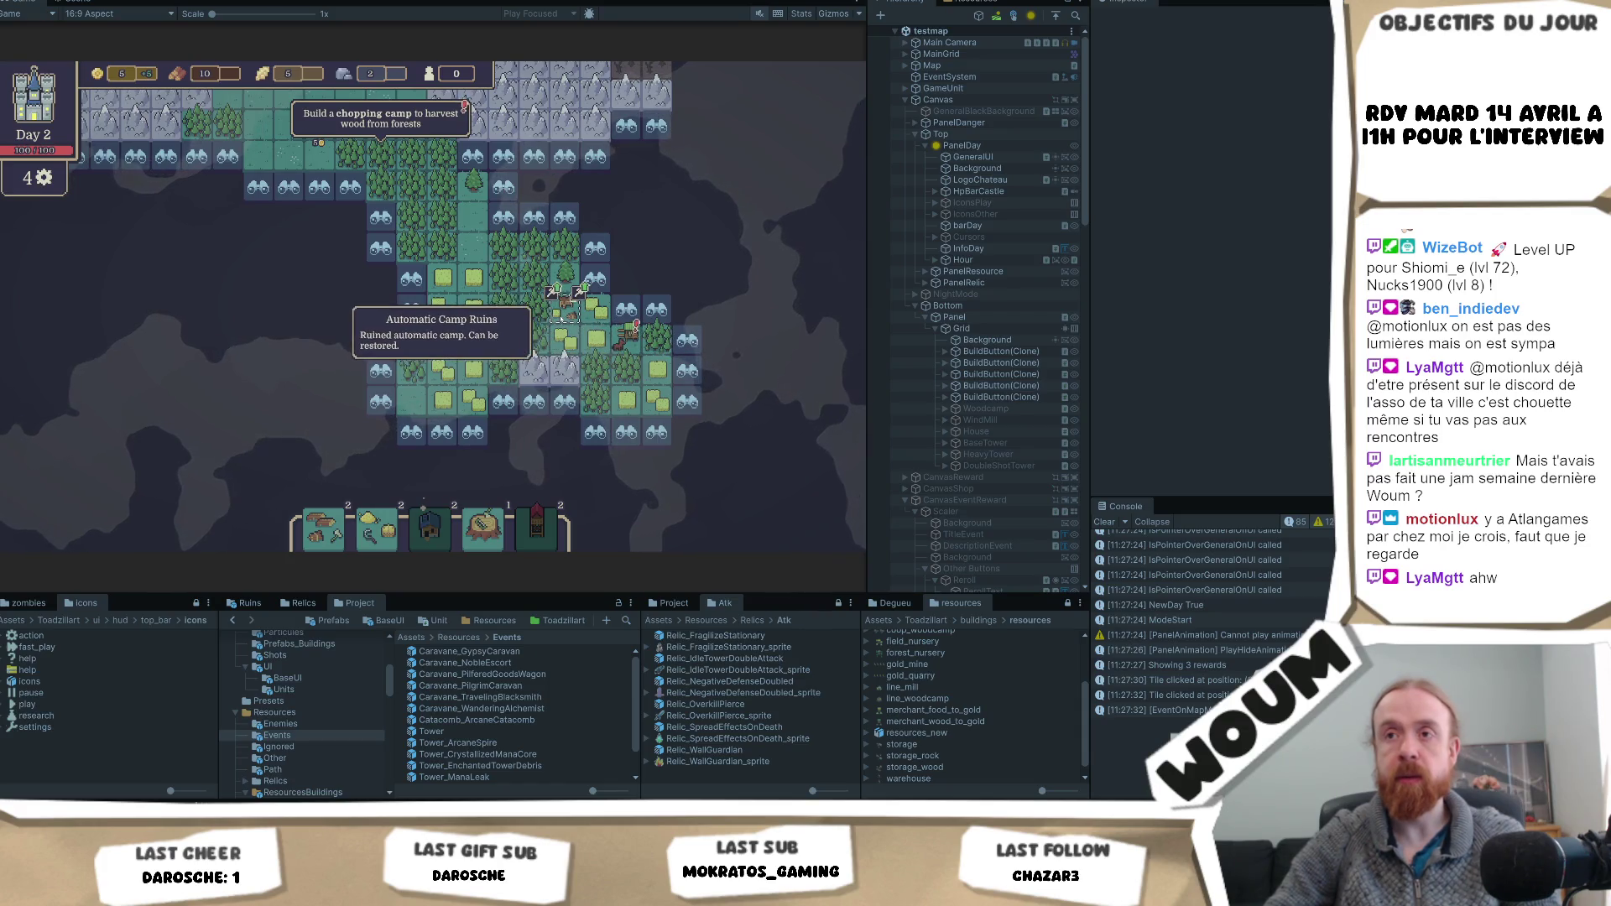